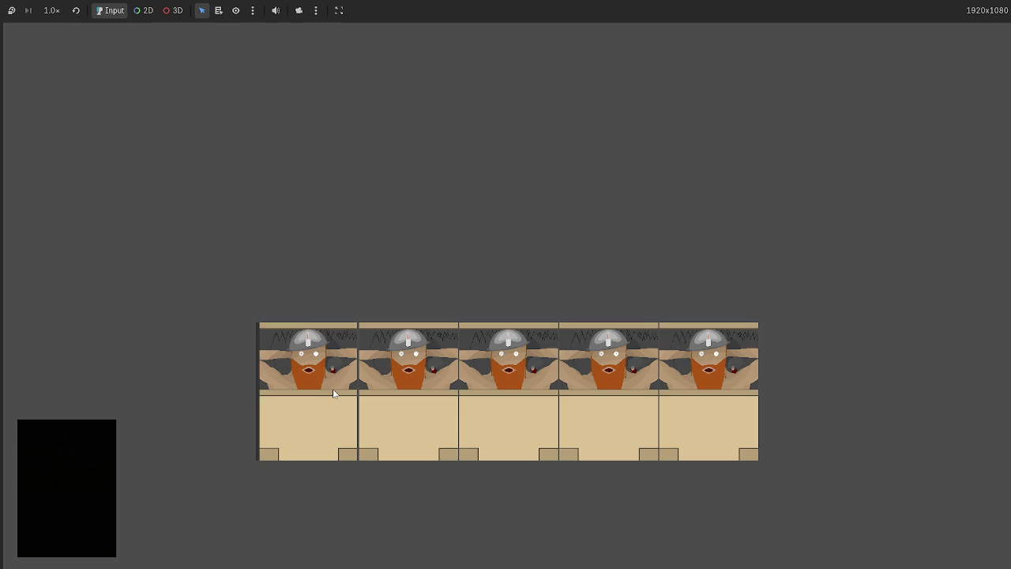
# - Restart the card game, play a hand card to the board centre, and stop it
pyautogui.press('F5')
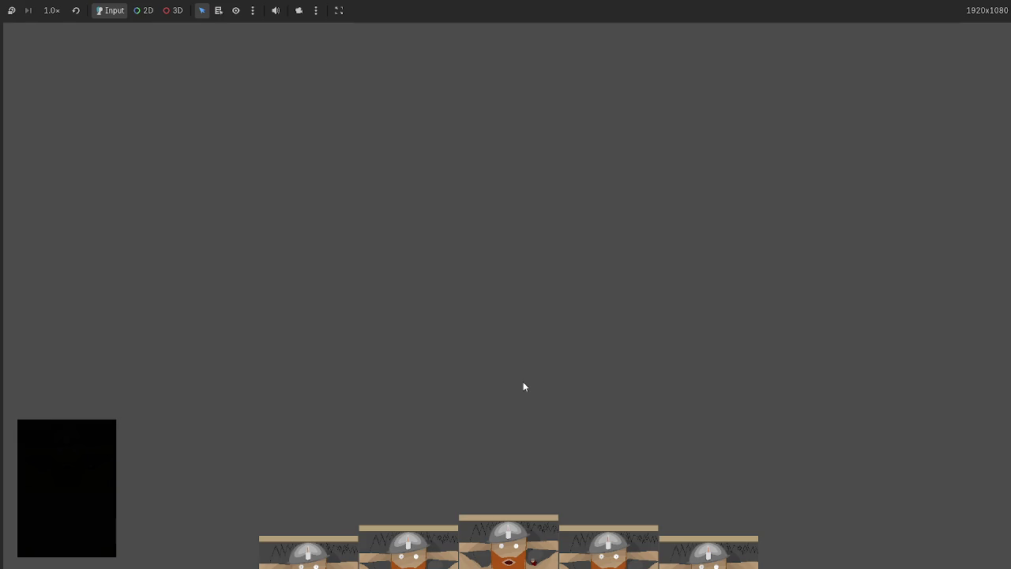
pyautogui.moveTo(487, 545)
pyautogui.mouseDown()
pyautogui.moveTo(433, 321)
pyautogui.moveTo(495, 489)
pyautogui.mouseUp()
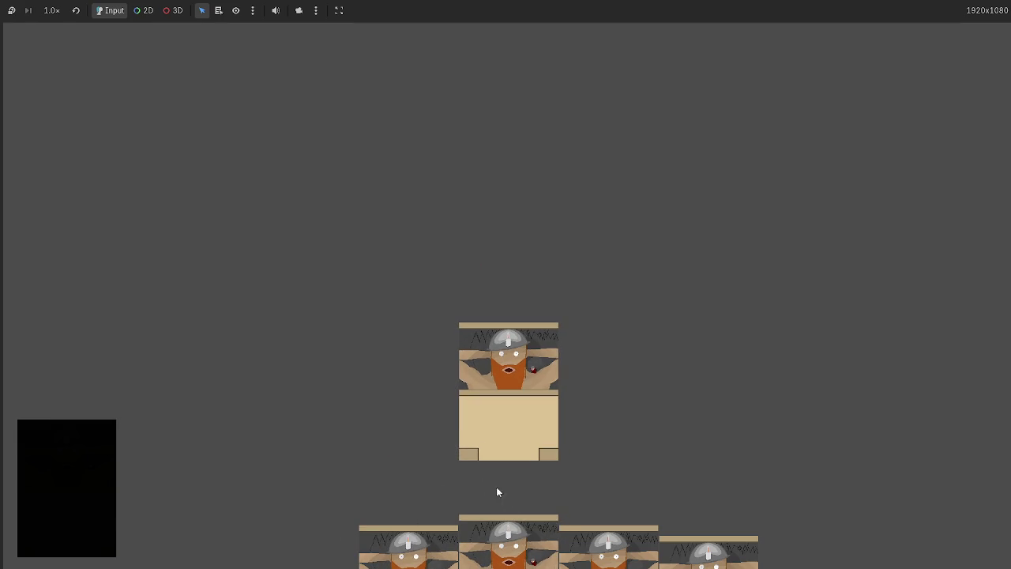
pyautogui.press('F8')
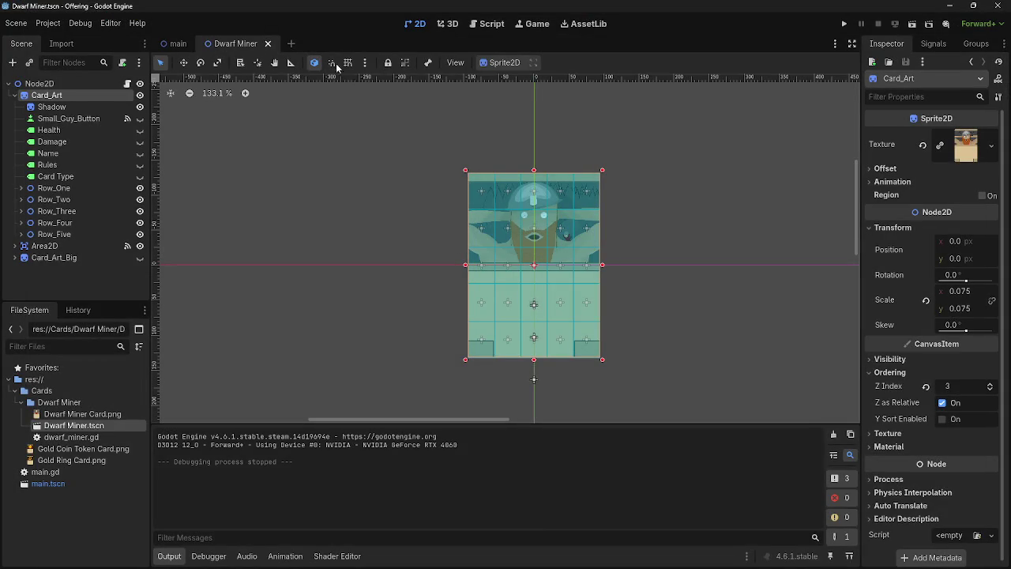
# - Relaunch the game, play another card onto the board, stop it, and bring up main.gd
pyautogui.click(845, 25)
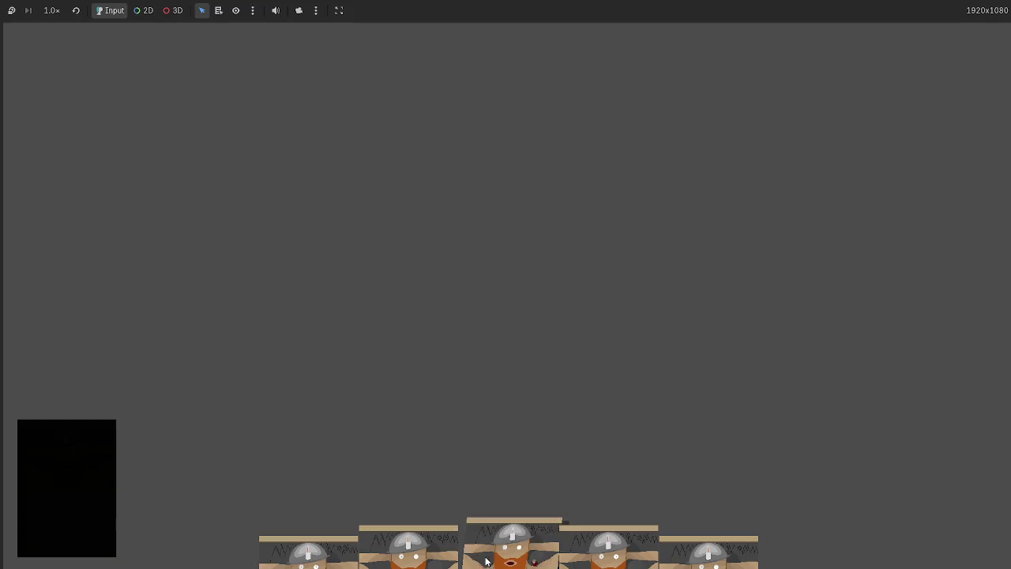
pyautogui.click(487, 561)
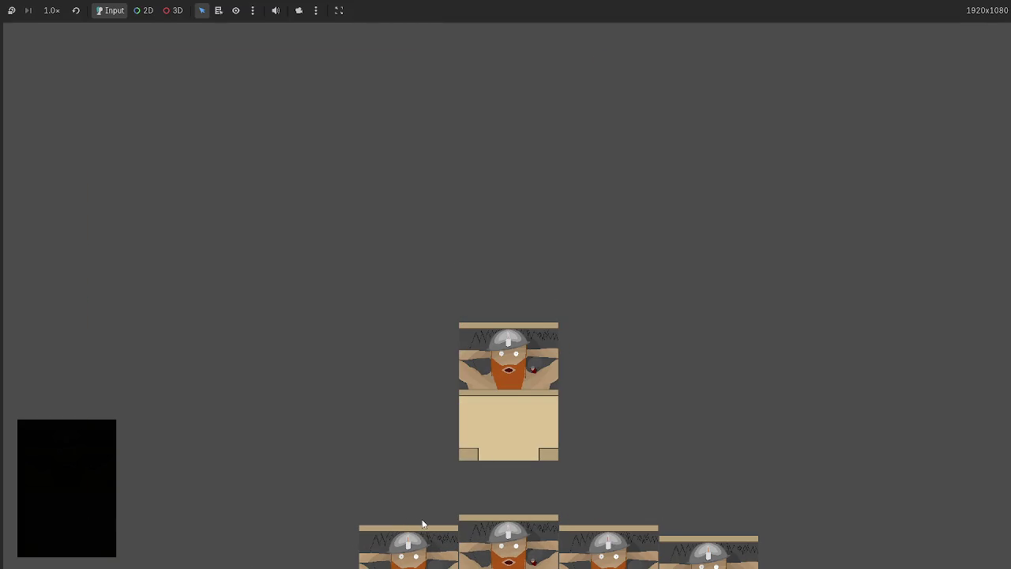
pyautogui.press('F8')
pyautogui.click(487, 23)
# - Lower hand_sort's card heights on lines 45 and 42 from 1075 to 1050, then run the game
pyautogui.scroll(13, 470, 250)
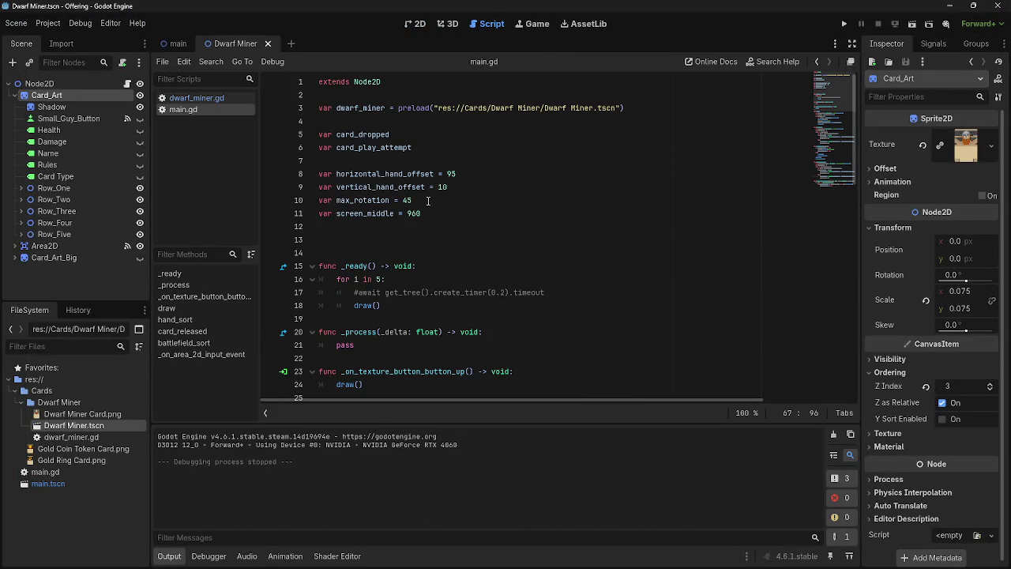
pyautogui.scroll(-10, 445, 188)
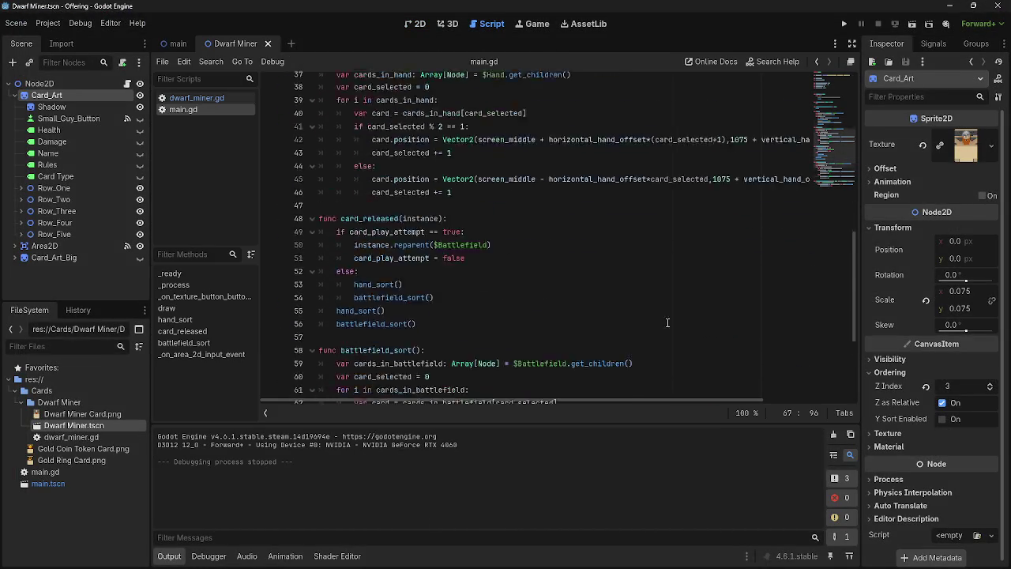
pyautogui.click(723, 237)
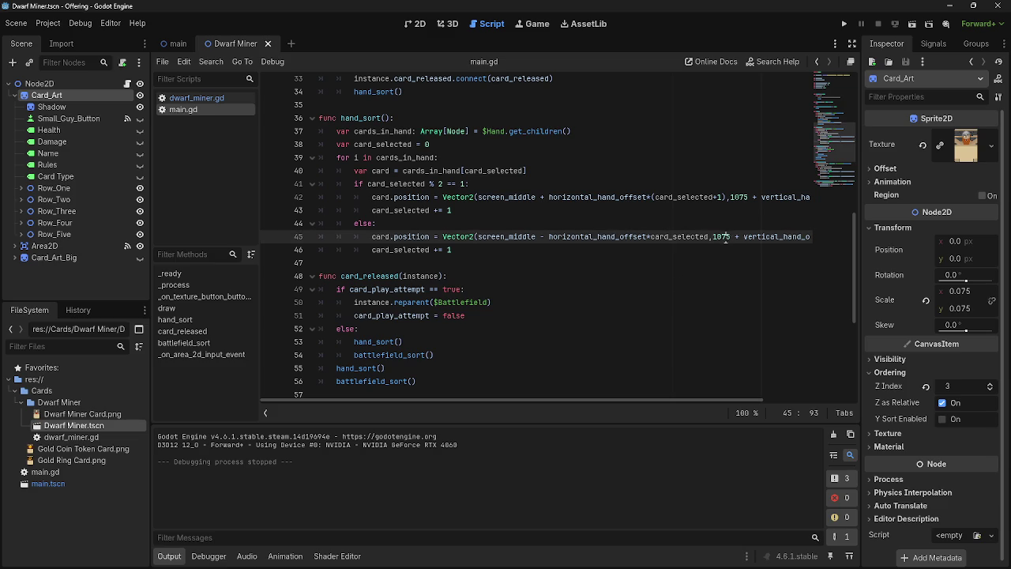
pyautogui.press('Delete')
pyautogui.press('Right')
pyautogui.write('0')
pyautogui.click(742, 197)
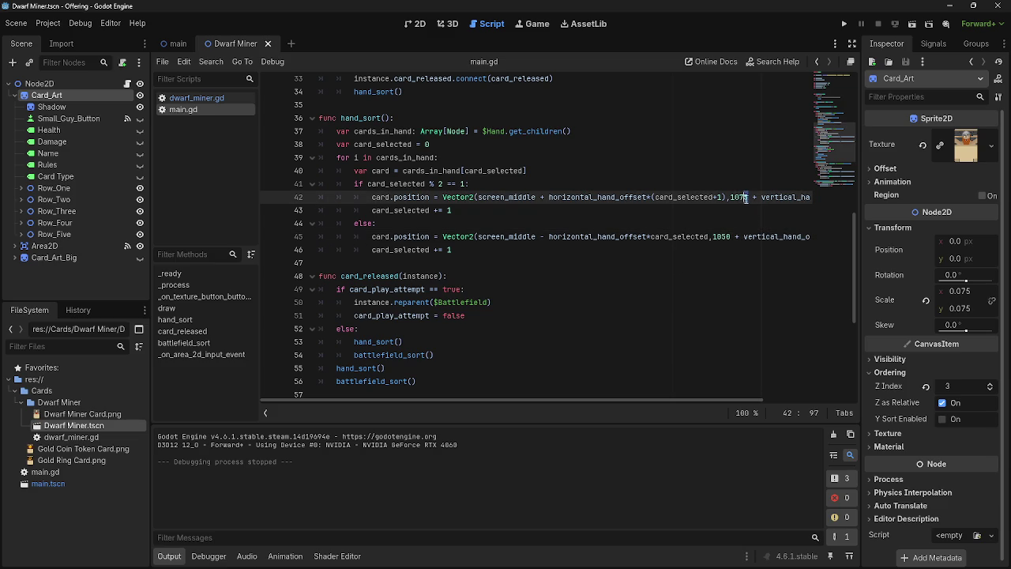
pyautogui.press('Delete')
pyautogui.write('0')
pyautogui.click(846, 24)
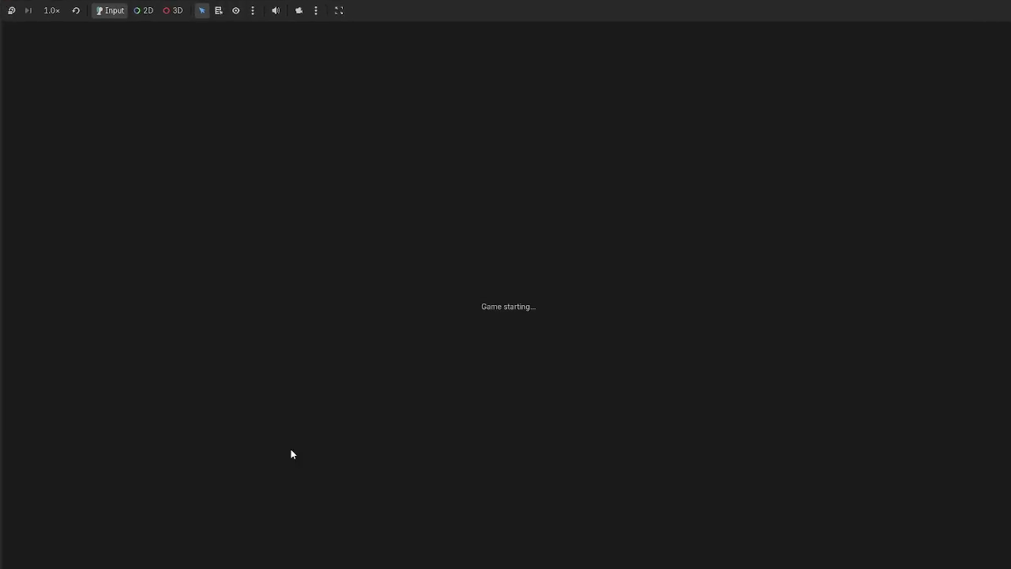
# - Inspect the hand cards at their new height and draw a card from the deck
pyautogui.moveTo(490, 528)
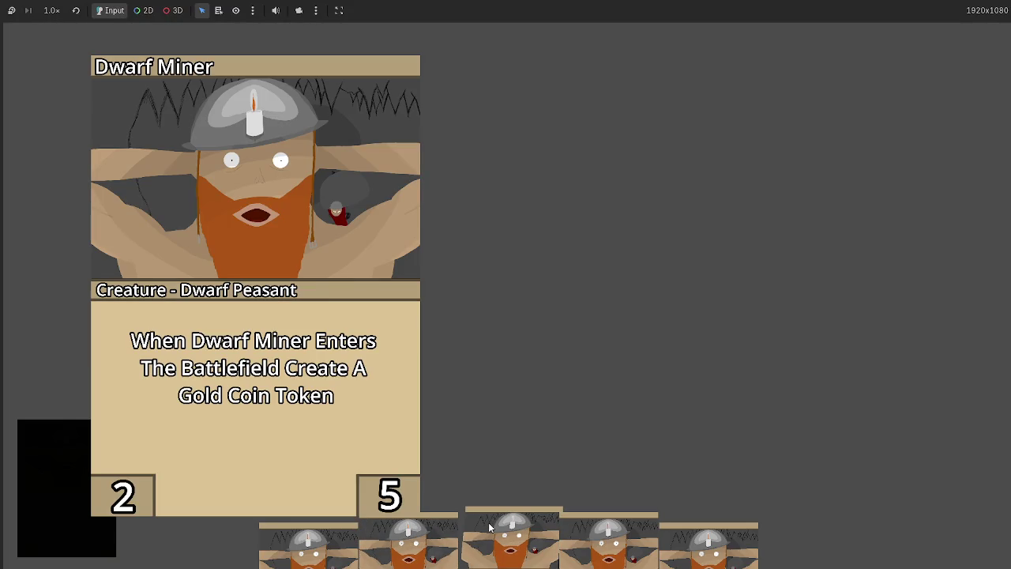
pyautogui.moveTo(411, 545)
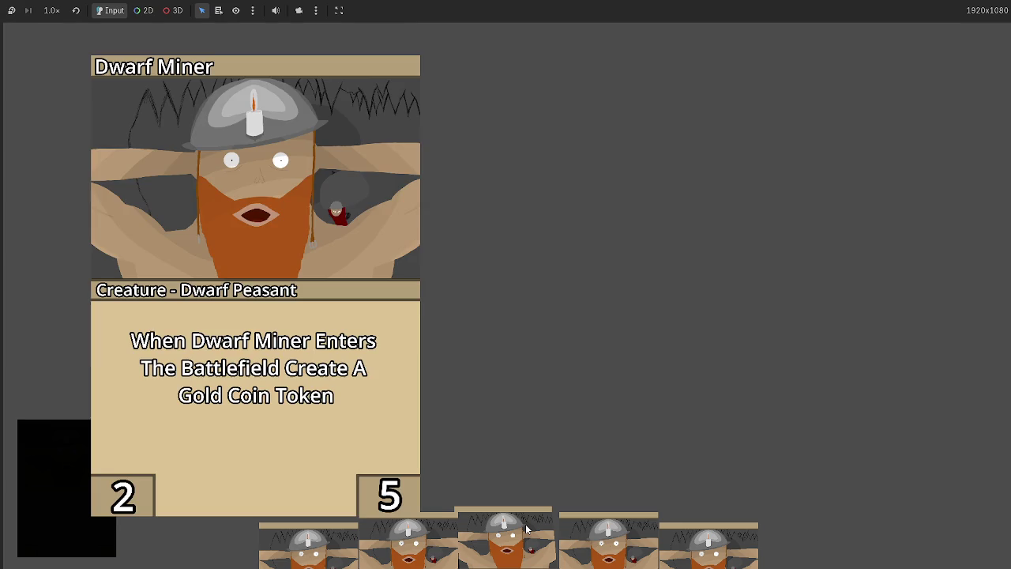
pyautogui.moveTo(527, 529)
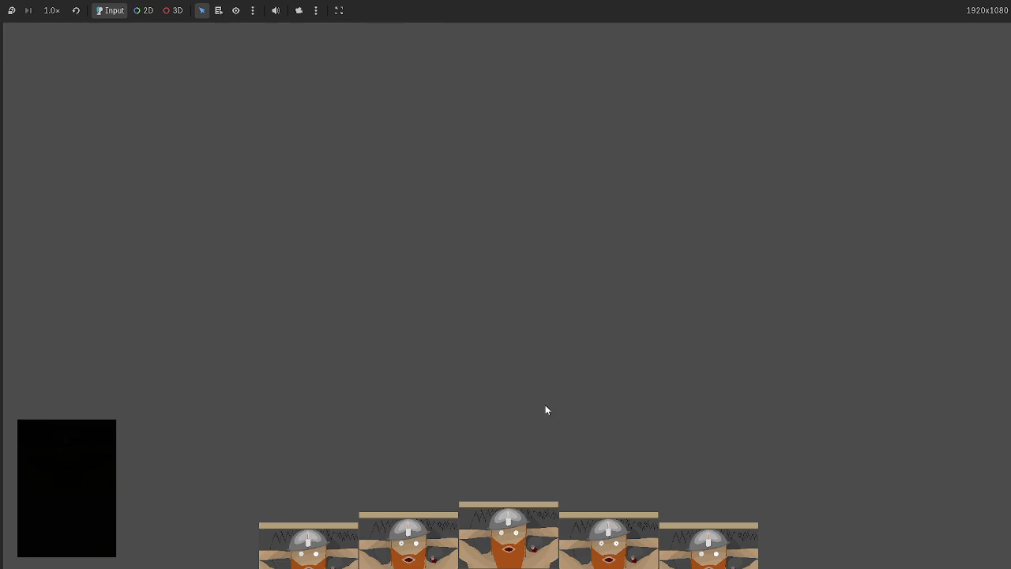
pyautogui.click(92, 461)
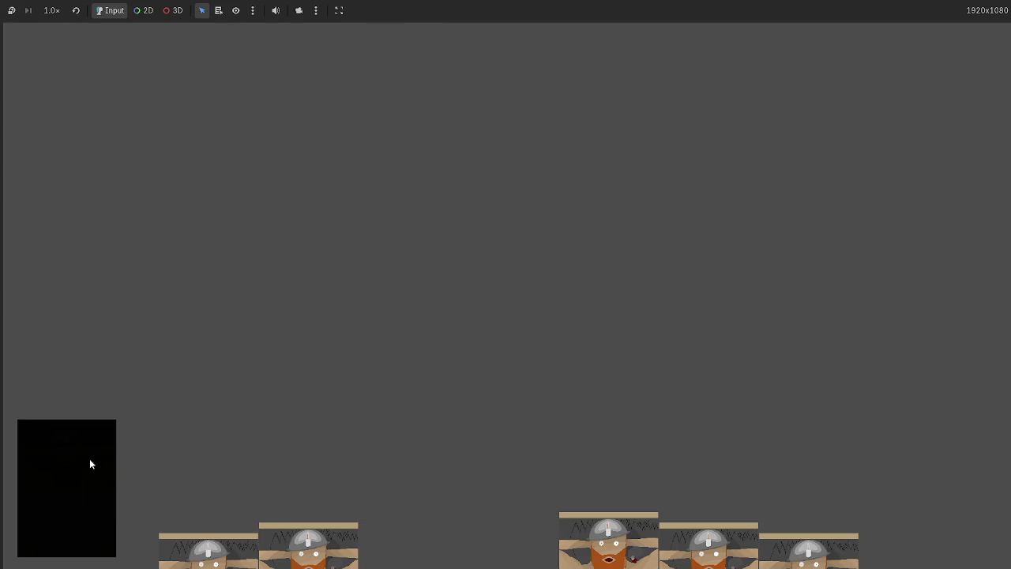
# - Restart the game twice, draw another card from the deck, then stop the game
pyautogui.press('F5')
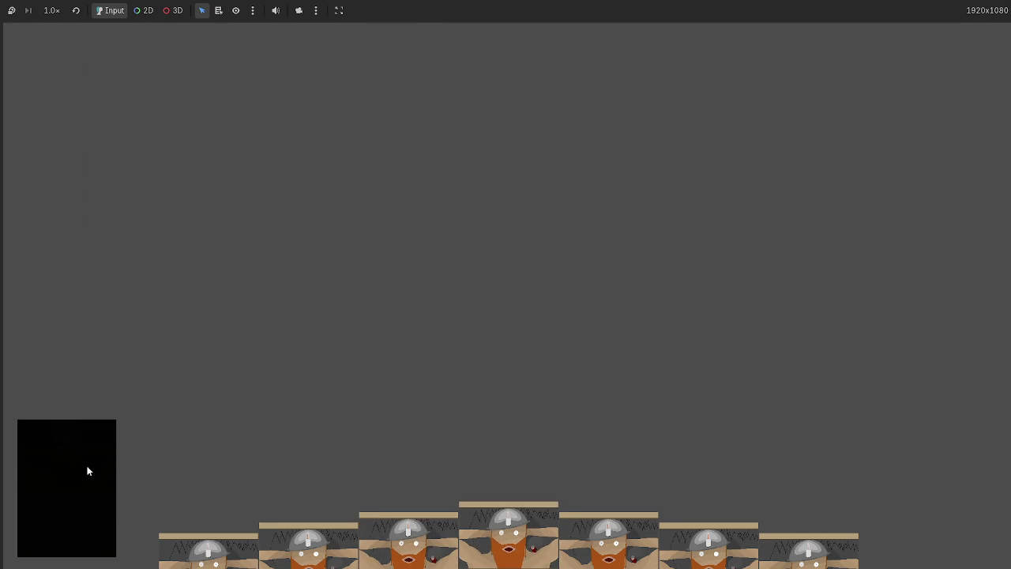
pyautogui.press('F5')
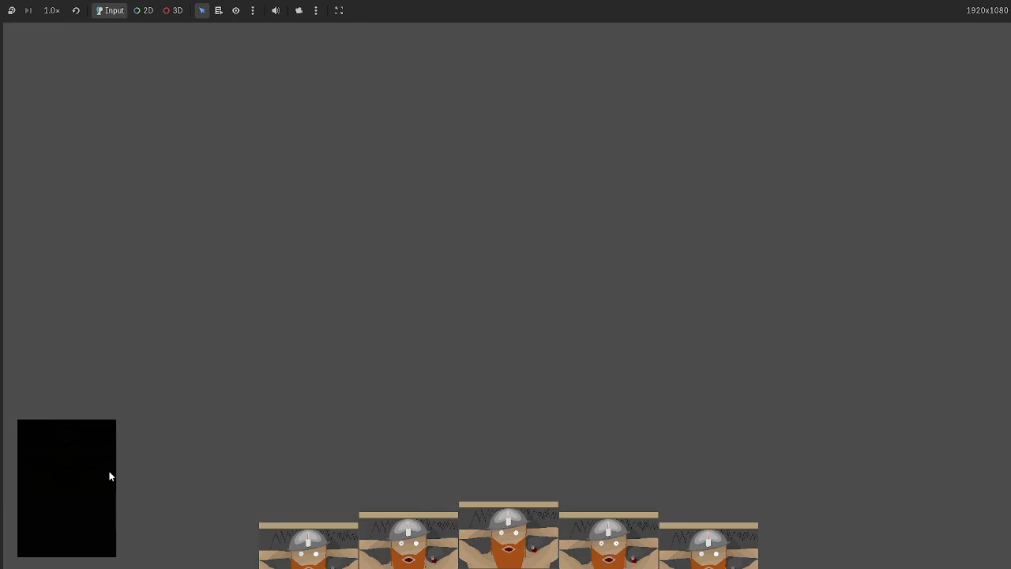
pyautogui.click(110, 476)
pyautogui.press('F8')
pyautogui.write('signal fix_c')
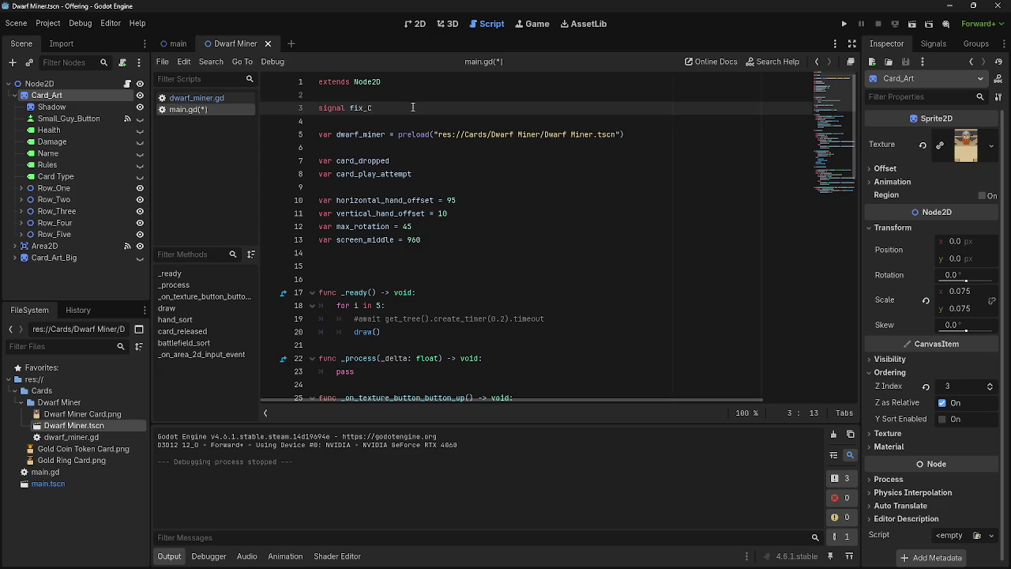
# - Finish declaring signal fix_card_positions on line 3 and view it in the Signals dock without connecting
pyautogui.write('ard_po')
pyautogui.write('sitions')
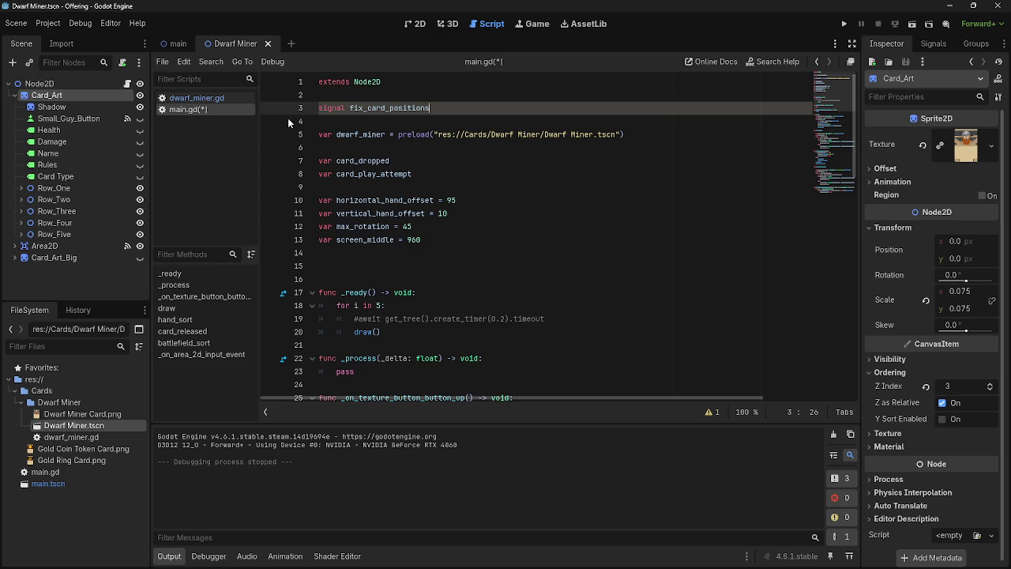
pyautogui.click(933, 44)
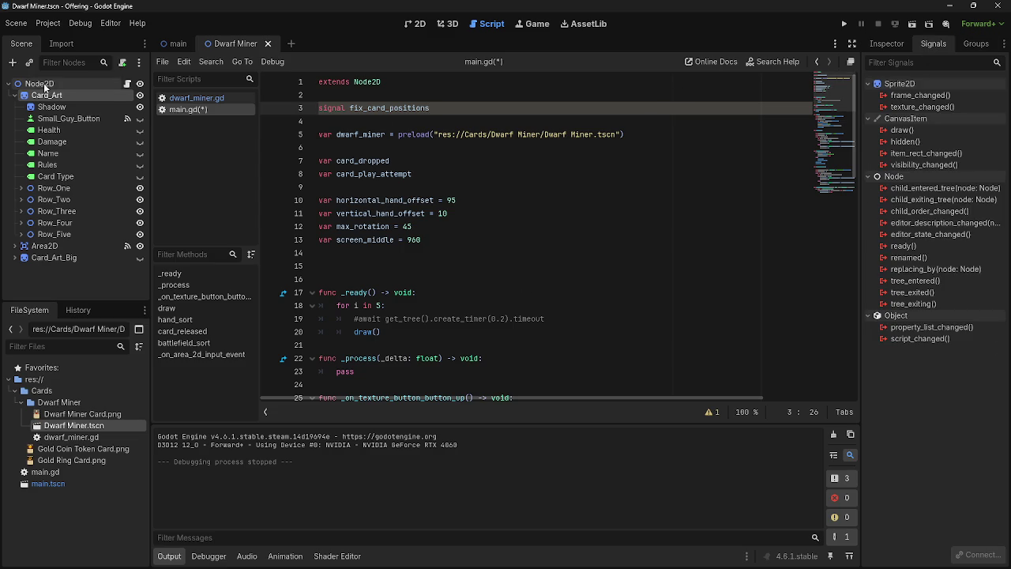
pyautogui.click(175, 44)
pyautogui.doubleClick(925, 95)
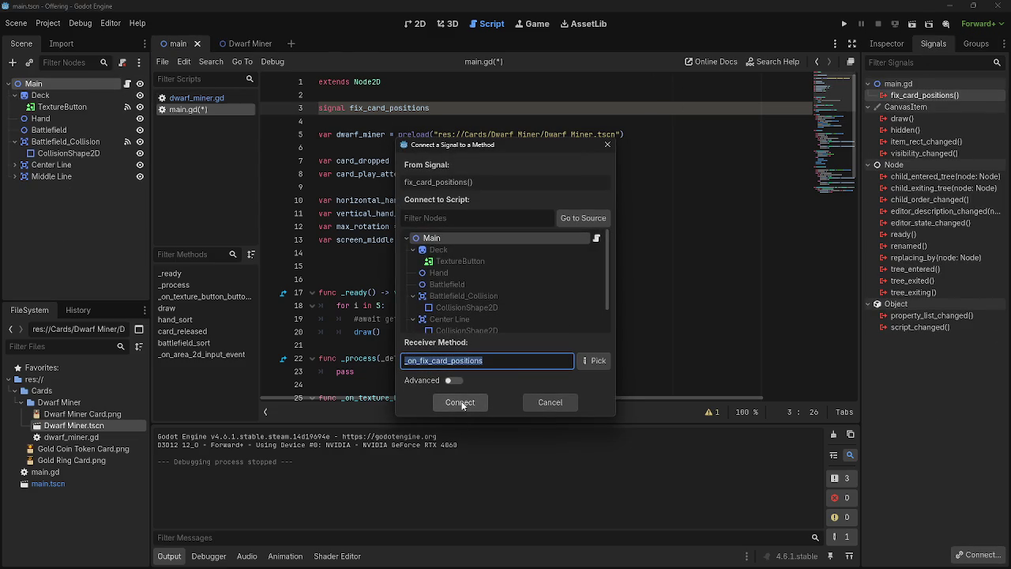
pyautogui.click(548, 403)
# - Review the dwarf_miner.gd script, then launch the game again for testing
pyautogui.click(197, 97)
pyautogui.scroll(2, 535, 320)
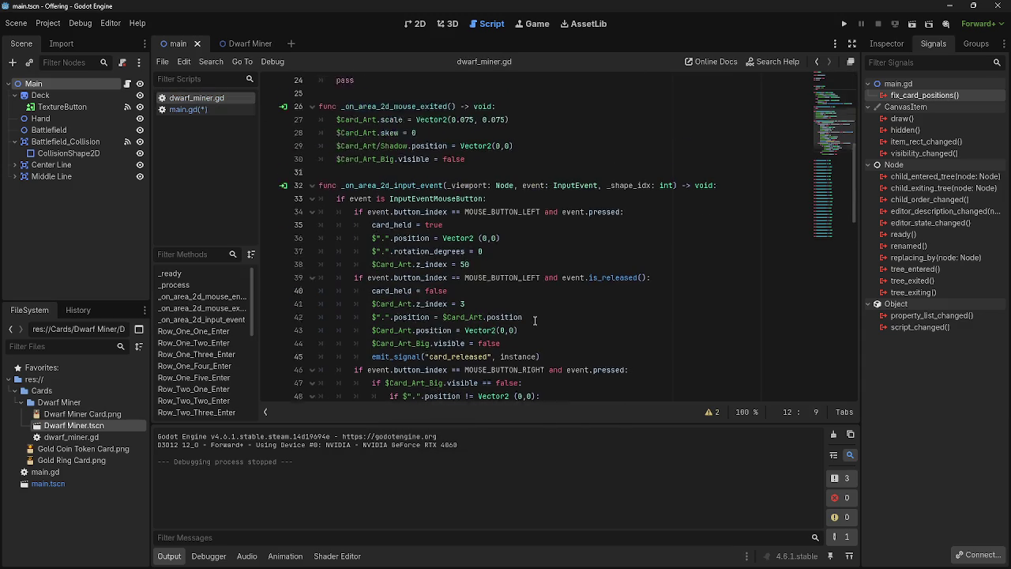
pyautogui.scroll(8, 535, 320)
pyautogui.scroll(-1, 398, 323)
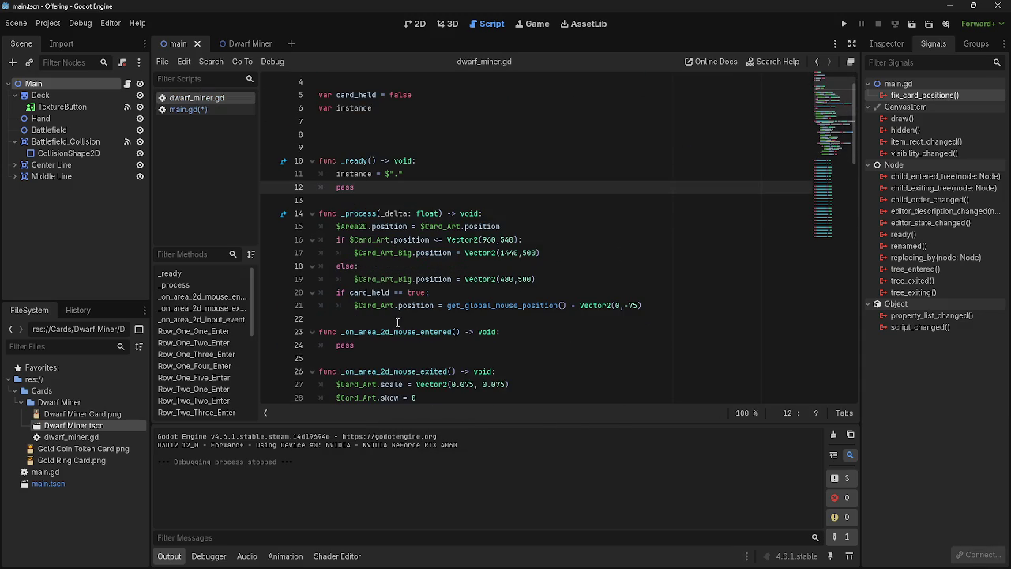
pyautogui.scroll(-15, 398, 323)
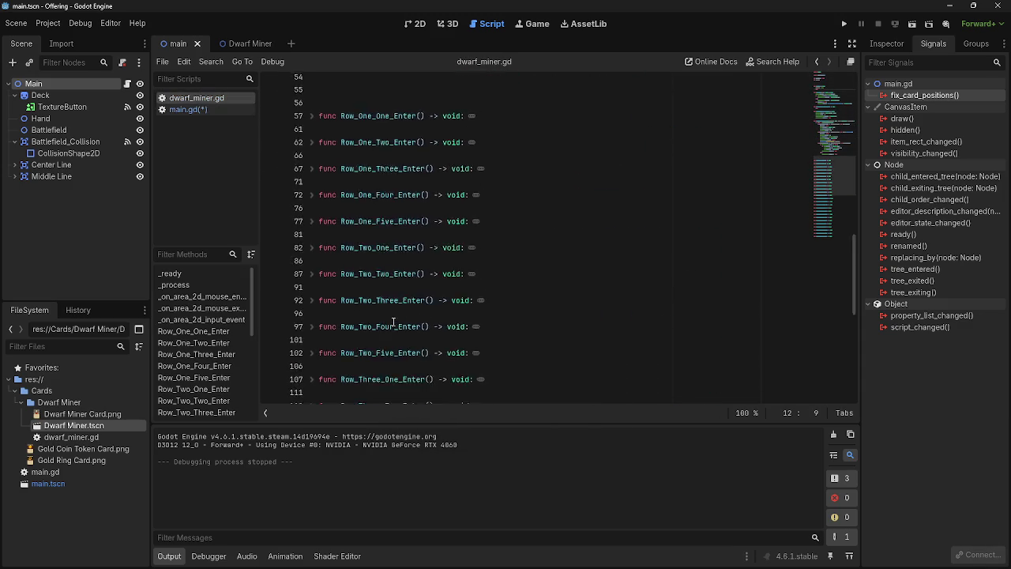
pyautogui.scroll(8, 393, 322)
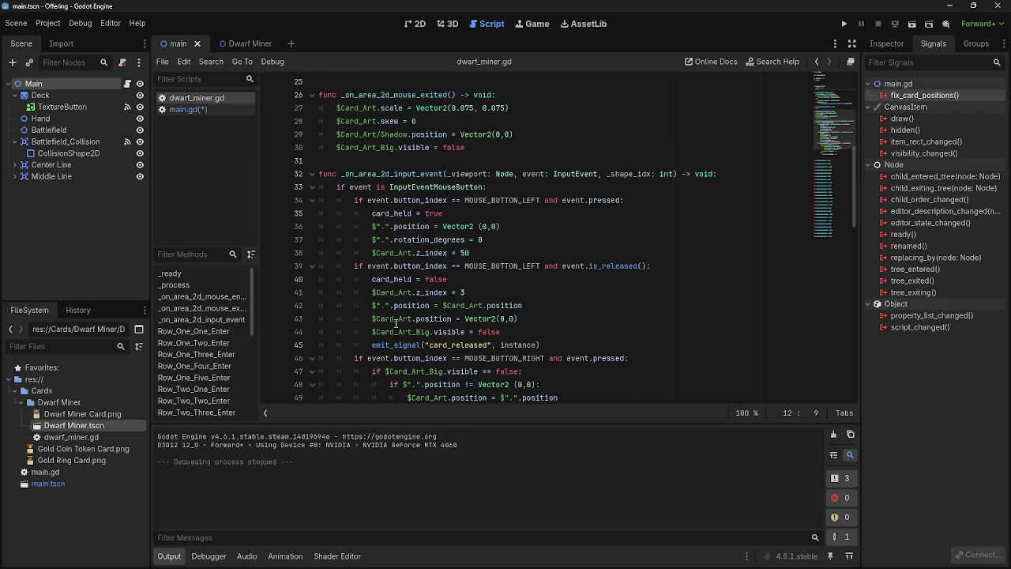
pyautogui.scroll(2, 395, 323)
pyautogui.scroll(1, 395, 323)
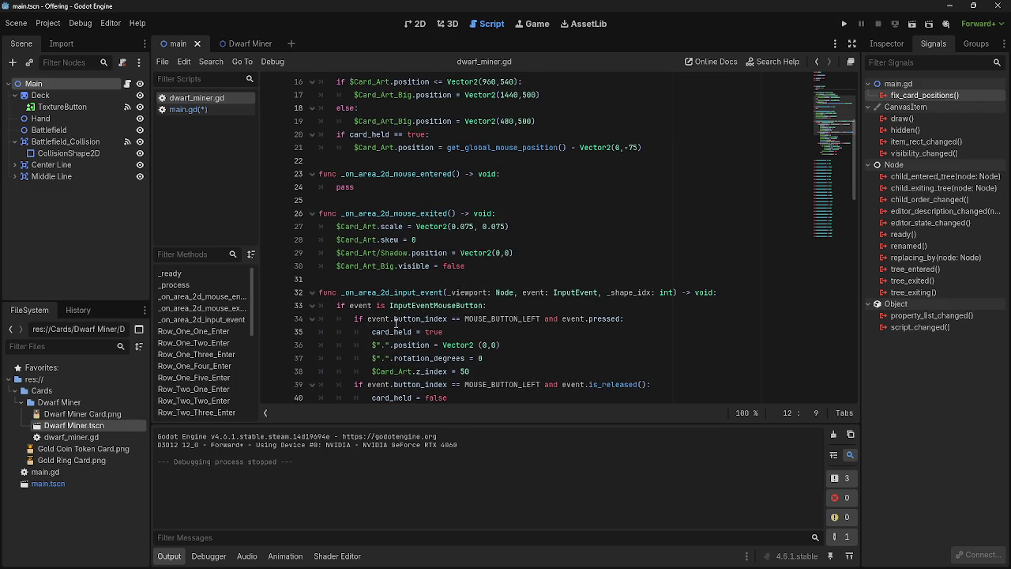
pyautogui.click(844, 24)
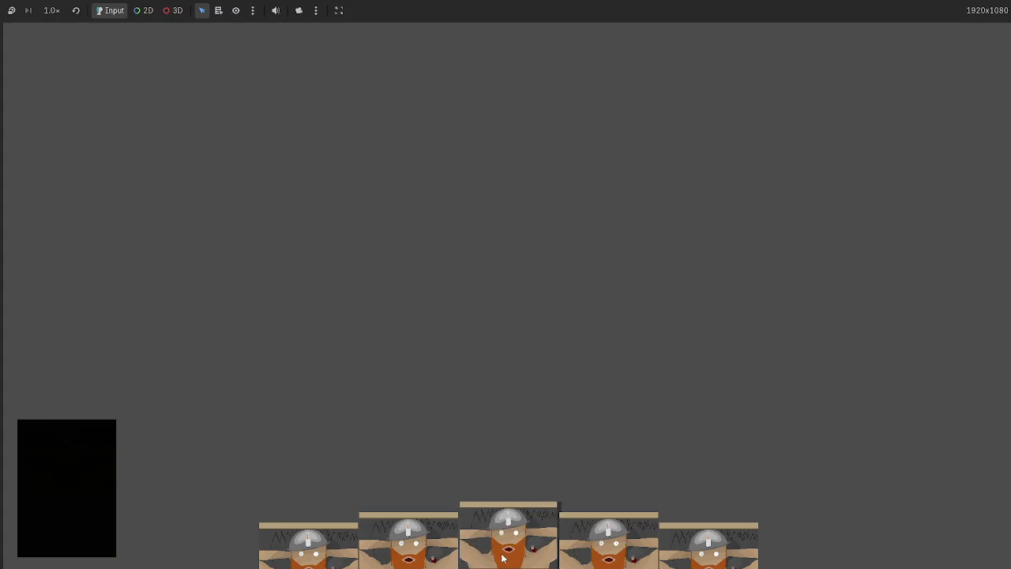
# - Play the remaining hand cards onto the board, reposition one board card, then stop the game
pyautogui.moveTo(502, 558)
pyautogui.mouseDown()
pyautogui.moveTo(443, 273)
pyautogui.moveTo(447, 242)
pyautogui.mouseUp()
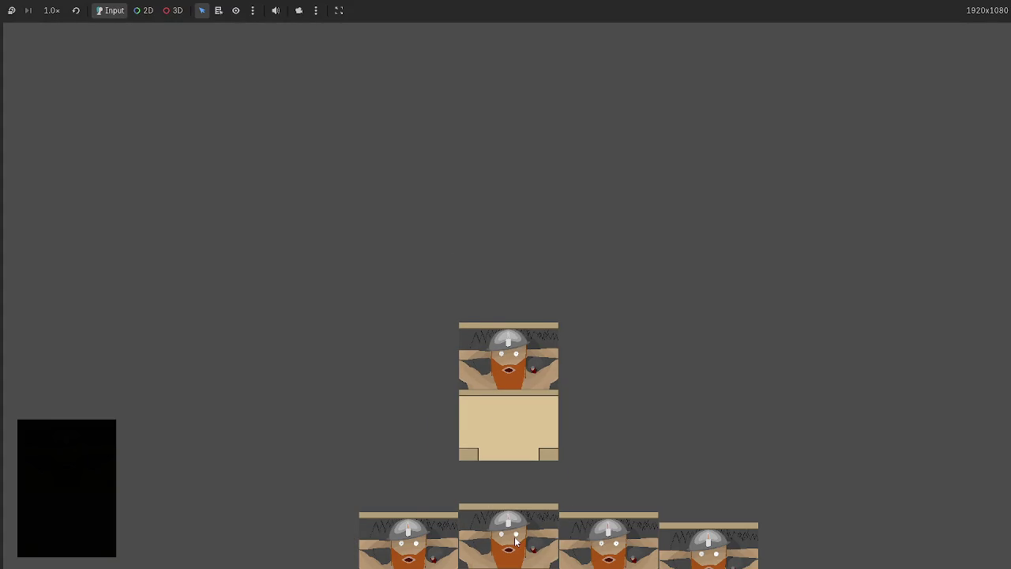
pyautogui.moveTo(515, 542)
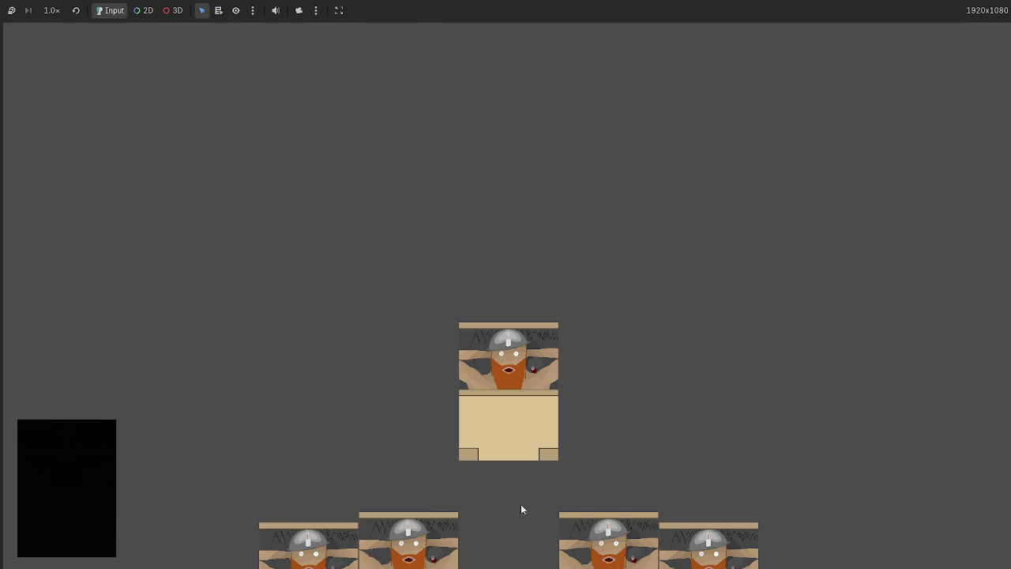
pyautogui.moveTo(599, 551); pyautogui.dragTo(735, 180)
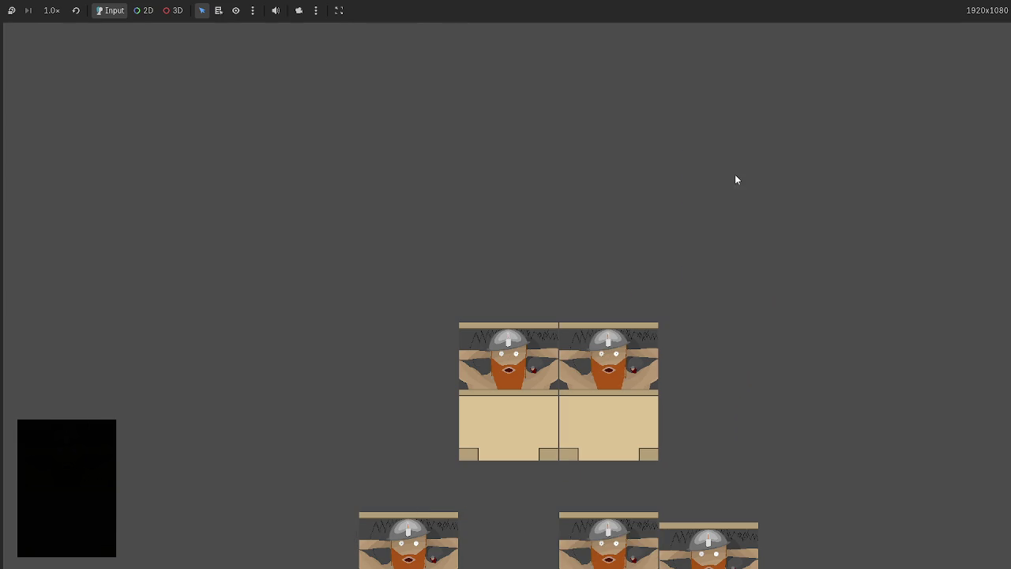
pyautogui.moveTo(709, 545)
pyautogui.mouseDown()
pyautogui.moveTo(757, 229)
pyautogui.moveTo(765, 241)
pyautogui.mouseUp()
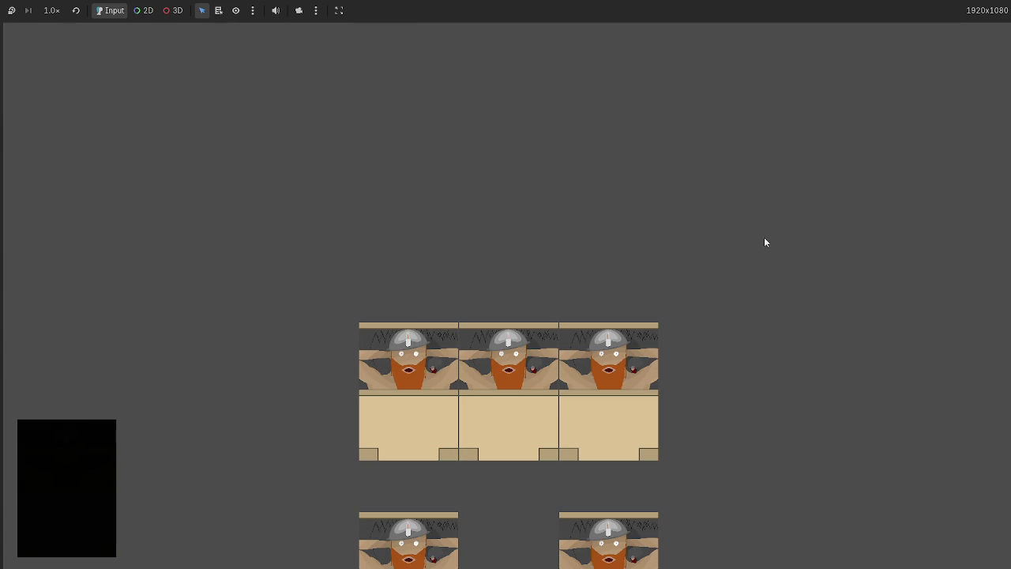
pyautogui.moveTo(648, 522)
pyautogui.mouseDown()
pyautogui.moveTo(775, 229)
pyautogui.moveTo(770, 237)
pyautogui.mouseUp()
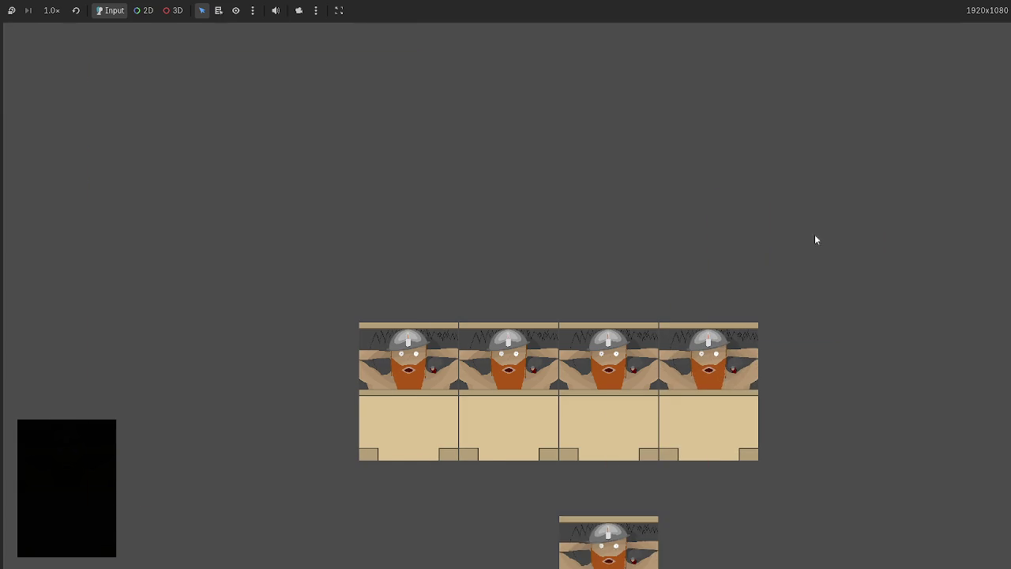
pyautogui.moveTo(632, 523); pyautogui.dragTo(809, 218)
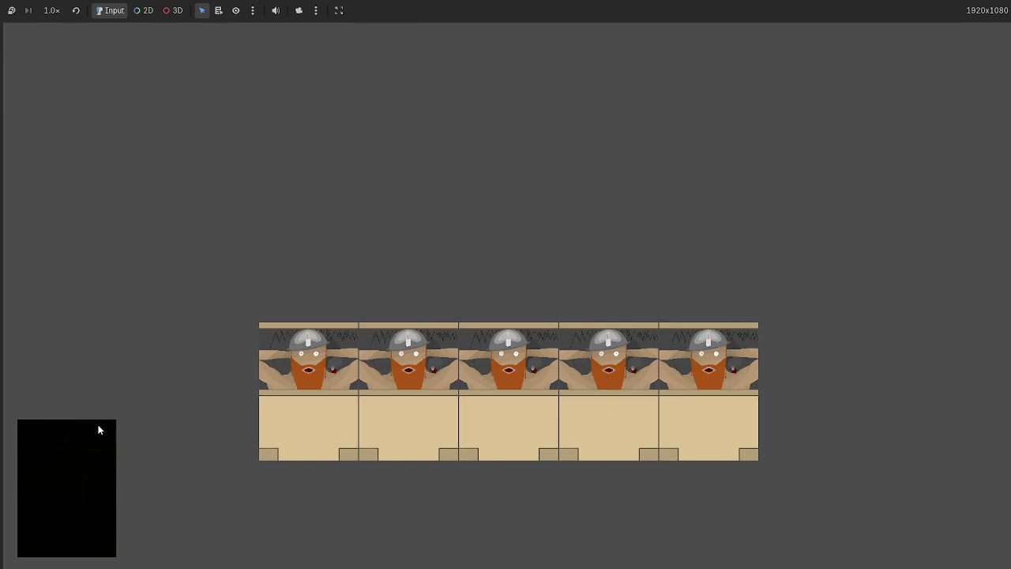
pyautogui.moveTo(610, 528)
pyautogui.mouseDown()
pyautogui.moveTo(829, 269)
pyautogui.moveTo(821, 276)
pyautogui.mouseUp()
pyautogui.moveTo(621, 328)
pyautogui.mouseDown()
pyautogui.moveTo(737, 132)
pyautogui.moveTo(735, 216)
pyautogui.mouseUp()
pyautogui.press('F8')
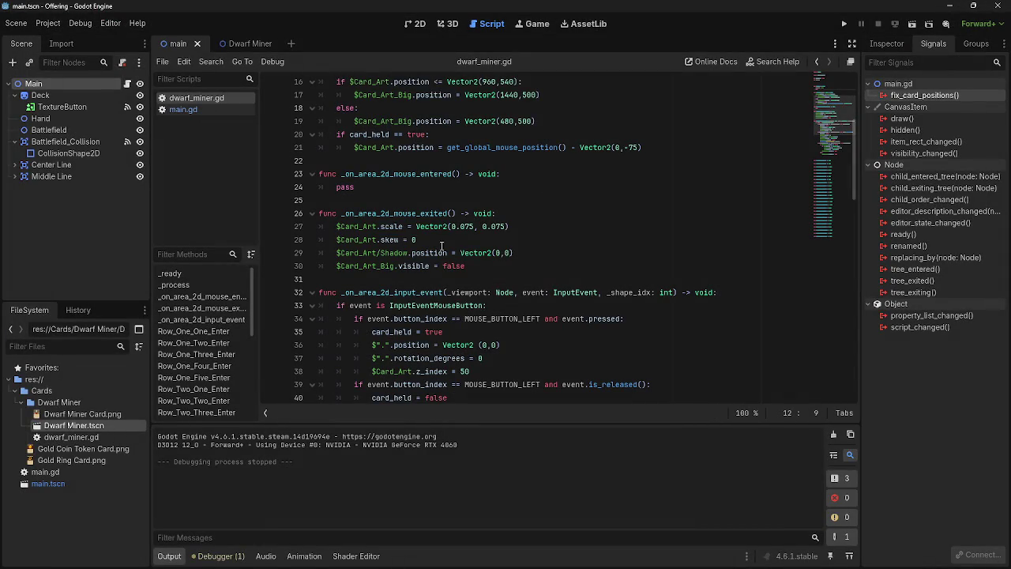
# - Open the Dwarf Miner scene in the 2D view
pyautogui.click(237, 43)
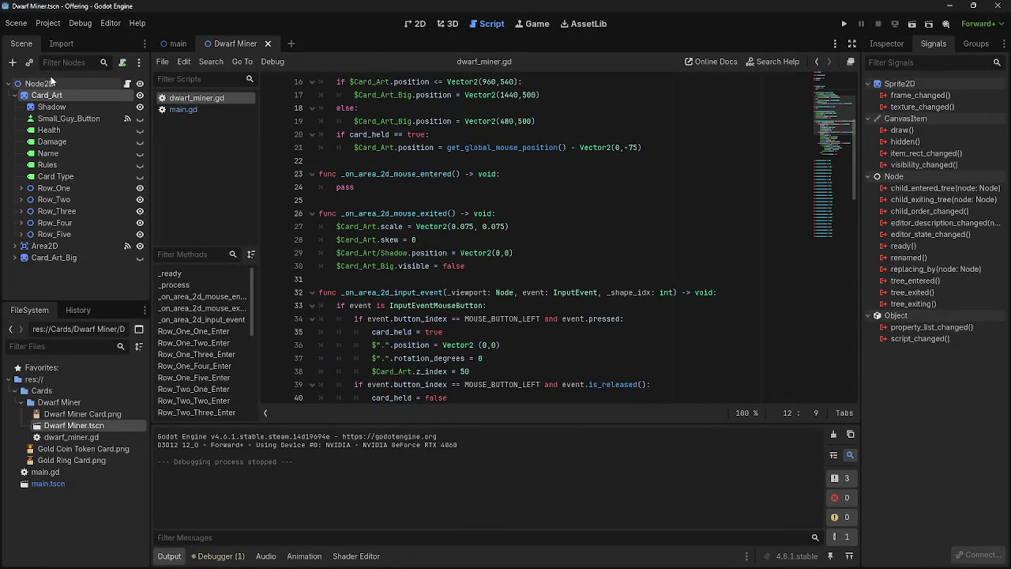
pyautogui.moveTo(51, 81)
pyautogui.mouseDown()
pyautogui.moveTo(180, 44)
pyautogui.moveTo(47, 93)
pyautogui.moveTo(51, 79)
pyautogui.mouseUp()
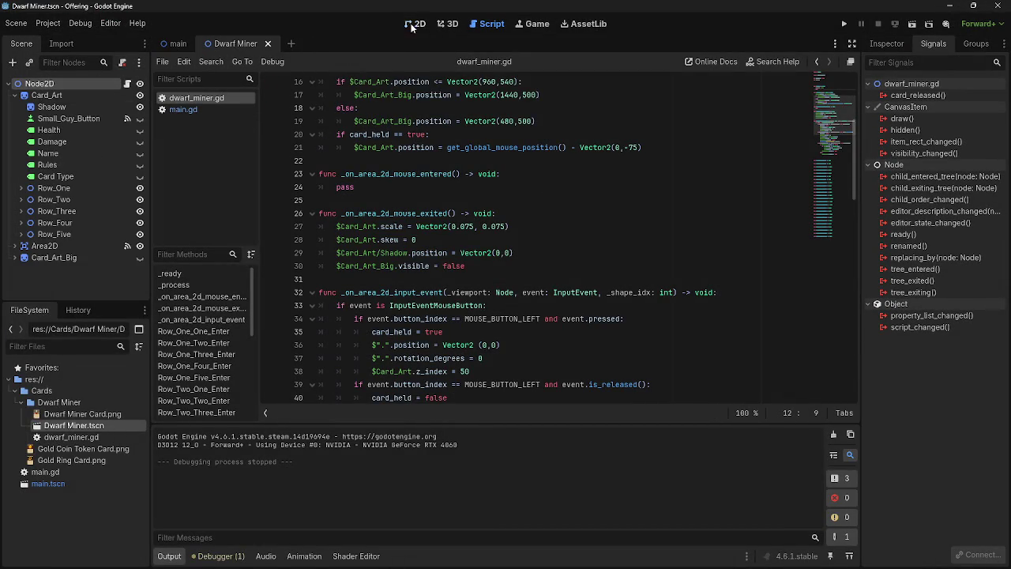
pyautogui.click(413, 23)
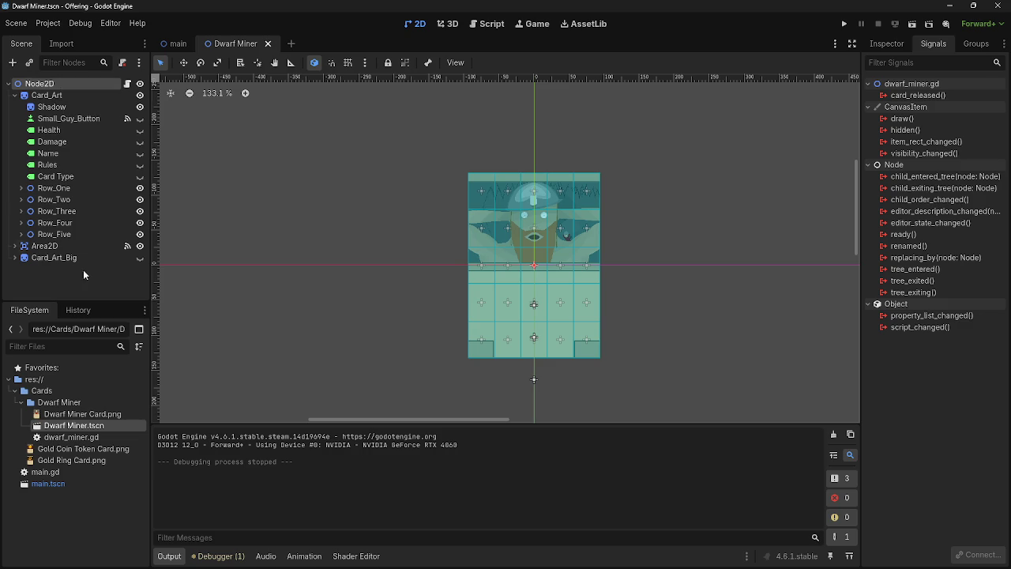
pyautogui.scroll(-3, 207, 264)
pyautogui.scroll(-8, 207, 264)
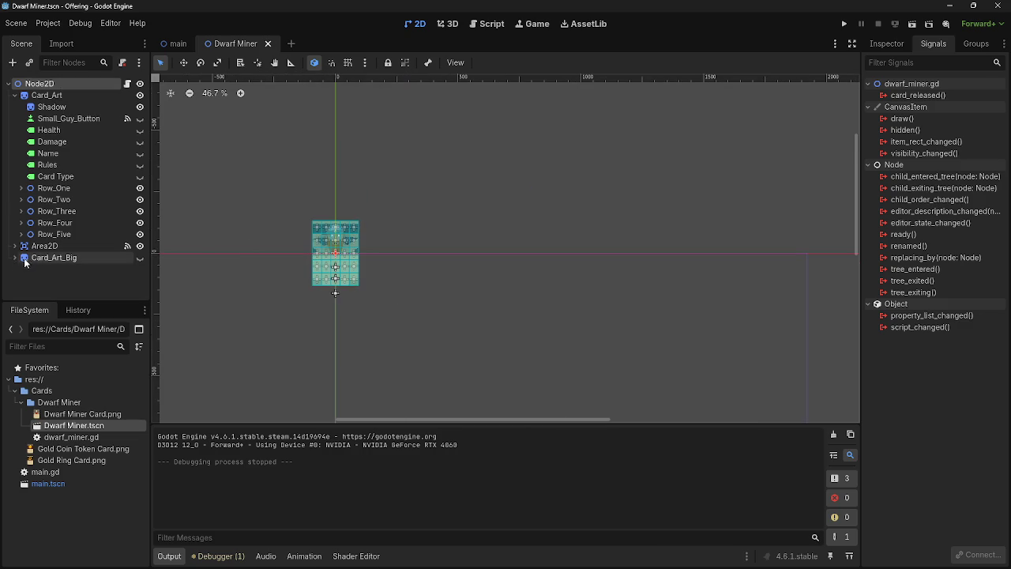
# - Select Card_Art_Big, make the large card preview visible, then hide it again
pyautogui.click(45, 96)
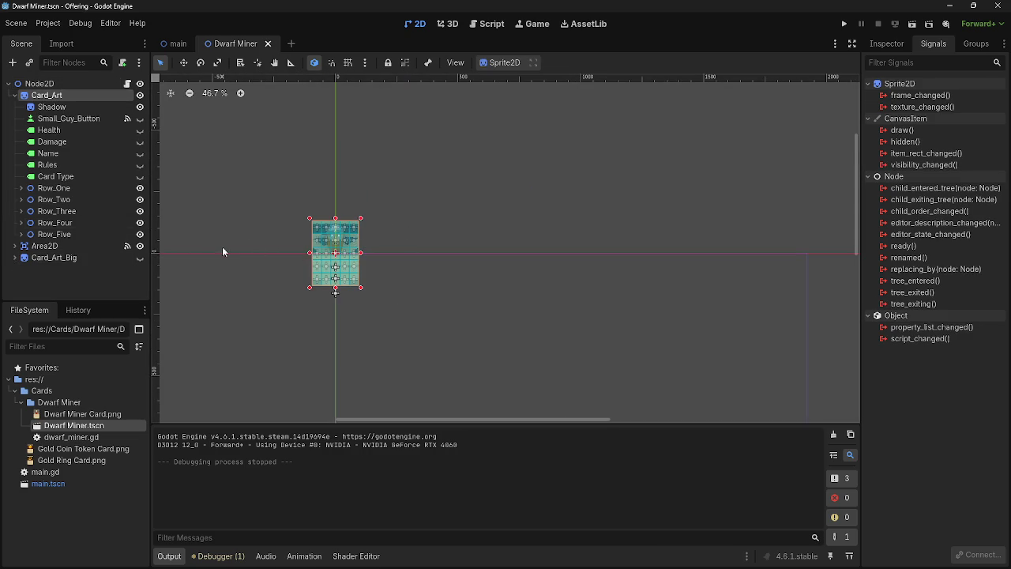
pyautogui.click(92, 256)
pyautogui.click(139, 258)
pyautogui.click(139, 258)
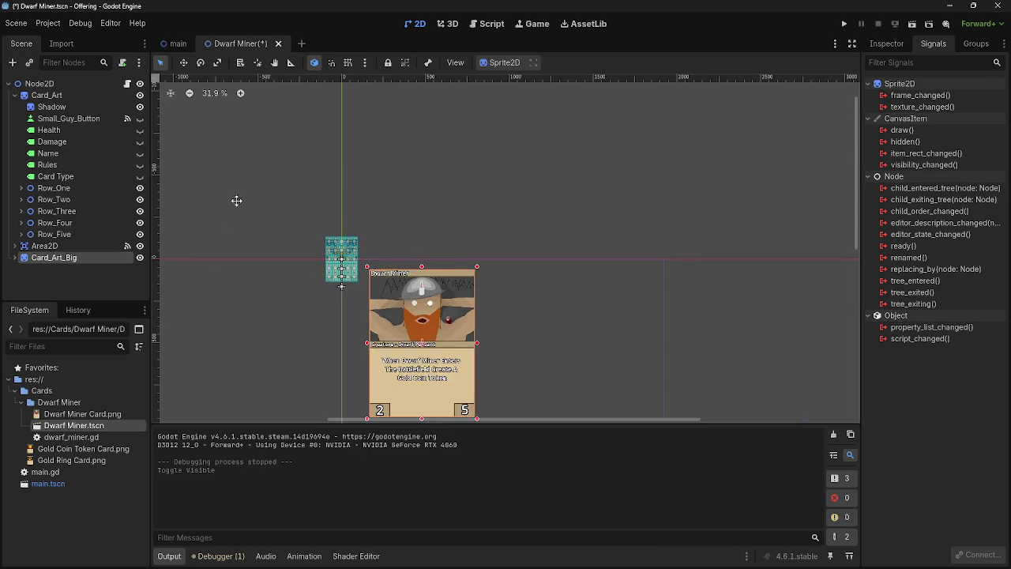
pyautogui.scroll(-2, 491, 258)
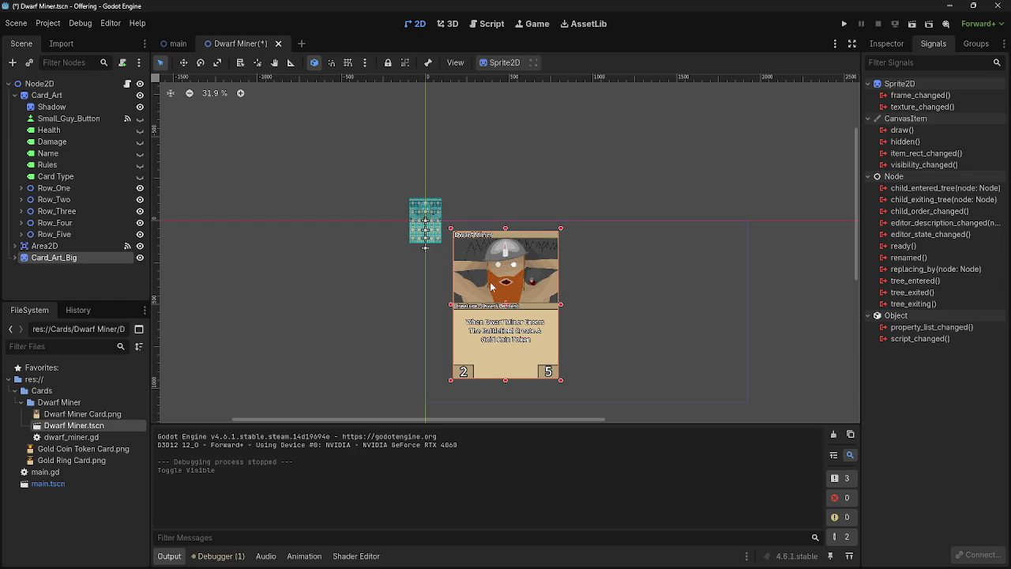
pyautogui.click(139, 258)
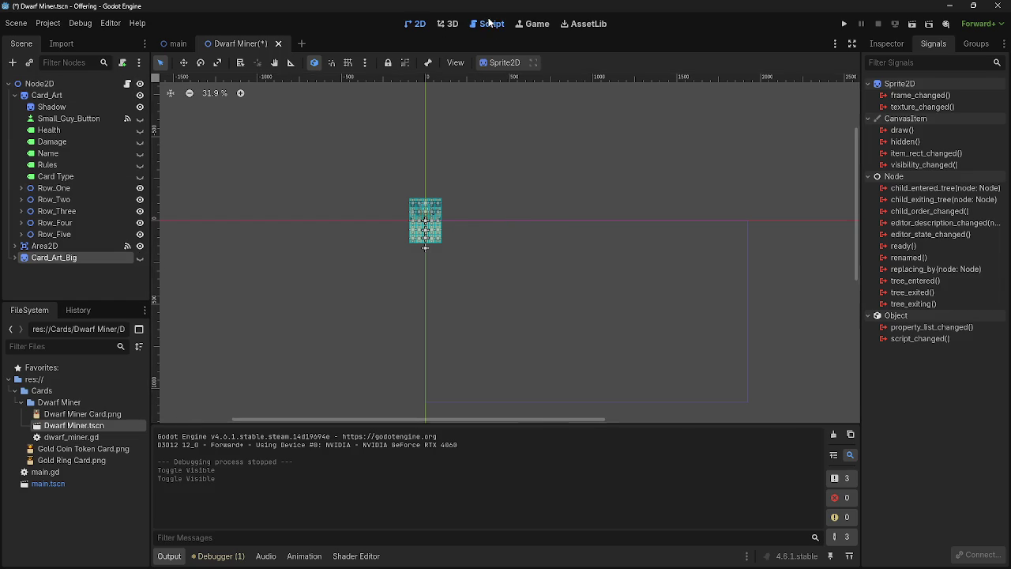
pyautogui.click(490, 23)
# - Inspect lines 36-37 of dwarf_miner.gd's _on_area_2d_input_event handler, then run the game
pyautogui.scroll(5, 342, 258)
pyautogui.scroll(-9, 444, 273)
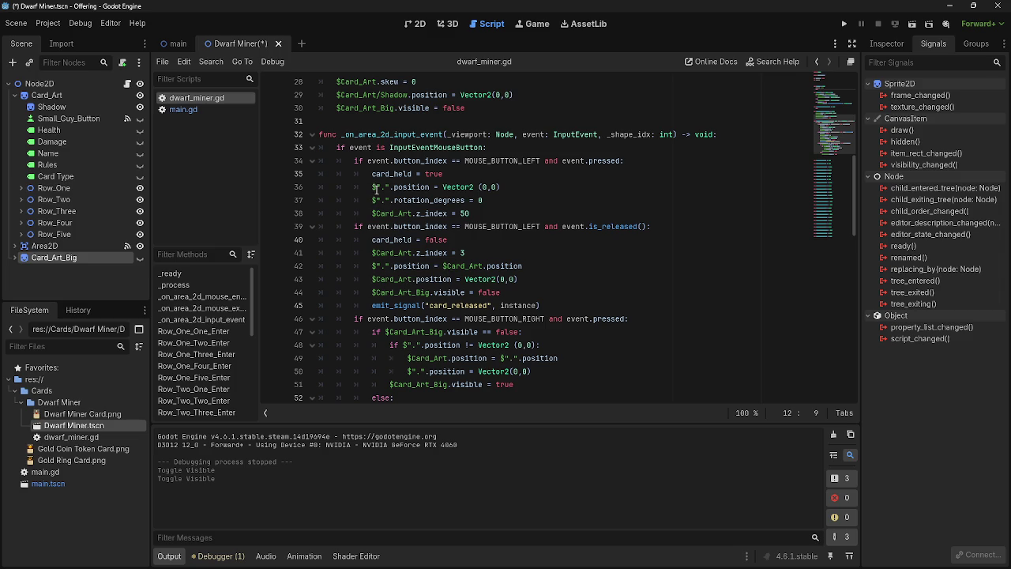
pyautogui.click(547, 188)
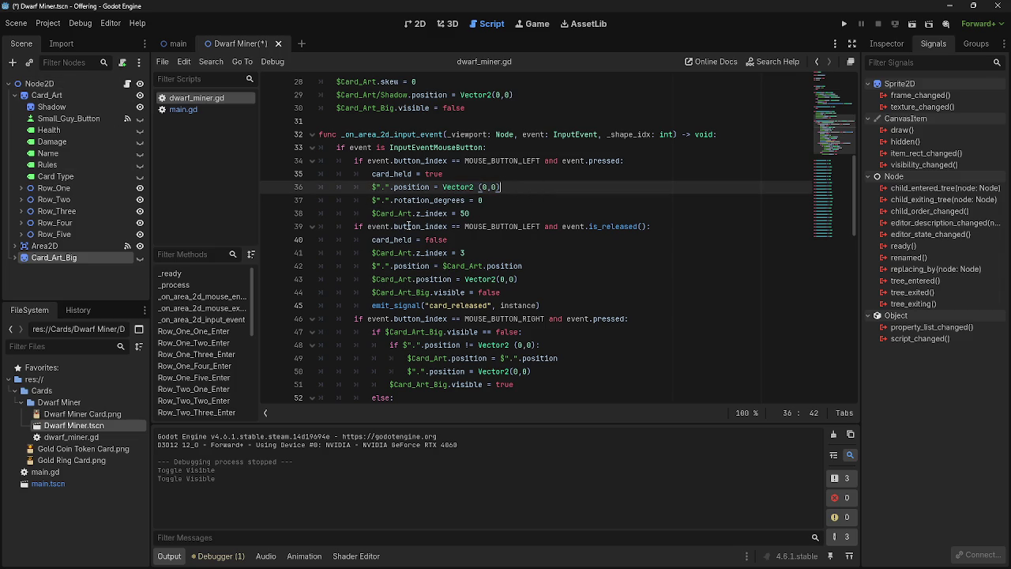
pyautogui.click(494, 199)
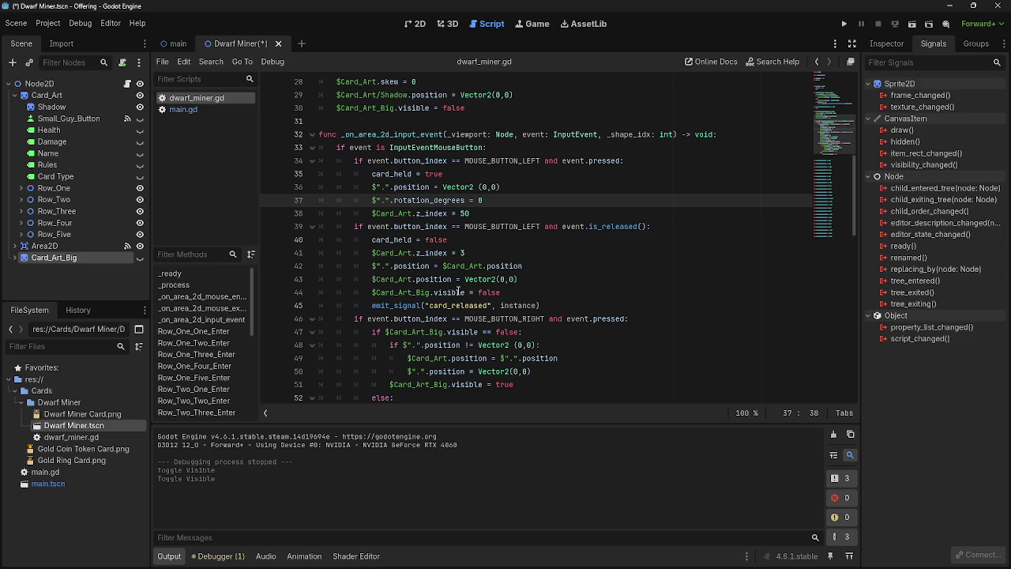
pyautogui.click(377, 187)
pyautogui.click(587, 194)
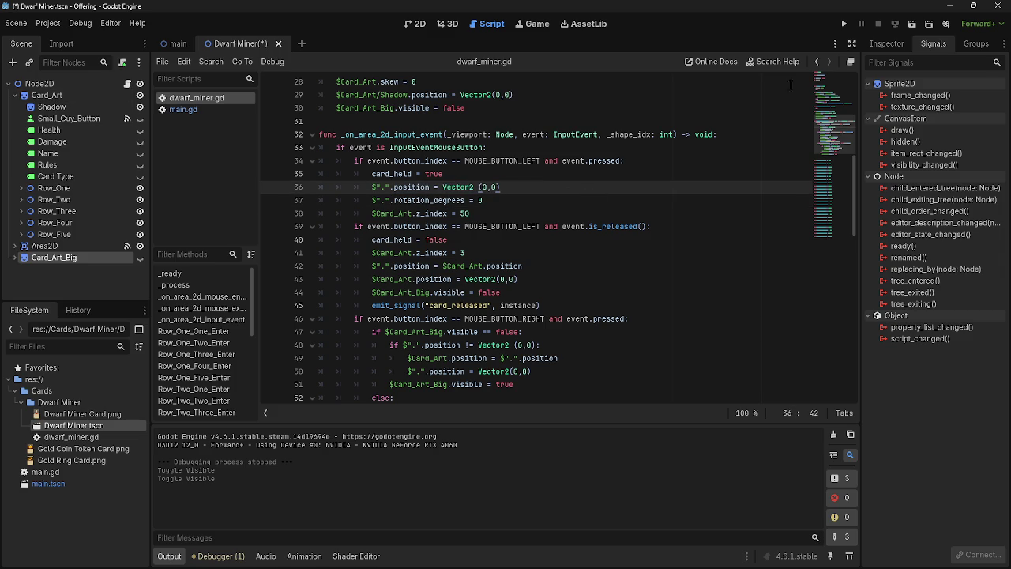
pyautogui.click(843, 24)
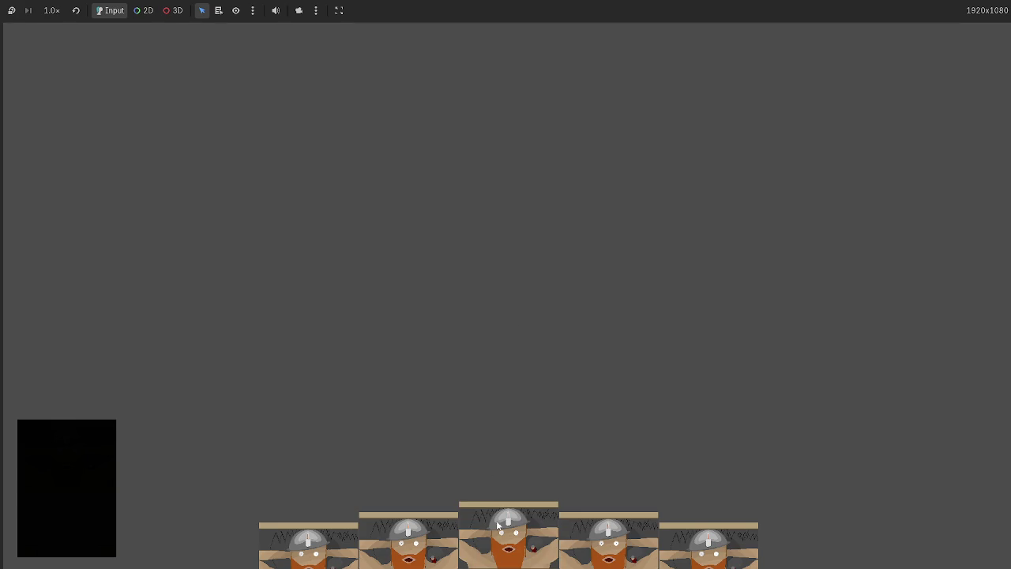
# - Drag a hand card, draw two cards from the deck, restart, draw again, and stop the game
pyautogui.moveTo(499, 527)
pyautogui.mouseDown()
pyautogui.moveTo(462, 268)
pyautogui.moveTo(496, 418)
pyautogui.moveTo(500, 410)
pyautogui.mouseUp()
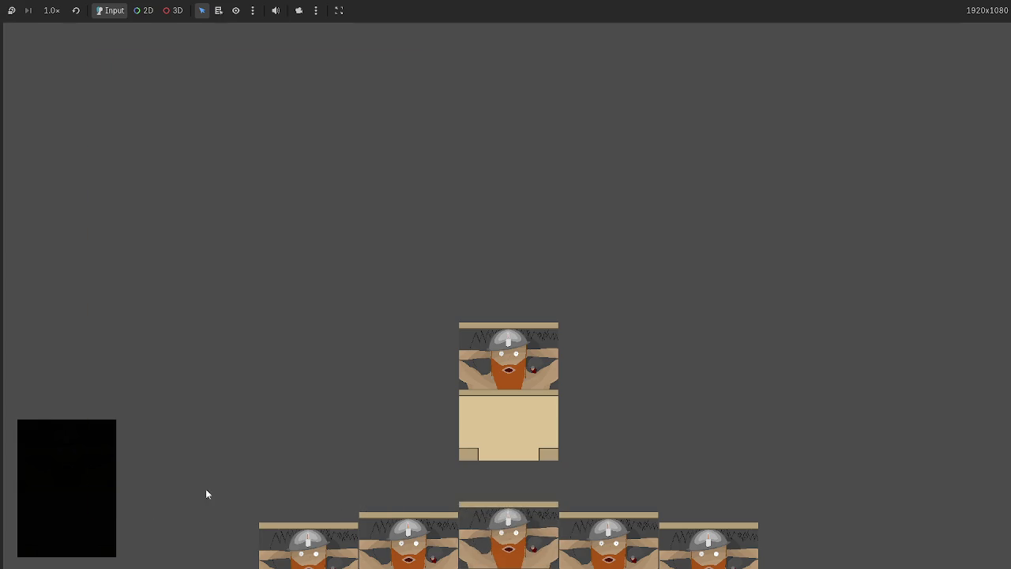
pyautogui.click(31, 467)
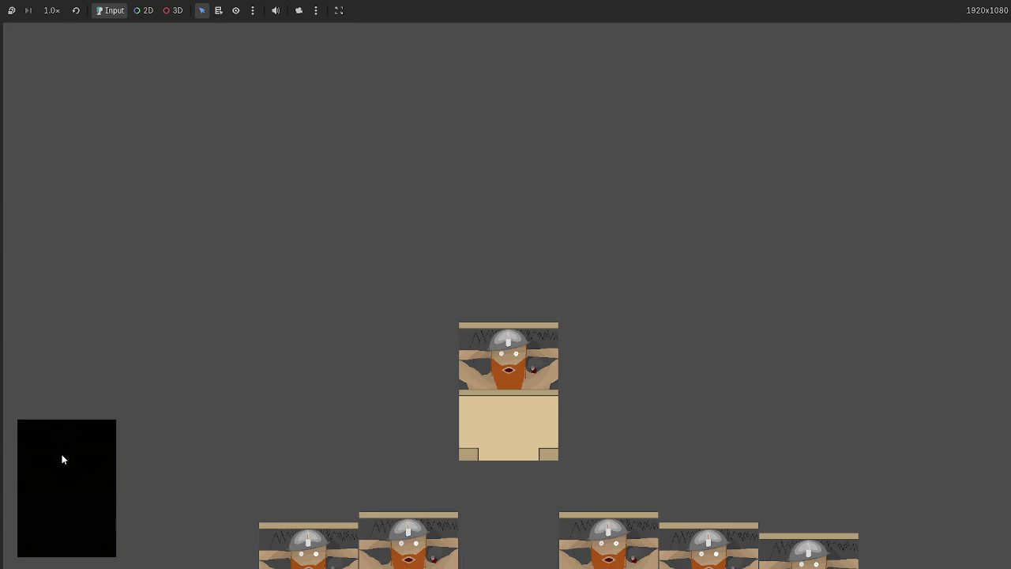
pyautogui.click(62, 458)
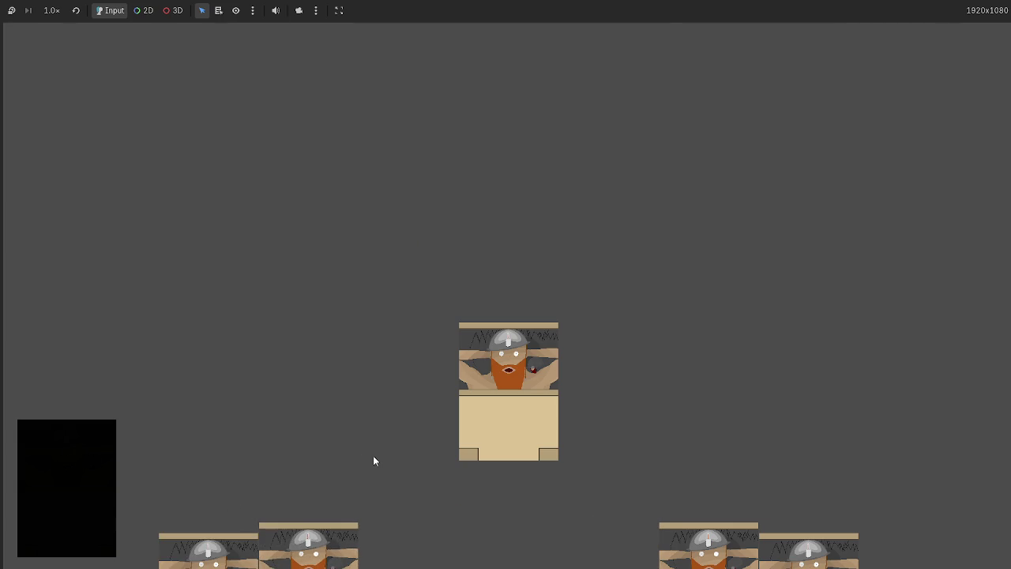
pyautogui.press('F5')
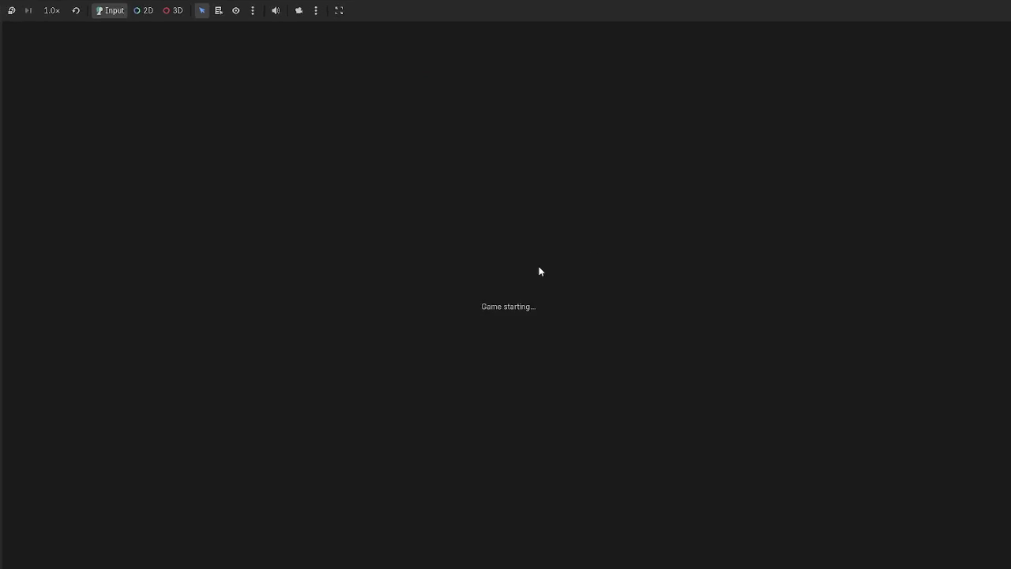
pyautogui.click(109, 448)
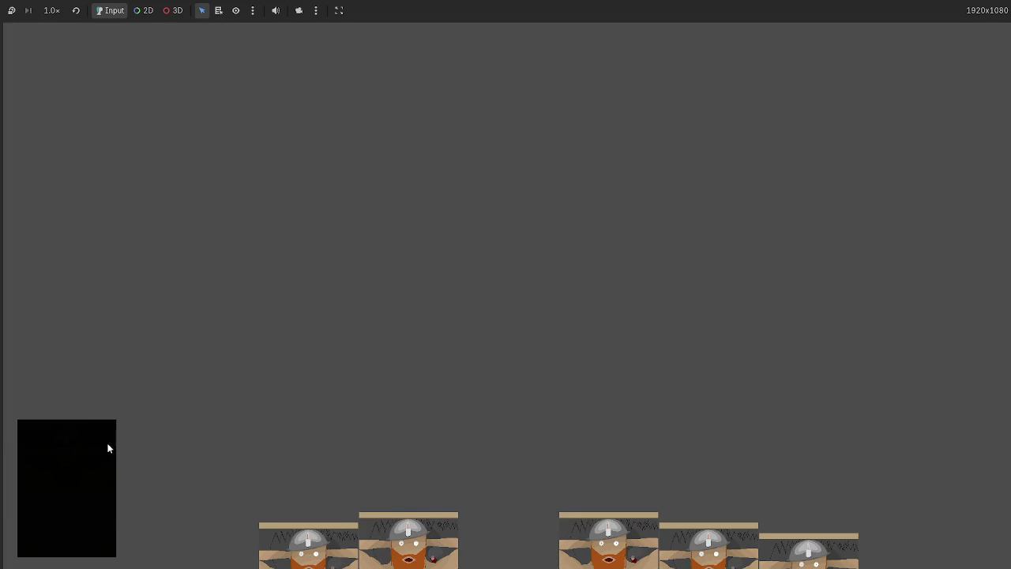
pyautogui.moveTo(381, 536)
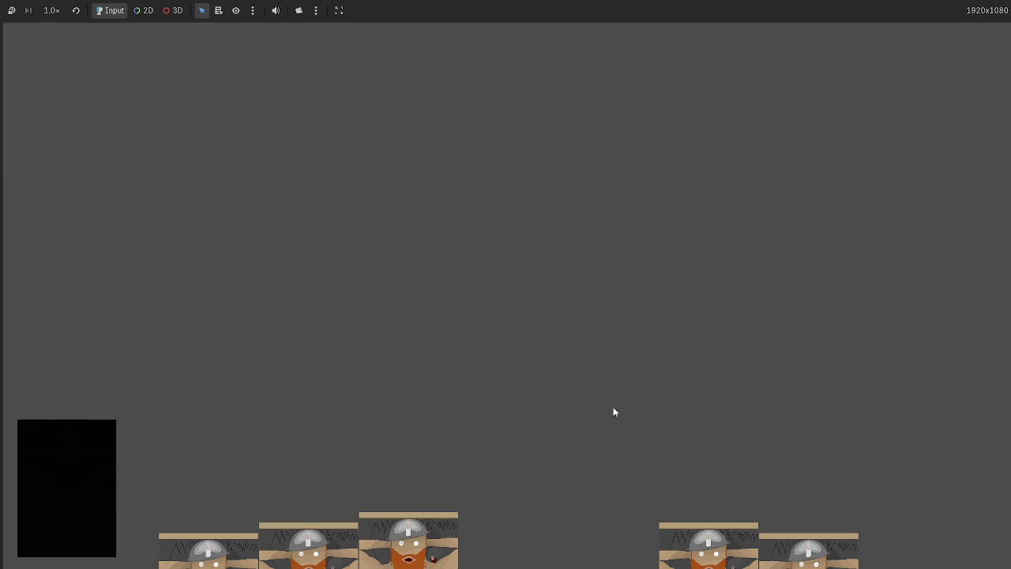
pyautogui.press('F8')
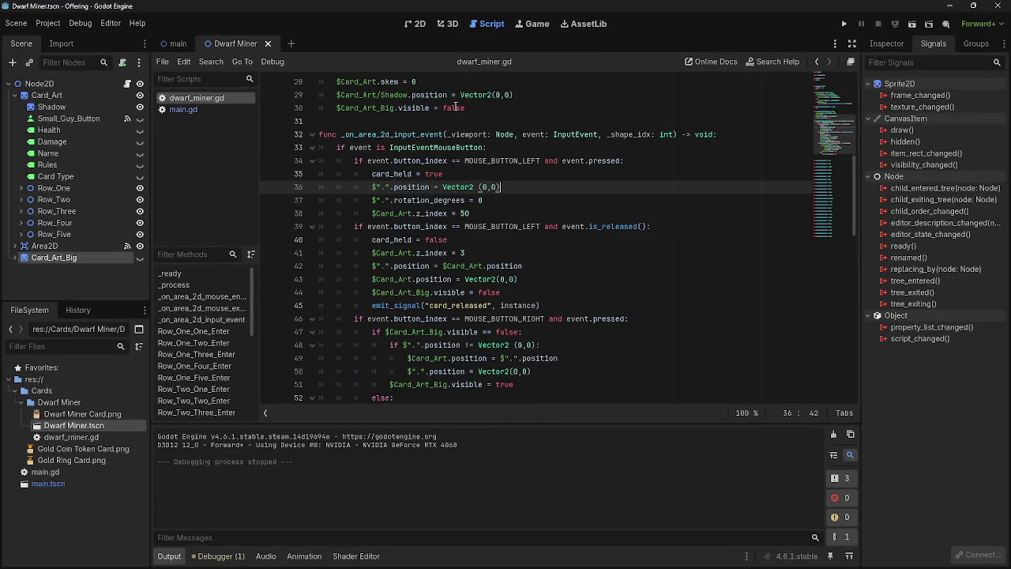
# - Run the game, play the middle hand card onto the board, and stop it
pyautogui.click(188, 110)
pyautogui.click(192, 100)
pyautogui.click(843, 24)
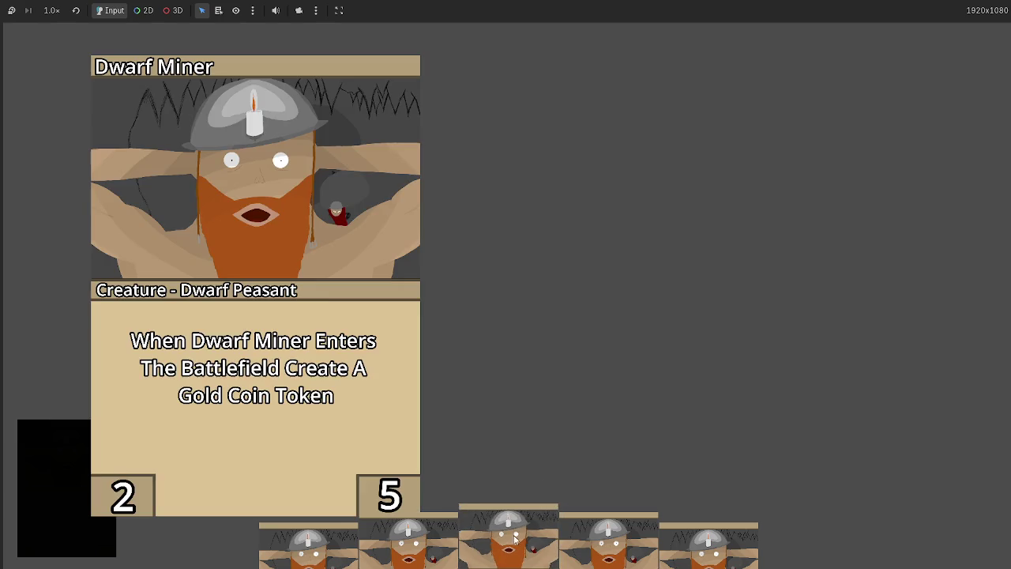
pyautogui.moveTo(515, 539)
pyautogui.mouseDown()
pyautogui.moveTo(532, 320)
pyautogui.moveTo(553, 324)
pyautogui.mouseUp()
pyautogui.press('F8')
# - Open main.gd at its top, run the game once more, and stop it
pyautogui.scroll(5, 343, 198)
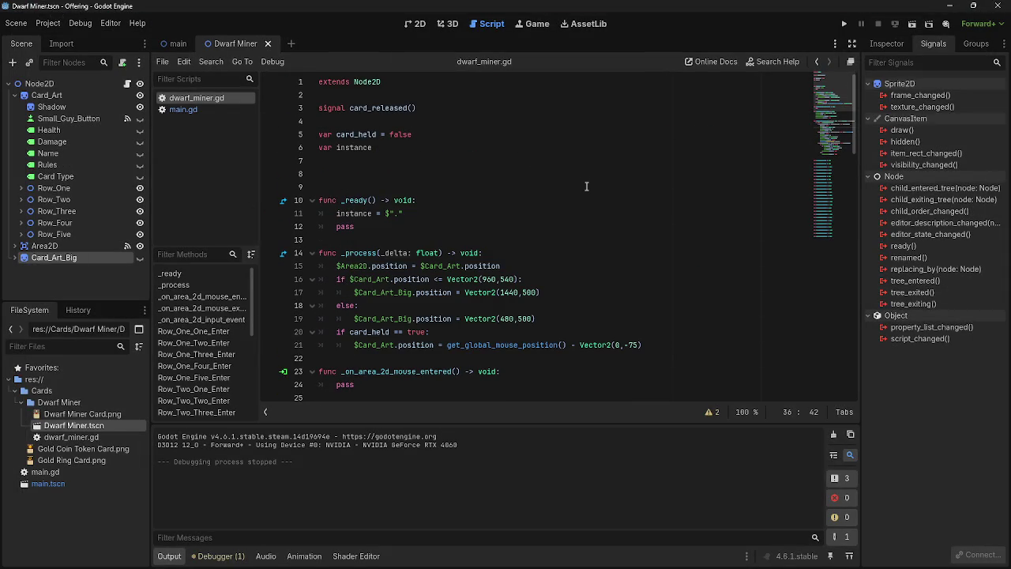
pyautogui.click(184, 109)
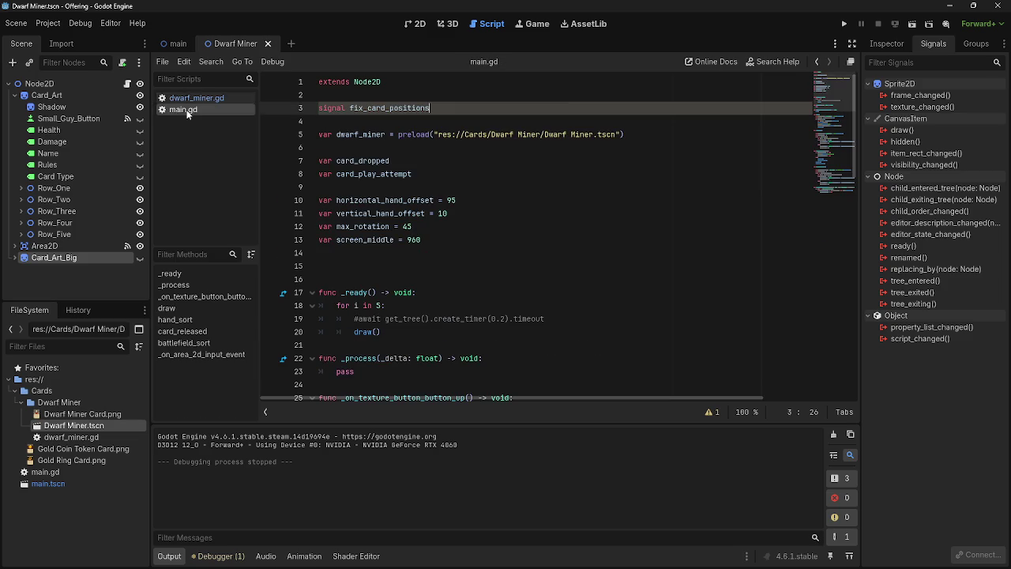
pyautogui.click(843, 23)
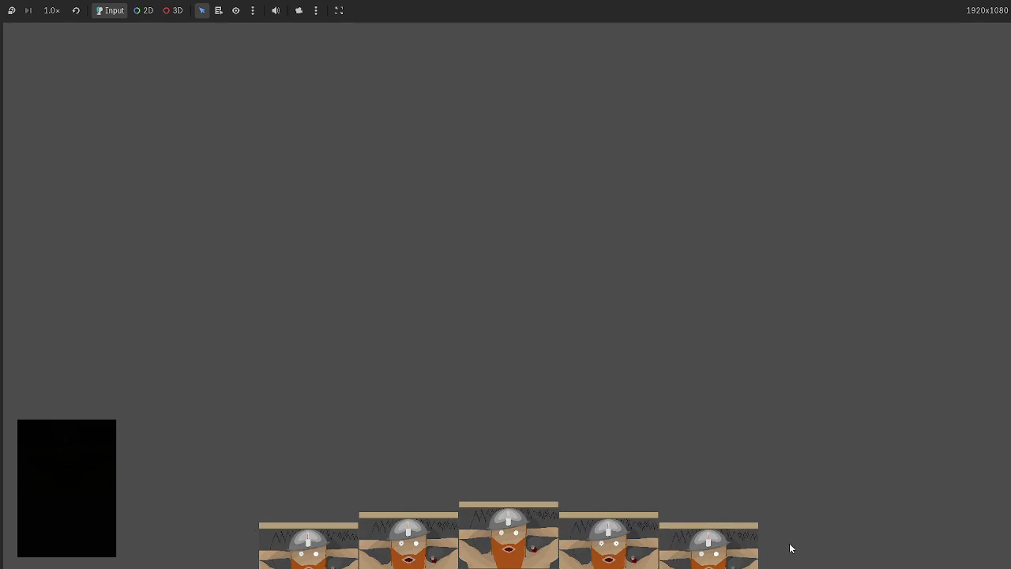
pyautogui.press('F8')
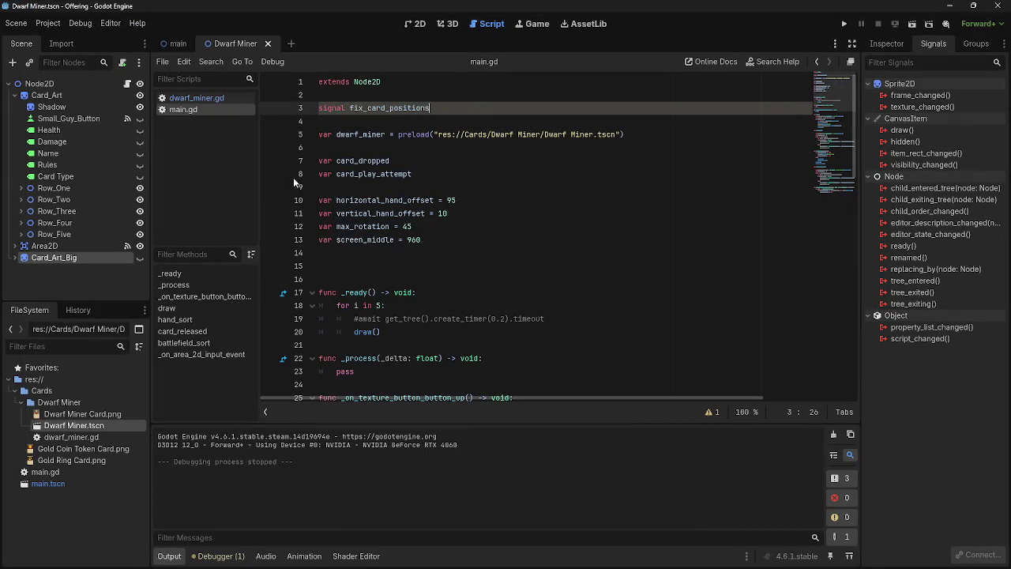
# - Check Card_Art_Big's properties in the Inspector, then switch back to the main scene
pyautogui.click(885, 44)
pyautogui.scroll(-5, 489, 292)
pyautogui.scroll(-12, 489, 291)
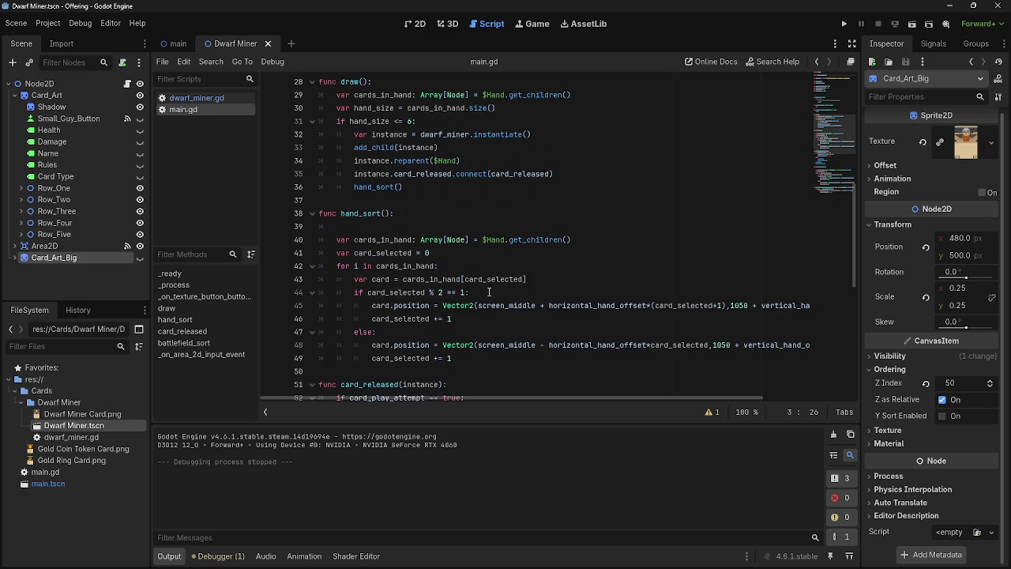
pyautogui.click(162, 43)
pyautogui.scroll(15, 448, 285)
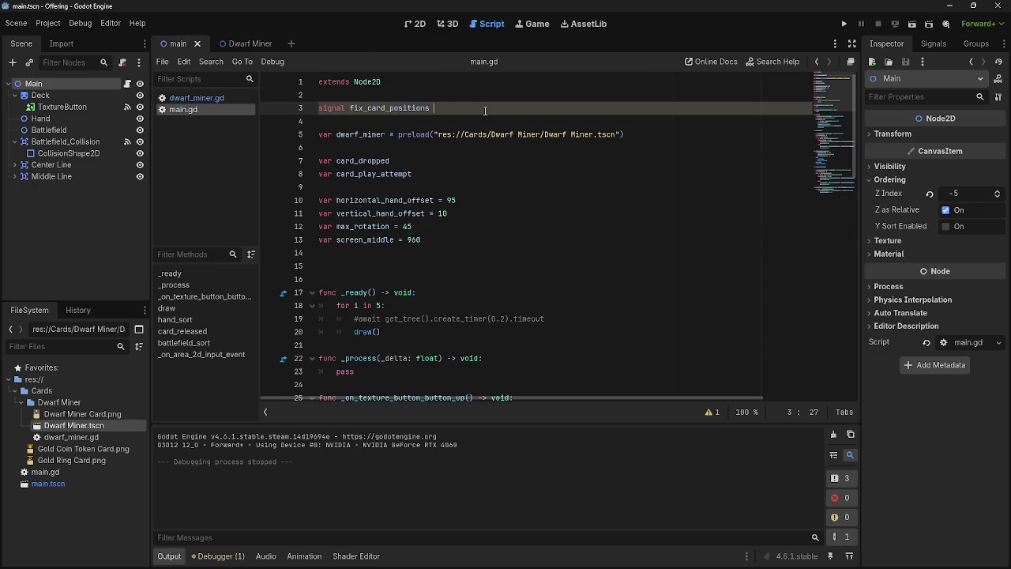
pyautogui.scroll(-18, 460, 301)
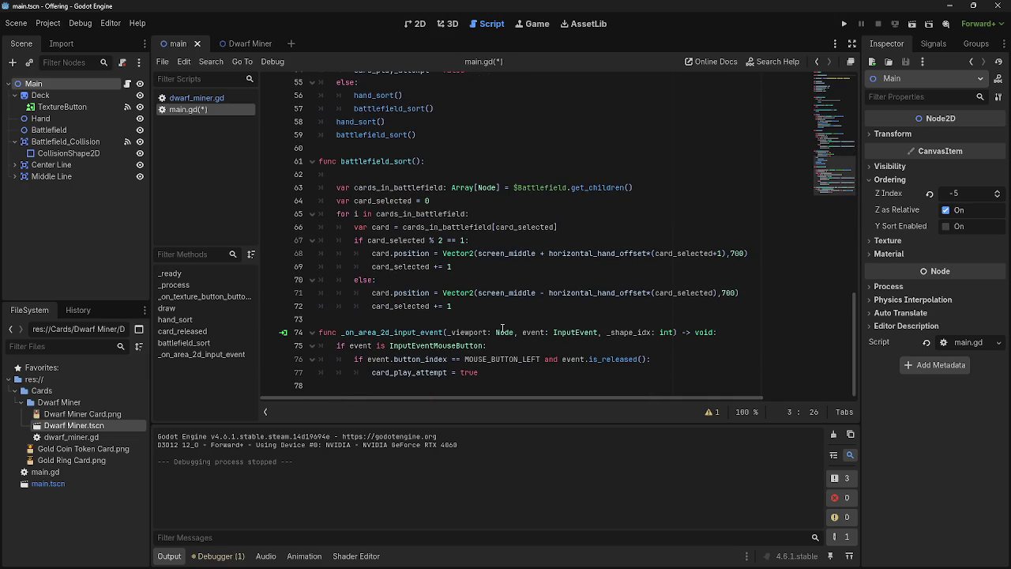
# - Run the card game briefly, stop it, and scroll back to the top of main.gd
pyautogui.moveTo(505, 329)
pyautogui.click(845, 24)
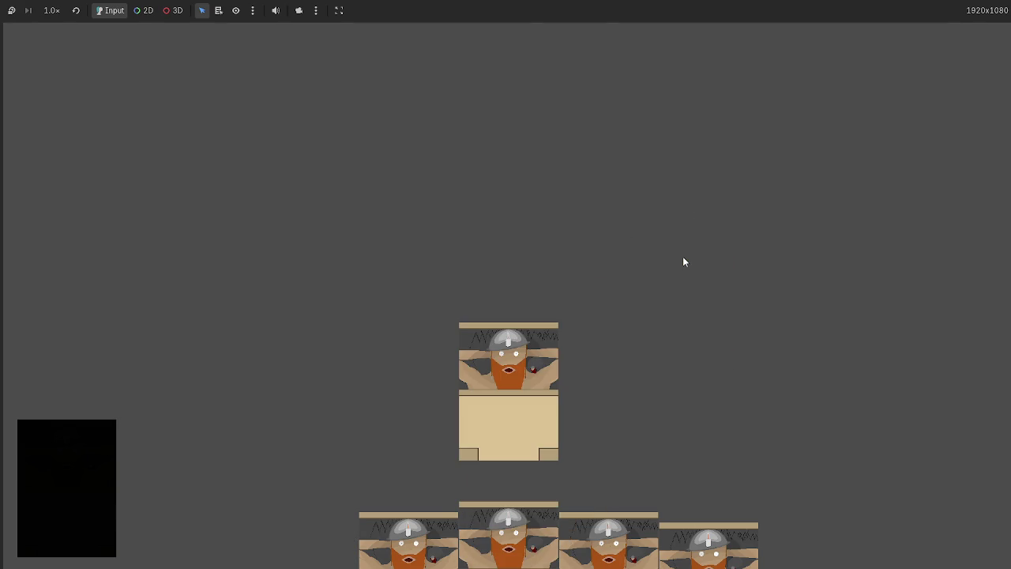
pyautogui.press('F8')
pyautogui.scroll(11, 496, 343)
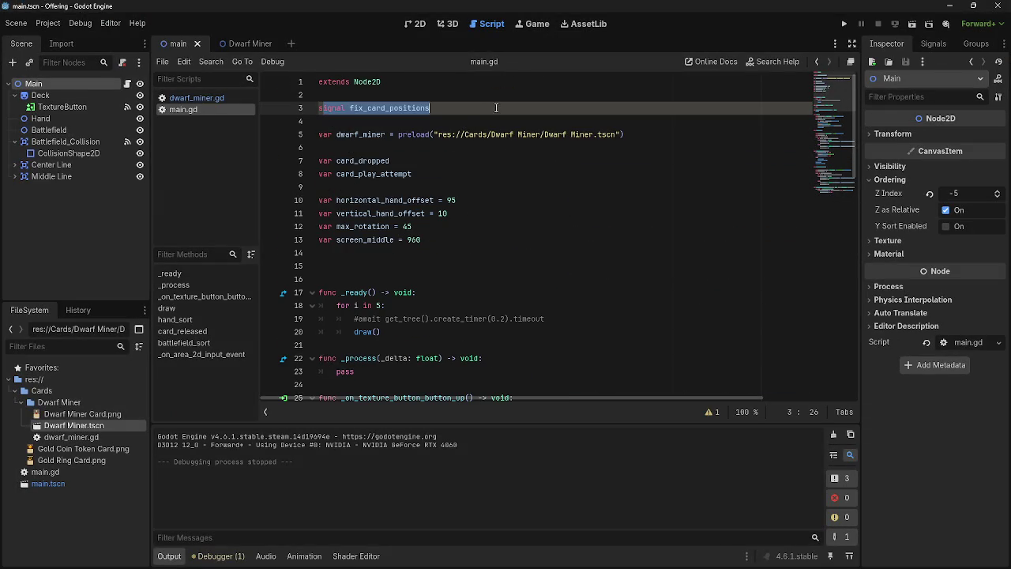
# - Inspect the card_released connection on line 35 and the hand_sort() call on line 36 of main.gd
pyautogui.scroll(-7, 500, 274)
pyautogui.scroll(7, 499, 293)
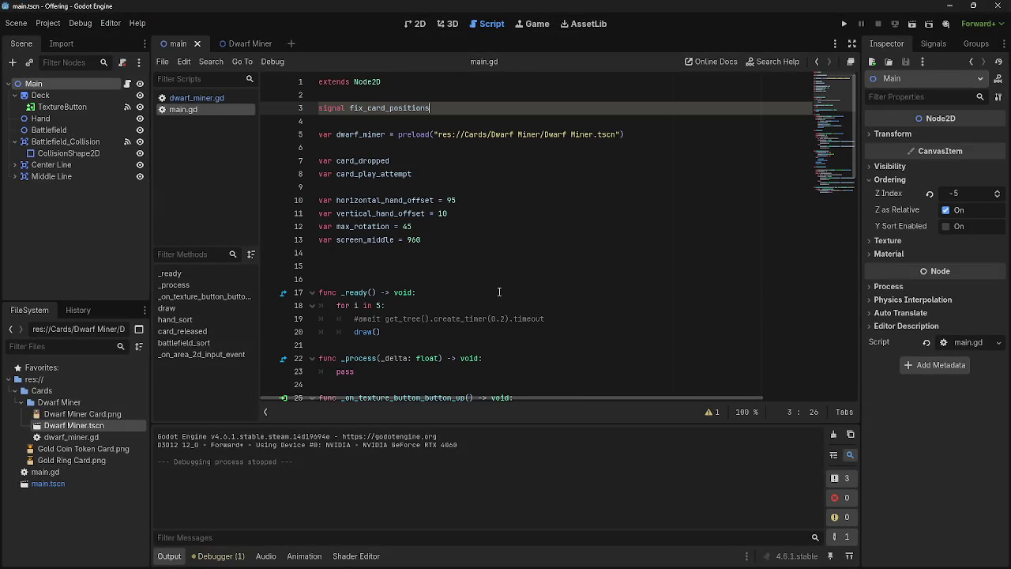
pyautogui.scroll(-6, 474, 237)
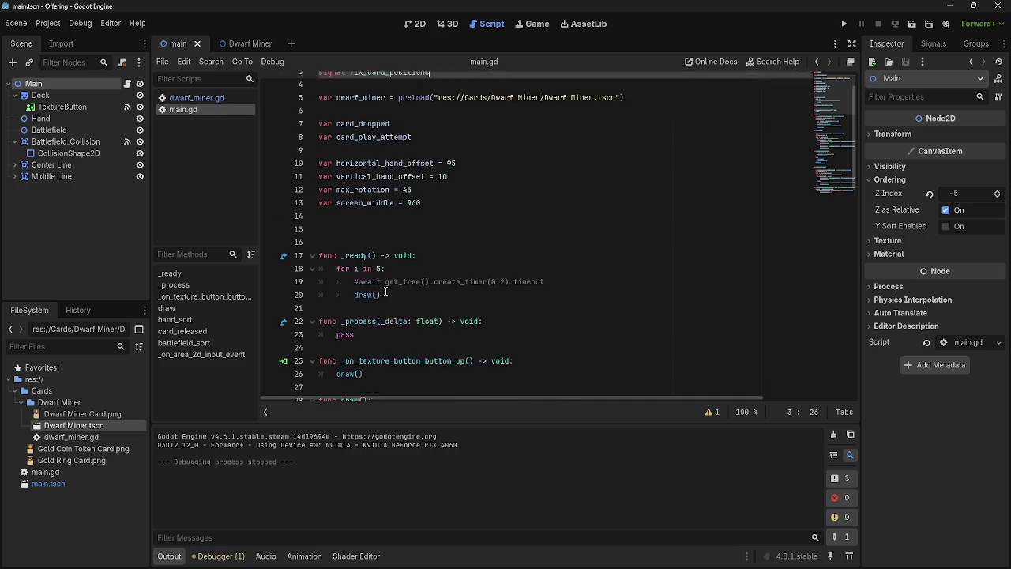
pyautogui.click(381, 292)
pyautogui.moveTo(354, 293); pyautogui.dragTo(555, 293)
pyautogui.click(354, 292)
pyautogui.moveTo(356, 292); pyautogui.dragTo(596, 302)
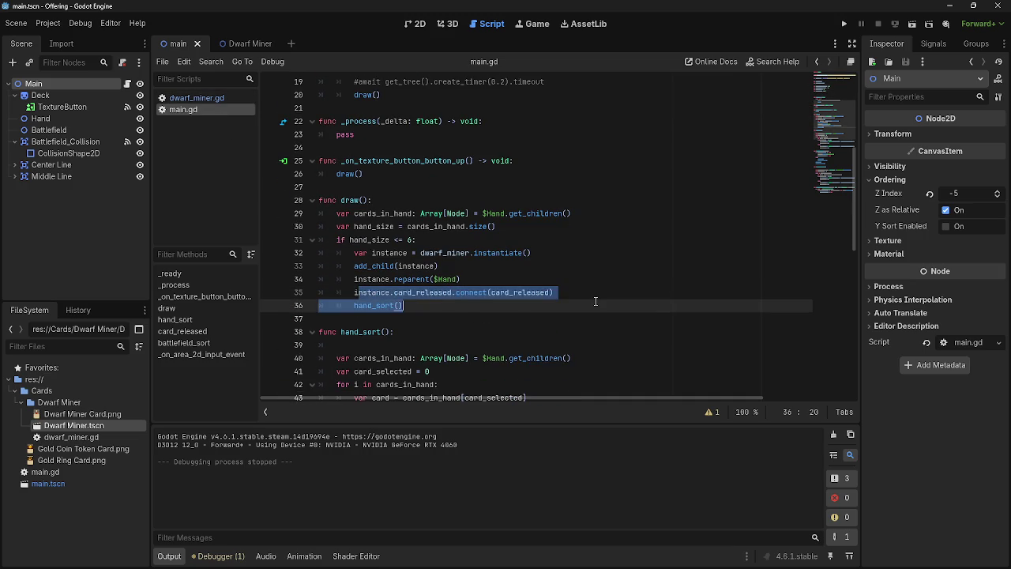
pyautogui.click(596, 301)
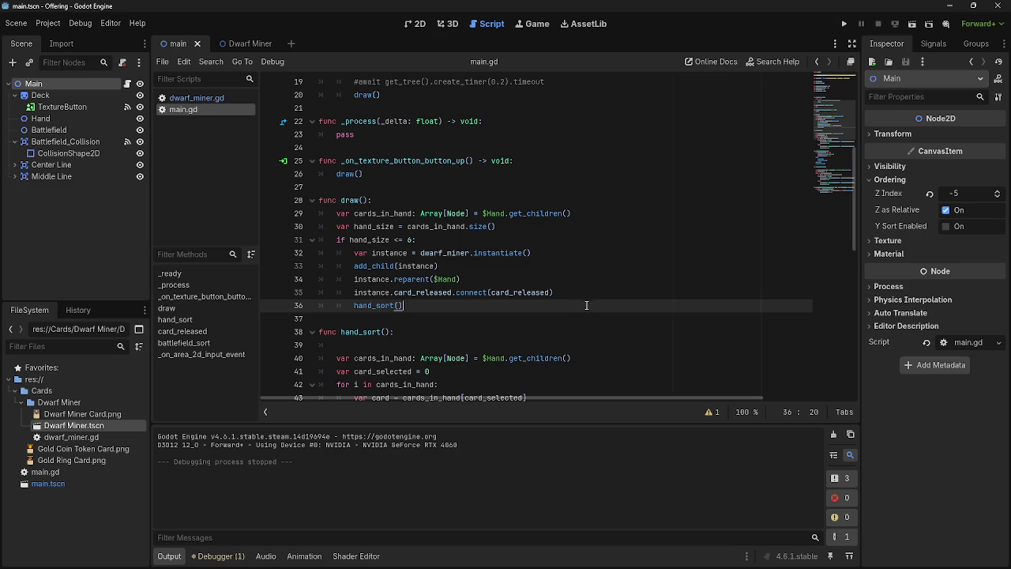
pyautogui.press('Up')
pyautogui.press('End')
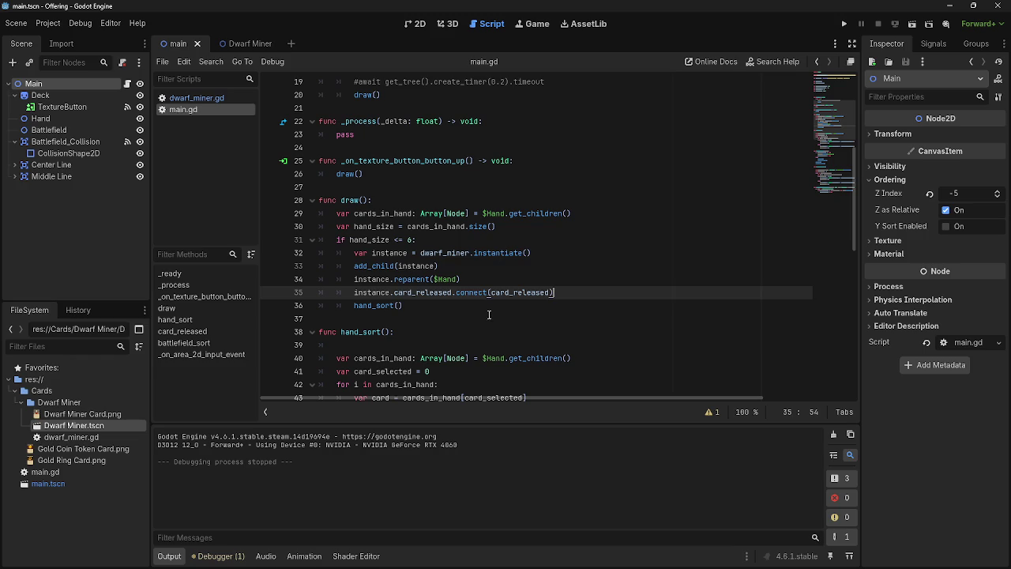
pyautogui.press('Down')
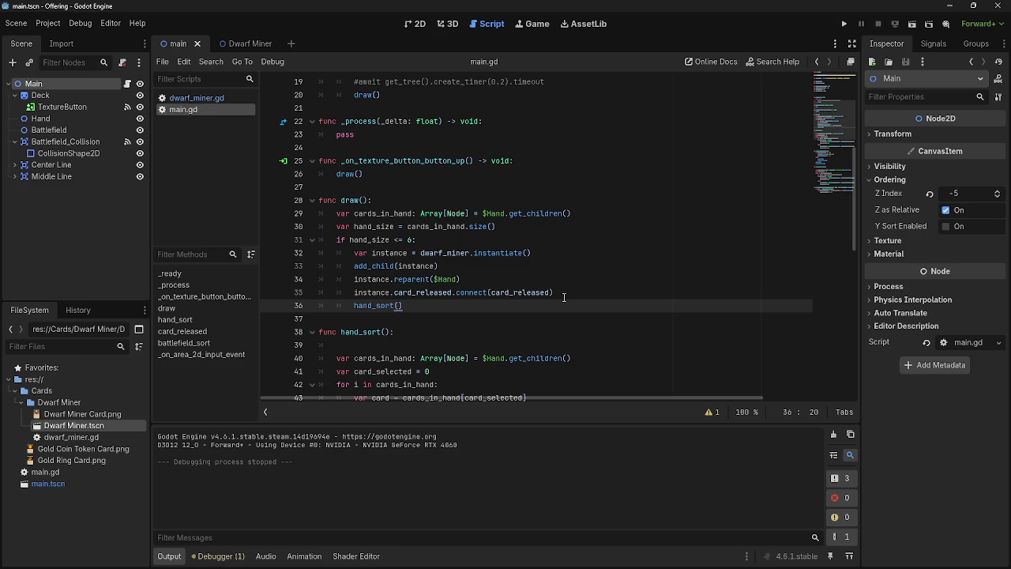
# - Re-highlight parts of the card_released connection call on line 35, then switch to dwarf_miner.gd
pyautogui.moveTo(508, 297)
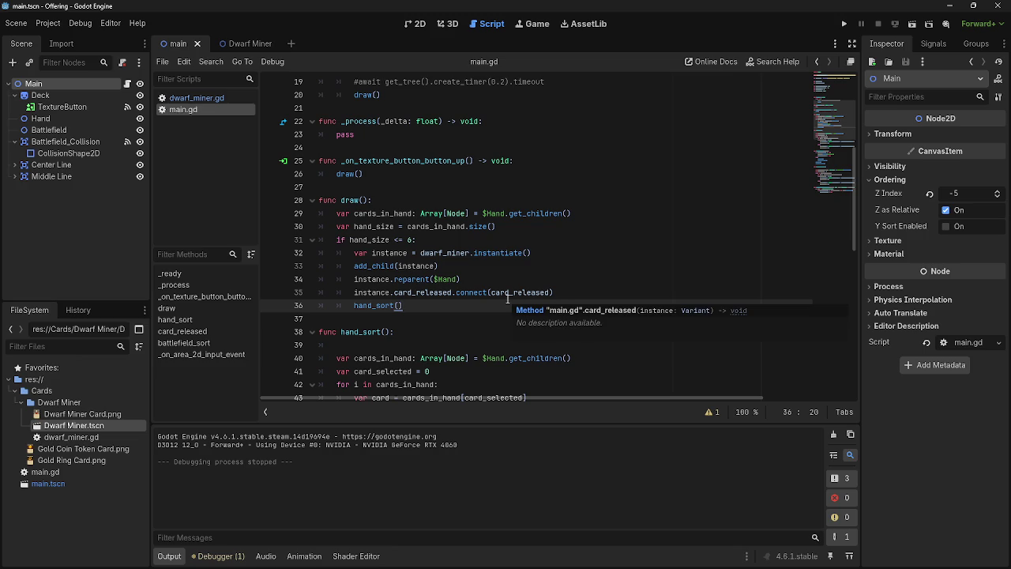
pyautogui.moveTo(429, 303); pyautogui.dragTo(348, 293)
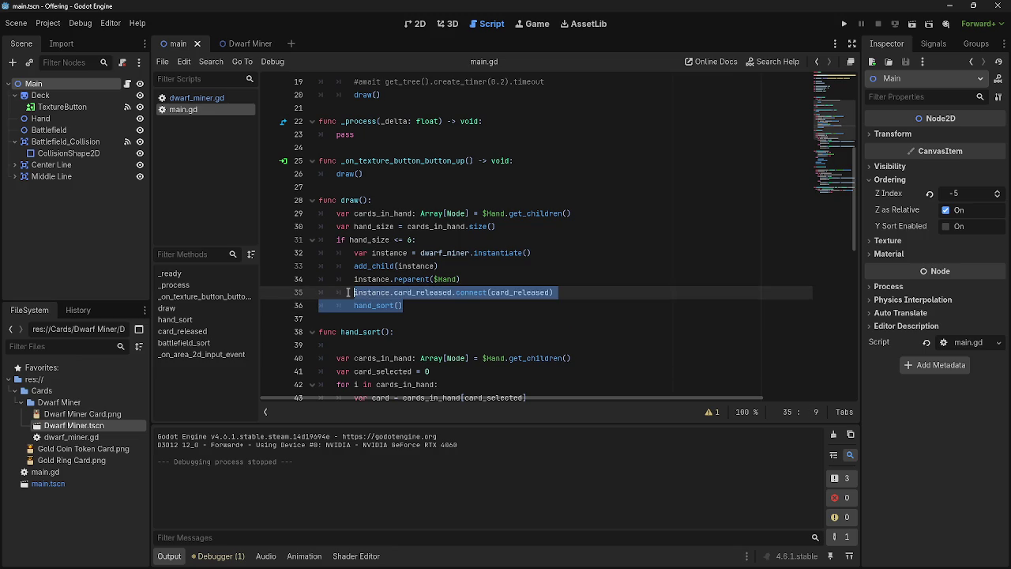
pyautogui.click(353, 291)
pyautogui.tripleClick(353, 291)
pyautogui.press('End')
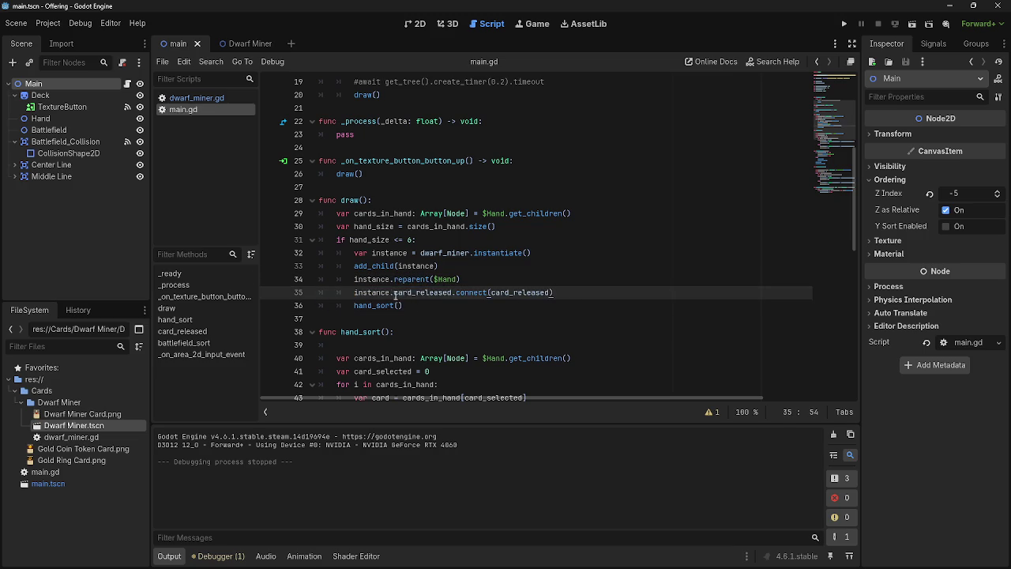
pyautogui.moveTo(389, 294); pyautogui.dragTo(593, 294)
pyautogui.click(594, 294)
pyautogui.moveTo(389, 292); pyautogui.dragTo(553, 292)
pyautogui.click(559, 291)
pyautogui.moveTo(455, 292); pyautogui.dragTo(564, 293)
pyautogui.click(563, 292)
pyautogui.click(215, 99)
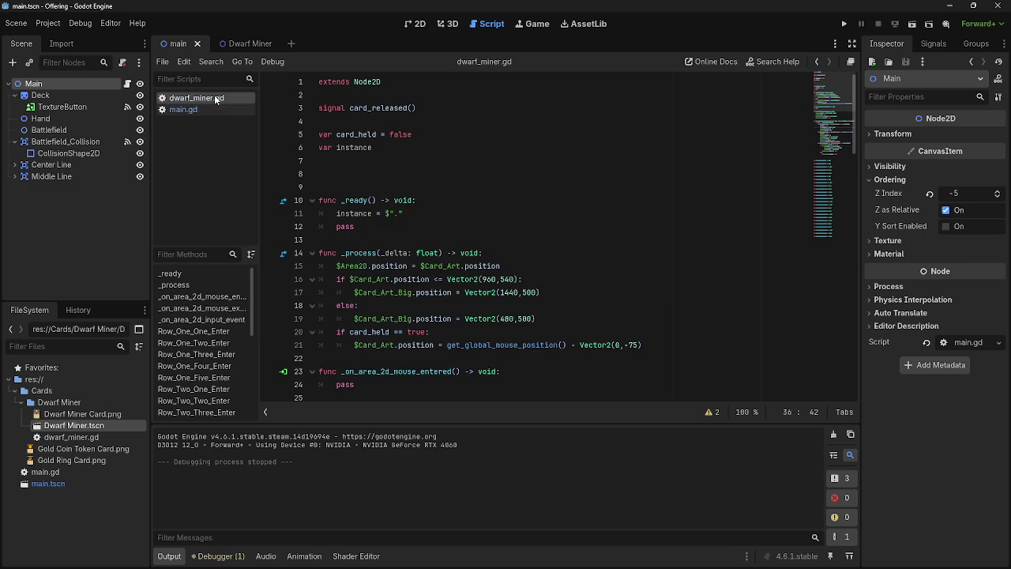
# - Look over dwarf_miner.gd's card_released signal declaration and compare it with the top of main.gd
pyautogui.moveTo(347, 109); pyautogui.dragTo(431, 108)
pyautogui.click(430, 109)
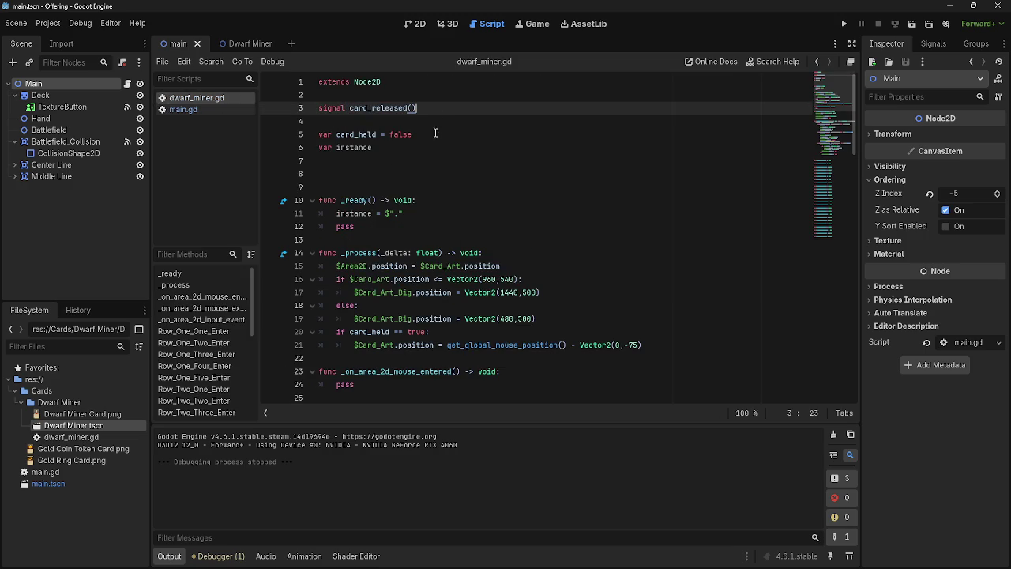
pyautogui.click(198, 108)
pyautogui.scroll(5, 340, 229)
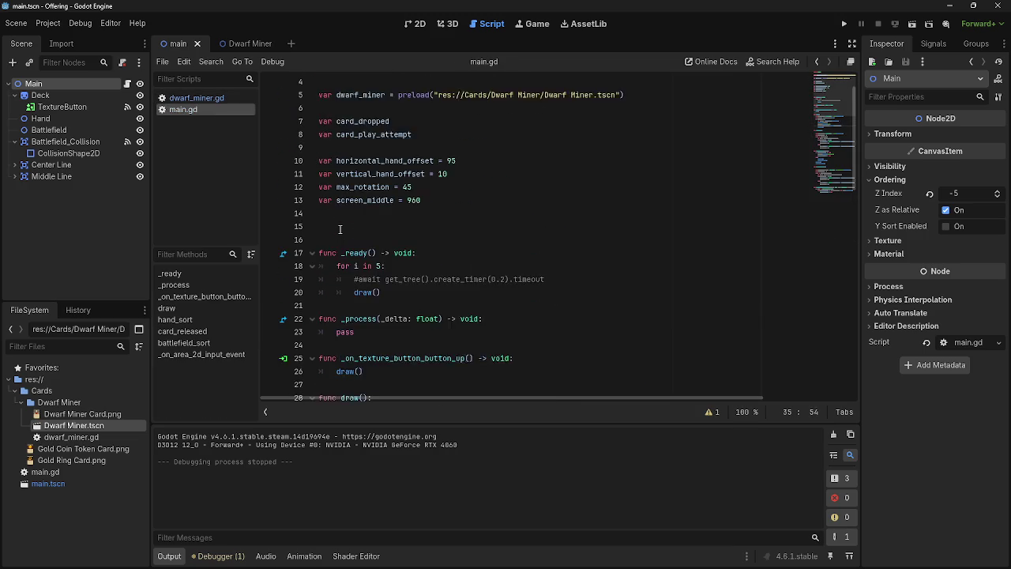
pyautogui.scroll(1, 340, 230)
pyautogui.click(197, 98)
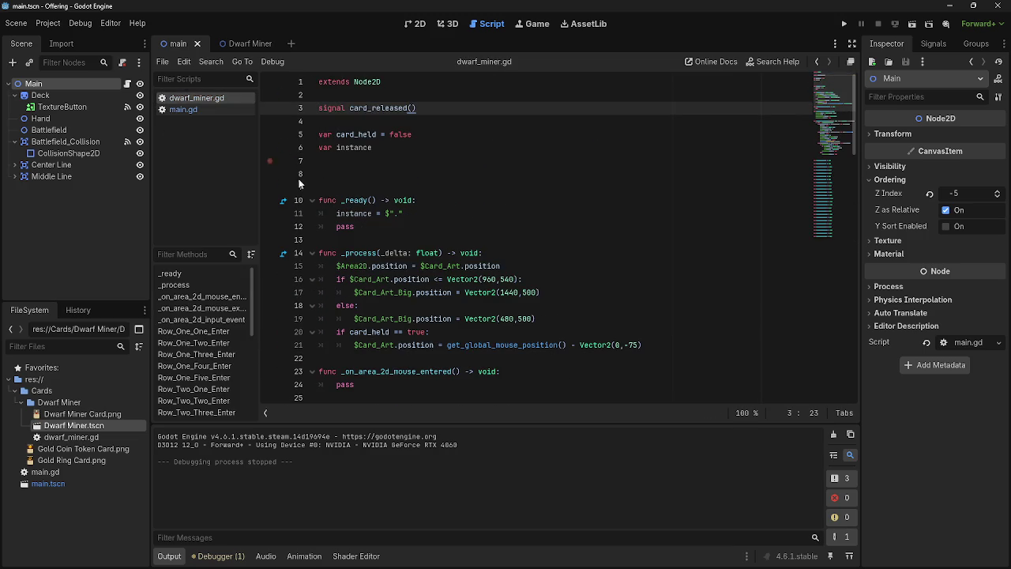
# - Add an instance.fix_card_positions() call on a new line after the instance assignment, checking main.gd for the name
pyautogui.click(436, 211)
pyautogui.press('Return')
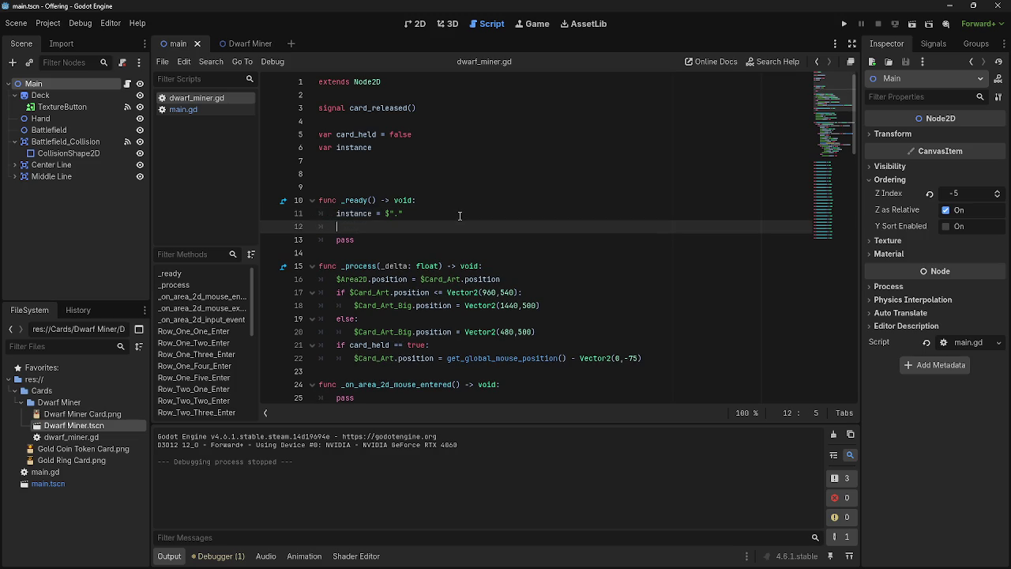
pyautogui.write('instance')
pyautogui.write('.')
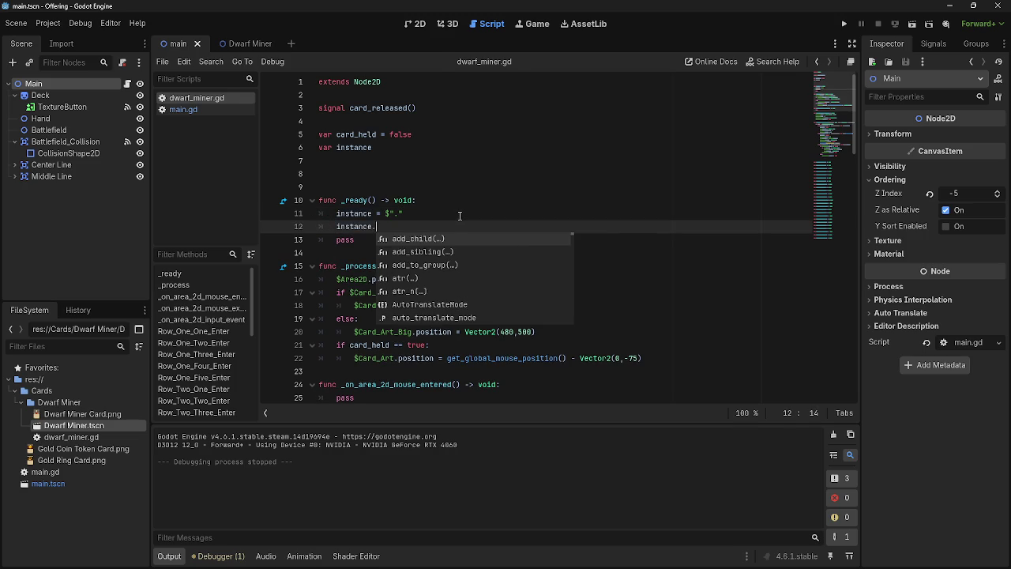
pyautogui.click(183, 109)
pyautogui.scroll(-4, 345, 237)
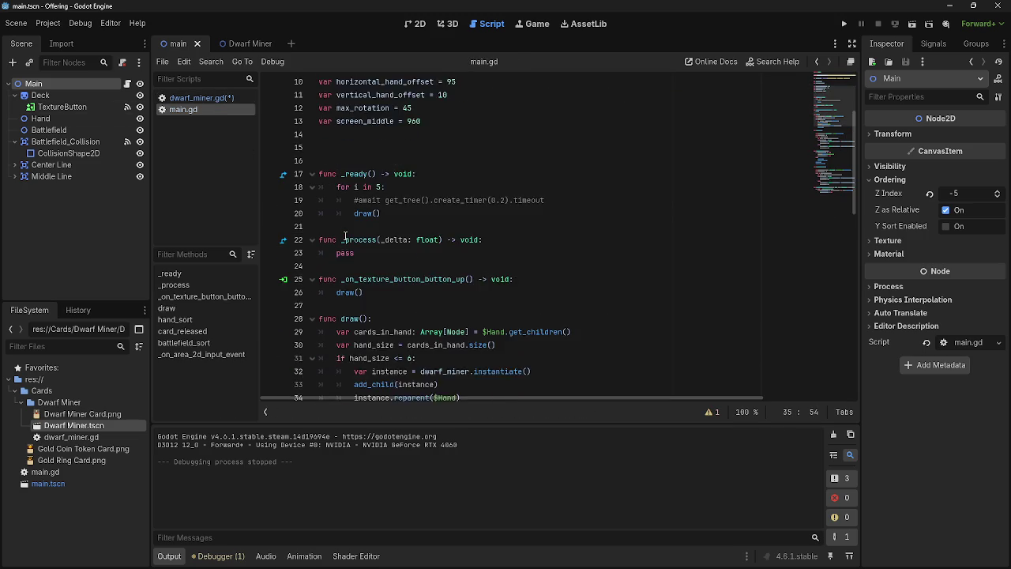
pyautogui.click(197, 98)
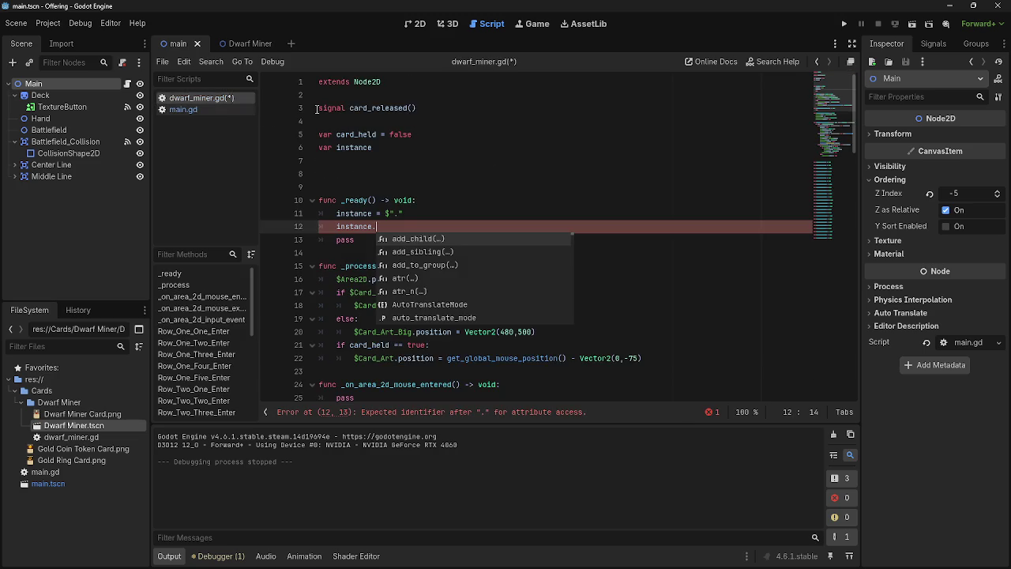
pyautogui.click(190, 109)
pyautogui.scroll(4, 358, 175)
pyautogui.scroll(-2, 358, 175)
pyautogui.click(197, 98)
pyautogui.write('ix_')
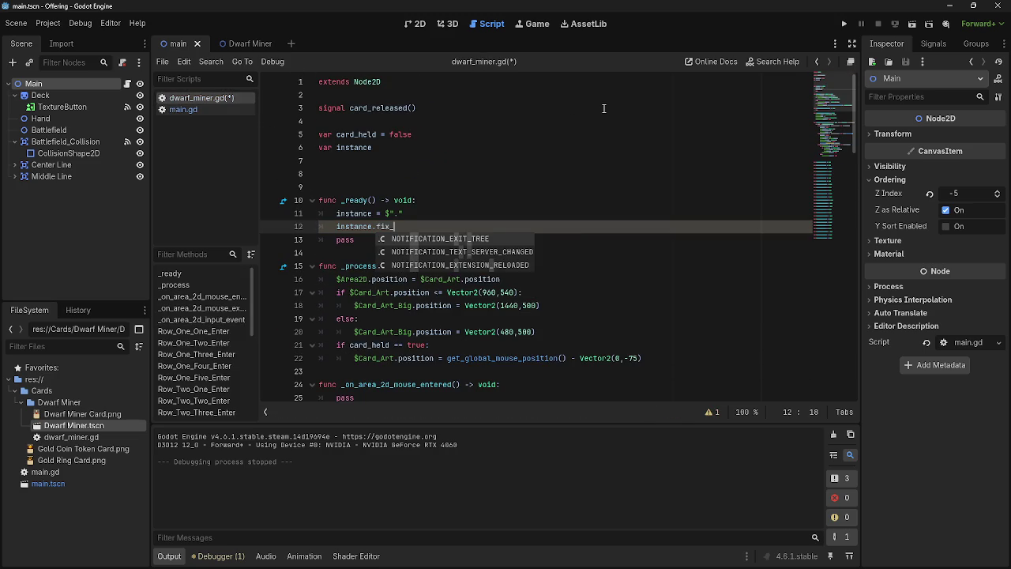
pyautogui.write('cardposition(')
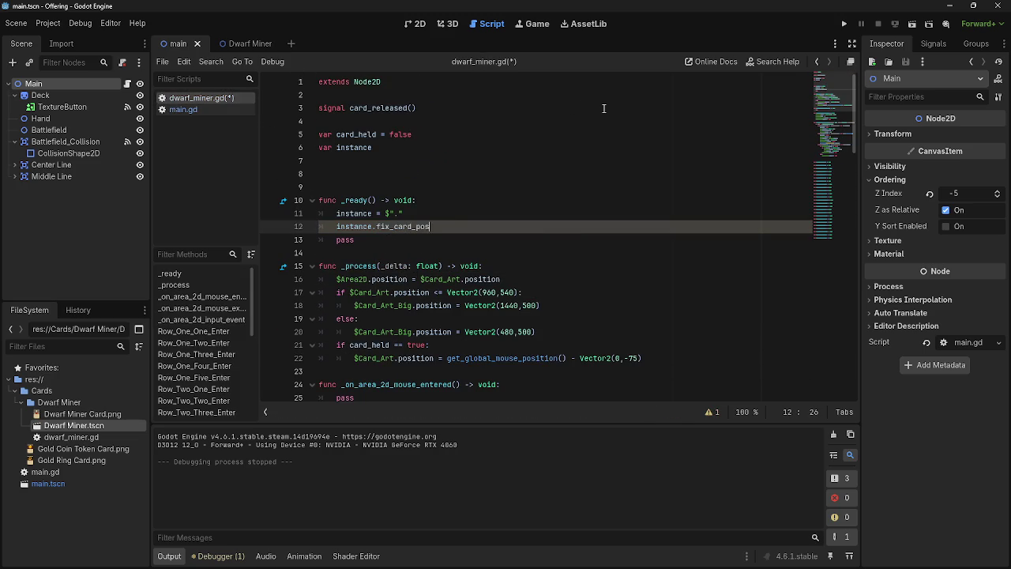
pyautogui.hotkey('alt', 'Tab')
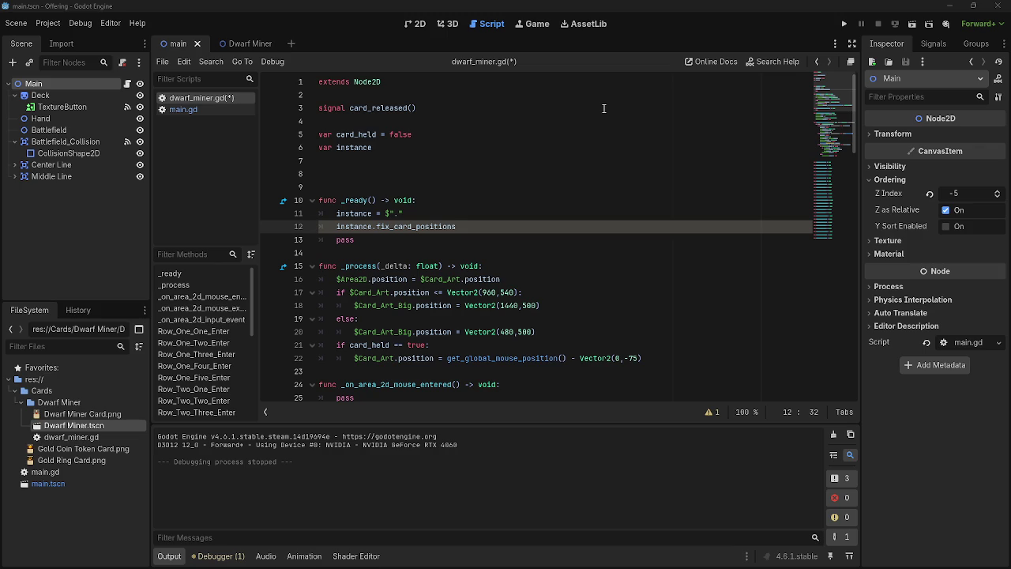
pyautogui.hotkey('alt', 'Tab')
pyautogui.moveTo(456, 227); pyautogui.dragTo(349, 214)
# - Delete the fix_card_positions line from dwarf_miner.gd and switch to main.gd's draw function
pyautogui.hotkey('shift', 'End')
pyautogui.press('BackSpace')
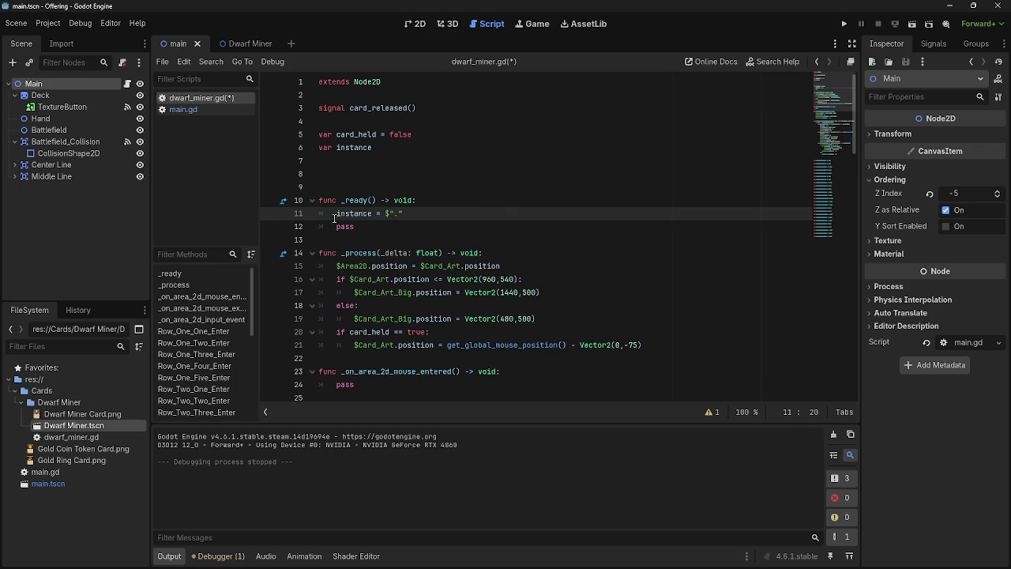
pyautogui.click(183, 109)
pyautogui.scroll(5, 495, 252)
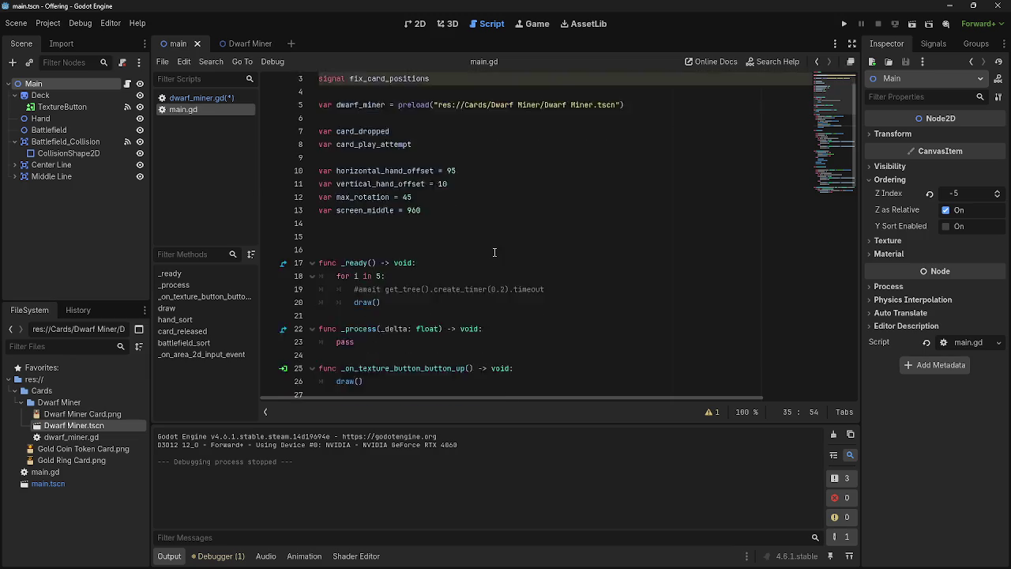
pyautogui.scroll(-4, 494, 252)
pyautogui.scroll(-1, 495, 252)
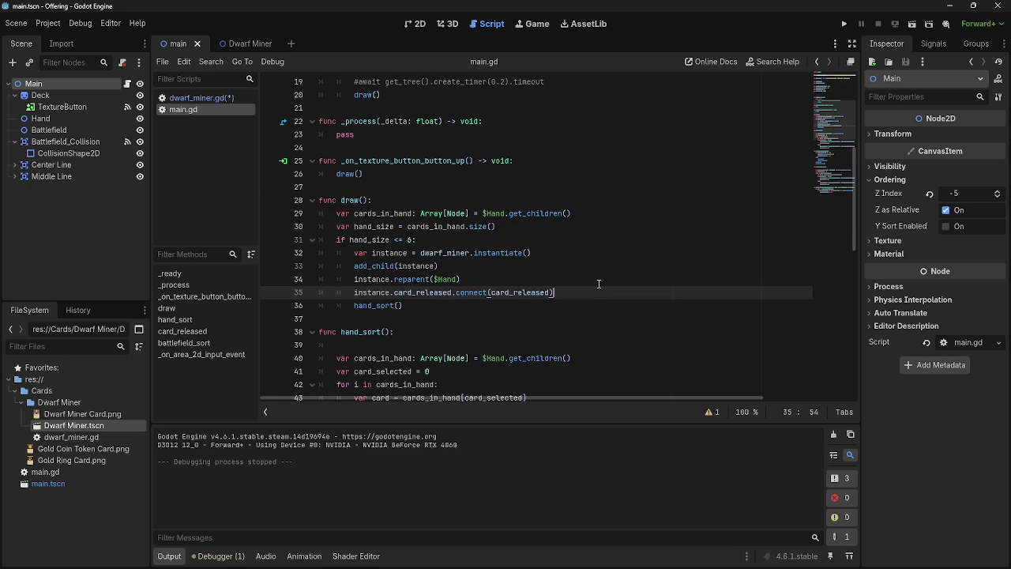
# - Try typing instance.fix on a new line 36 in main.gd, then erase it and return to the signal declarations
pyautogui.press('Return')
pyautogui.write('instance.')
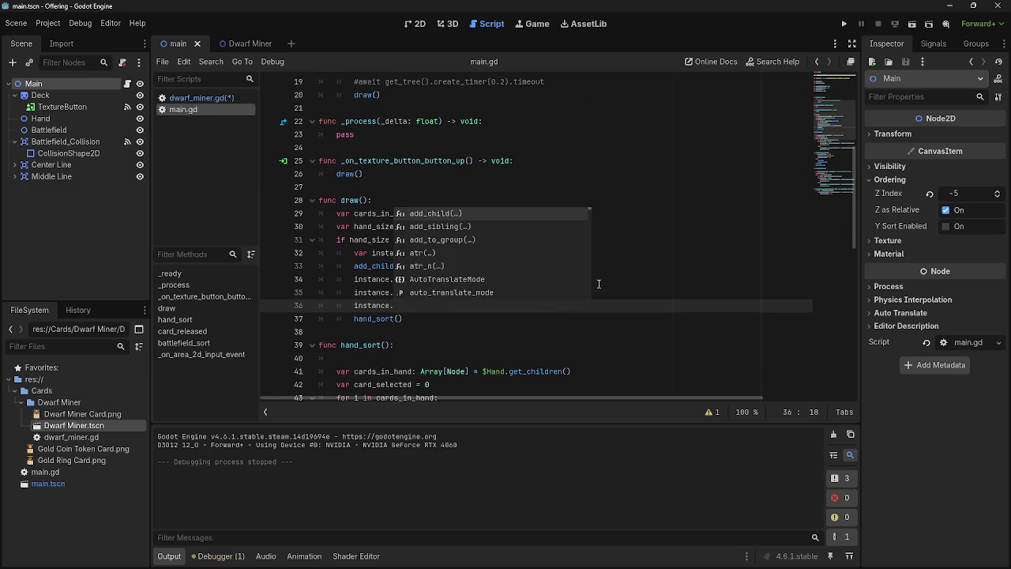
pyautogui.write('fix')
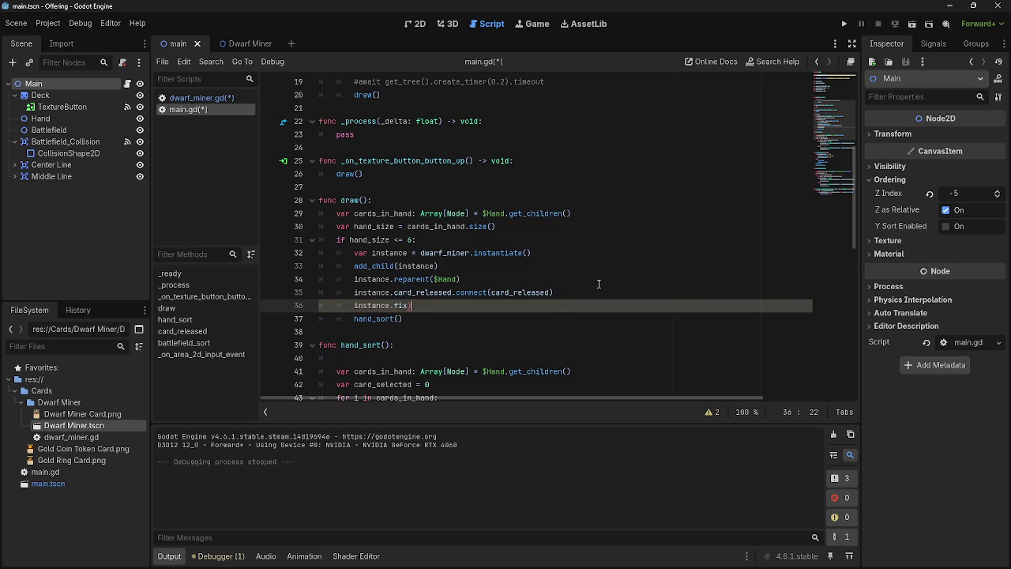
pyautogui.press('BackSpace')
pyautogui.press('BackSpace')
pyautogui.press('BackSpace')
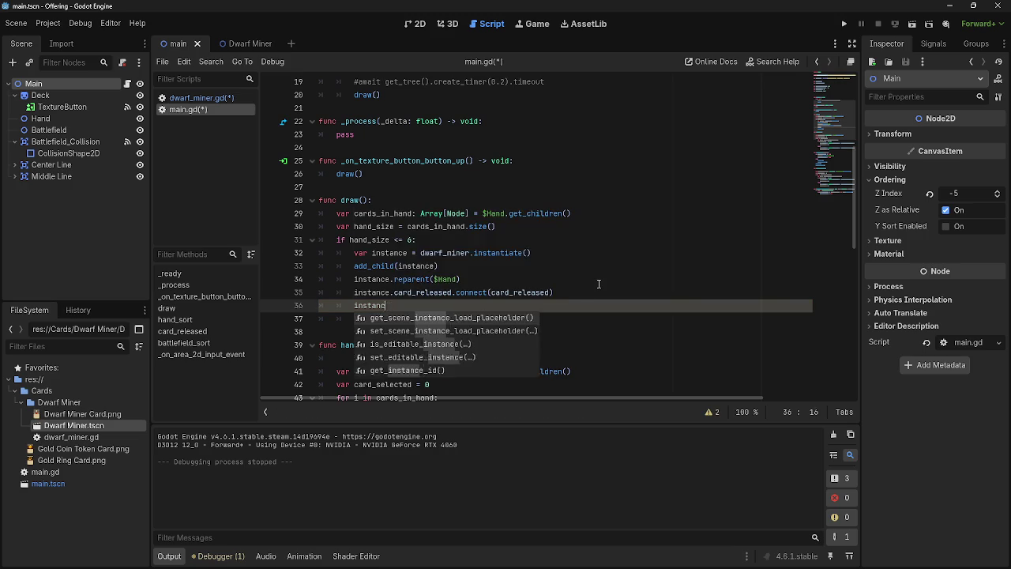
pyautogui.press('BackSpace')
pyautogui.press('BackSpace')
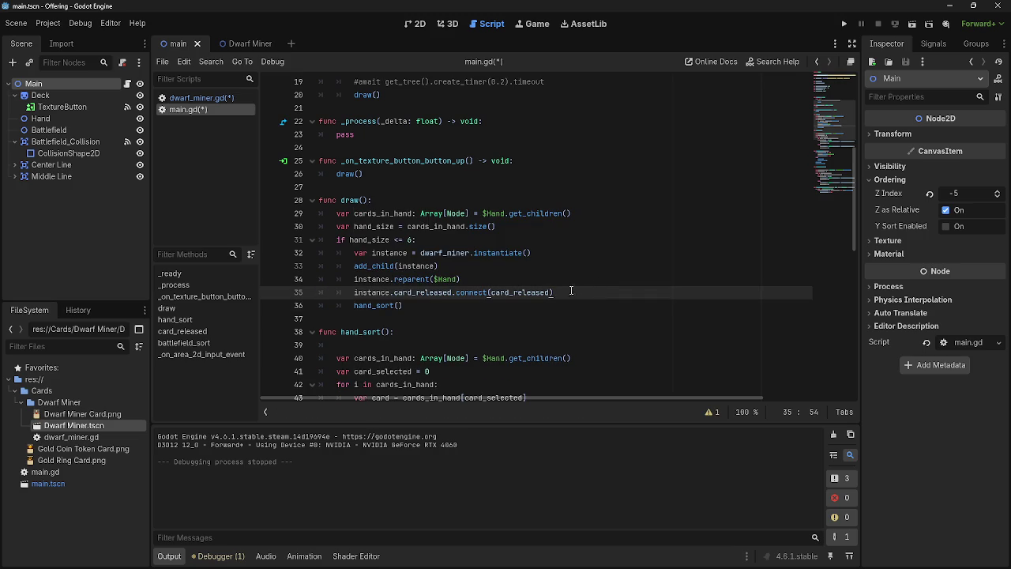
pyautogui.scroll(6, 598, 261)
pyautogui.click(436, 110)
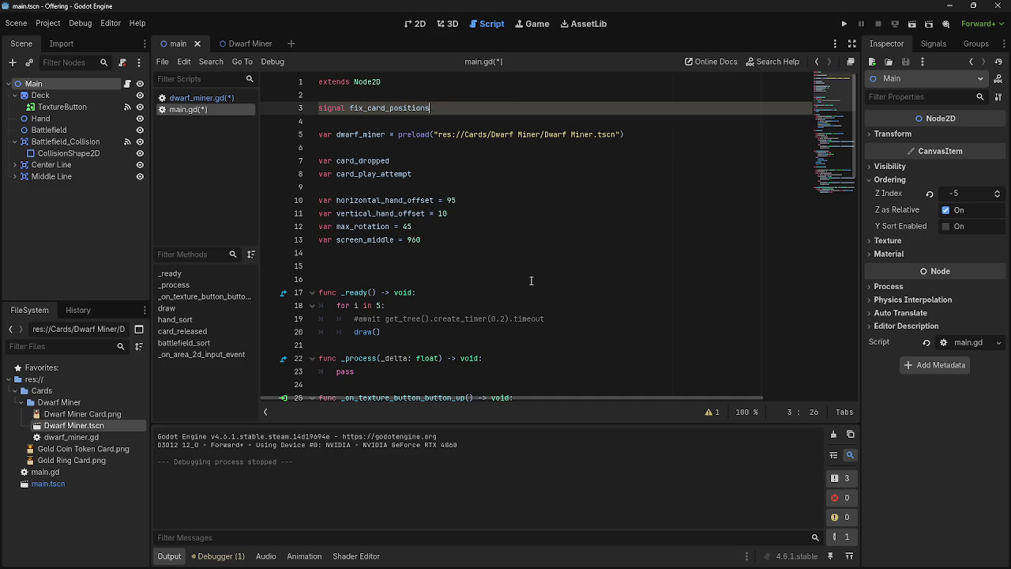
# - Review main.gd around hand_sort, removing and then restoring the blank line under func hand_sort
pyautogui.scroll(-12, 593, 318)
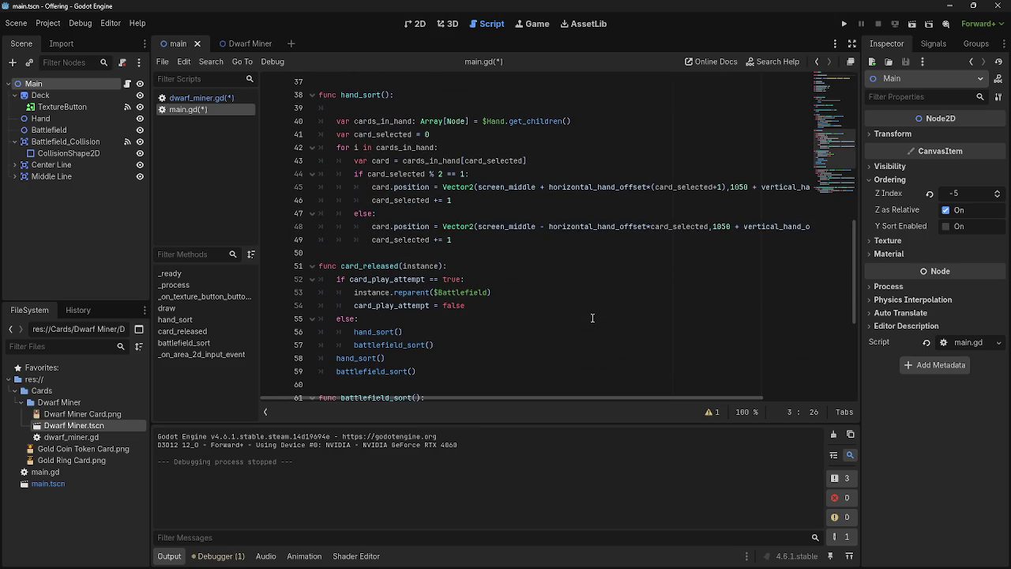
pyautogui.scroll(-6, 592, 318)
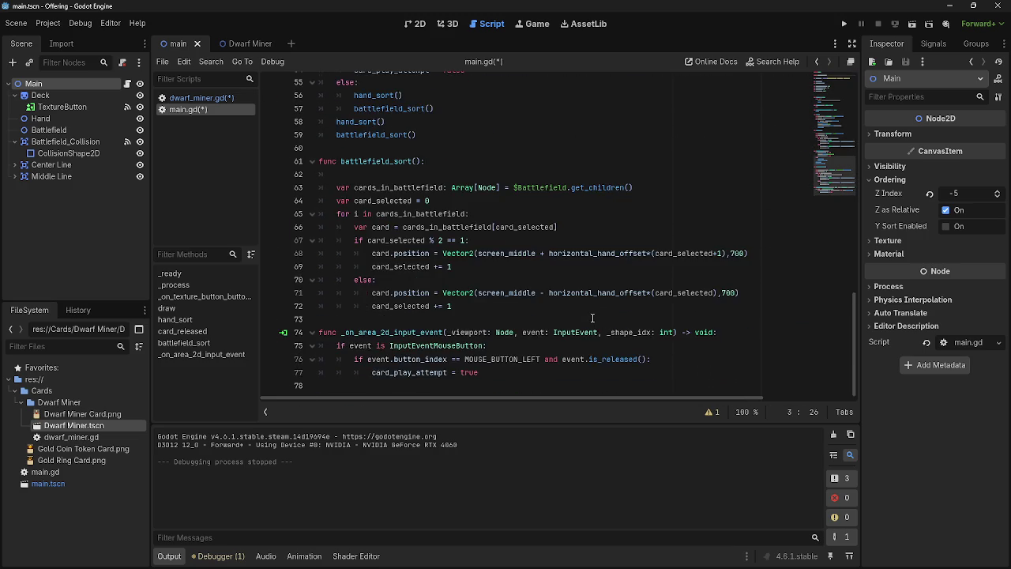
pyautogui.scroll(13, 592, 318)
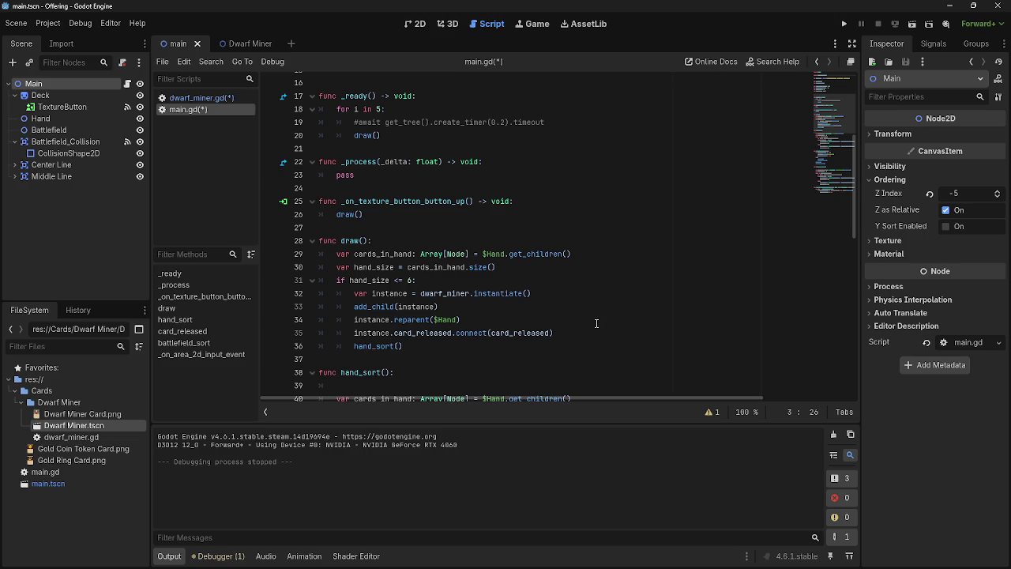
pyautogui.scroll(3, 596, 323)
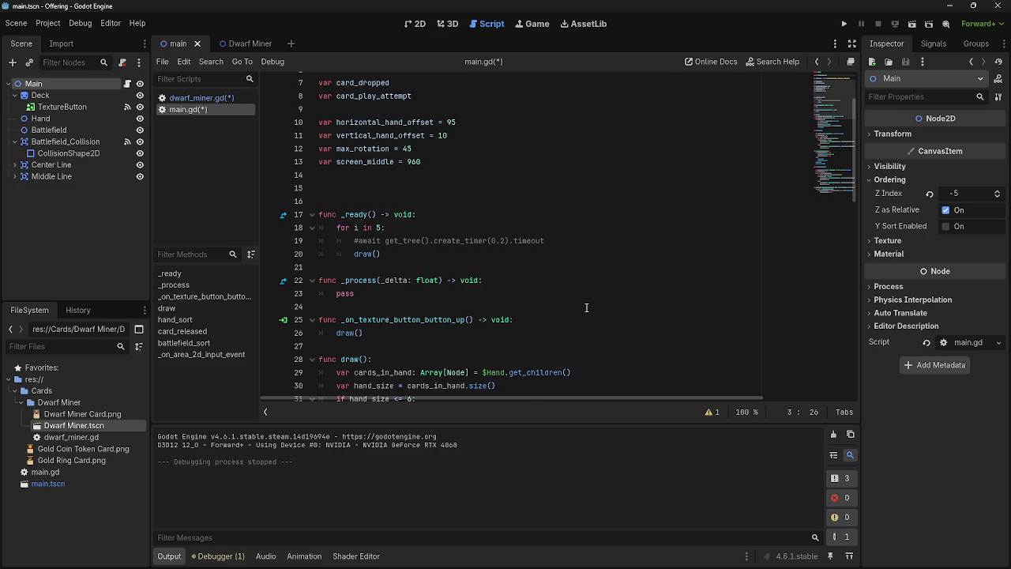
pyautogui.scroll(-2, 586, 307)
pyautogui.scroll(-2, 587, 306)
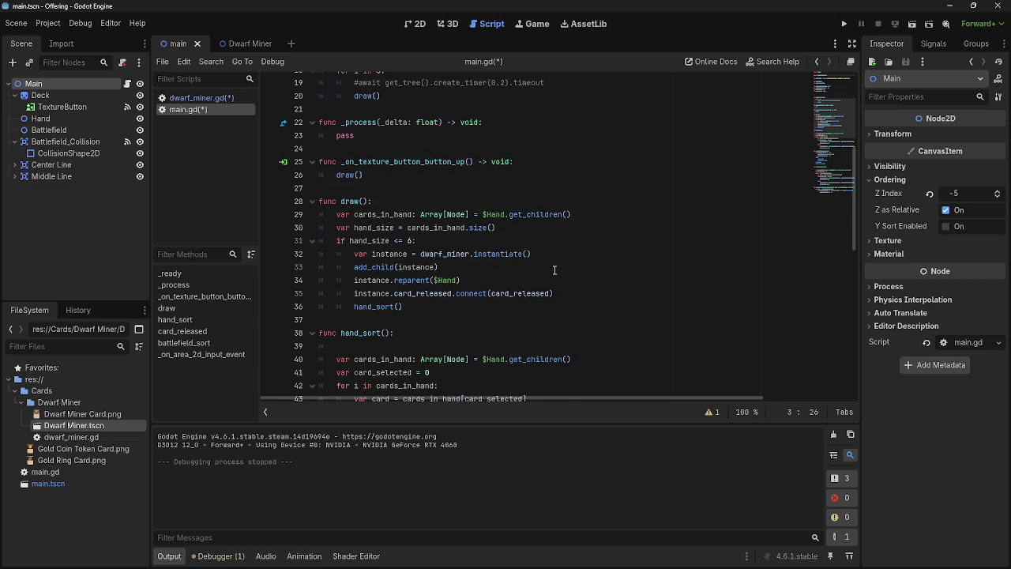
pyautogui.scroll(-5, 553, 271)
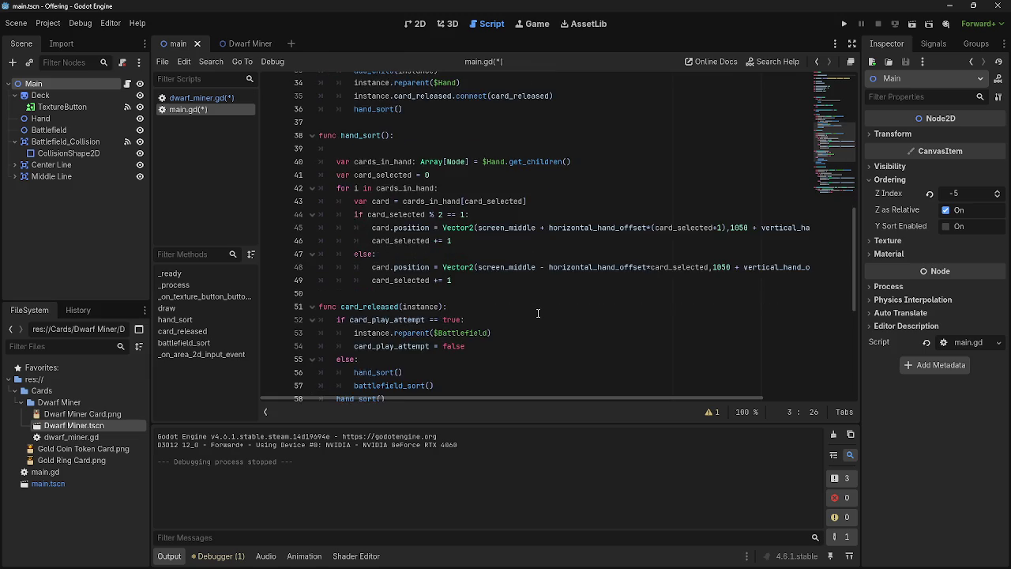
pyautogui.scroll(5, 537, 314)
pyautogui.click(437, 343)
pyautogui.scroll(-3, 467, 308)
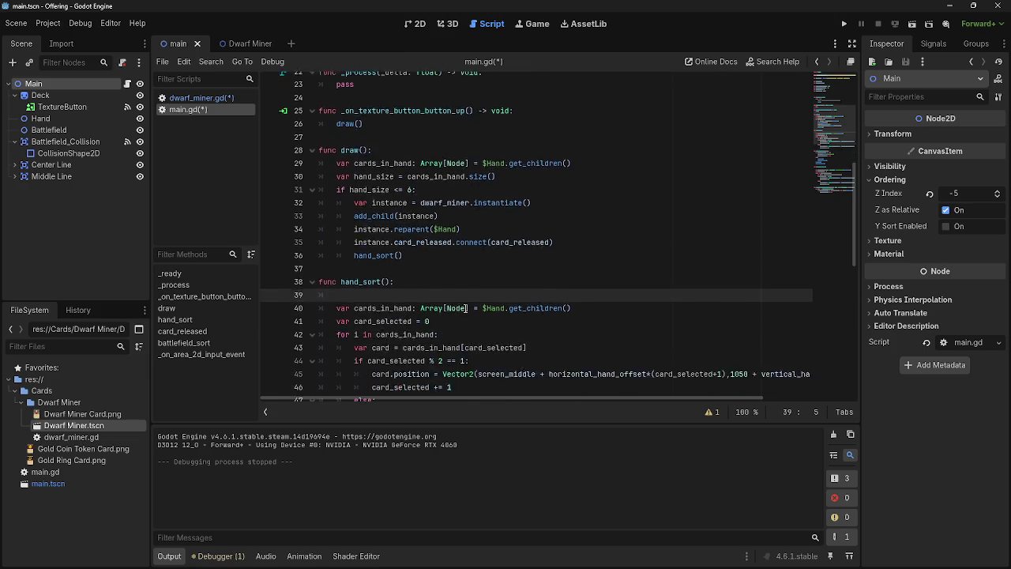
pyautogui.press('BackSpace')
pyautogui.press('BackSpace')
pyautogui.scroll(-7, 466, 309)
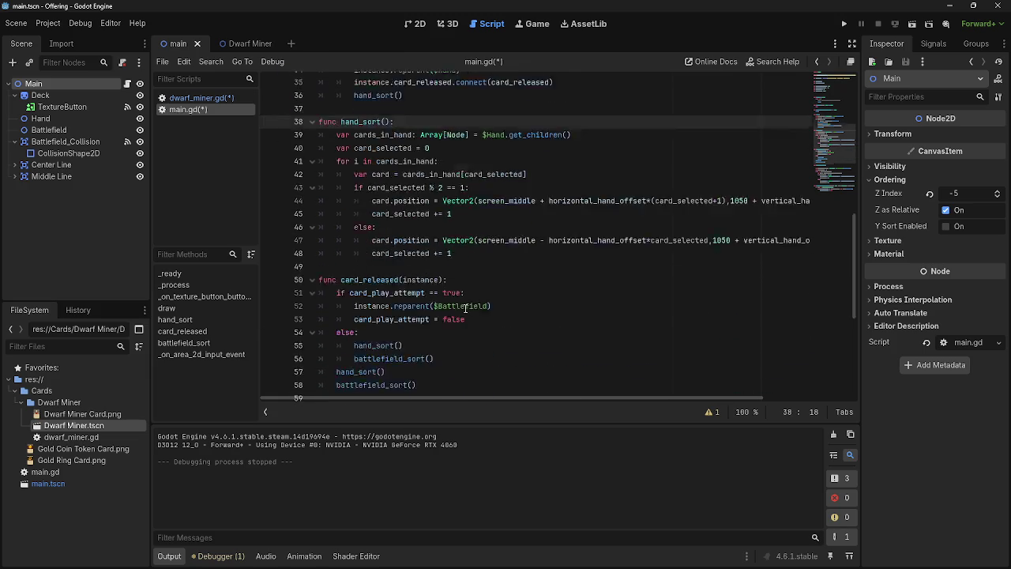
pyautogui.scroll(5, 470, 253)
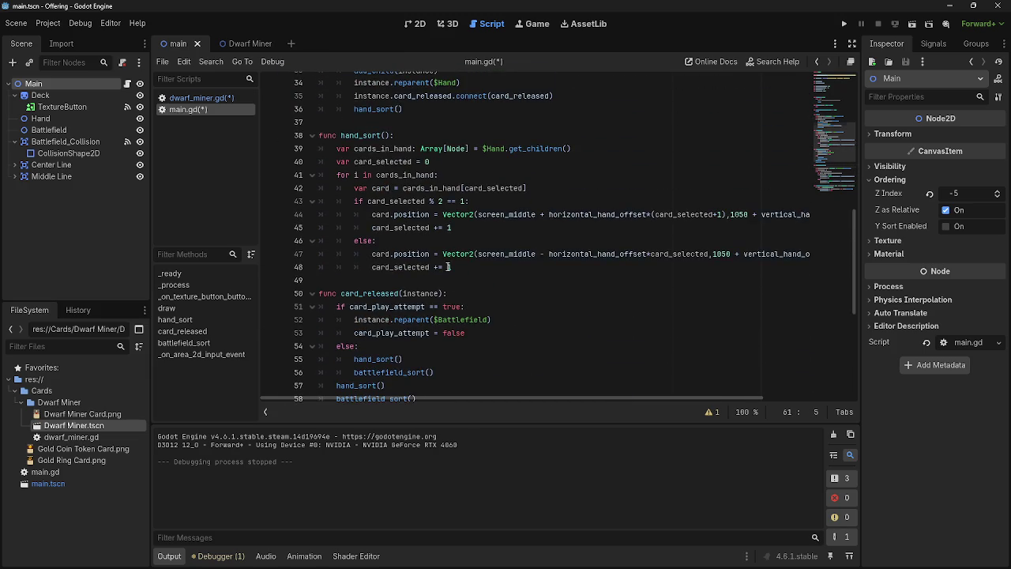
pyautogui.press('Return')
pyautogui.scroll(5, 475, 193)
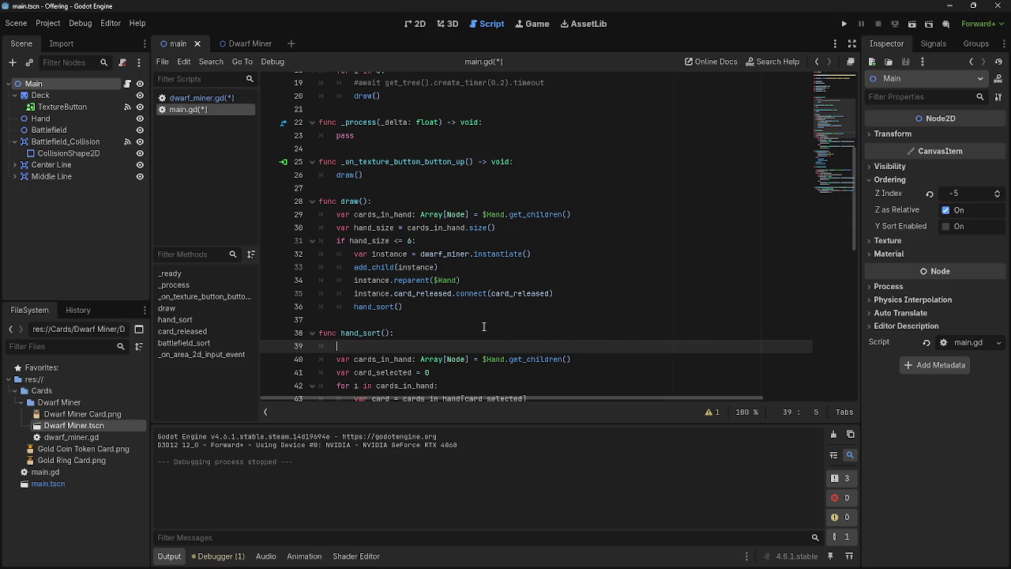
pyautogui.scroll(4, 489, 342)
# - Select and then deselect the fix_card_positions signal declaration at the top of main.gd
pyautogui.click(402, 345)
pyautogui.click(398, 306)
pyautogui.click(407, 269)
pyautogui.click(414, 202)
pyautogui.scroll(2, 413, 256)
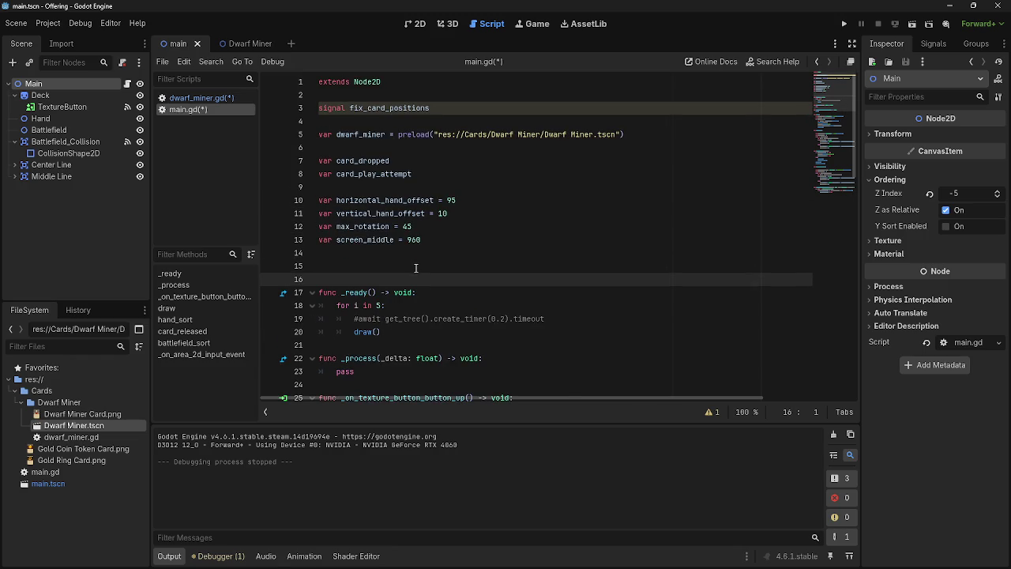
pyautogui.click(440, 108)
pyautogui.moveTo(441, 108); pyautogui.dragTo(316, 109)
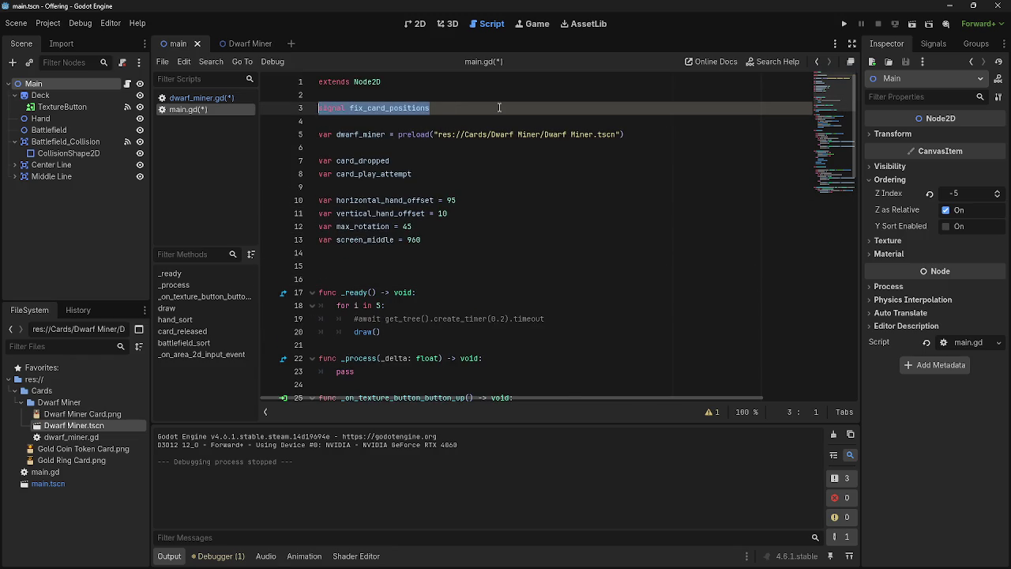
pyautogui.click(443, 108)
# - Open the Dwarf Miner scene and check the card node's Signals tab before returning to the Inspector
pyautogui.click(249, 44)
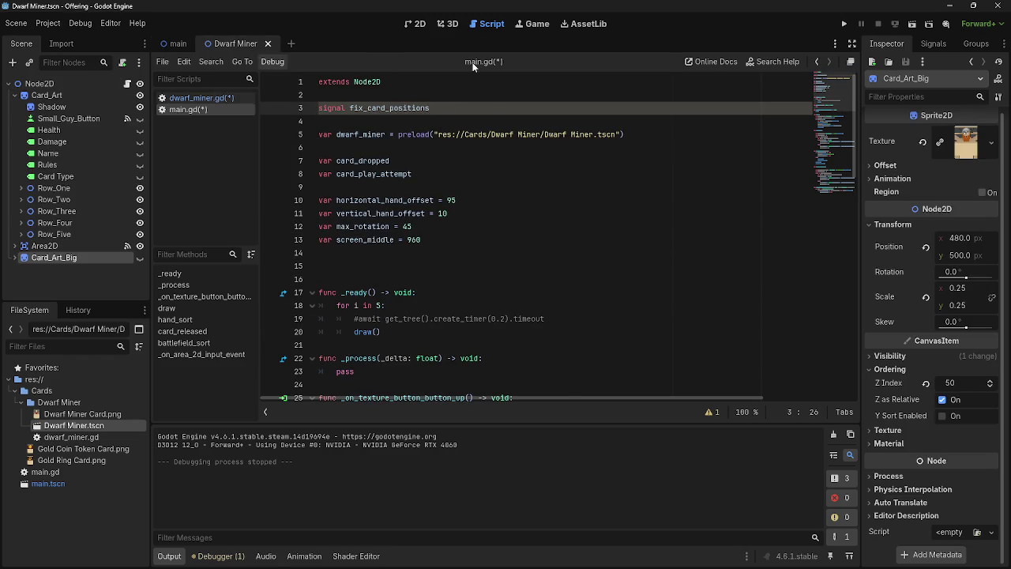
pyautogui.click(921, 46)
pyautogui.click(897, 47)
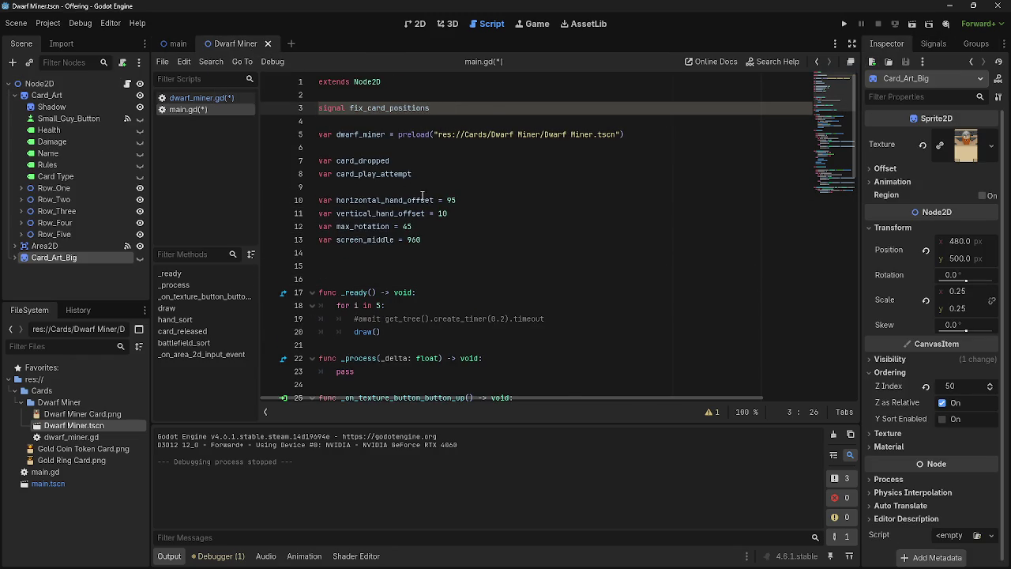
pyautogui.click(600, 251)
pyautogui.press('Down')
pyautogui.press('Down')
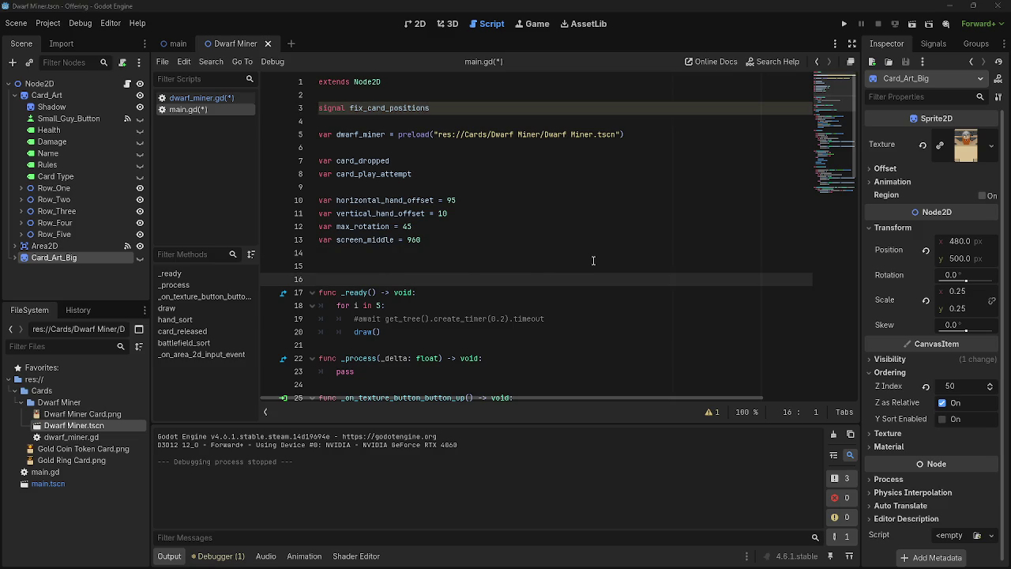
pyautogui.hotkey('alt', 'Tab')
pyautogui.press('Escape')
# - Bring the Chrome window with the Godot signal search results forward and maximize it
pyautogui.hotkey('alt', 'Tab')
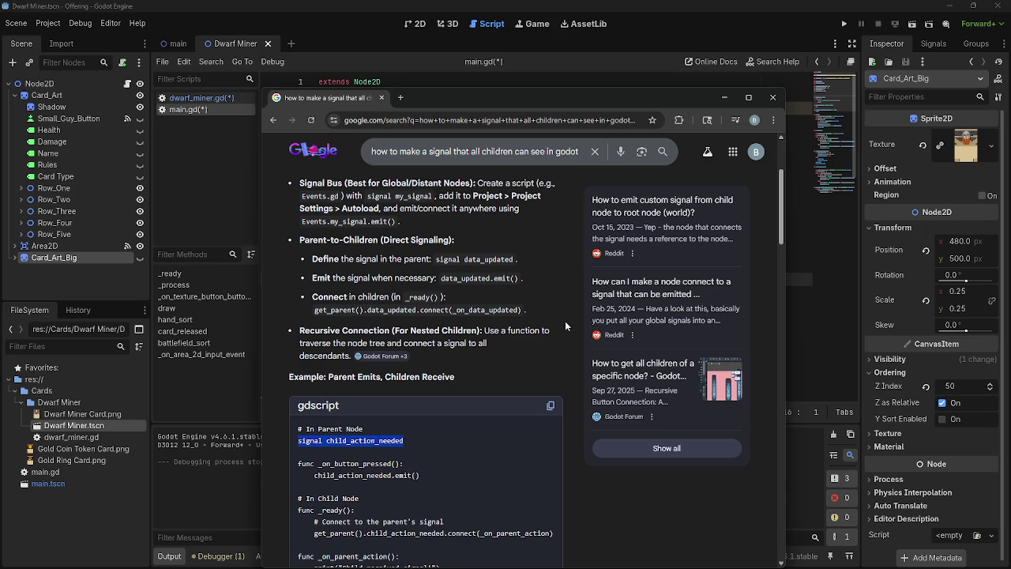
pyautogui.click(749, 98)
# - Clear the answer's text selection and briefly open the Reddit child-to-parent signals thread before going back
pyautogui.click(384, 245)
pyautogui.scroll(2, 377, 294)
pyautogui.scroll(-5, 380, 313)
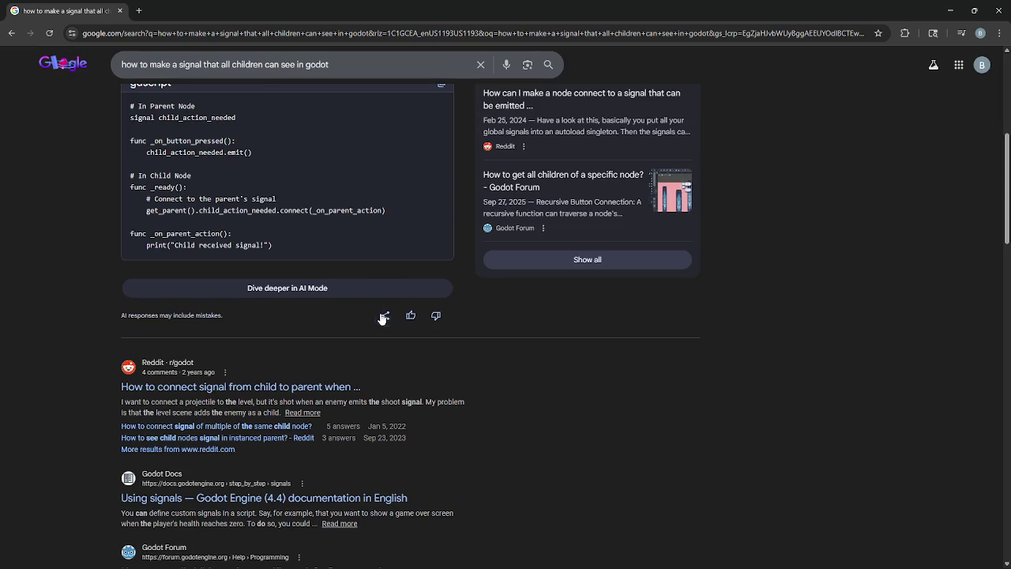
pyautogui.click(293, 387)
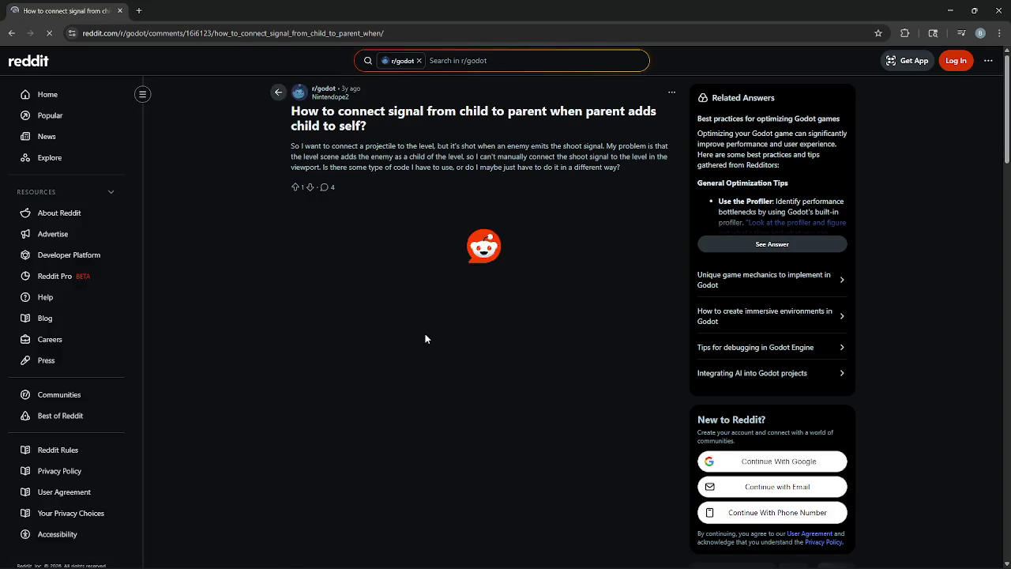
pyautogui.hotkey('alt', 'Left')
# - Read down through the Godot Using signals documentation, then return to the Godot editor
pyautogui.click(261, 466)
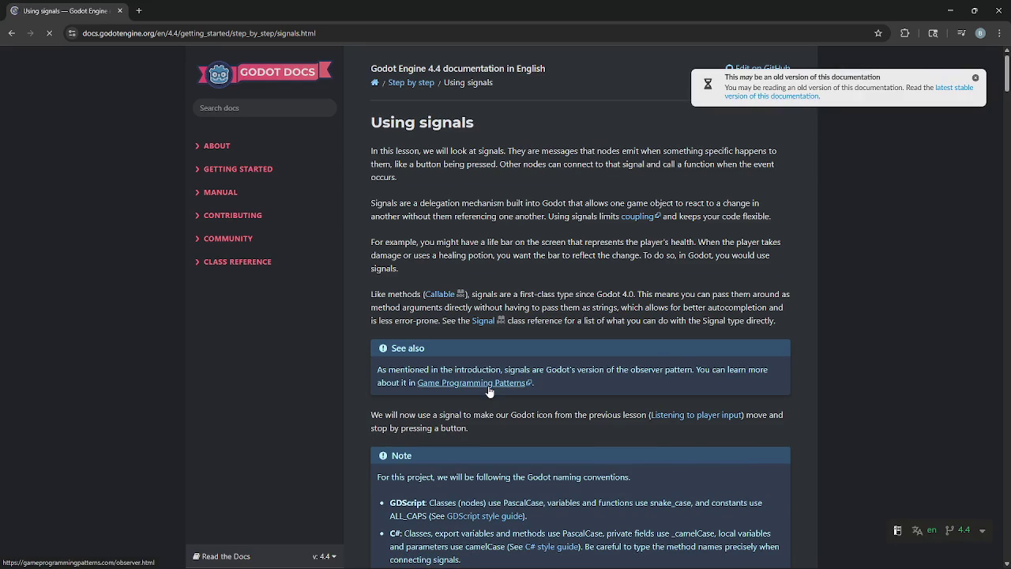
pyautogui.scroll(-5, 494, 324)
pyautogui.scroll(-5, 496, 317)
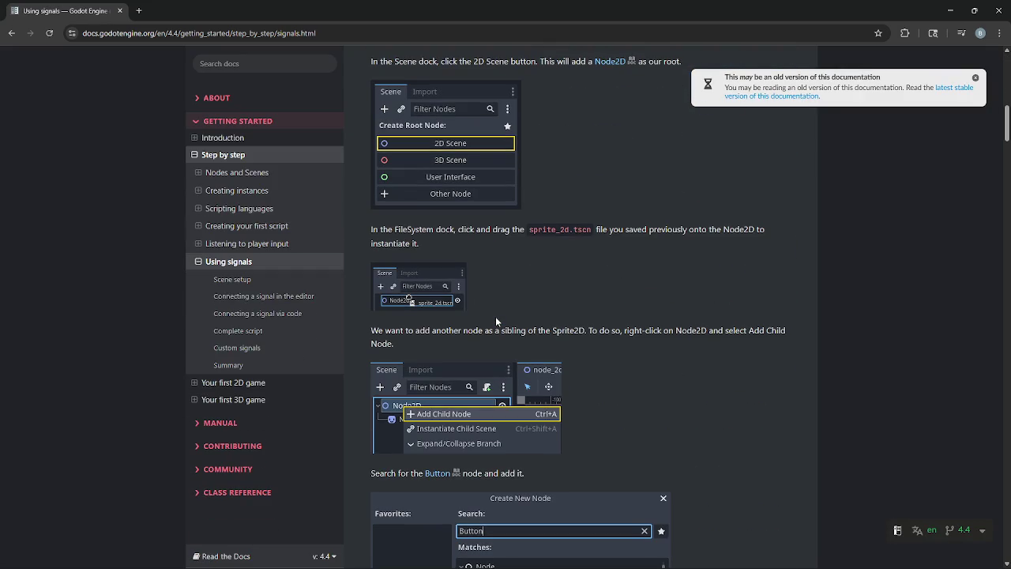
pyautogui.scroll(-4, 615, 270)
pyautogui.scroll(-9, 698, 303)
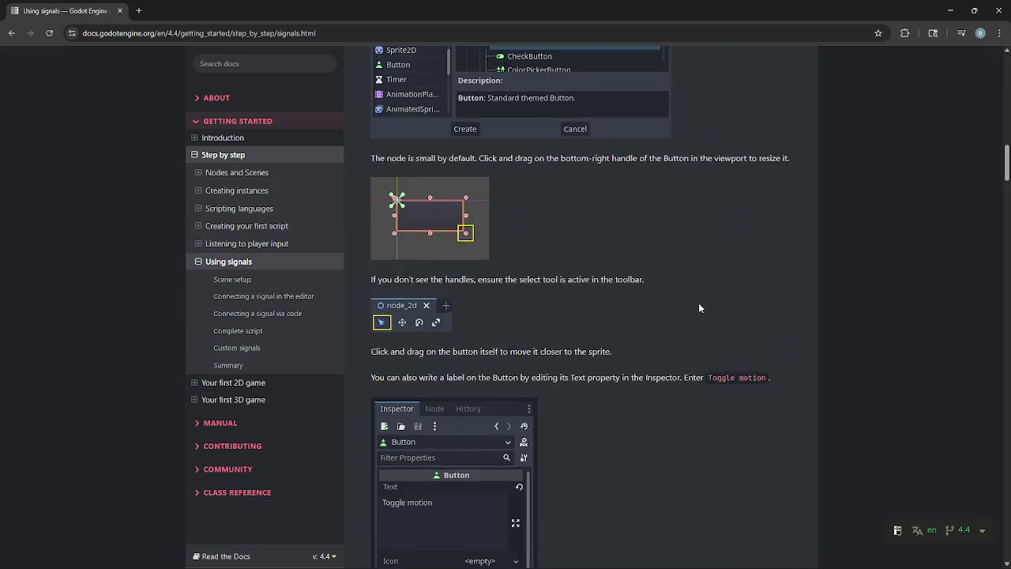
pyautogui.scroll(-3, 518, 232)
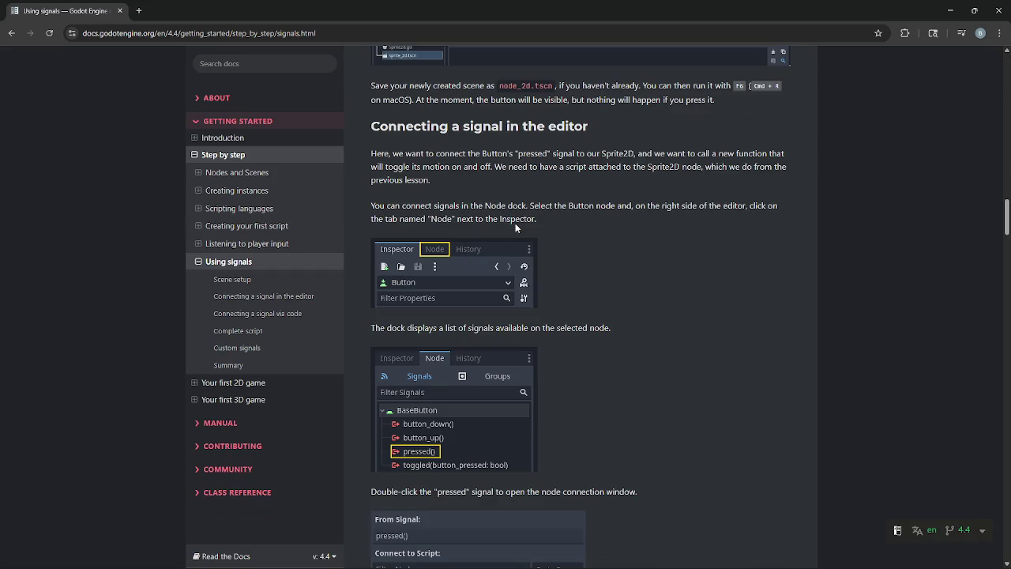
pyautogui.scroll(-8, 609, 257)
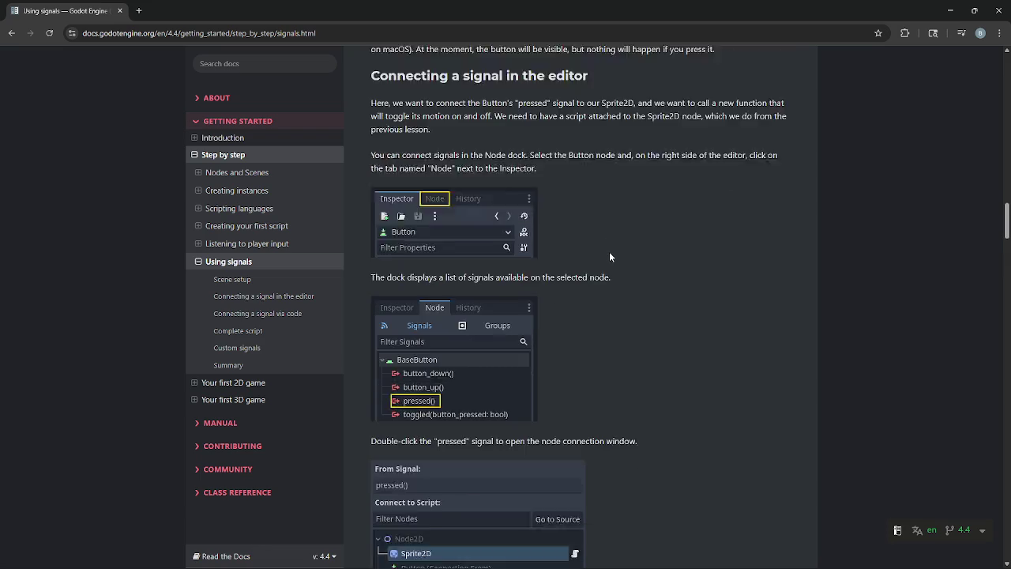
pyautogui.scroll(-8, 609, 257)
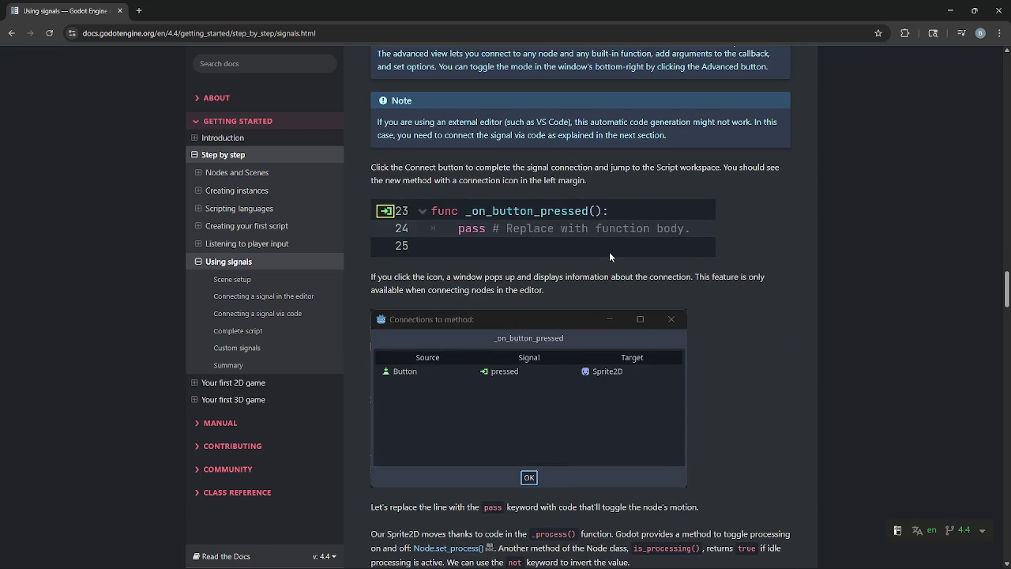
pyautogui.hotkey('alt', 'Tab')
pyautogui.hotkey('alt', 'Tab')
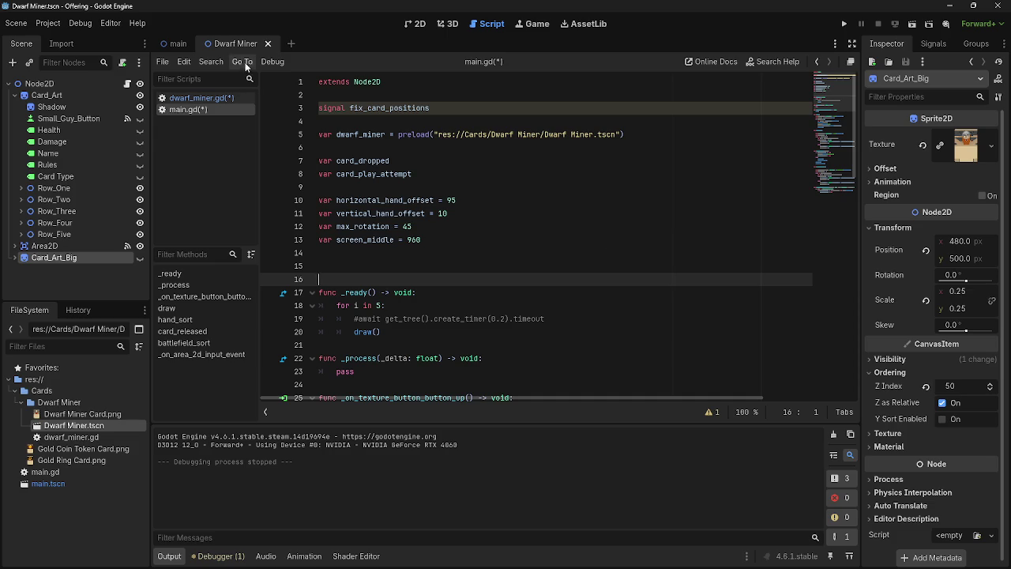
# - Open dwarf_miner.gd and select its card_released signal name
pyautogui.click(197, 98)
pyautogui.scroll(-3, 370, 131)
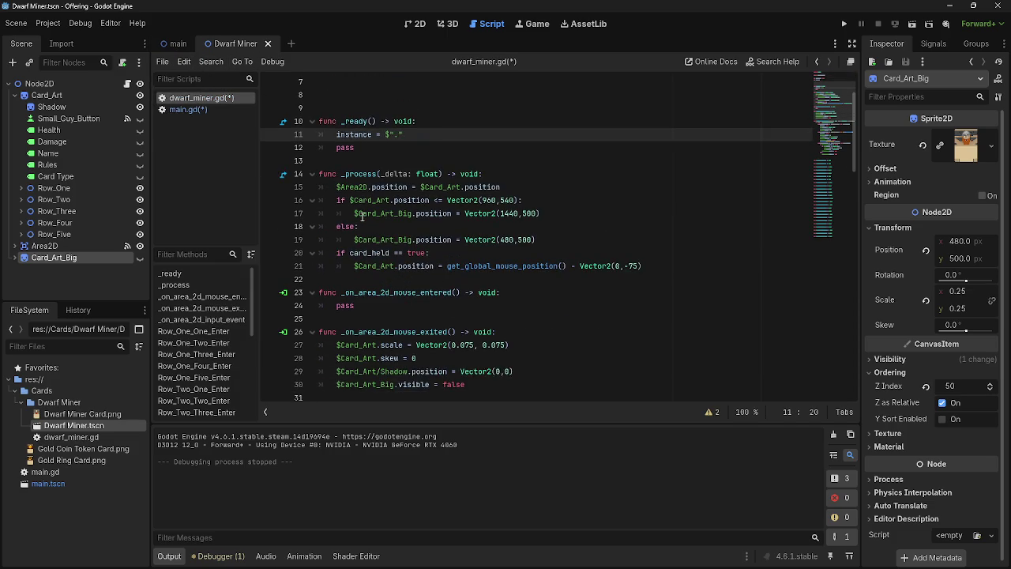
pyautogui.scroll(3, 353, 109)
pyautogui.doubleClick(352, 109)
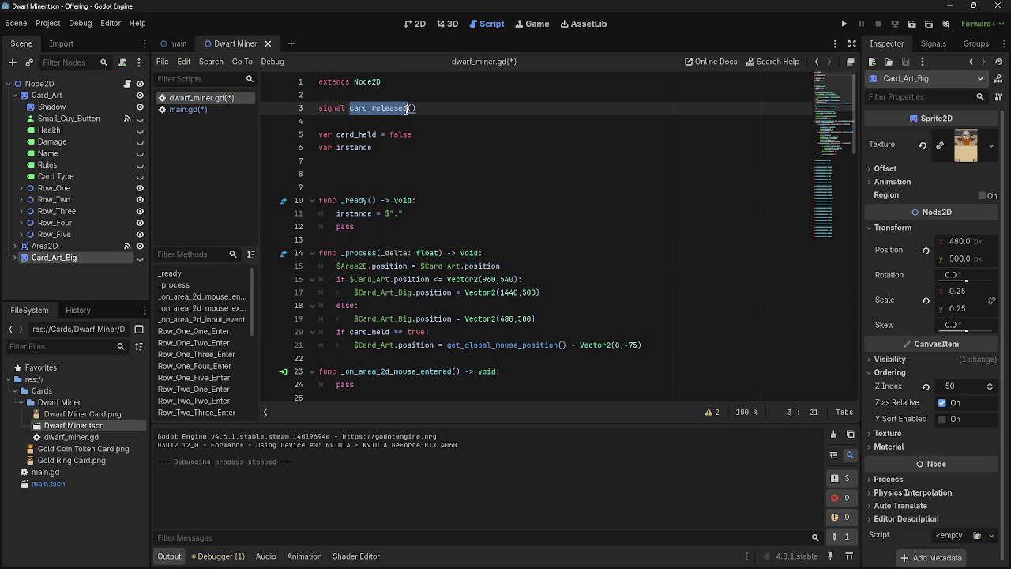
pyautogui.scroll(-20, 498, 285)
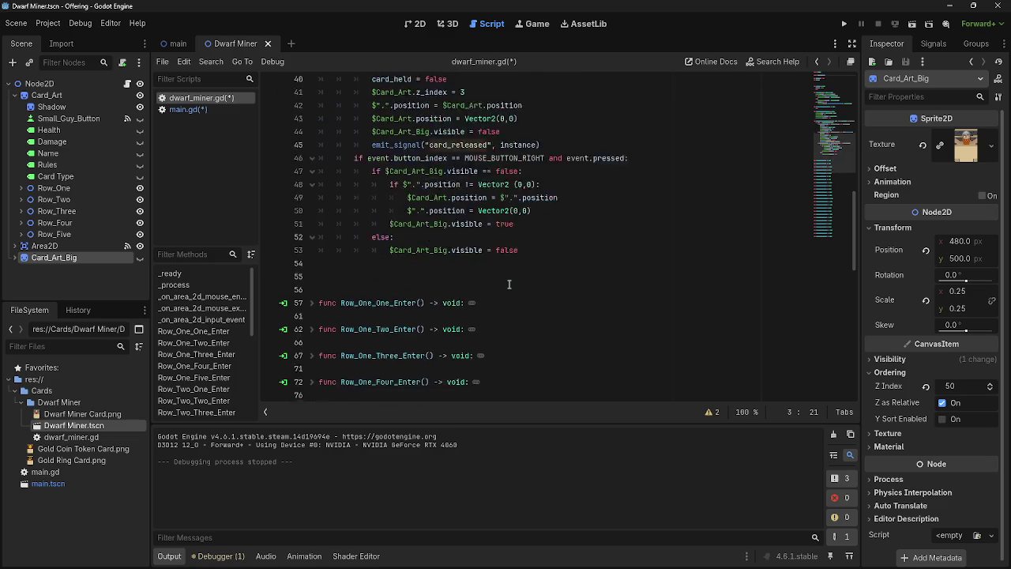
pyautogui.scroll(20, 509, 285)
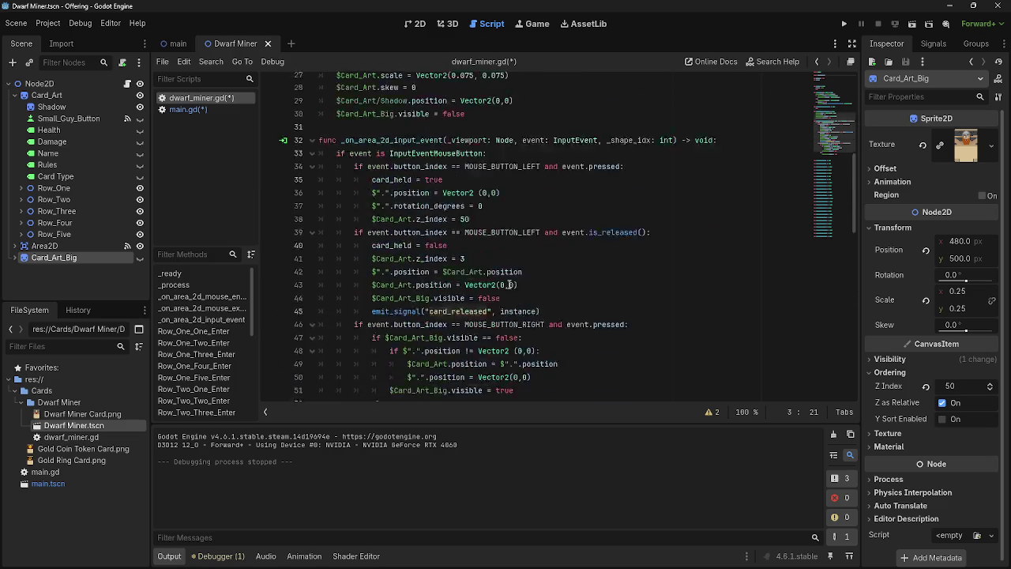
# - Review main.gd's sorting functions up to the fix_card_positions signal, flipping briefly to dwarf_miner.gd
pyautogui.click(210, 114)
pyautogui.scroll(-7, 477, 274)
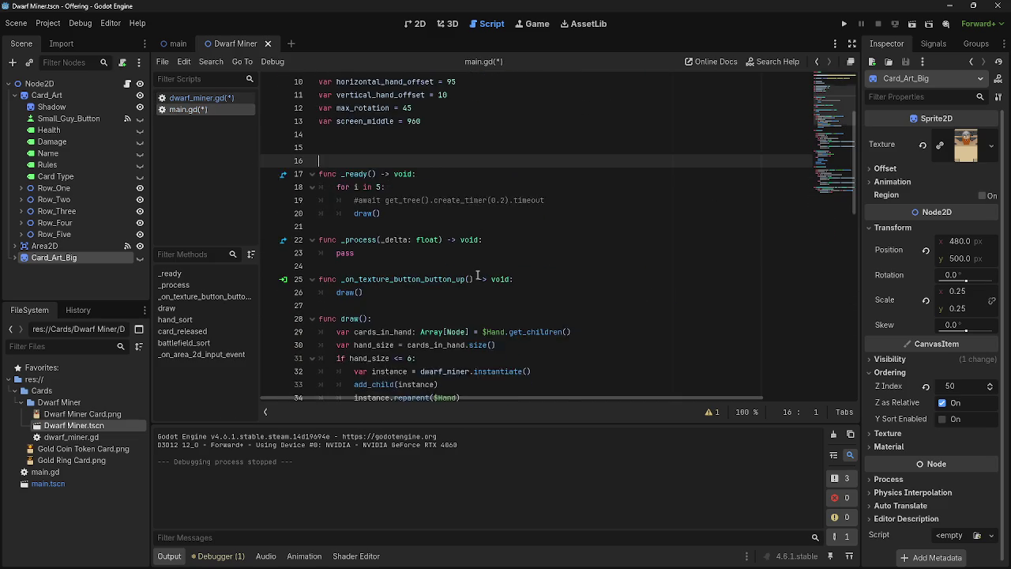
pyautogui.scroll(-8, 477, 274)
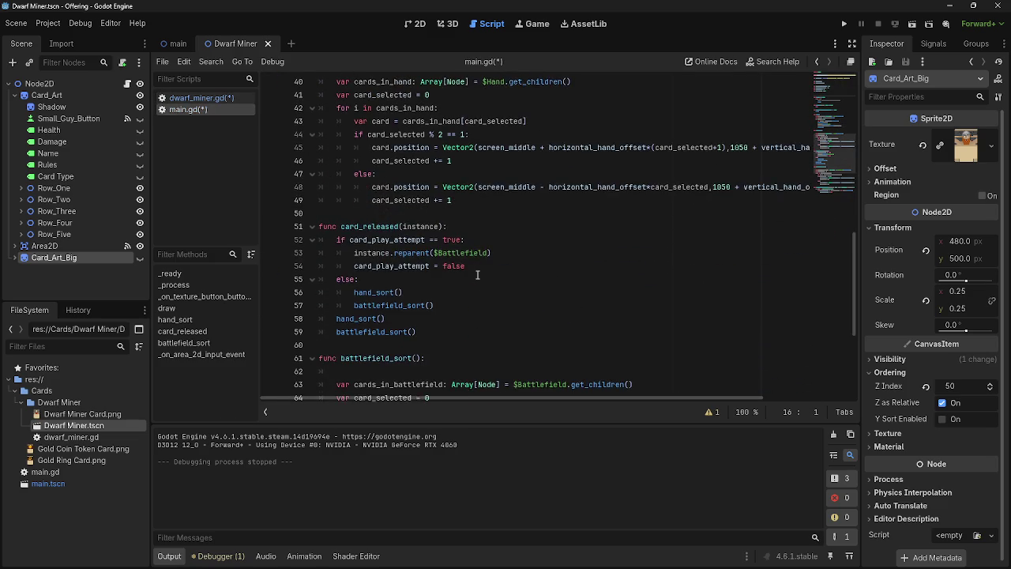
pyautogui.scroll(3, 477, 275)
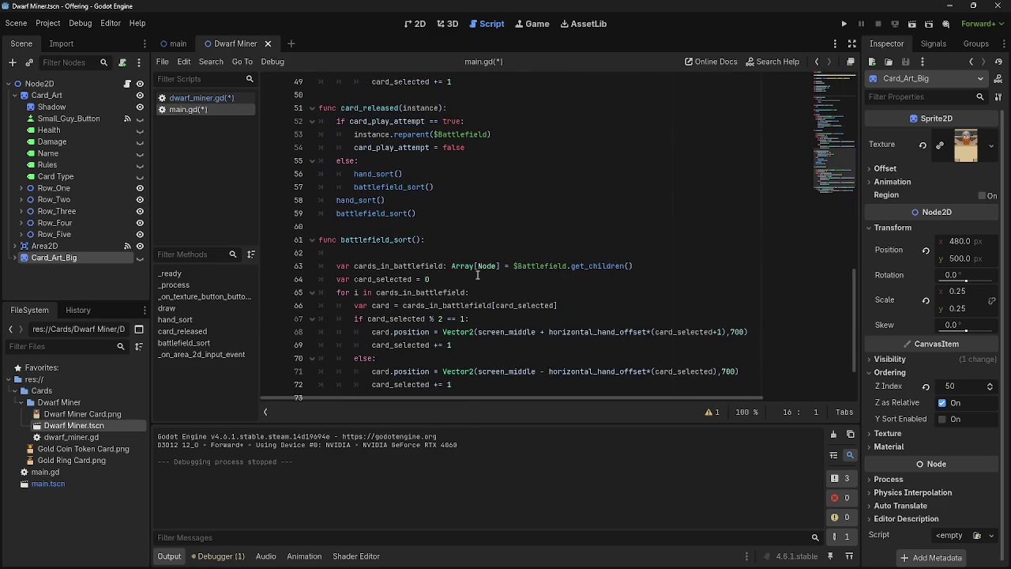
pyautogui.scroll(-4, 478, 274)
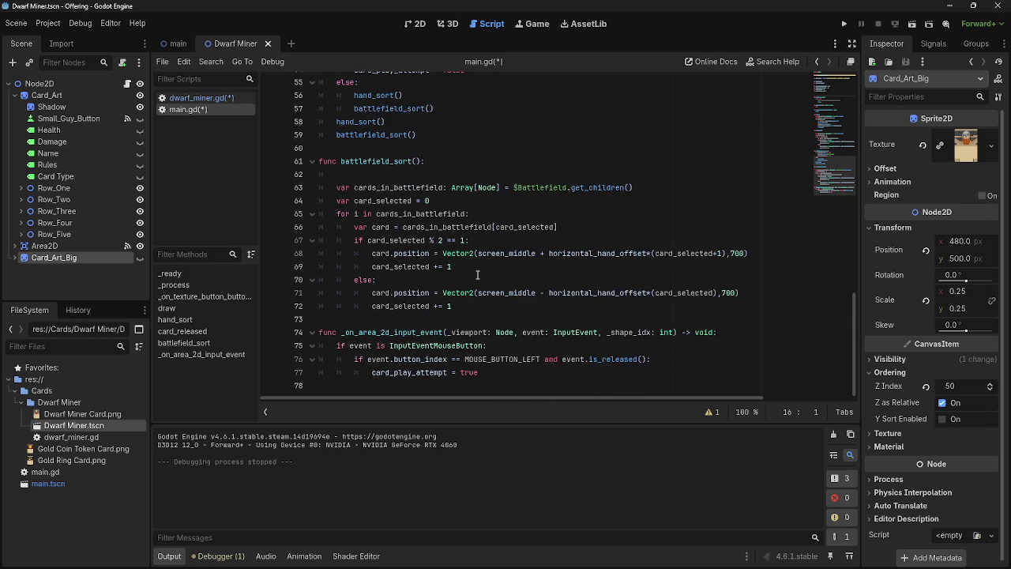
pyautogui.click(425, 318)
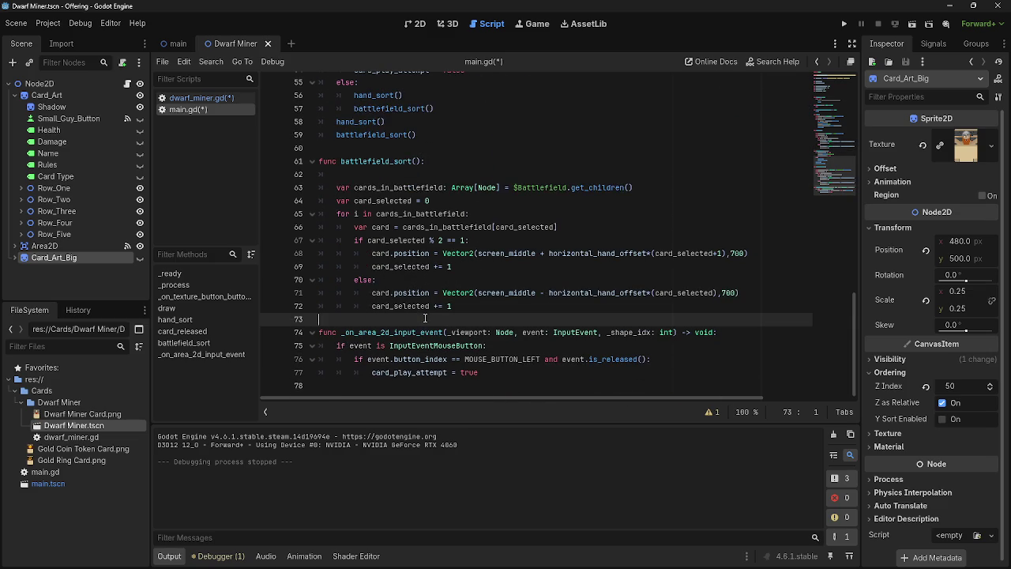
pyautogui.scroll(9, 416, 340)
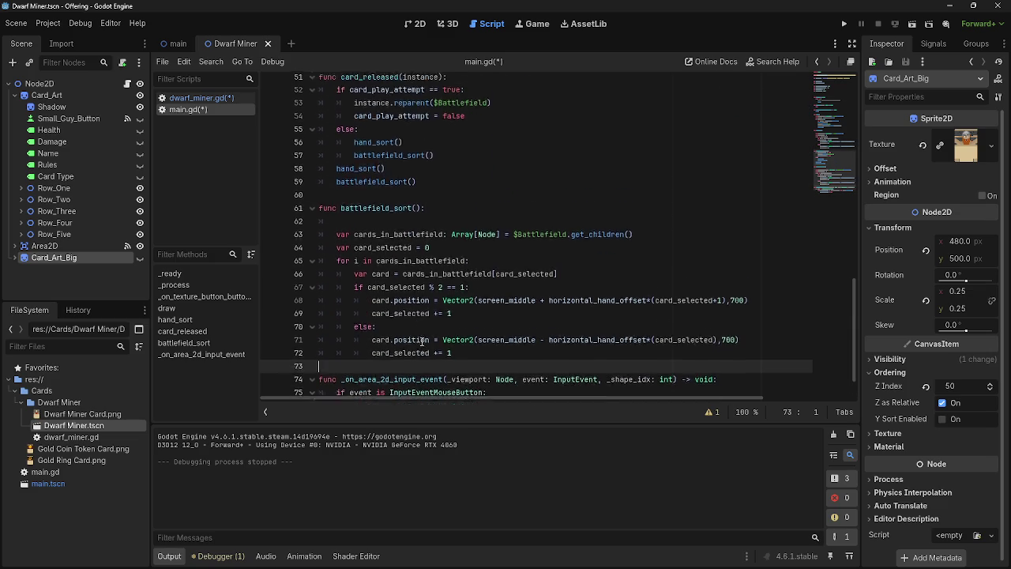
pyautogui.scroll(4, 416, 342)
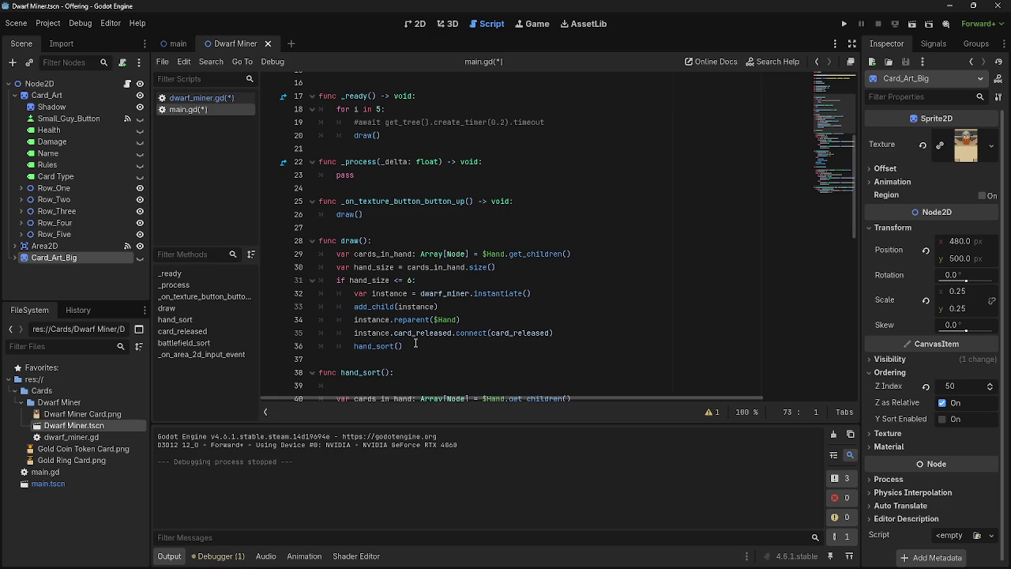
pyautogui.scroll(5, 415, 344)
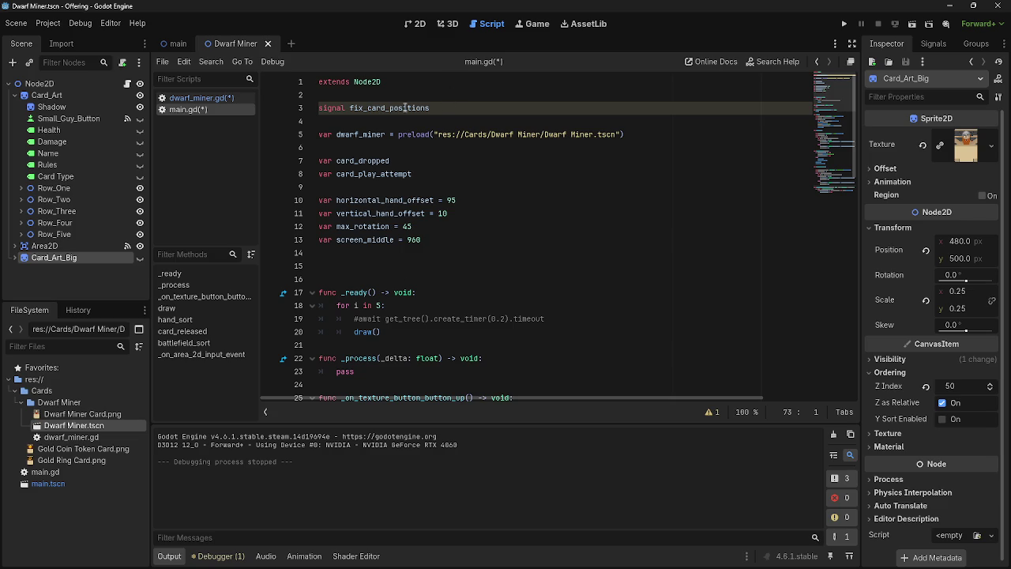
pyautogui.click(189, 98)
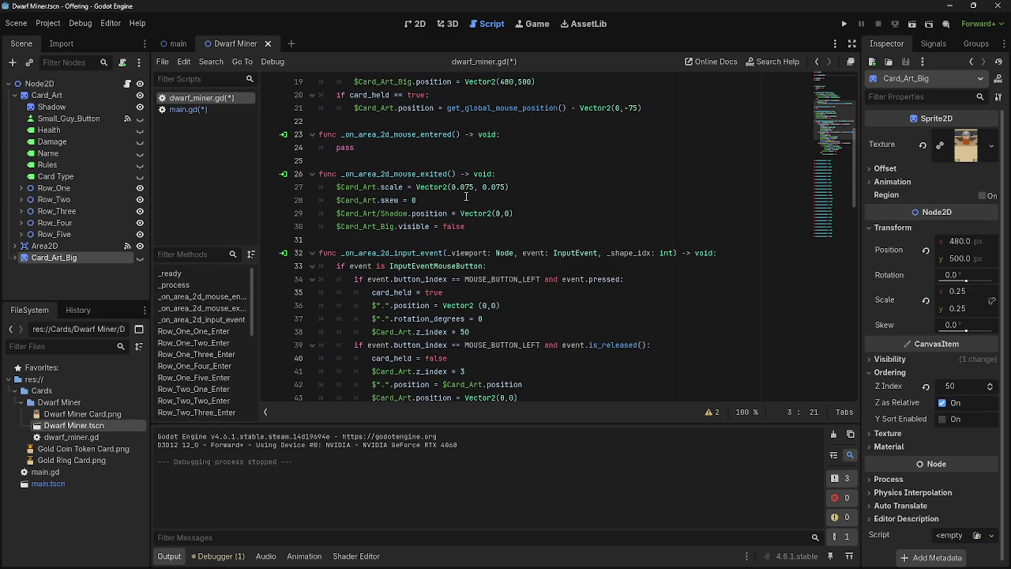
pyautogui.click(188, 109)
pyautogui.hotkey('alt', 'Tab')
# - Bring the Using signals docs forward and read through the sprite_2d.gd script section
pyautogui.click(600, 170)
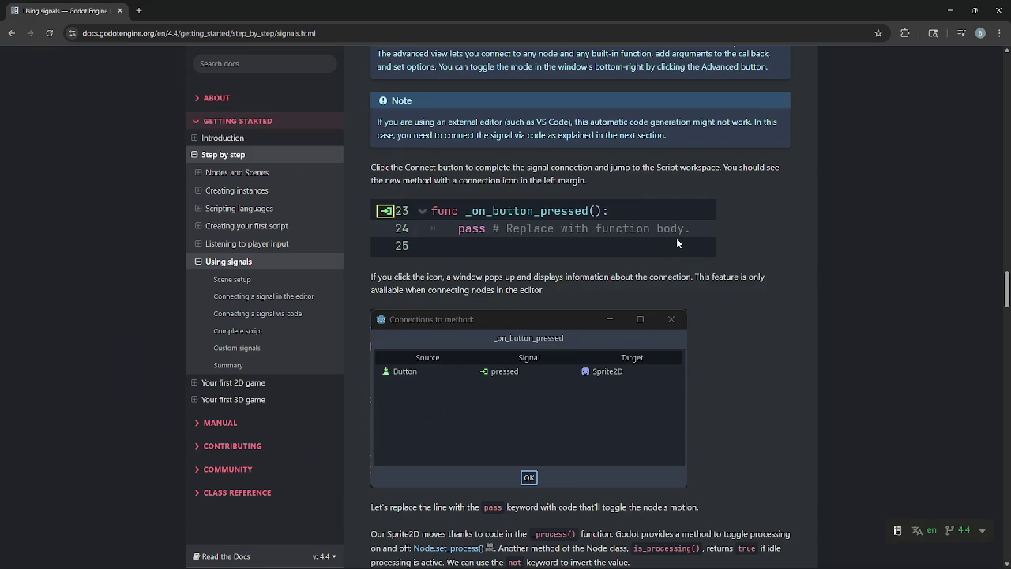
pyautogui.scroll(-5, 676, 241)
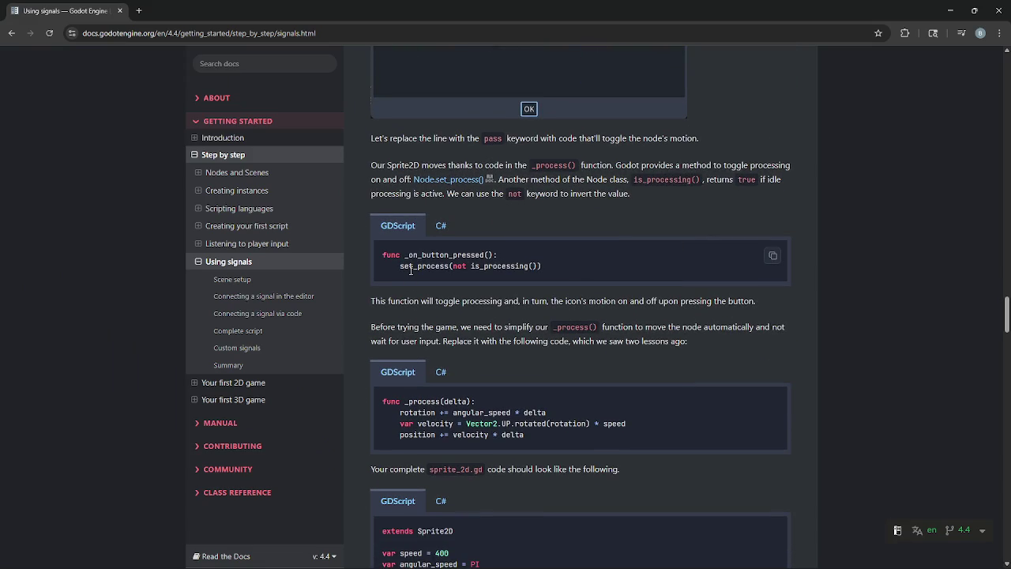
pyautogui.scroll(-1, 410, 270)
pyautogui.scroll(-1, 411, 271)
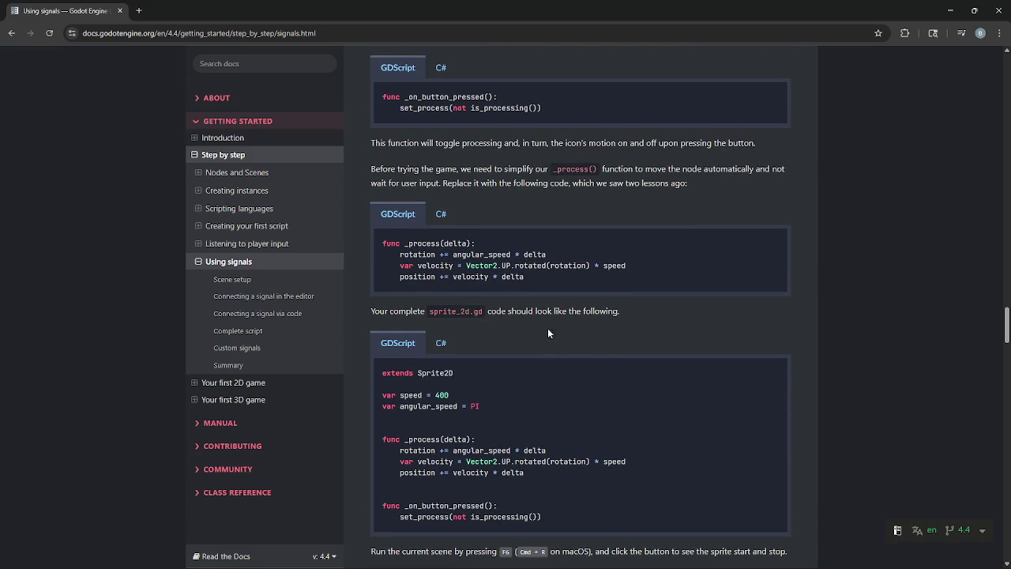
pyautogui.moveTo(372, 309); pyautogui.dragTo(648, 312)
pyautogui.click(647, 312)
pyautogui.scroll(-1, 529, 351)
pyautogui.moveTo(386, 267); pyautogui.dragTo(621, 388)
pyautogui.click(605, 392)
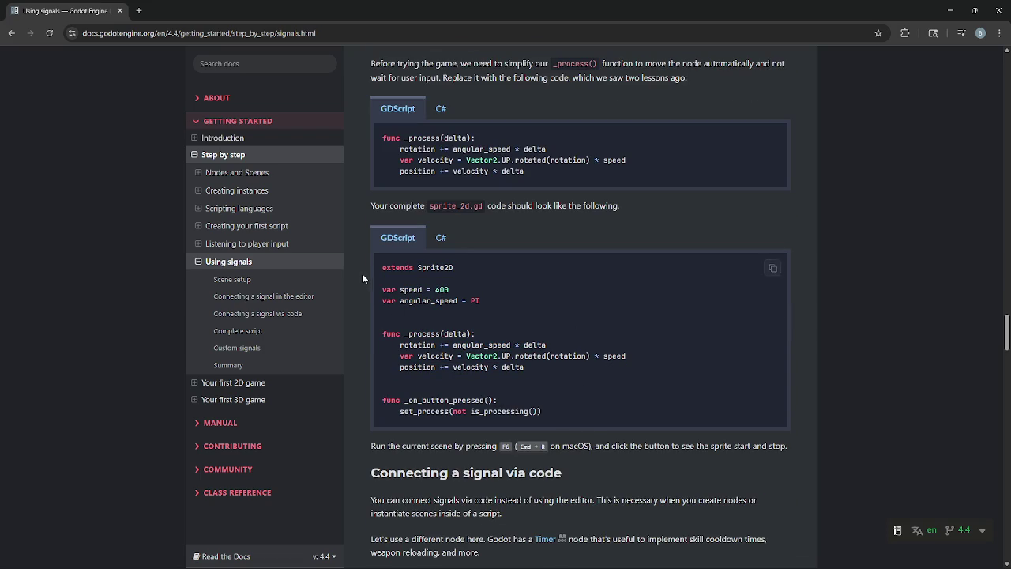
pyautogui.scroll(2, 619, 351)
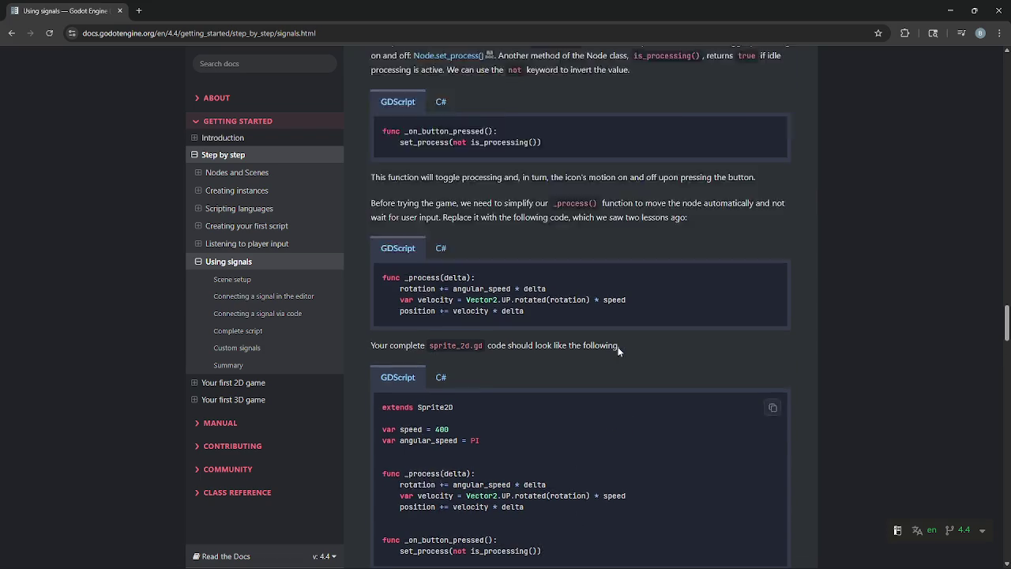
pyautogui.scroll(1, 619, 351)
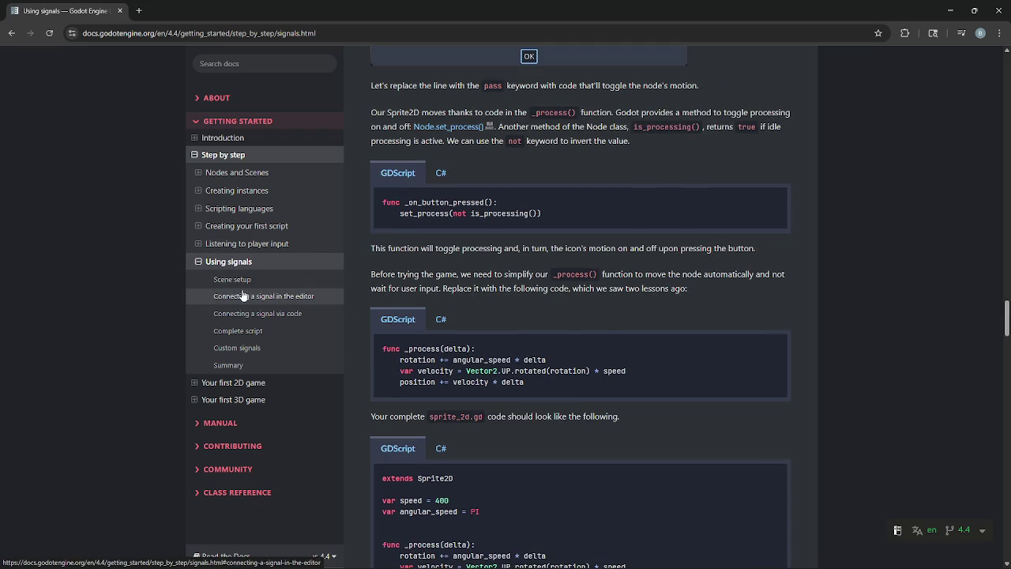
# - Jump to 'Connecting a signal via code' and read the paragraphs introducing the Timer node
pyautogui.click(261, 314)
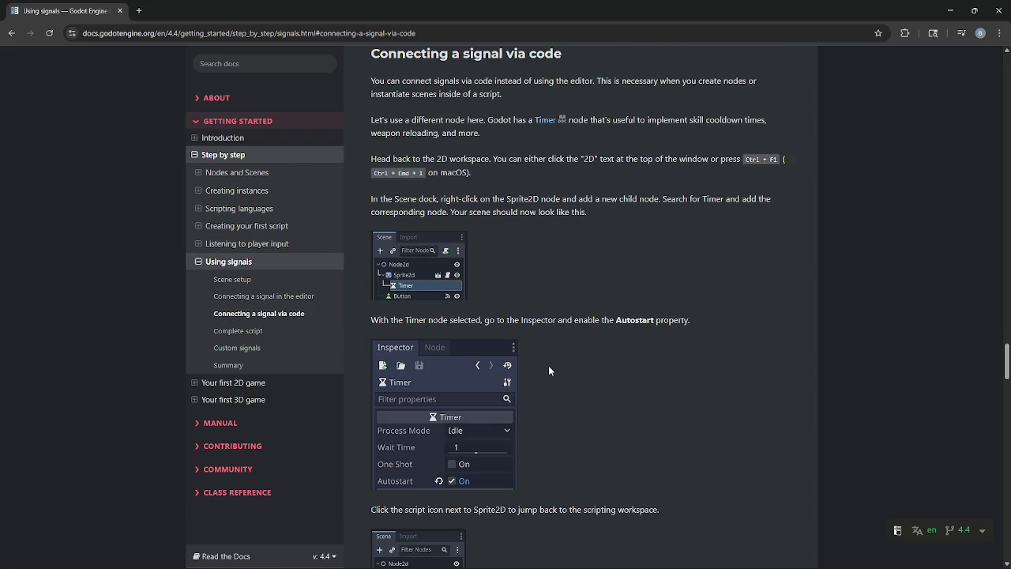
pyautogui.moveTo(370, 80); pyautogui.dragTo(572, 94)
pyautogui.click(543, 95)
pyautogui.click(614, 92)
pyautogui.moveTo(723, 81); pyautogui.dragTo(732, 110)
pyautogui.click(732, 110)
pyautogui.moveTo(375, 121)
pyautogui.mouseDown()
pyautogui.moveTo(515, 132)
pyautogui.moveTo(492, 134)
pyautogui.mouseUp()
pyautogui.click(515, 132)
pyautogui.click(589, 120)
pyautogui.moveTo(624, 119); pyautogui.dragTo(630, 134)
pyautogui.click(630, 134)
pyautogui.moveTo(486, 137); pyautogui.dragTo(375, 120)
pyautogui.click(376, 126)
# - Read the instructions for returning to the 2D workspace and adding a Timer in the Scene dock
pyautogui.moveTo(371, 158); pyautogui.dragTo(574, 199)
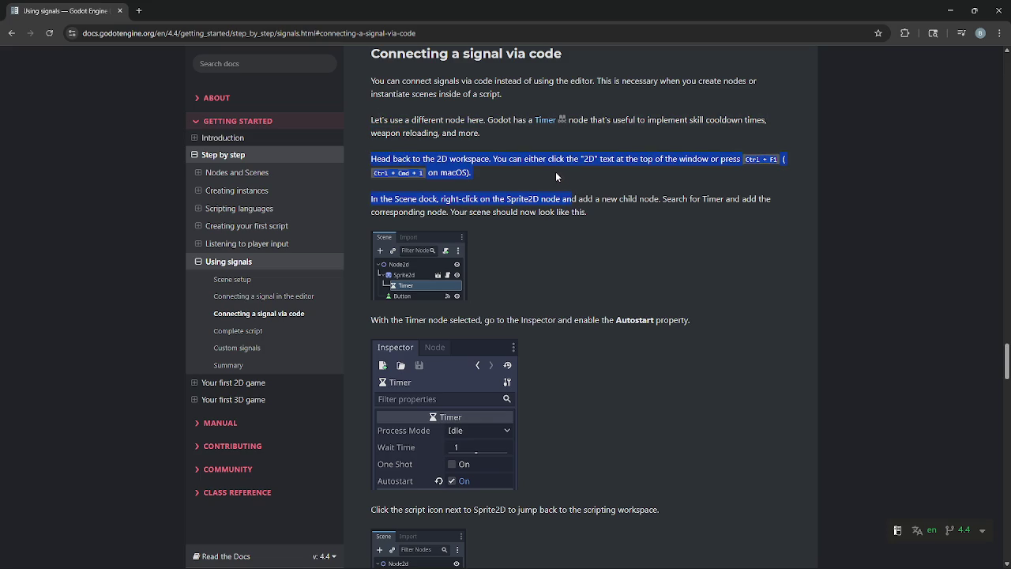
pyautogui.click(463, 160)
pyautogui.moveTo(493, 158); pyautogui.dragTo(472, 172)
pyautogui.click(503, 173)
pyautogui.moveTo(372, 200); pyautogui.dragTo(641, 209)
pyautogui.click(642, 209)
pyautogui.tripleClick(441, 198)
pyautogui.click(614, 213)
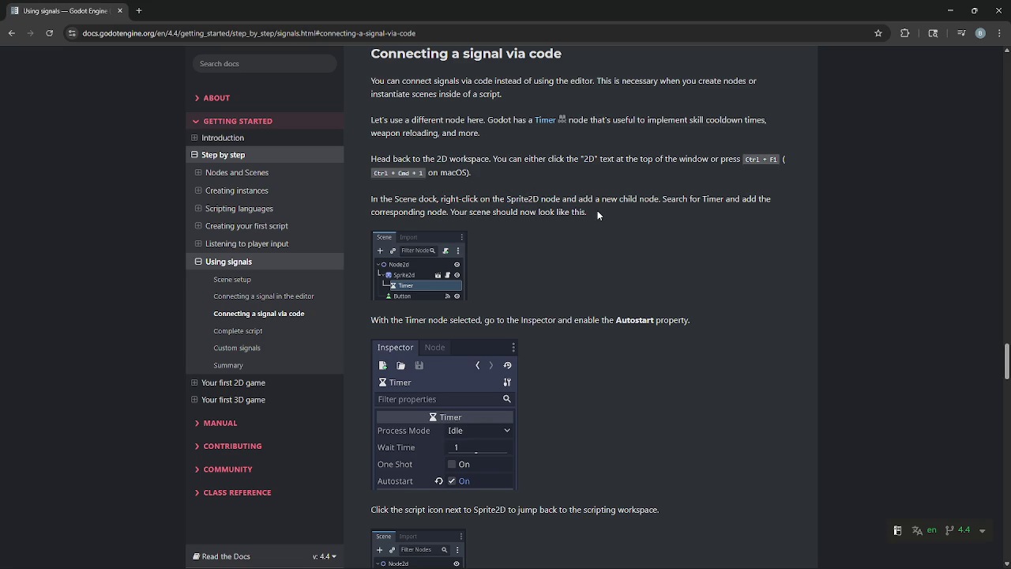
# - Find and highlight the timer.timeout.connect(_on_timer_timeout) example, then return to the Godot editor
pyautogui.scroll(-3, 487, 286)
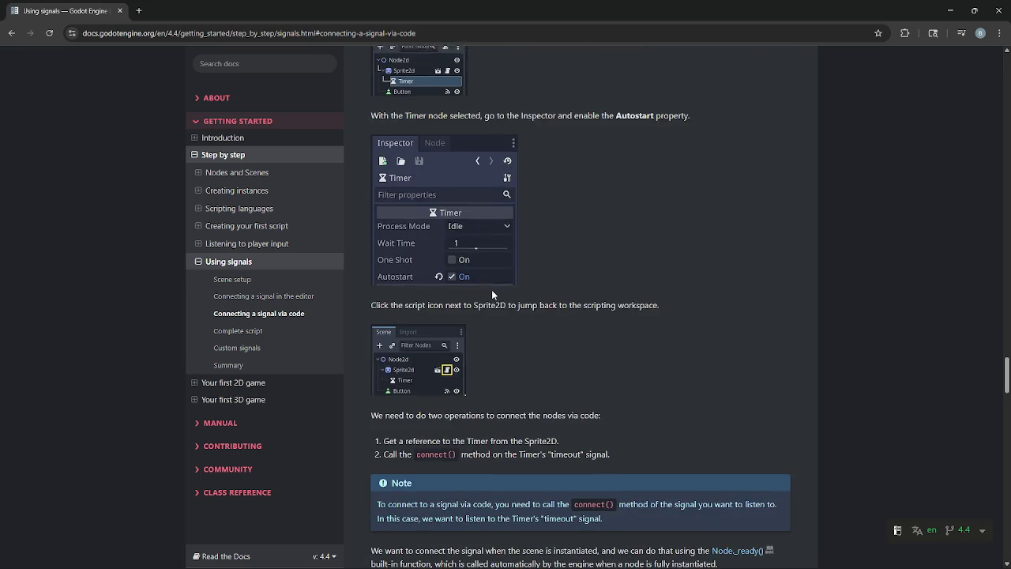
pyautogui.scroll(-1, 565, 278)
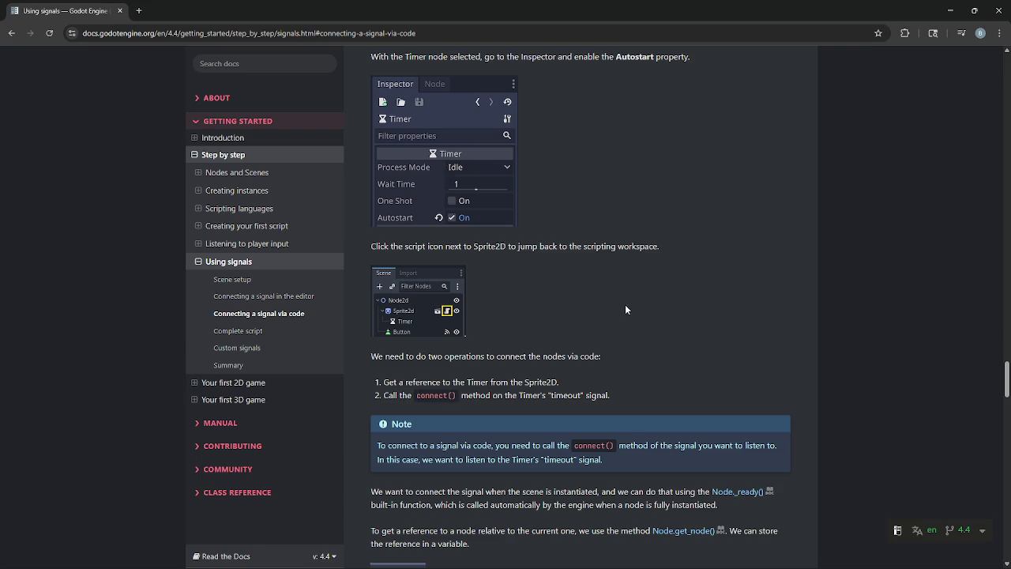
pyautogui.scroll(-4, 432, 379)
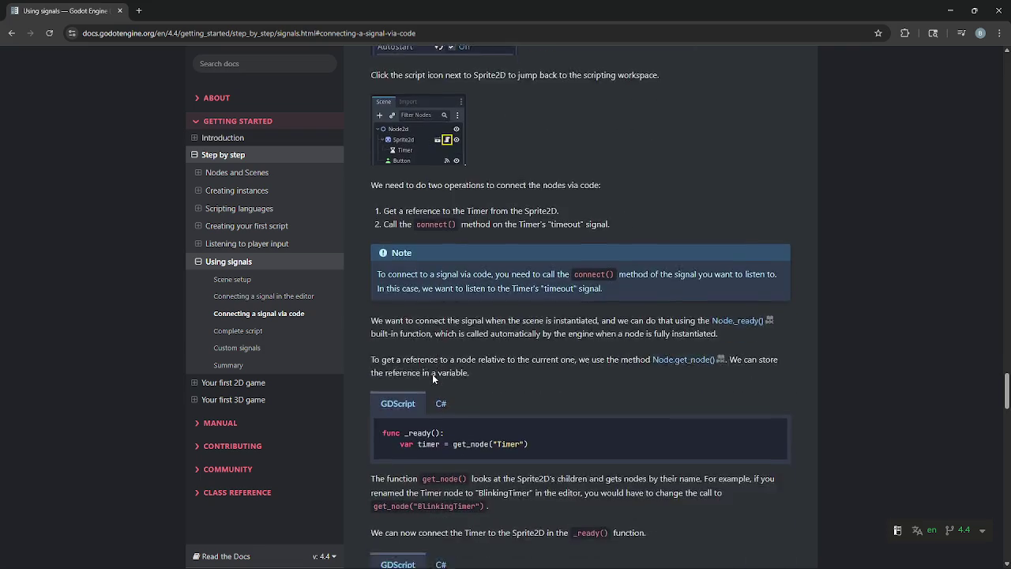
pyautogui.scroll(-2, 432, 379)
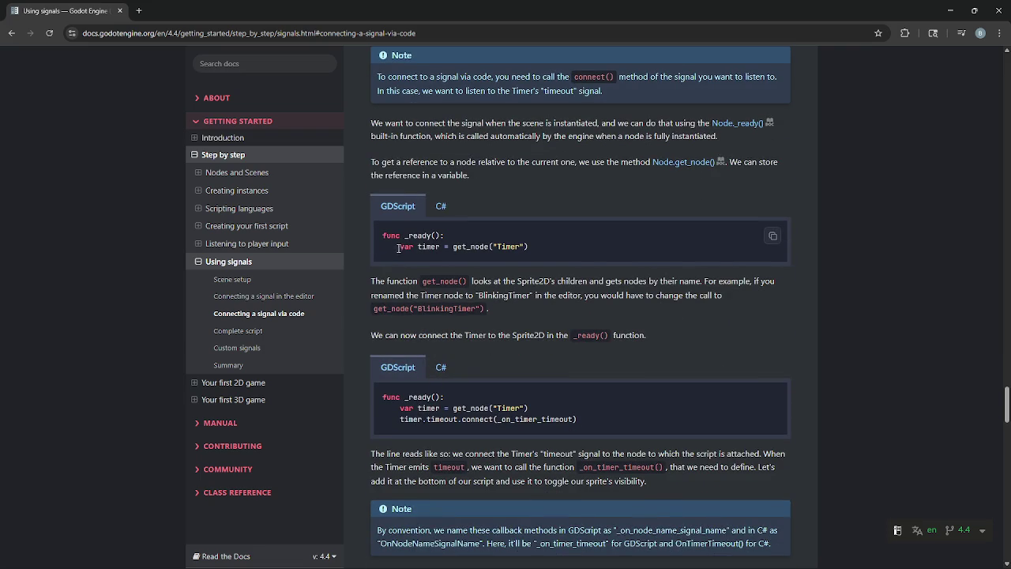
pyautogui.moveTo(400, 419); pyautogui.dragTo(611, 421)
pyautogui.click(611, 422)
pyautogui.moveTo(400, 419); pyautogui.dragTo(577, 419)
pyautogui.click(574, 374)
pyautogui.hotkey('alt', 'Tab')
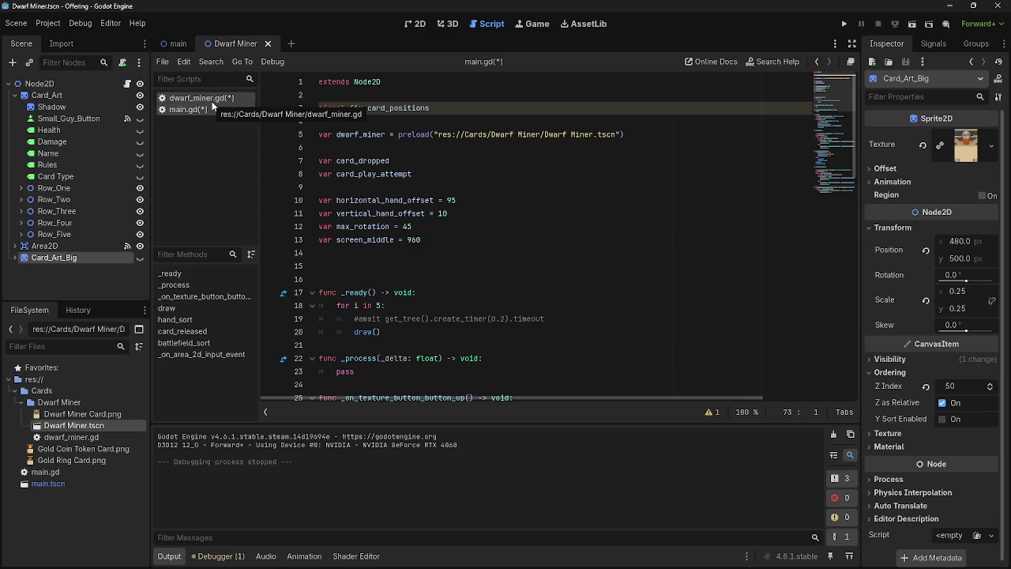
# - Inspect the emit_signal card_released line in dwarf_miner.gd
pyautogui.click(212, 101)
pyautogui.scroll(-5, 454, 181)
pyautogui.scroll(5, 454, 181)
pyautogui.click(539, 267)
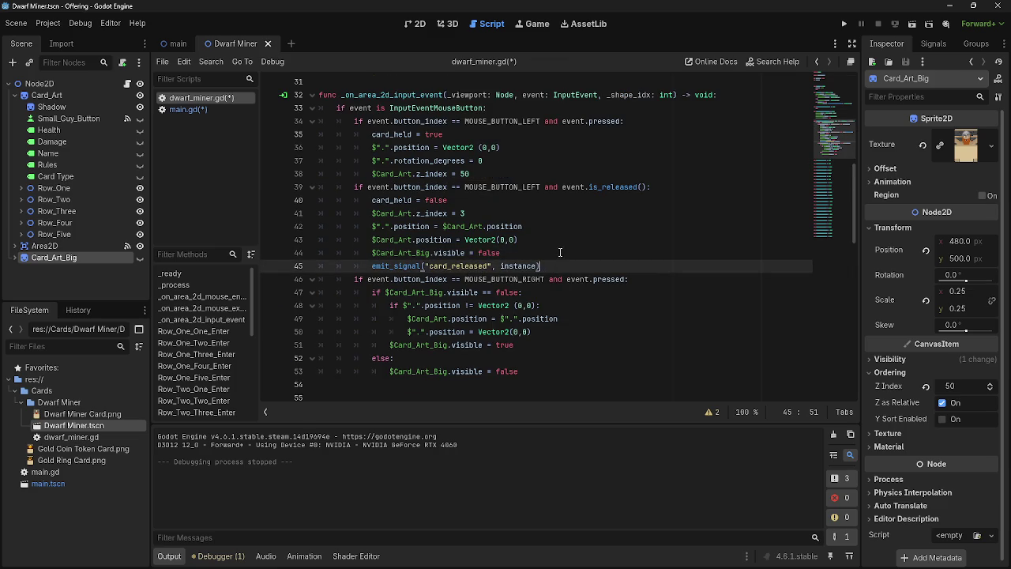
# - In main.gd, insert a new empty line after the card_released connect call on line 35
pyautogui.click(204, 109)
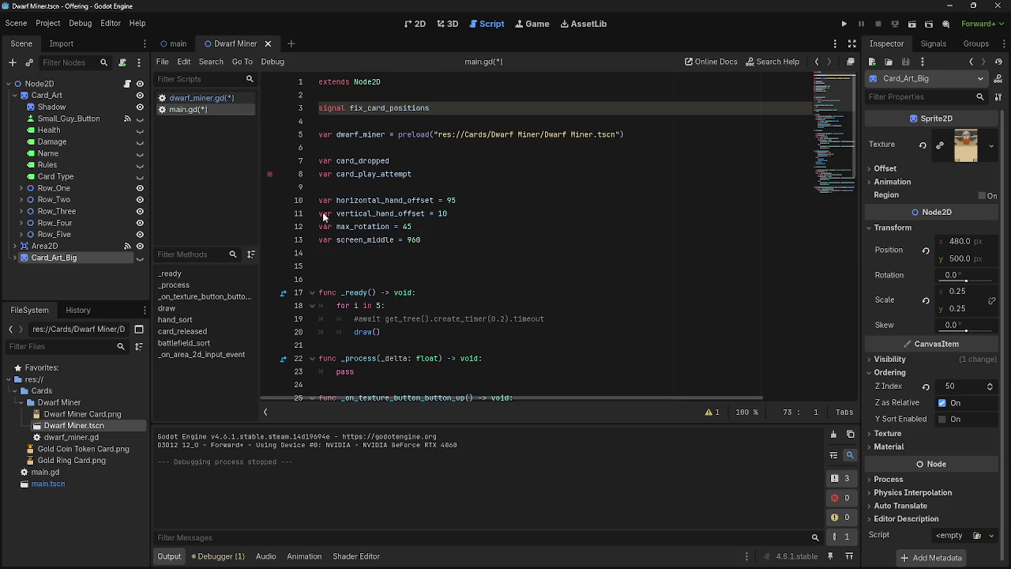
pyautogui.scroll(-5, 419, 343)
pyautogui.scroll(3, 419, 343)
pyautogui.scroll(-7, 419, 343)
pyautogui.click(479, 279)
pyautogui.click(588, 292)
pyautogui.press('Return')
# - Type instance.fix_card_positions on line 36, accepting the autocomplete for instance
pyautogui.write('isst')
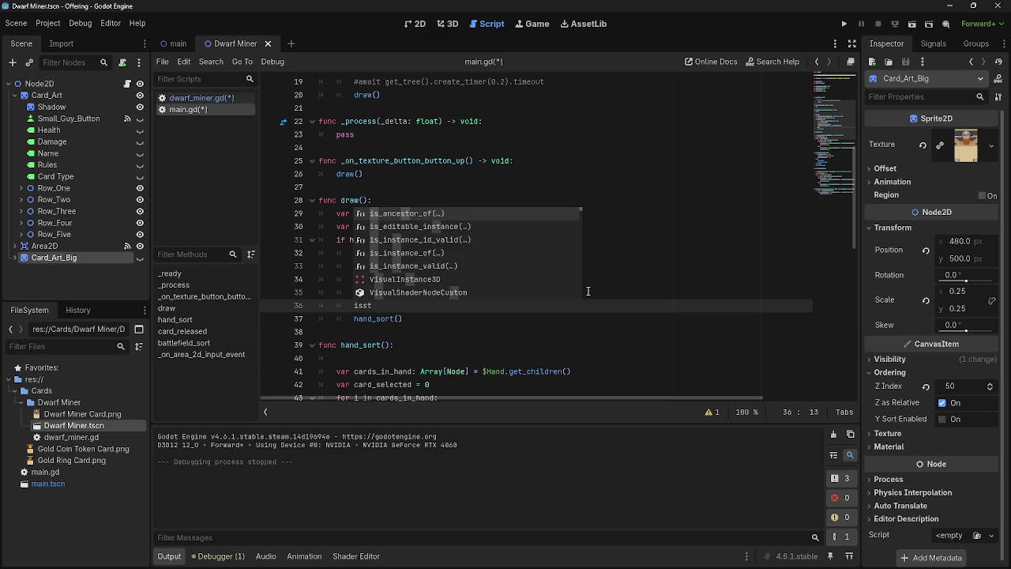
pyautogui.press('BackSpace')
pyautogui.press('BackSpace')
pyautogui.write('tance')
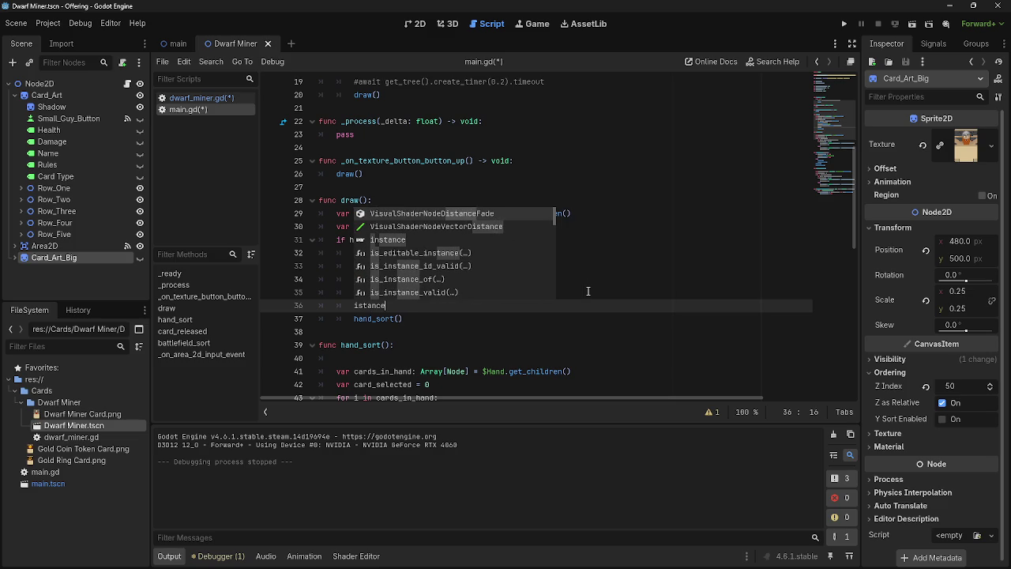
pyautogui.press('Down')
pyautogui.press('Down')
pyautogui.press('Return')
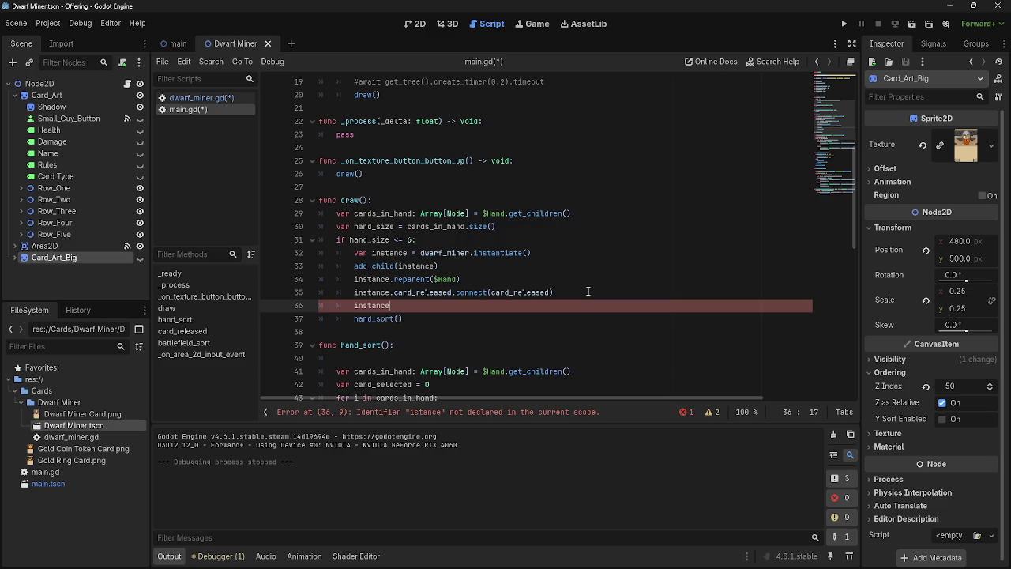
pyautogui.write('.')
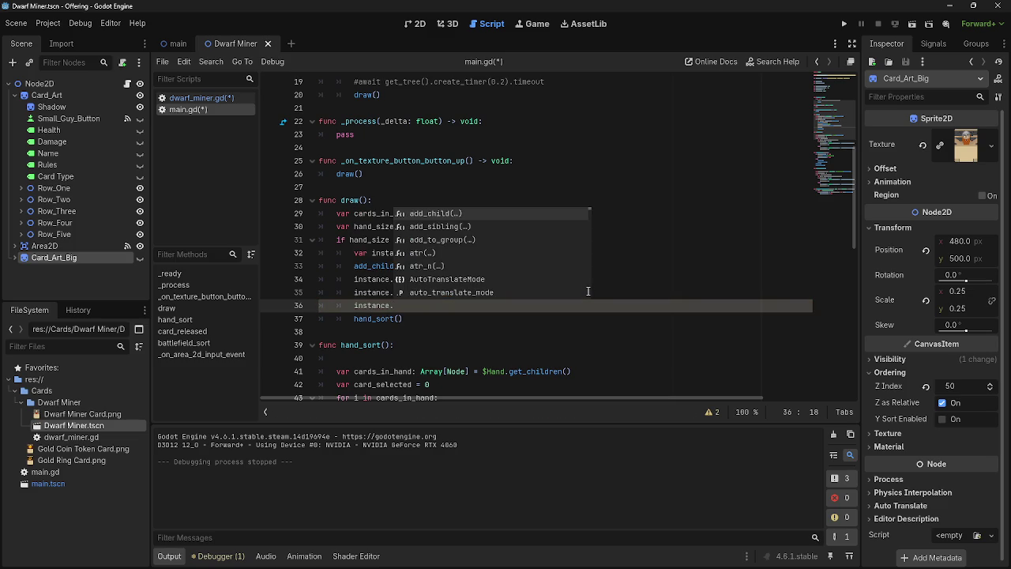
pyautogui.press('Escape')
pyautogui.scroll(5, 677, 224)
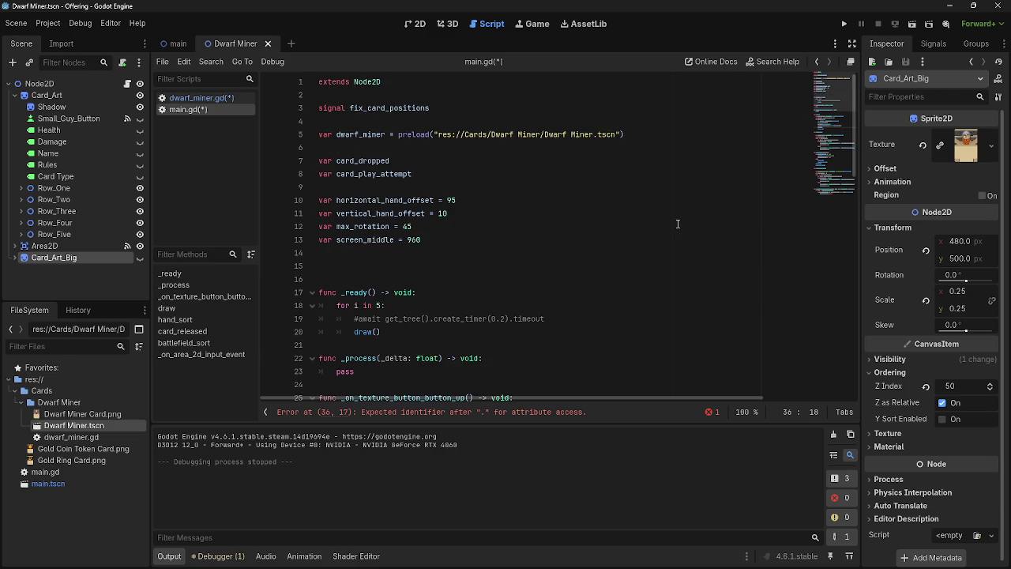
pyautogui.scroll(-5, 677, 224)
pyautogui.write('f')
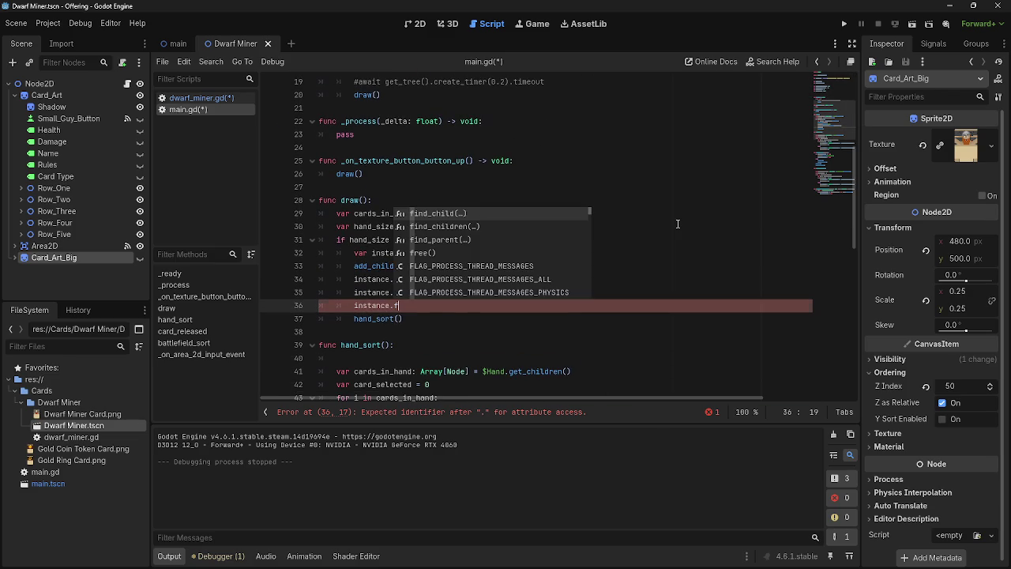
pyautogui.write('ix')
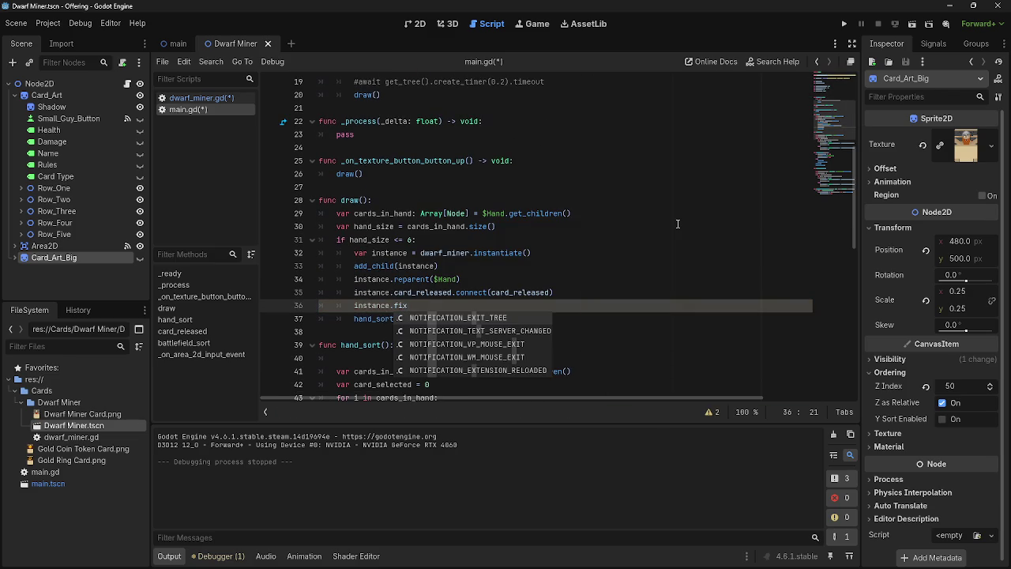
pyautogui.write('_card')
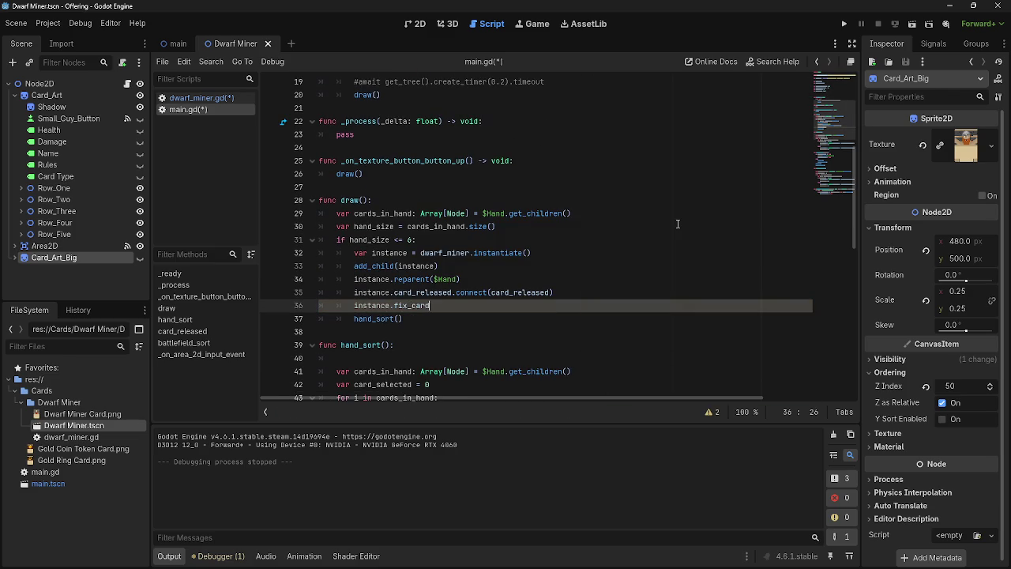
pyautogui.write('ppositions')
pyautogui.moveTo(499, 561)
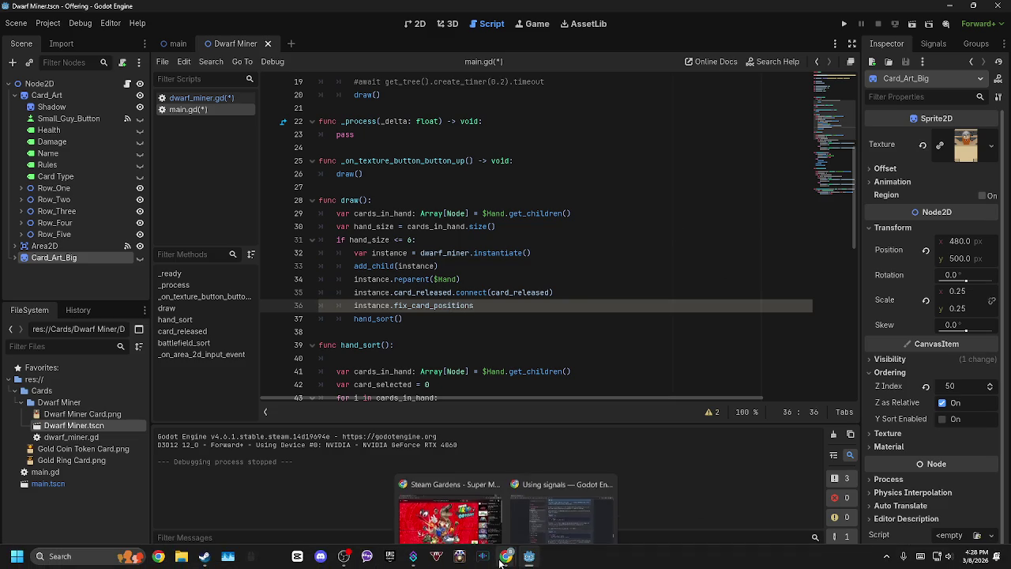
pyautogui.click(523, 504)
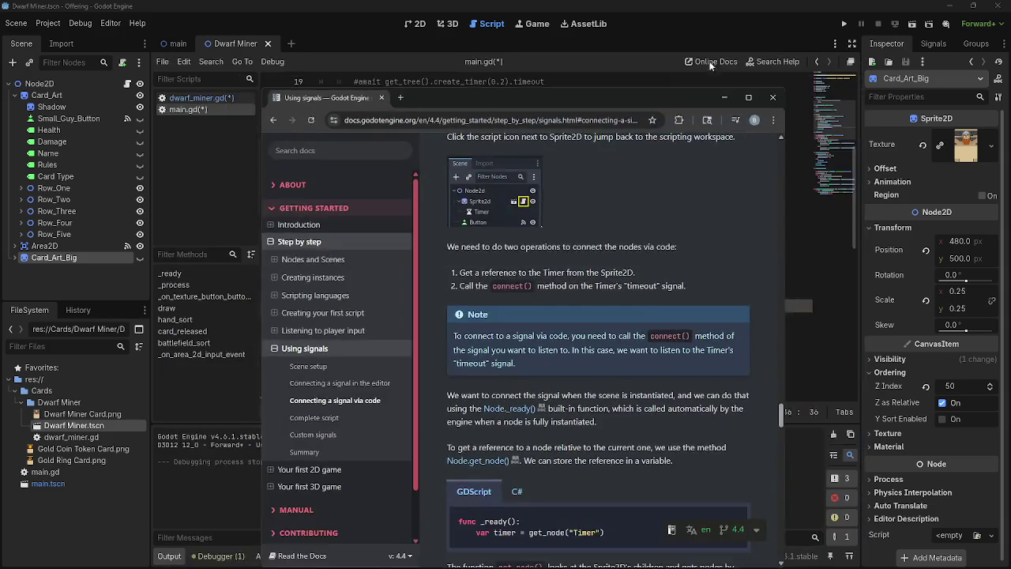
pyautogui.click(724, 97)
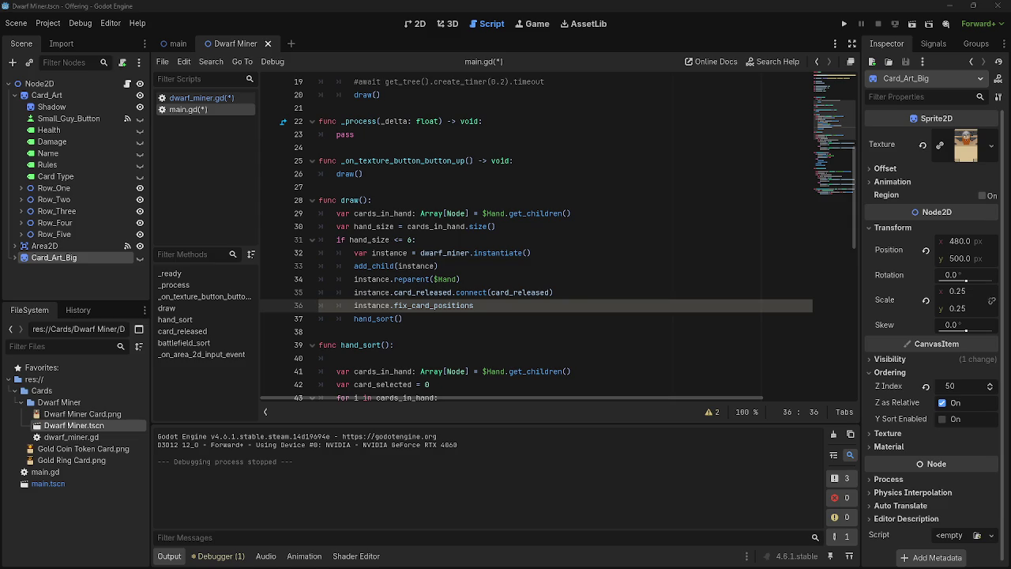
# - Return to the Using signals docs page at the Timer timeout connection steps
pyautogui.hotkey('alt', 'Tab')
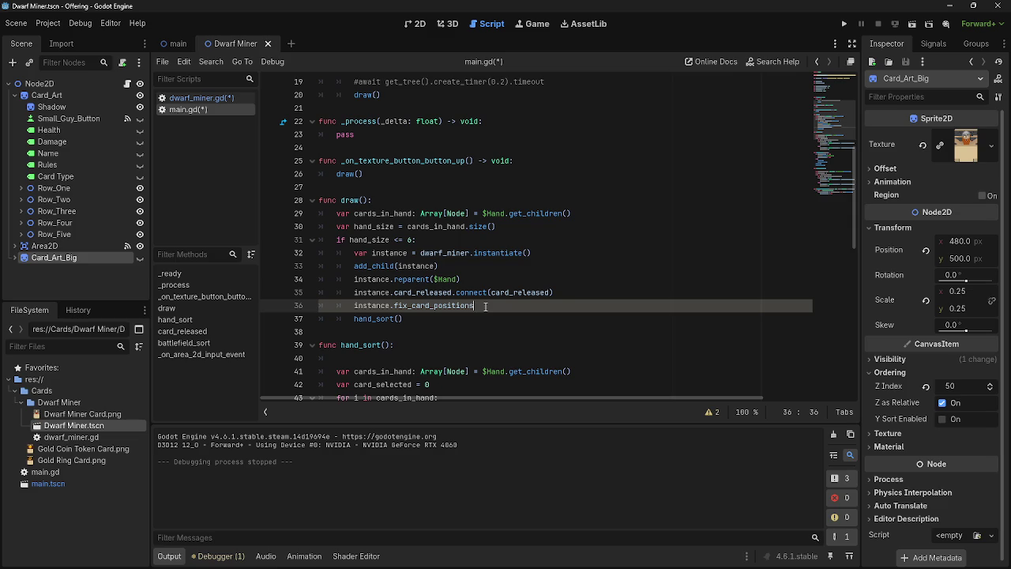
pyautogui.hotkey('shift', 'Home')
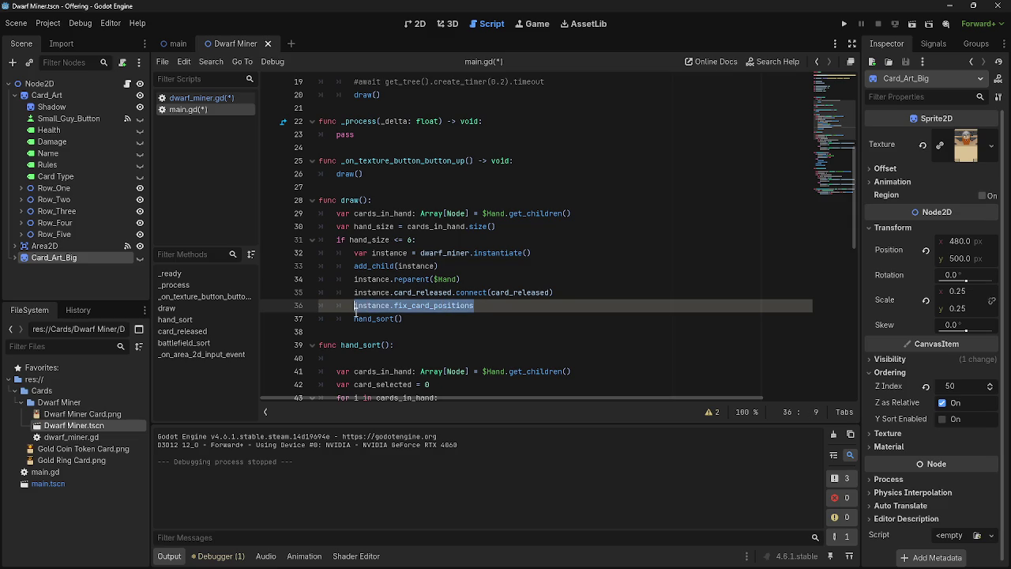
pyautogui.press('Left')
pyautogui.hotkey('alt', 'Tab')
pyautogui.hotkey('alt', 'Tab')
pyautogui.hotkey('alt', 'Tab')
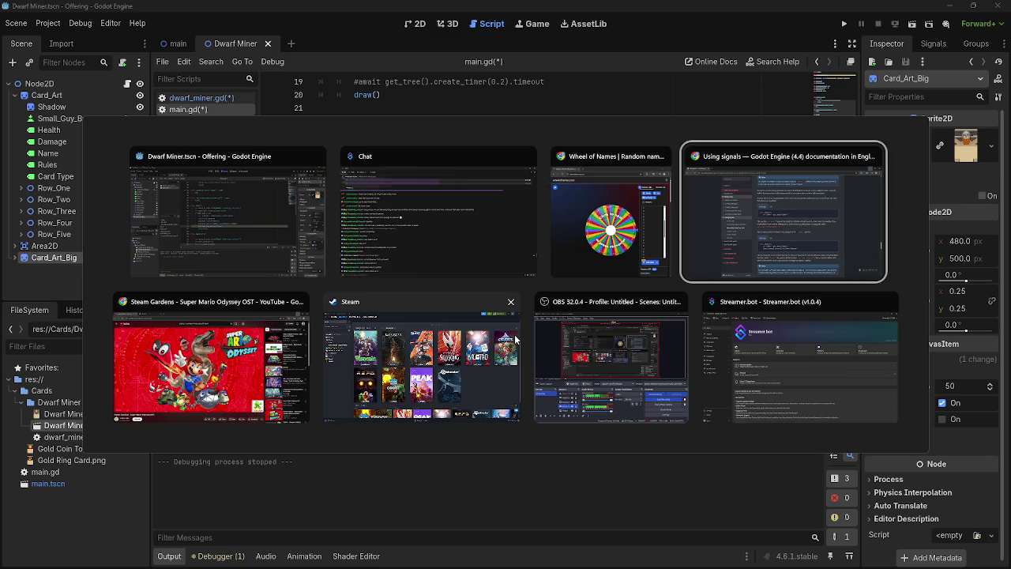
pyautogui.press('Escape')
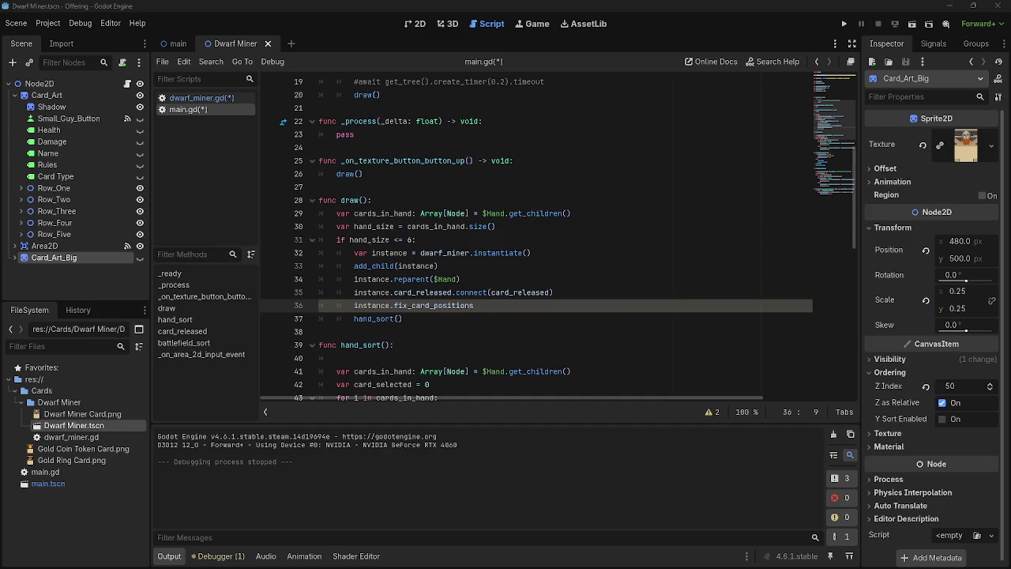
pyautogui.hotkey('alt', 'Tab')
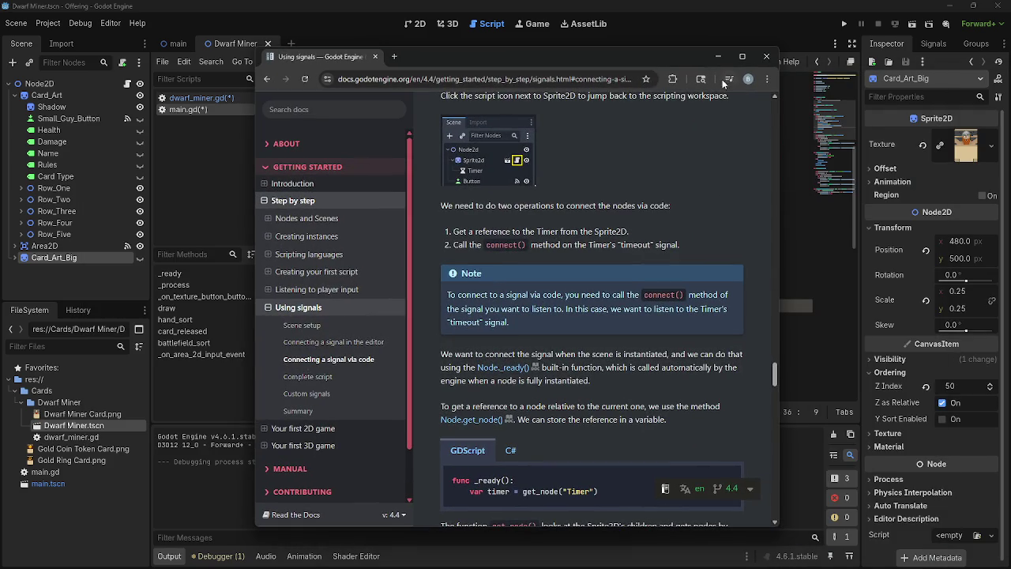
# - Maximize the docs window and read the explanation of the timer.timeout.connect line
pyautogui.click(741, 56)
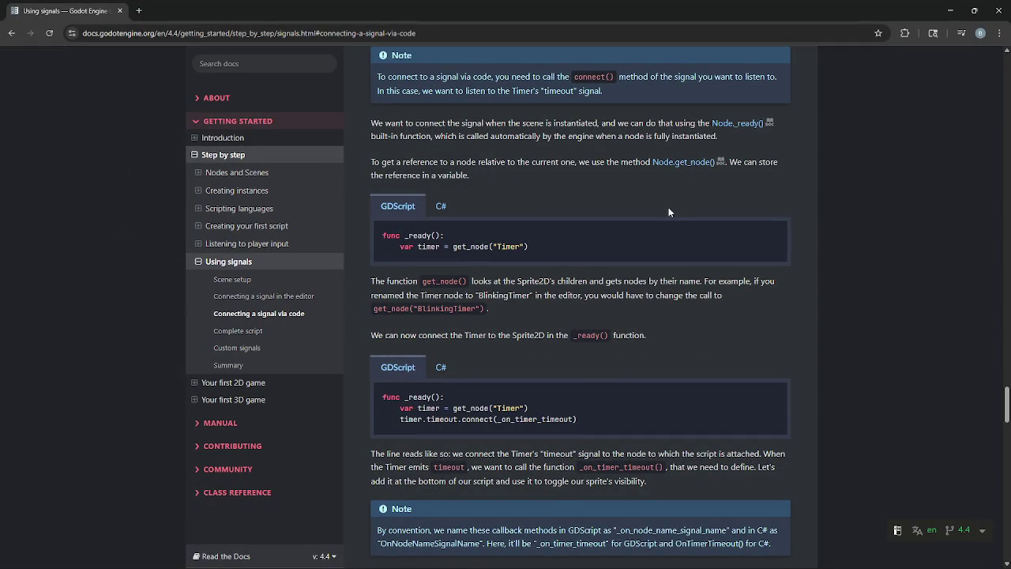
pyautogui.scroll(-2, 665, 206)
pyautogui.moveTo(371, 177); pyautogui.dragTo(609, 177)
pyautogui.click(433, 362)
pyautogui.moveTo(364, 295)
pyautogui.mouseDown()
pyautogui.moveTo(782, 312)
pyautogui.moveTo(706, 324)
pyautogui.mouseUp()
pyautogui.click(705, 334)
pyautogui.doubleClick(393, 260)
pyautogui.click(577, 303)
# - Scroll to the Complete script example, then open dwarf_miner.gd in the Godot editor
pyautogui.scroll(-1, 578, 302)
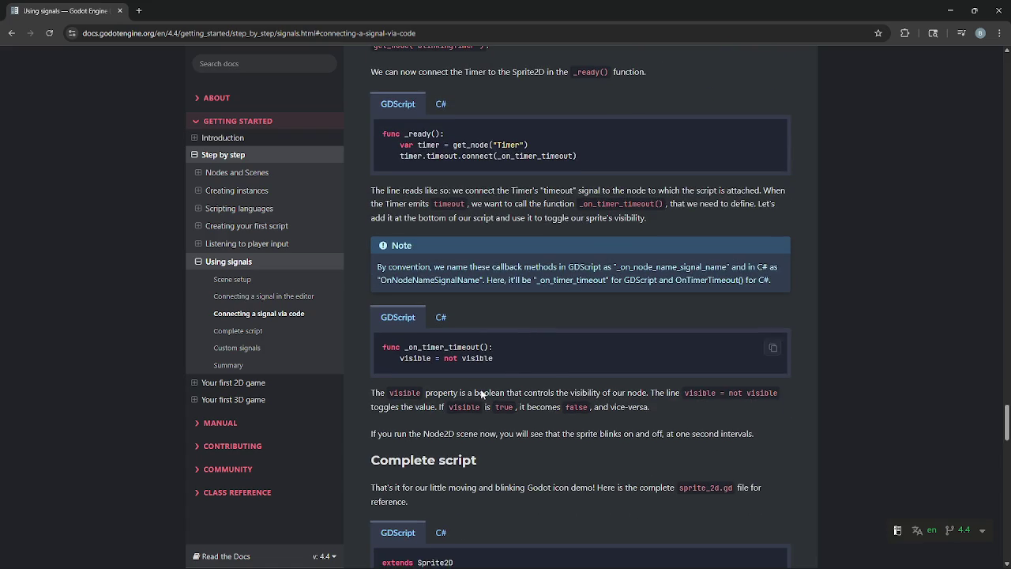
pyautogui.scroll(-3, 482, 390)
pyautogui.scroll(-2, 573, 339)
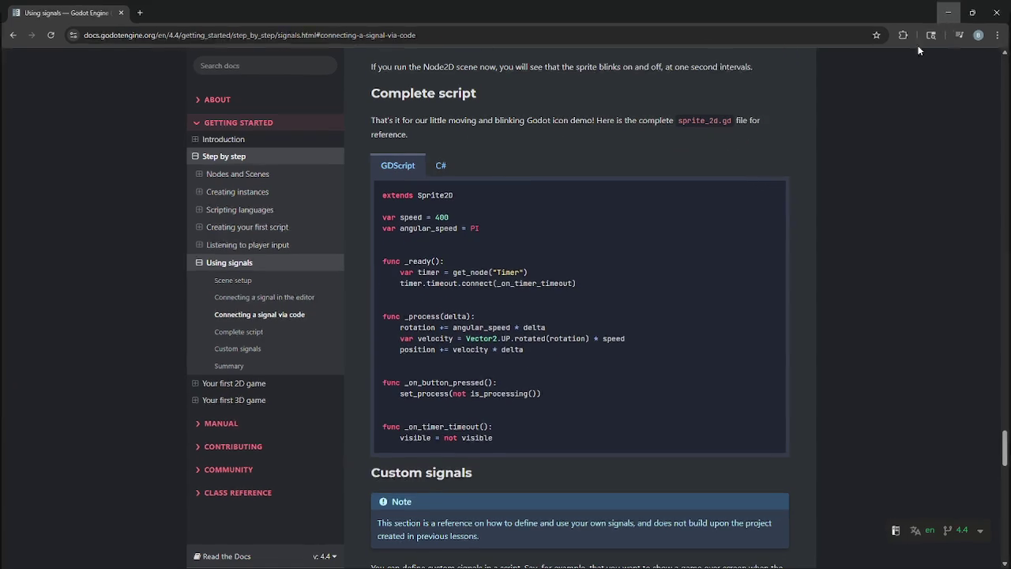
pyautogui.hotkey('alt', 'Tab')
pyautogui.click(173, 97)
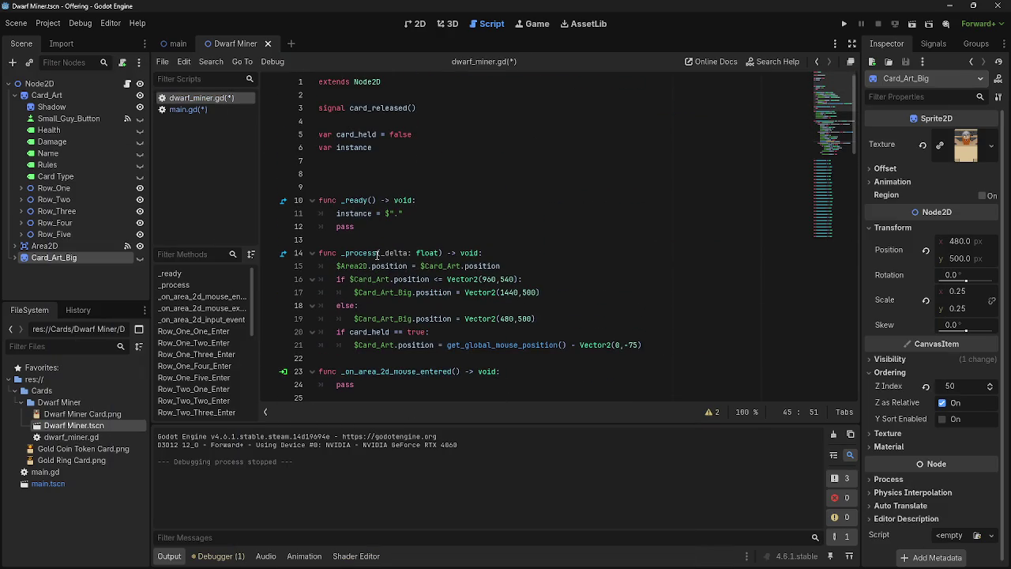
# - Append .connect() to line 36 of main.gd, then bring up the Twitch predictions window
pyautogui.click(188, 109)
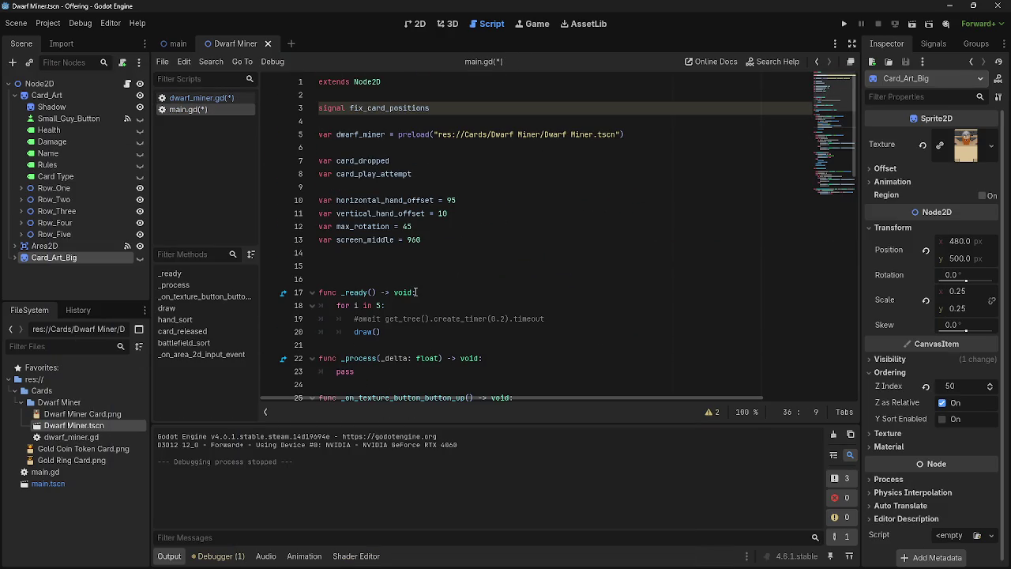
pyautogui.hotkey('ctrl', 'v')
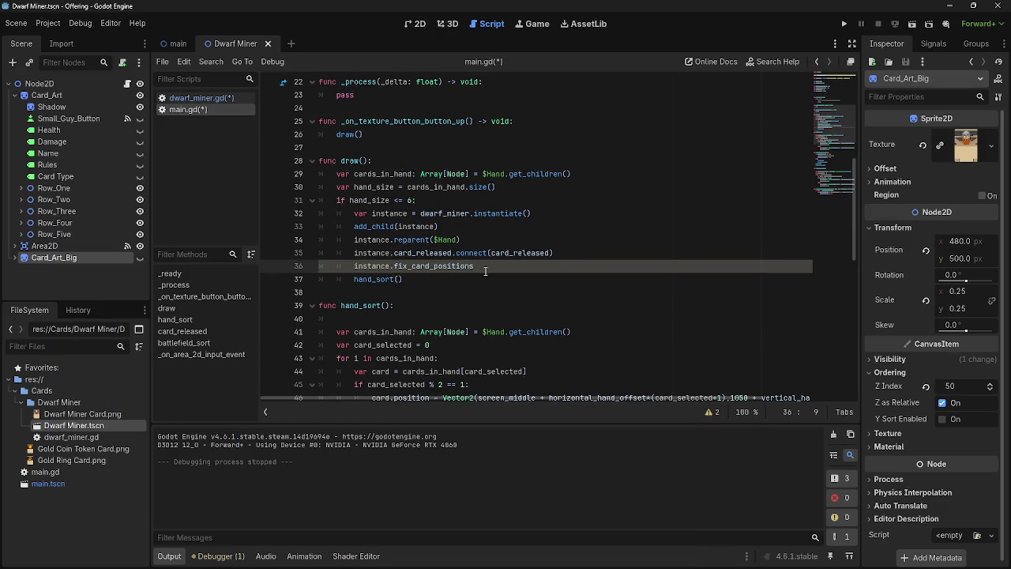
pyautogui.write('.connect()')
pyautogui.scroll(-1, 563, 271)
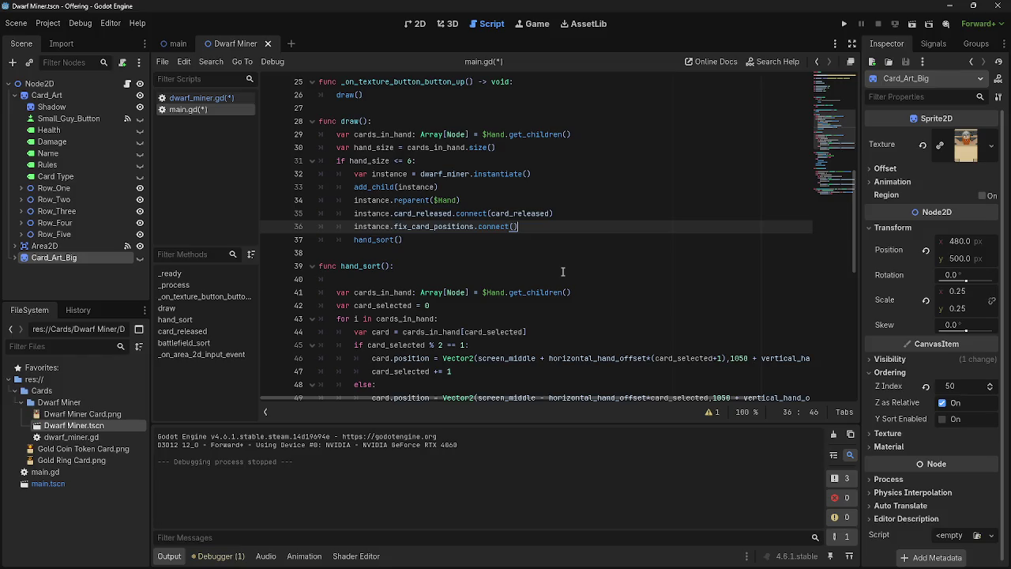
pyautogui.click(512, 227)
pyautogui.click(530, 227)
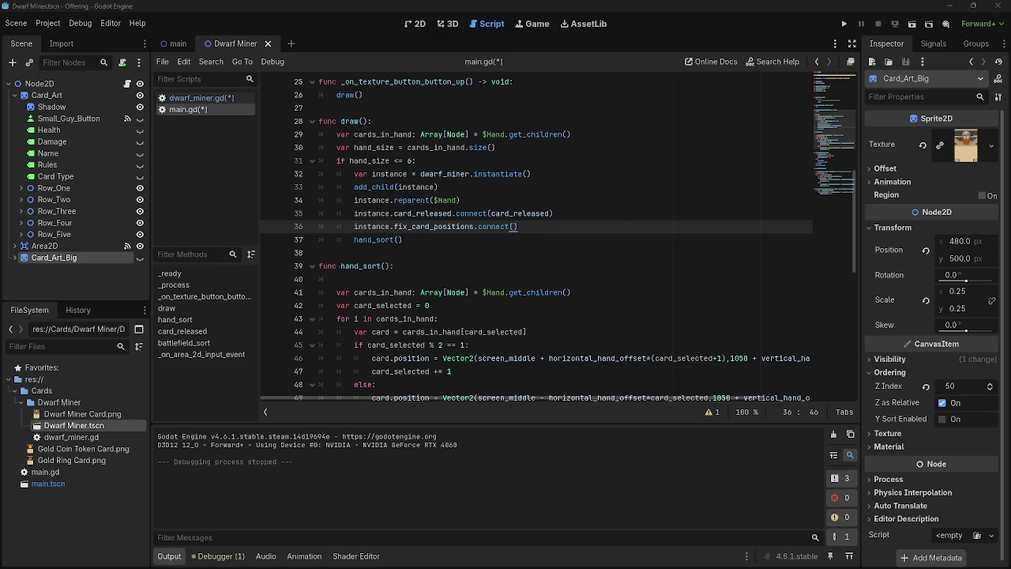
pyautogui.hotkey('alt', 'Tab')
pyautogui.click(974, 7)
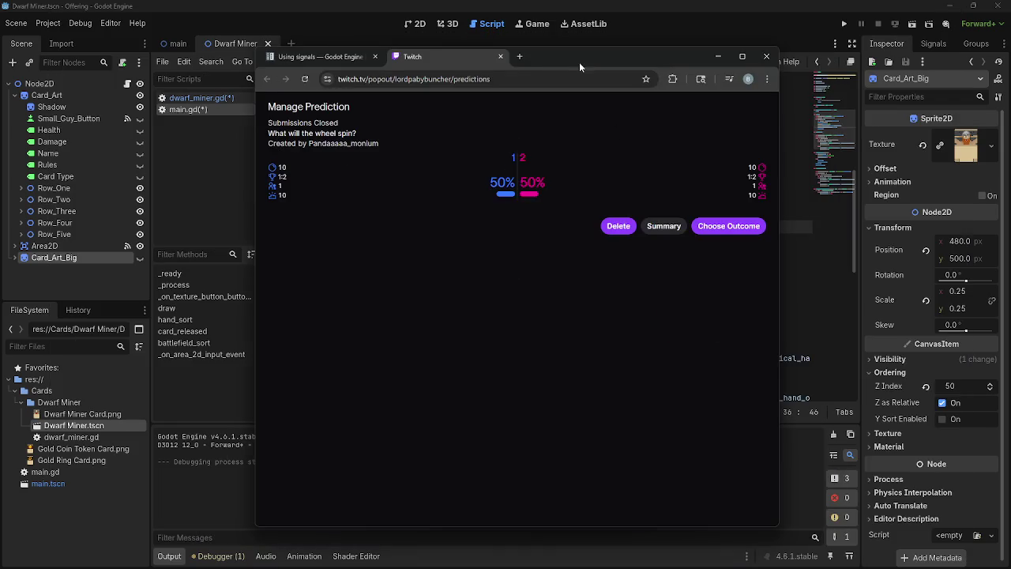
# - Return to main.gd in the Godot editor, caret just before the connect() parentheses
pyautogui.hotkey('alt', 'Tab')
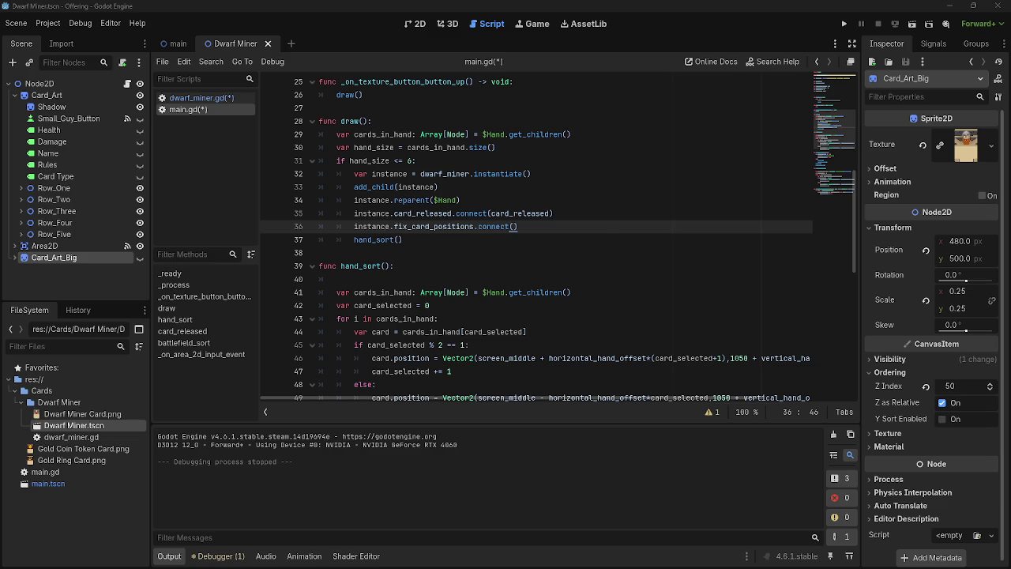
pyautogui.click(511, 228)
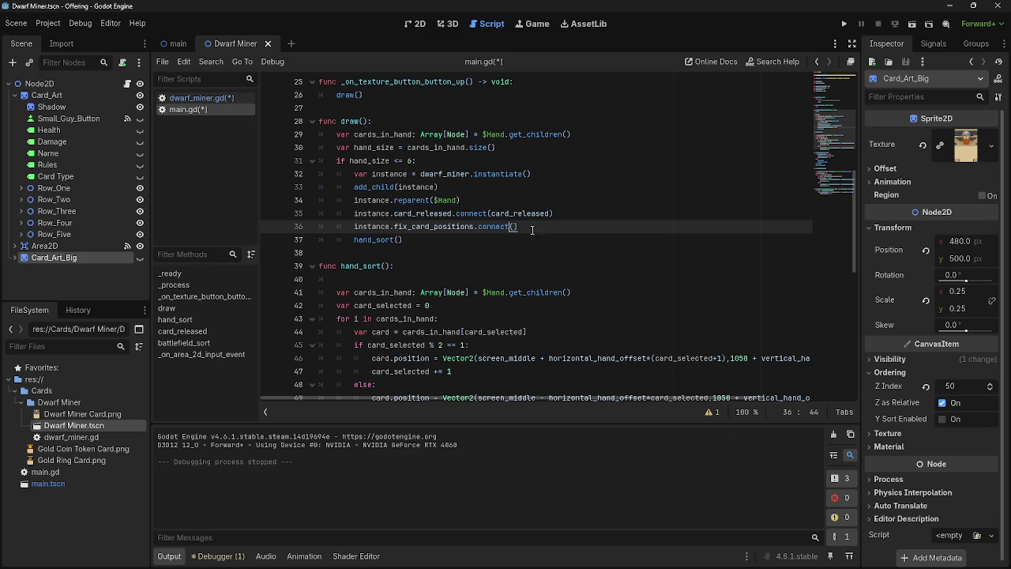
# - Copy the fix_card_positions.connect() line and paste it as line 12 in dwarf_miner.gd's _ready()
pyautogui.click(536, 247)
pyautogui.moveTo(548, 228); pyautogui.dragTo(355, 227)
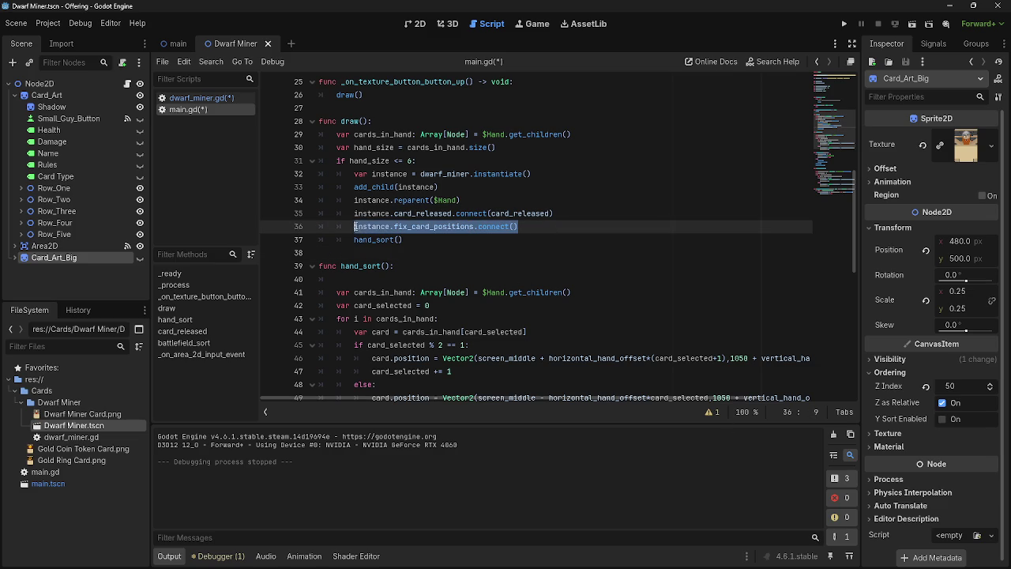
pyautogui.click(199, 98)
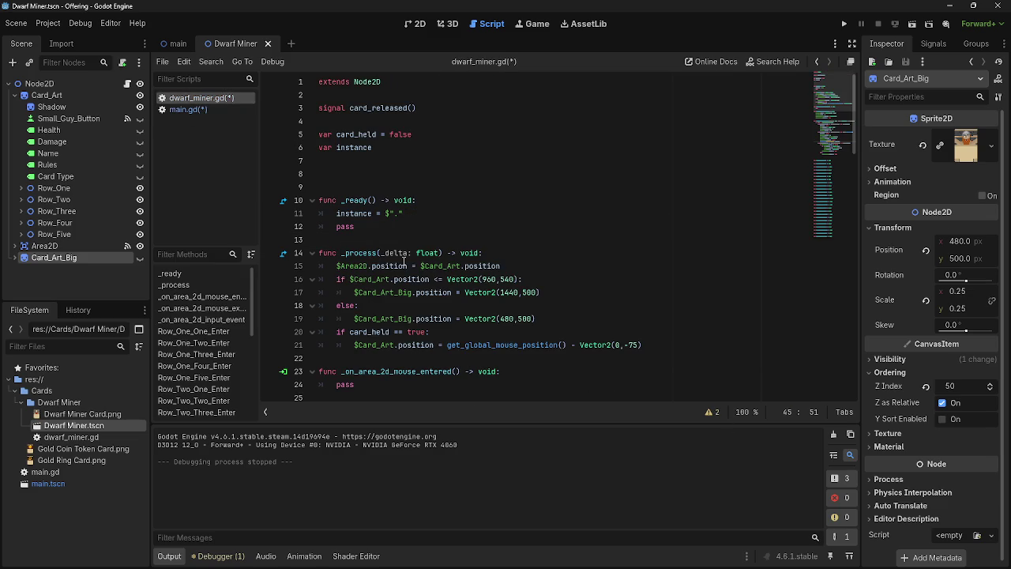
pyautogui.click(445, 210)
pyautogui.press('Return')
pyautogui.hotkey('ctrl', 'v')
pyautogui.click(573, 239)
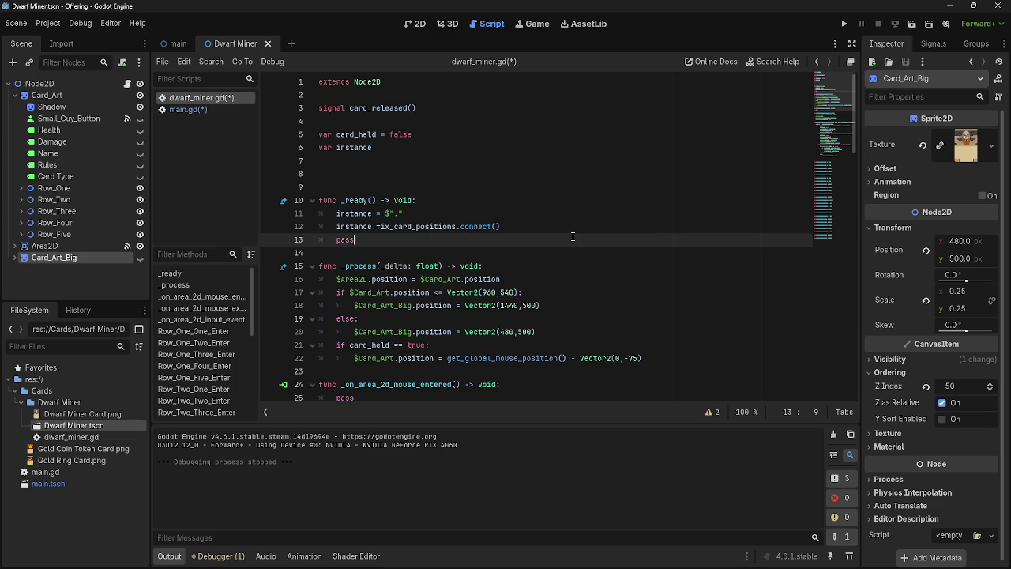
pyautogui.click(566, 227)
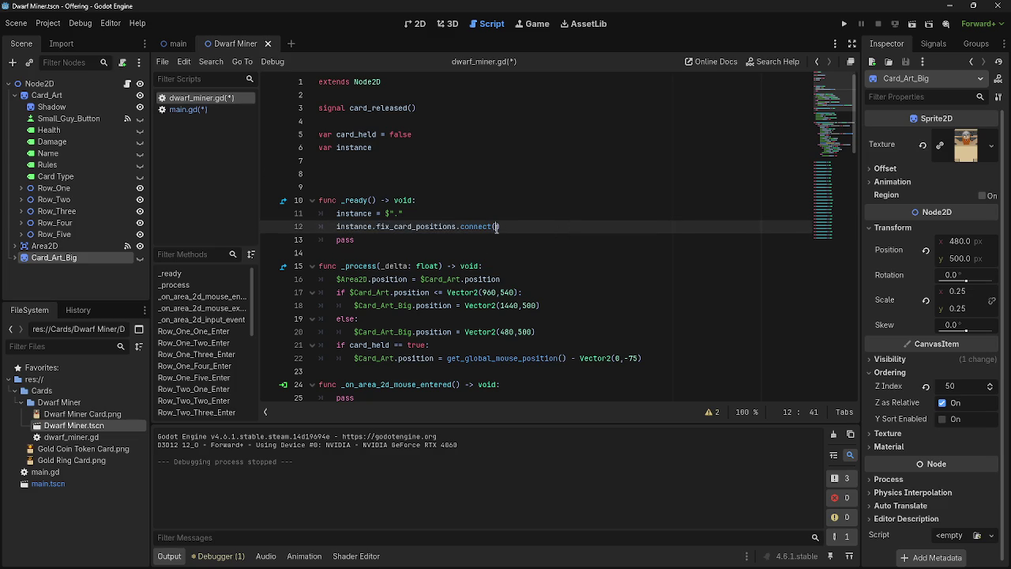
# - Delete that line from main.gd and return to line 12 of dwarf_miner.gd
pyautogui.click(204, 110)
pyautogui.press('BackSpace')
pyautogui.press('BackSpace')
pyautogui.press('BackSpace')
pyautogui.click(204, 98)
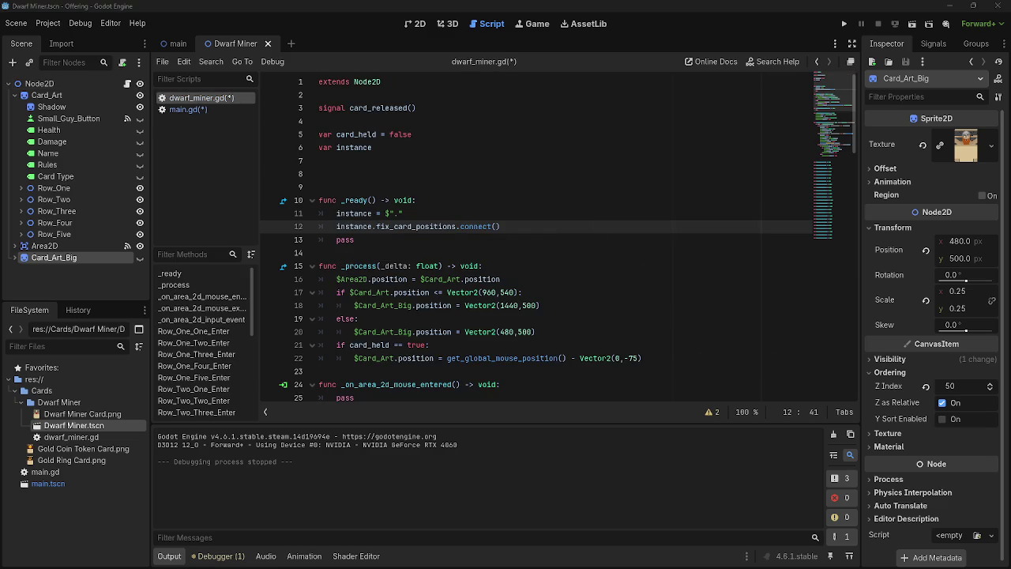
pyautogui.click(542, 224)
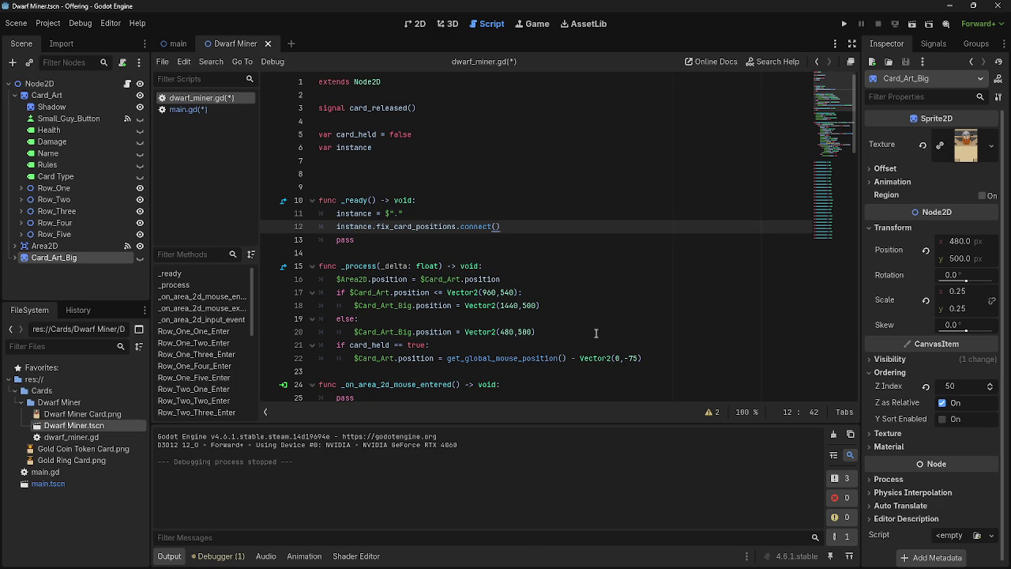
pyautogui.click(384, 248)
pyautogui.click(518, 232)
pyautogui.press('Left')
pyautogui.scroll(-12, 541, 237)
pyautogui.scroll(12, 576, 253)
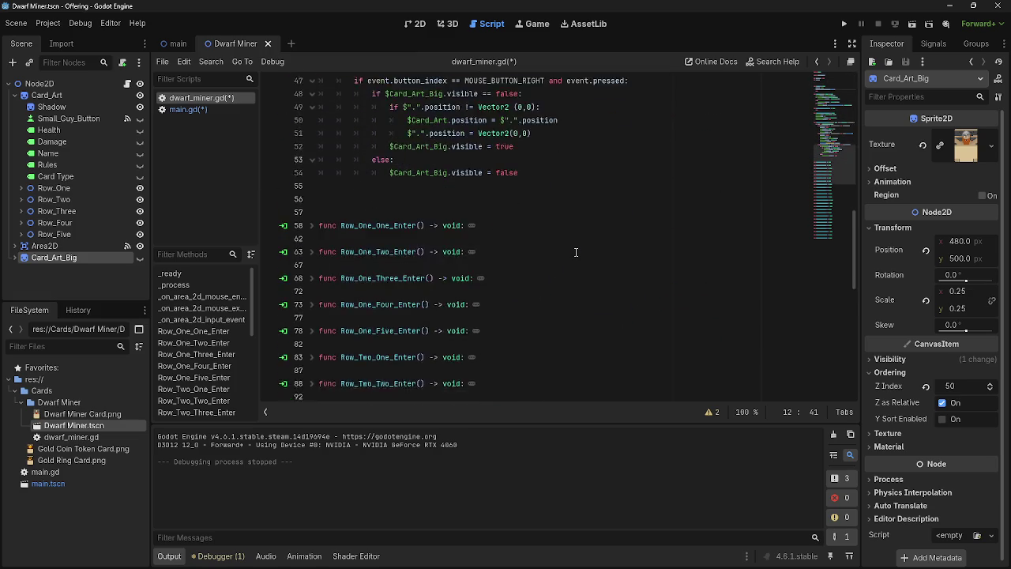
# - Rename the connect callback argument to fix_position
pyautogui.hotkey('ctrl', 'space')
pyautogui.press('Escape')
pyautogui.write('fix_card_positions.connect(fix')
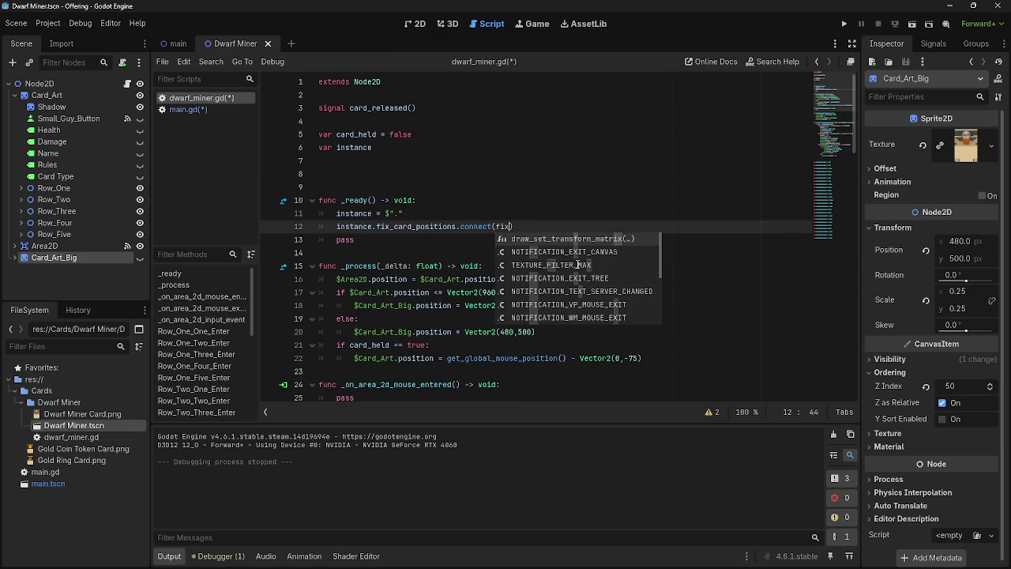
pyautogui.press('Escape')
pyautogui.press('Delete')
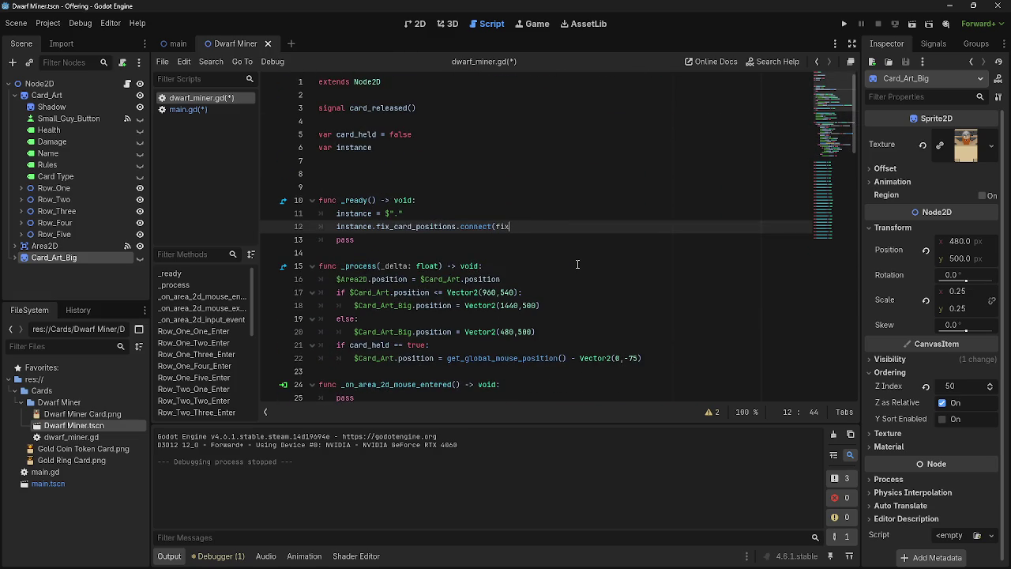
pyautogui.write('_)')
pyautogui.press('Left')
pyautogui.write('position')
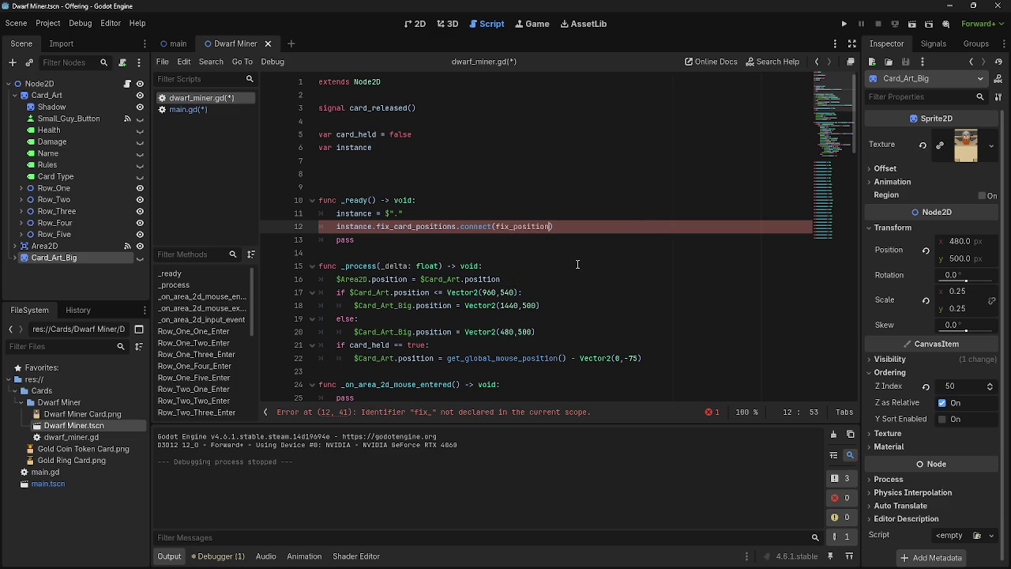
# - Below the input handler, define func fix_position(): with pass as its body
pyautogui.scroll(-8, 577, 265)
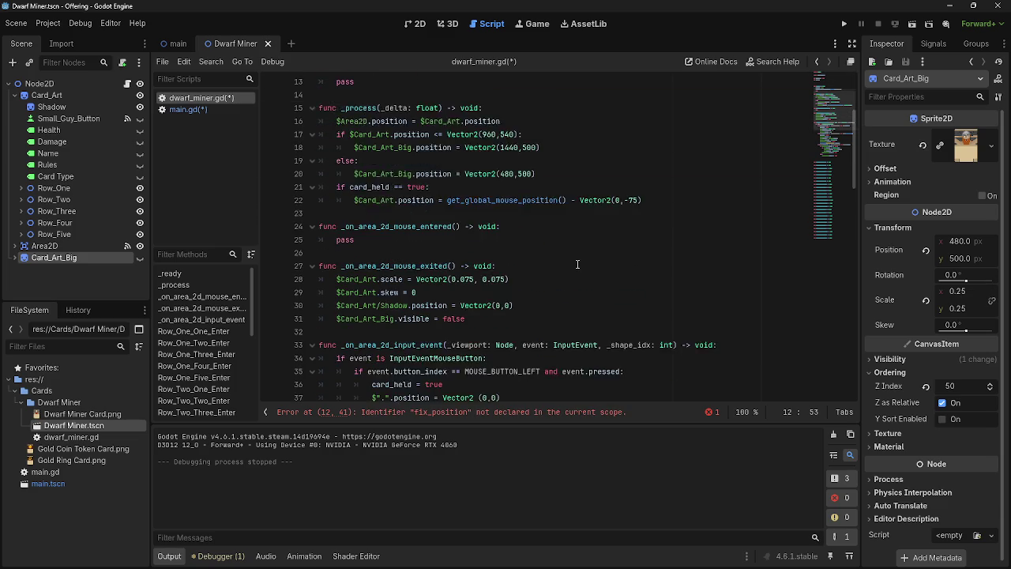
pyautogui.scroll(-6, 578, 265)
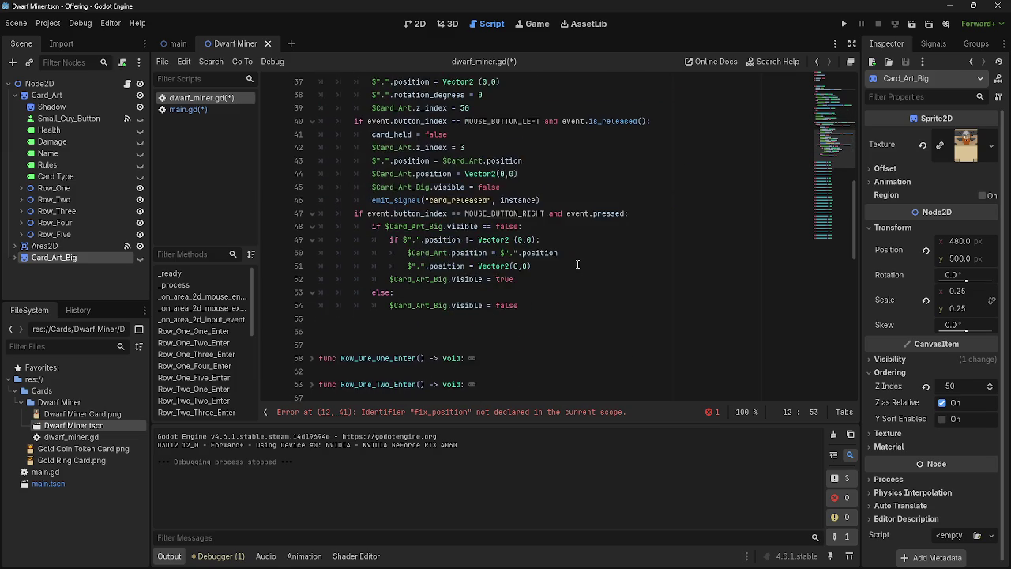
pyautogui.click(463, 247)
pyautogui.press('Down')
pyautogui.press('Return')
pyautogui.click(446, 252)
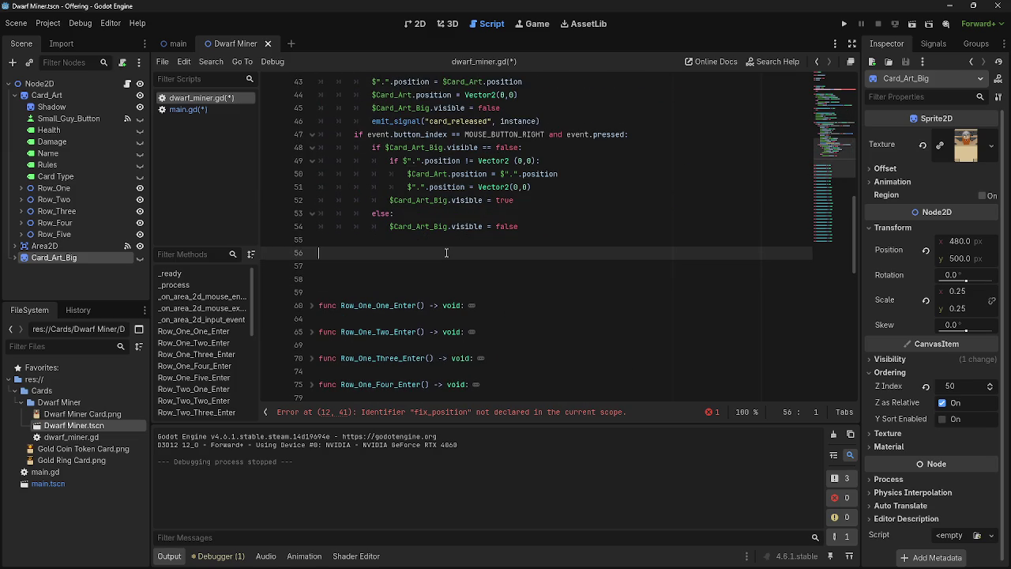
pyautogui.write('func fox')
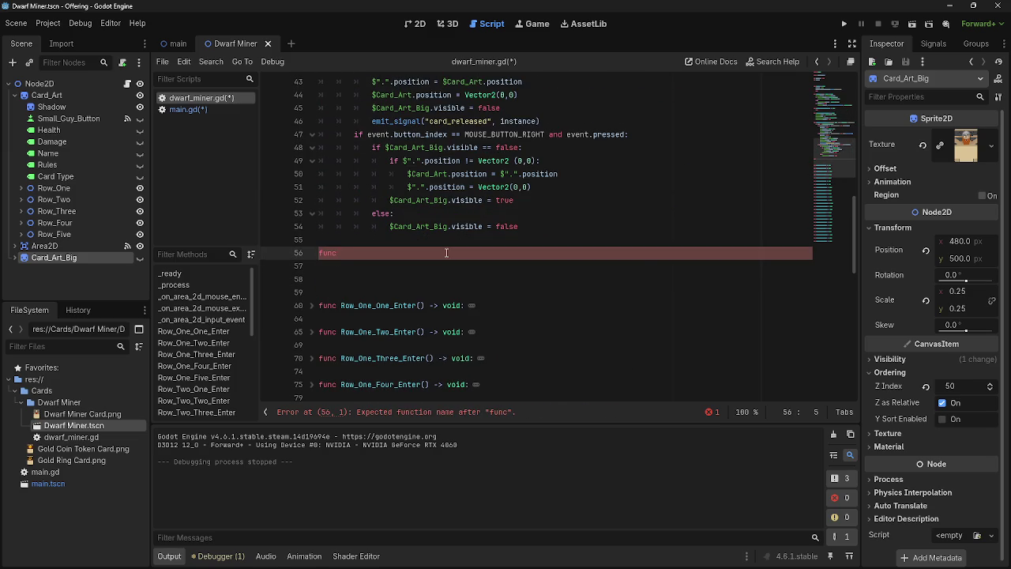
pyautogui.press('BackSpace')
pyautogui.press('BackSpace')
pyautogui.write('ix_position')
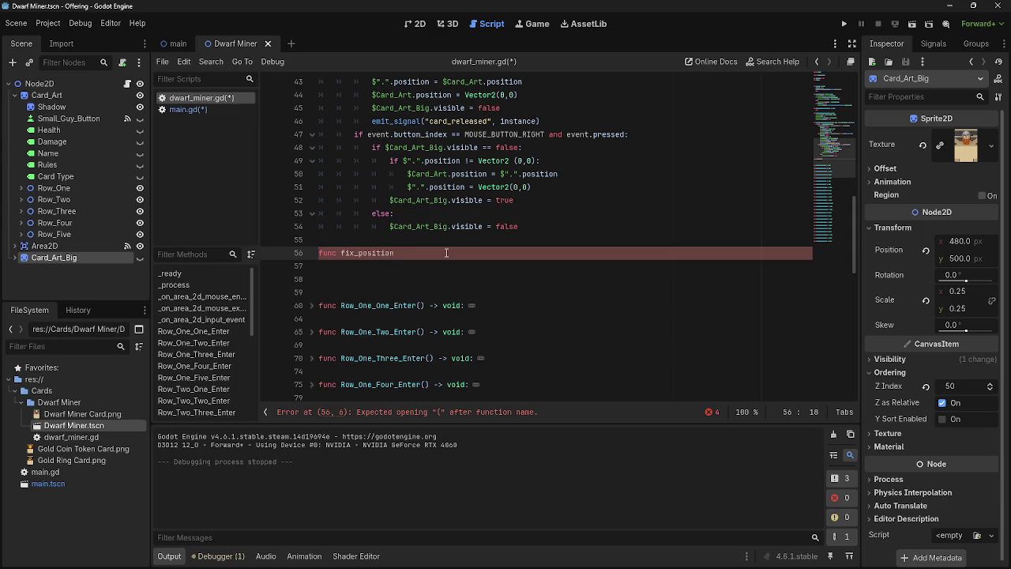
pyautogui.write(':():')
pyautogui.press('Return')
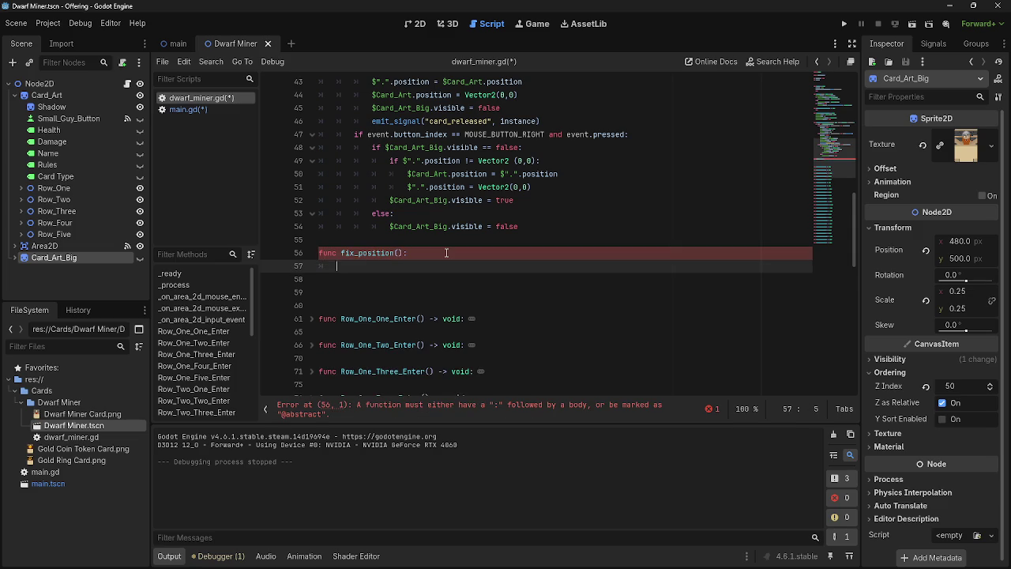
pyautogui.write('pass')
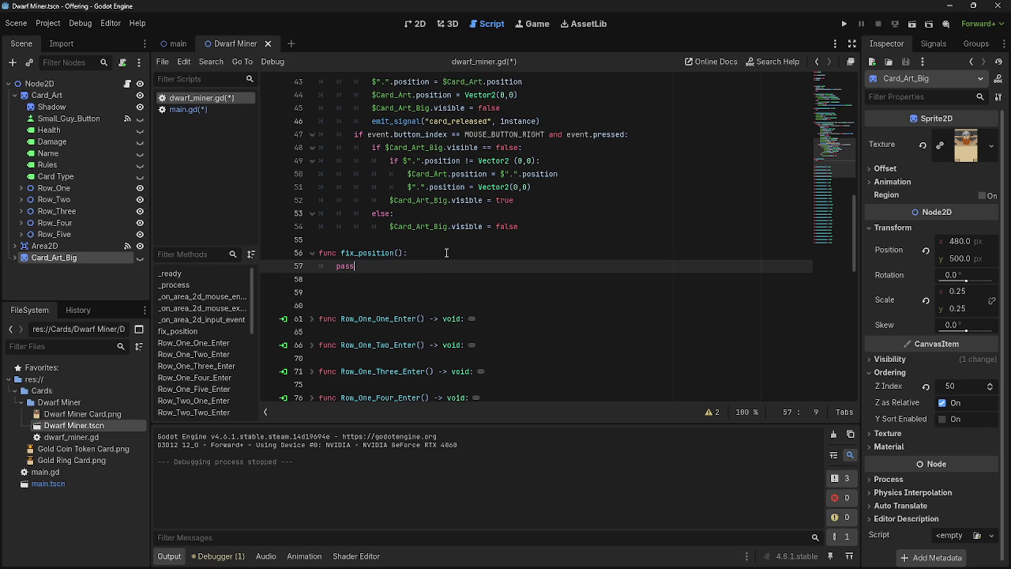
pyautogui.click(399, 279)
pyautogui.click(402, 292)
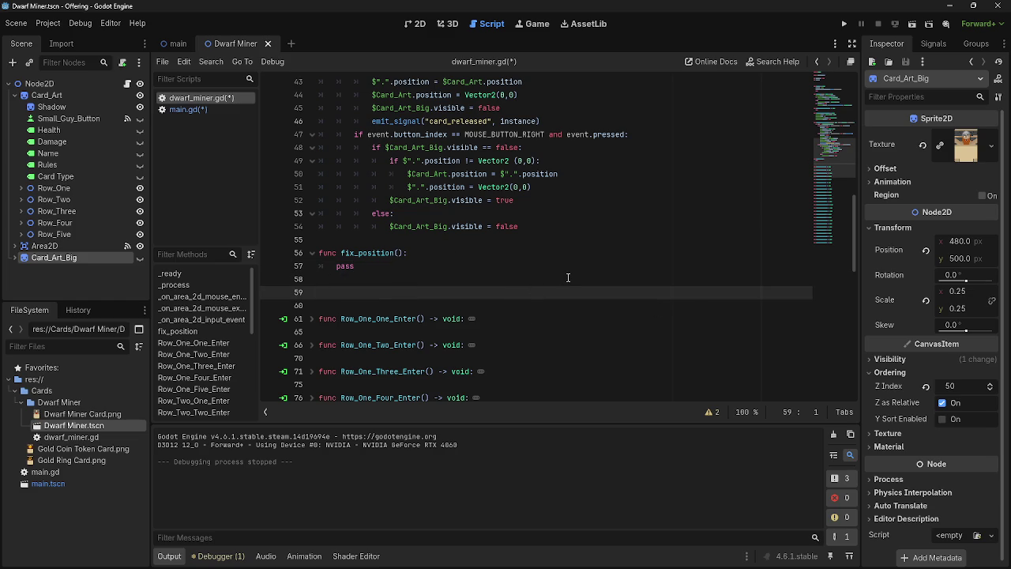
# - Review dwarf_miner.gd around fix_position and the else on line 19
pyautogui.scroll(7, 568, 277)
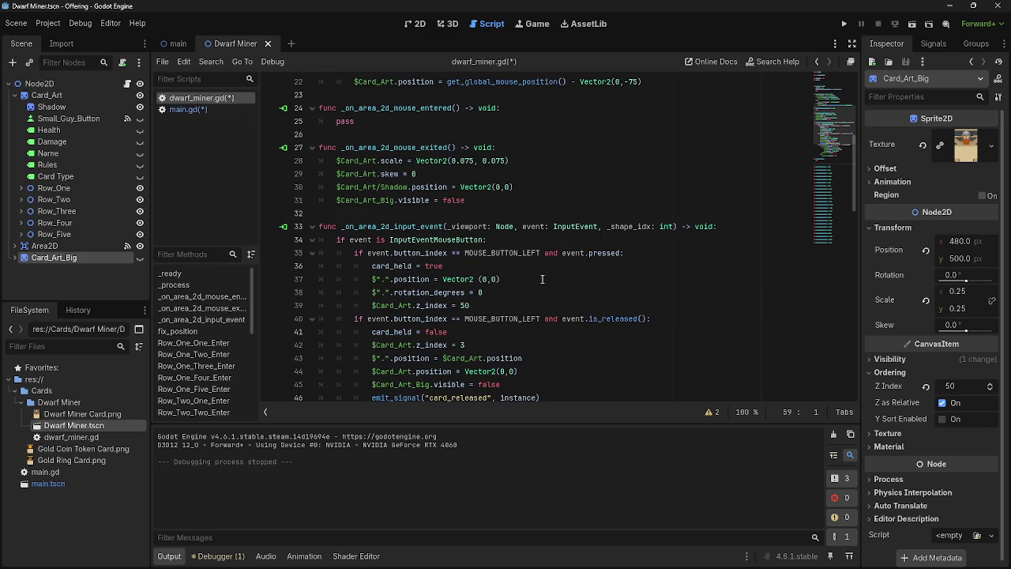
pyautogui.scroll(6, 542, 279)
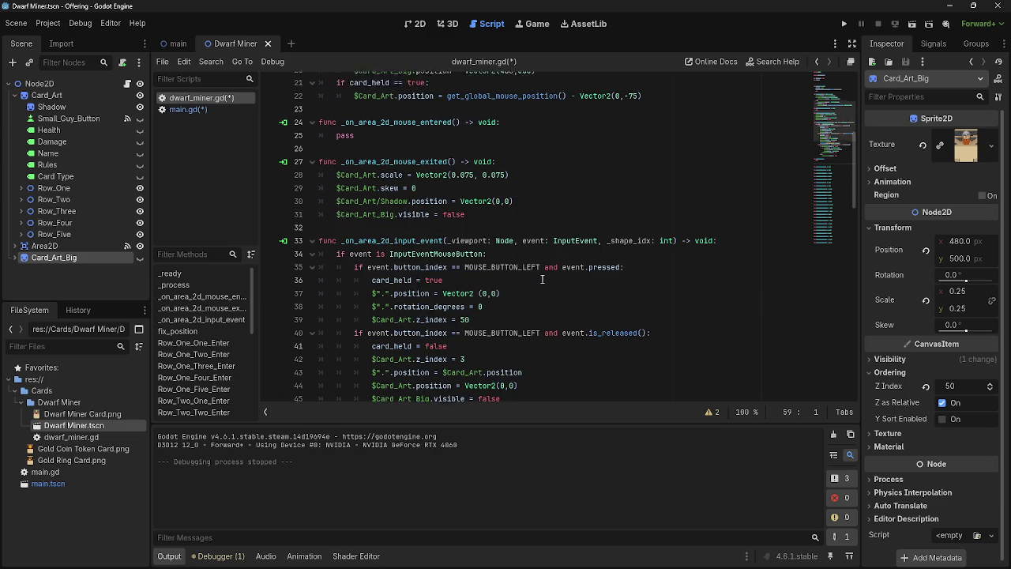
pyautogui.scroll(1, 542, 279)
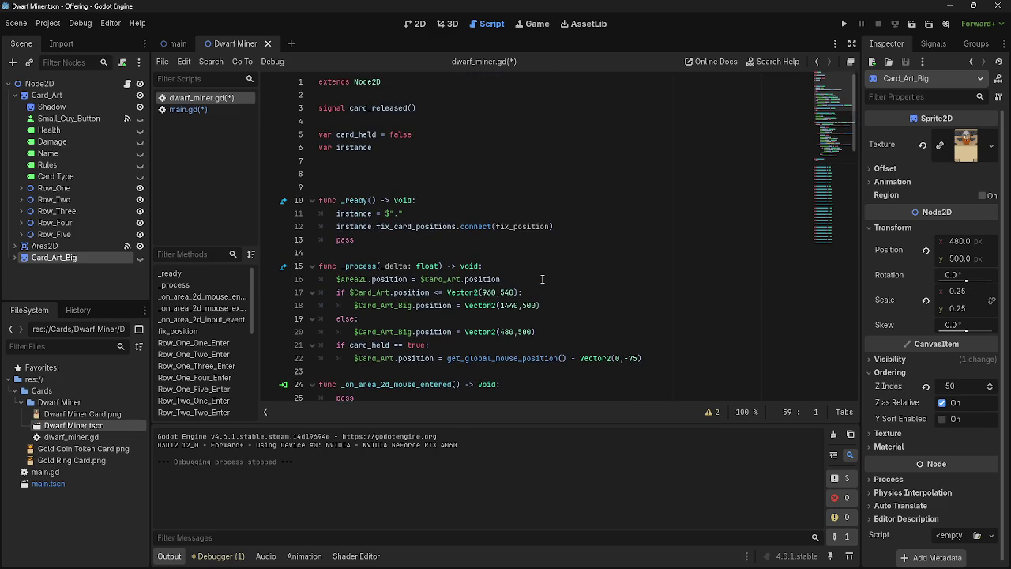
pyautogui.click(333, 172)
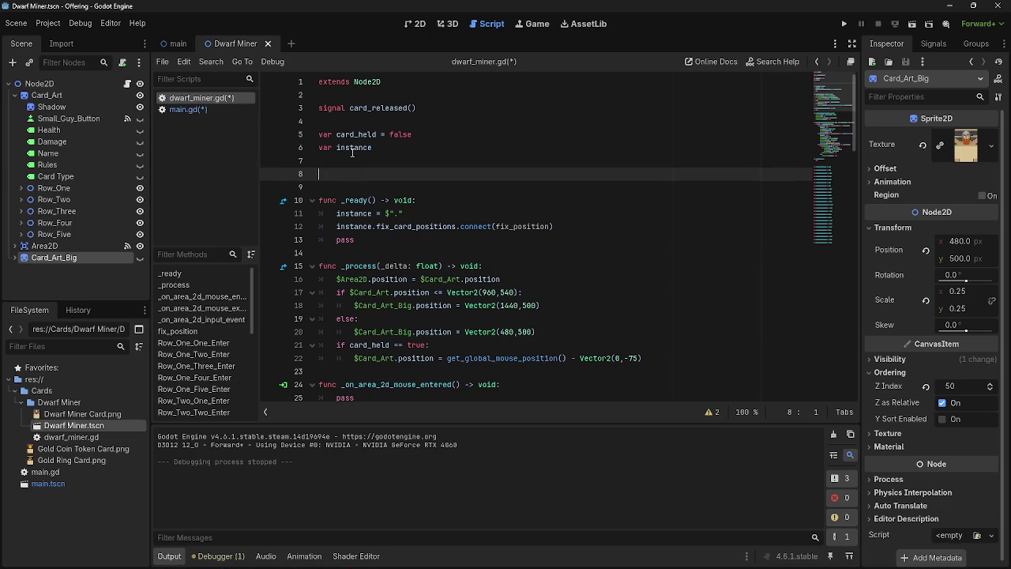
pyautogui.click(365, 122)
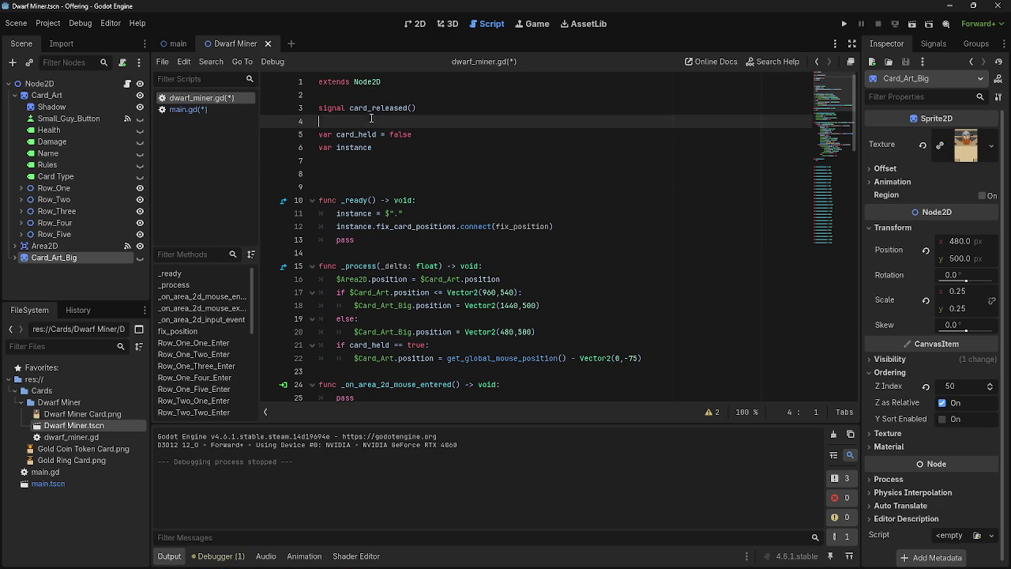
pyautogui.scroll(-5, 404, 346)
pyautogui.scroll(-10, 405, 346)
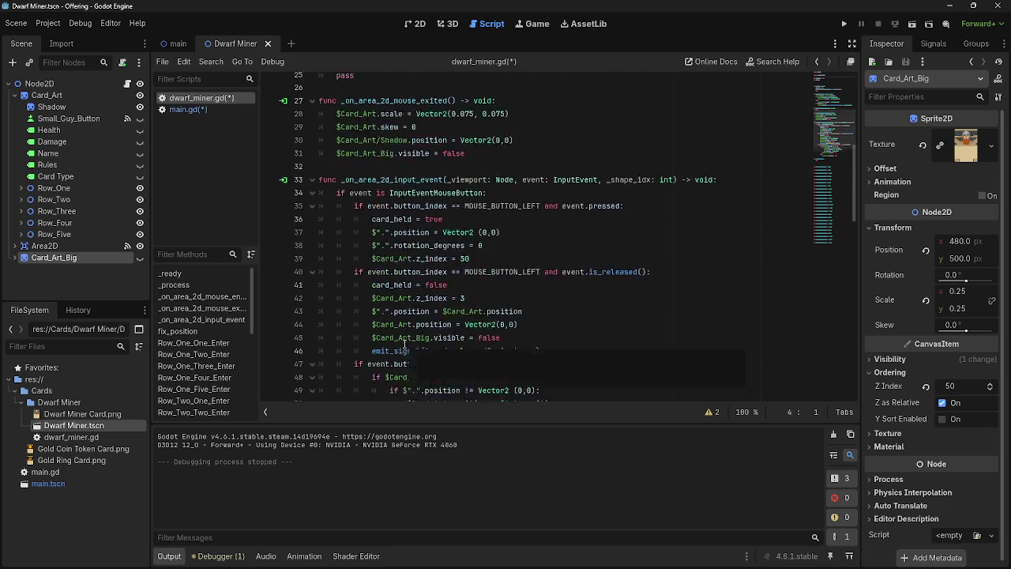
pyautogui.click(399, 214)
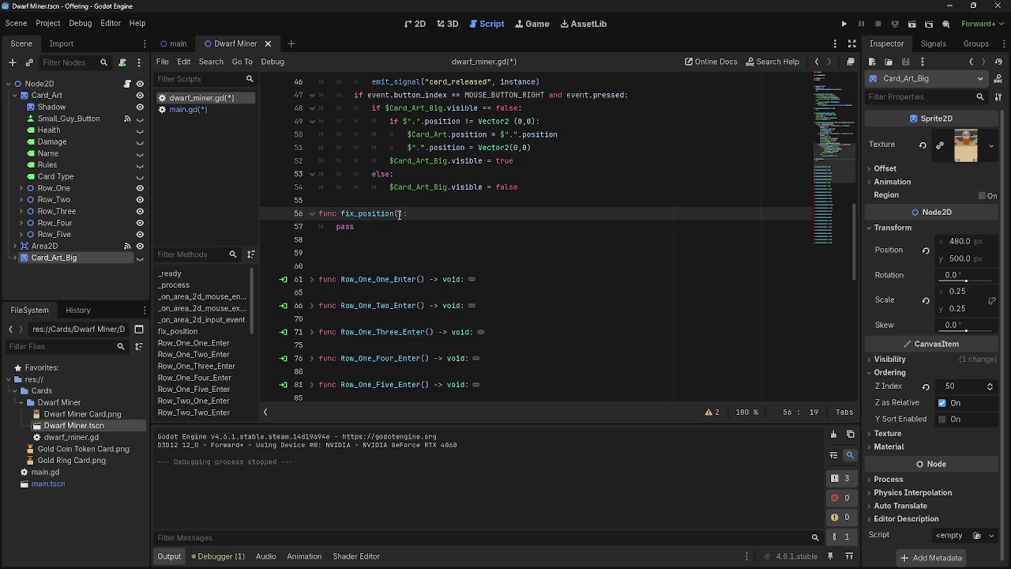
pyautogui.click(412, 223)
pyautogui.click(408, 214)
pyautogui.scroll(15, 443, 218)
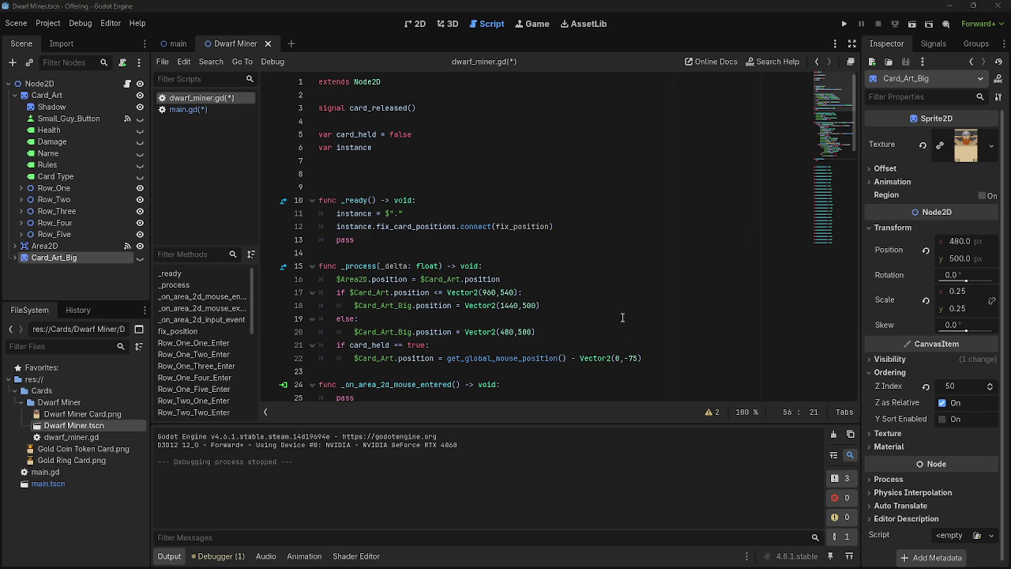
pyautogui.click(587, 318)
pyautogui.scroll(-15, 471, 395)
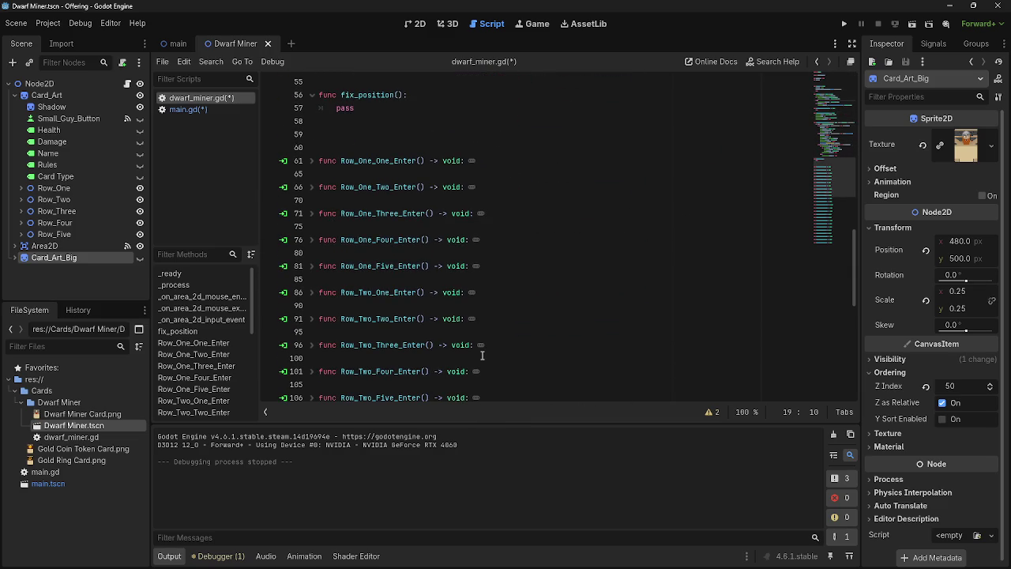
pyautogui.scroll(12, 482, 355)
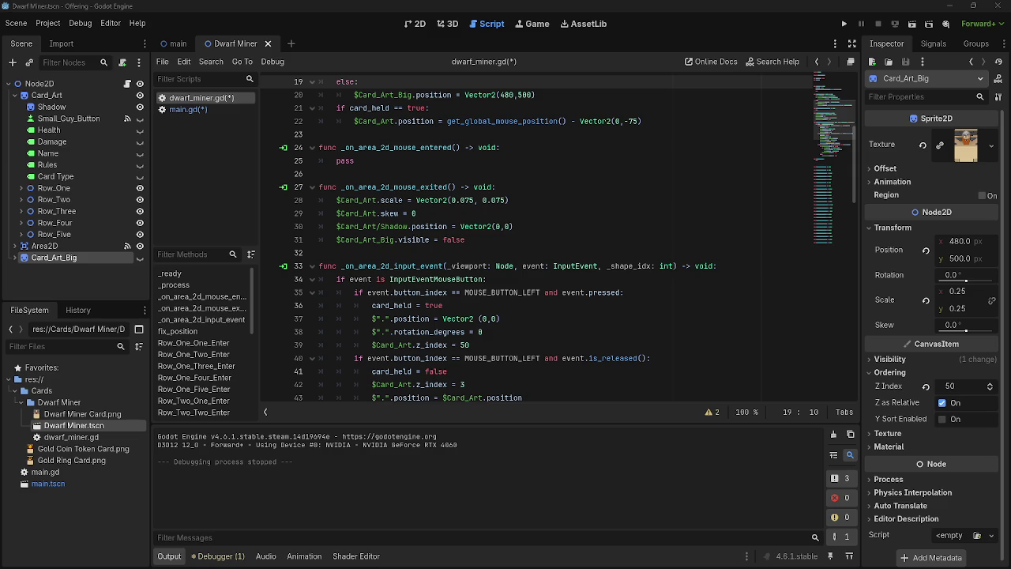
# - Switch to the Twitch Manage Prediction window
pyautogui.hotkey('alt', 'Tab')
pyautogui.hotkey('alt', 'Tab')
pyautogui.press('Escape')
pyautogui.hotkey('alt', 'Tab')
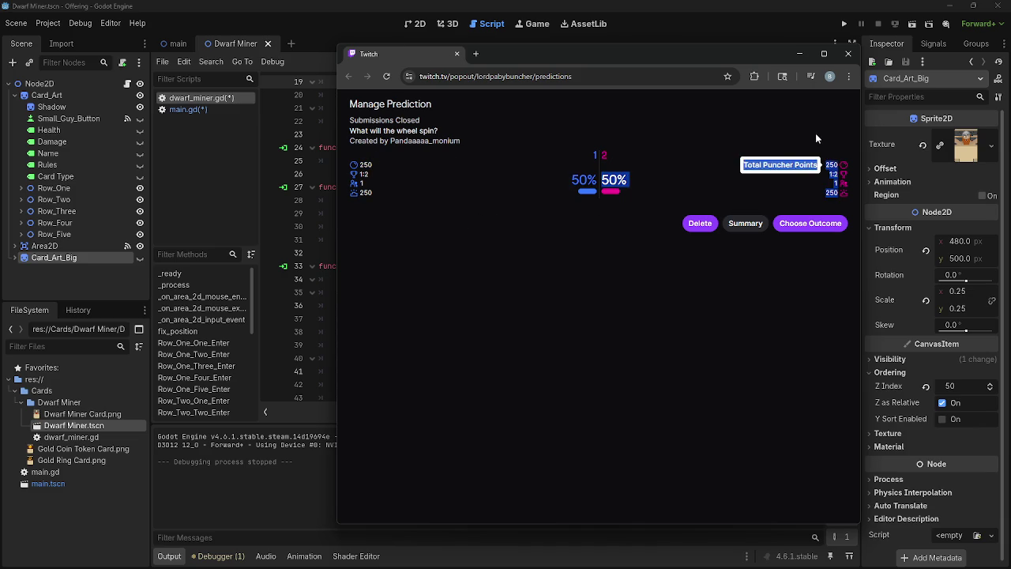
# - Maximize Wheel of Names, spin the 1s-and-2s wheel, dismiss the winner, and minimize it
pyautogui.hotkey('alt', 'Tab')
pyautogui.hotkey('alt', 'Tab')
pyautogui.hotkey('alt', 'Tab')
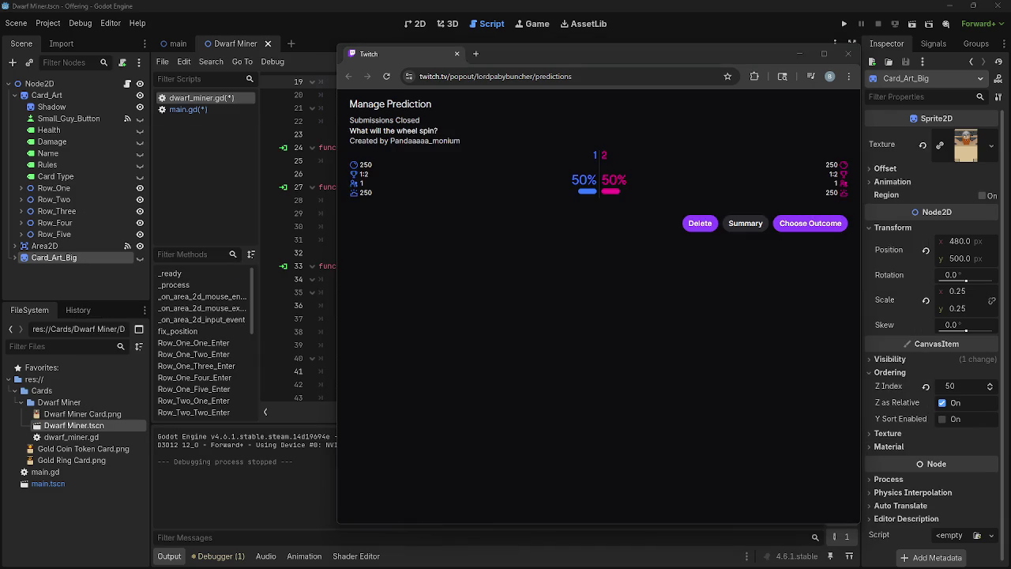
pyautogui.hotkey('alt', 'Tab')
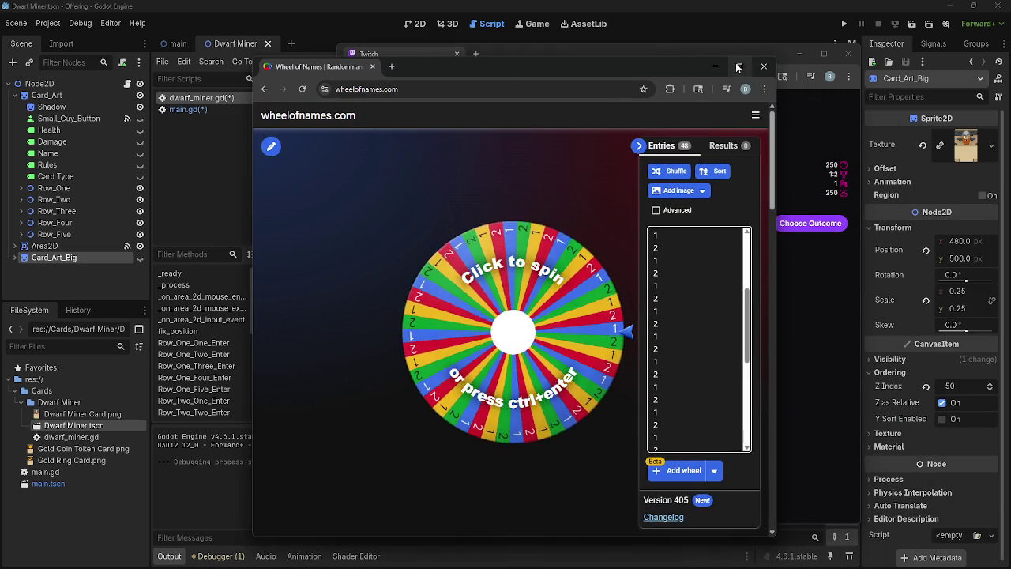
pyautogui.press('super+Up')
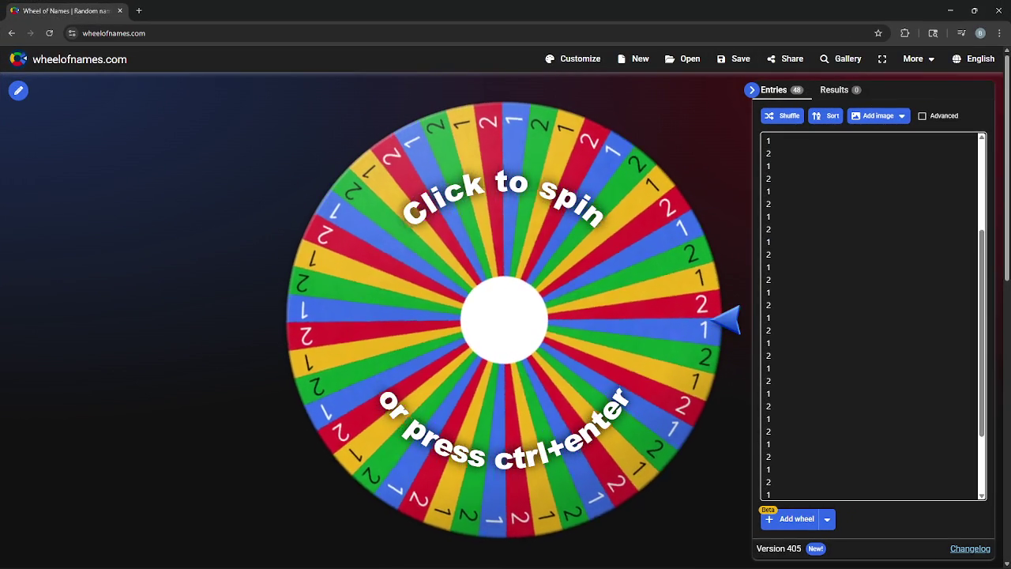
pyautogui.click(557, 314)
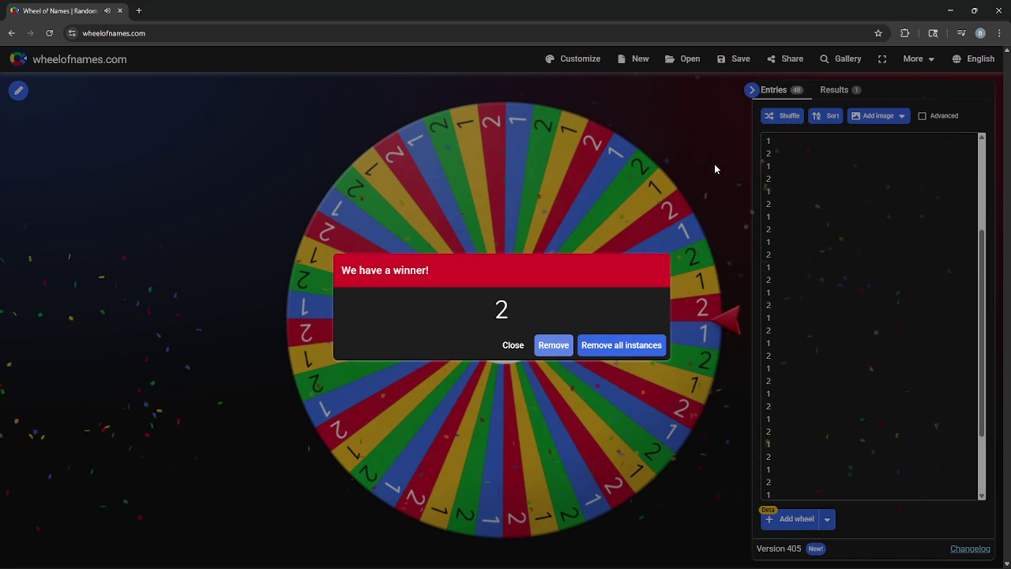
pyautogui.click(512, 348)
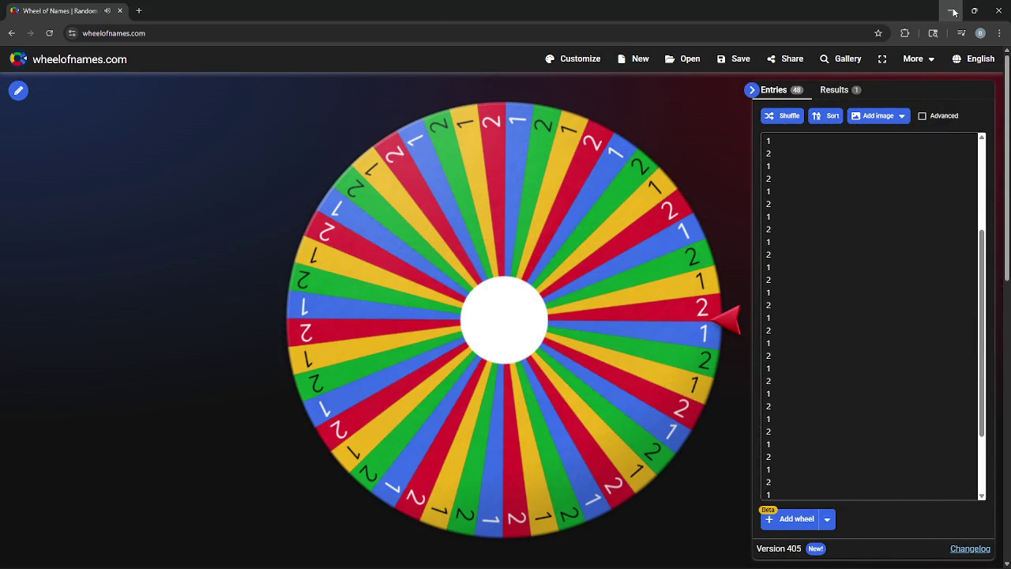
pyautogui.click(951, 10)
# - Complete the Twitch prediction with outcome 2 as winner and close the popup
pyautogui.click(823, 226)
pyautogui.click(592, 188)
pyautogui.click(813, 215)
pyautogui.click(808, 202)
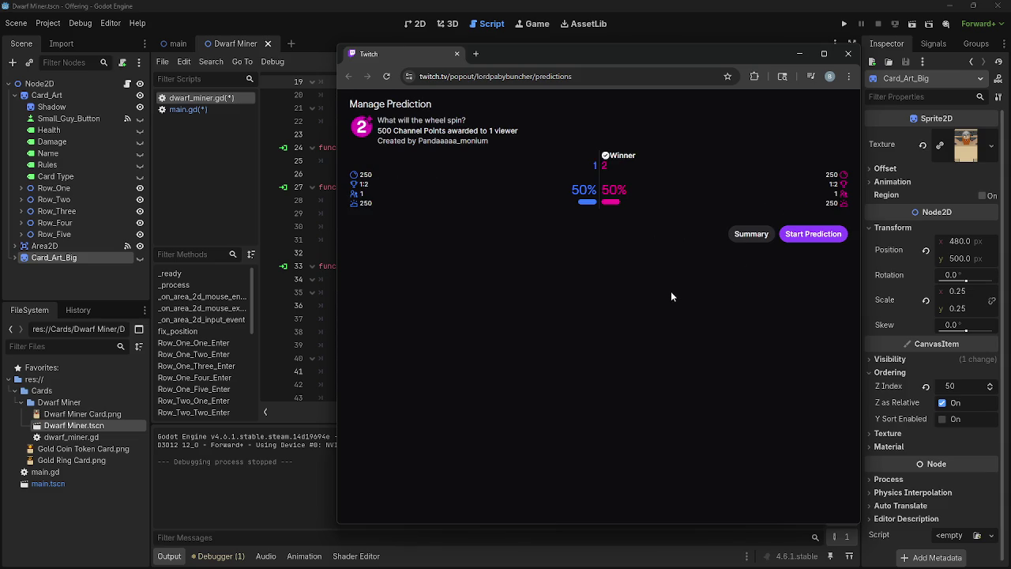
pyautogui.click(799, 54)
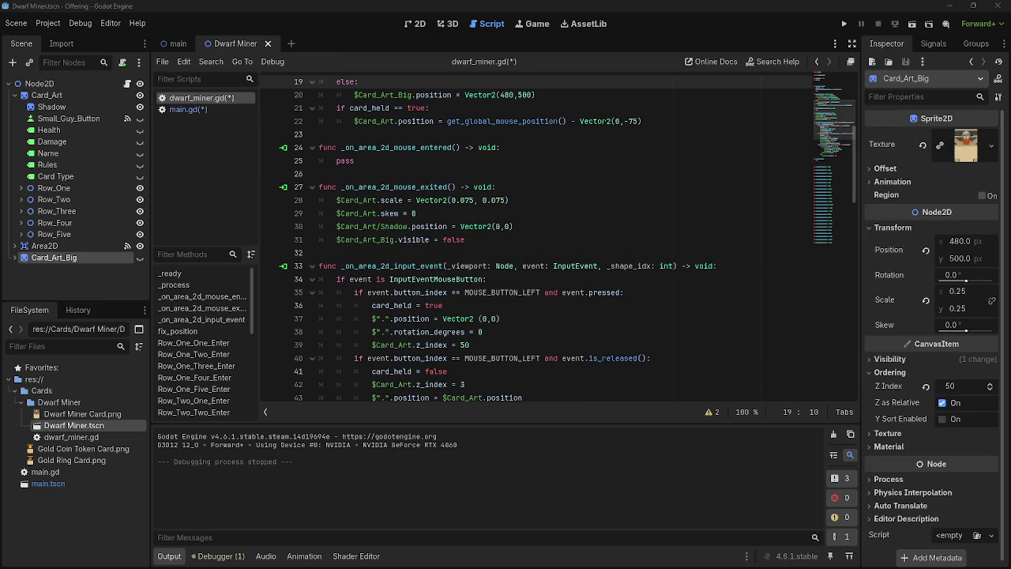
pyautogui.scroll(-12, 498, 292)
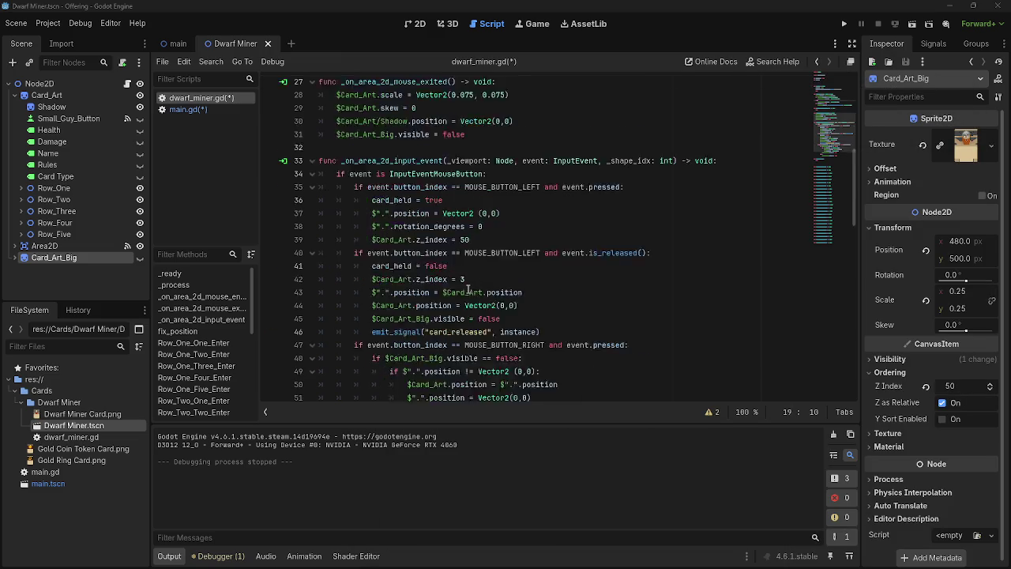
pyautogui.scroll(3, 501, 291)
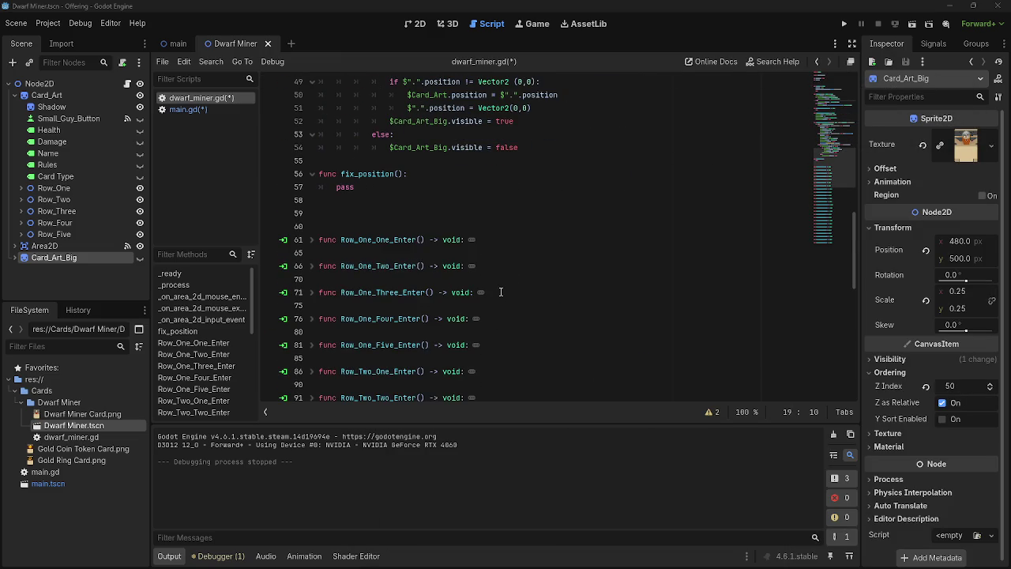
pyautogui.scroll(3, 500, 291)
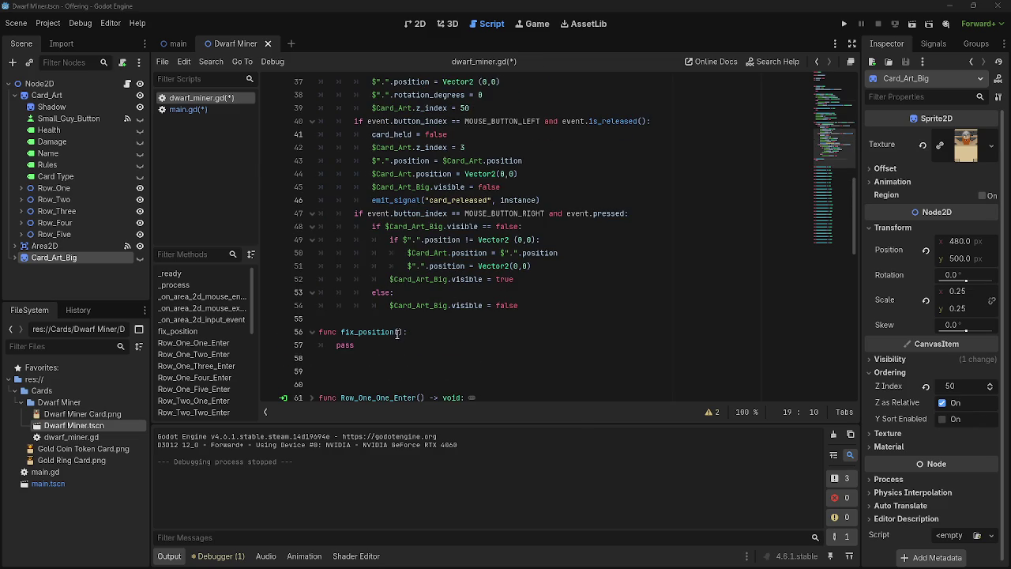
pyautogui.click(427, 332)
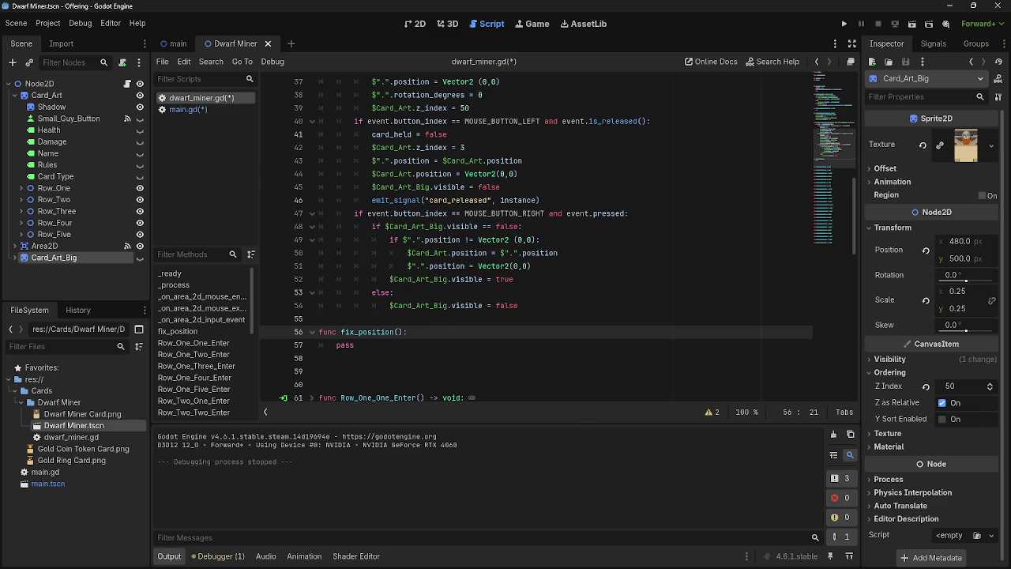
pyautogui.hotkey('alt', 'Tab')
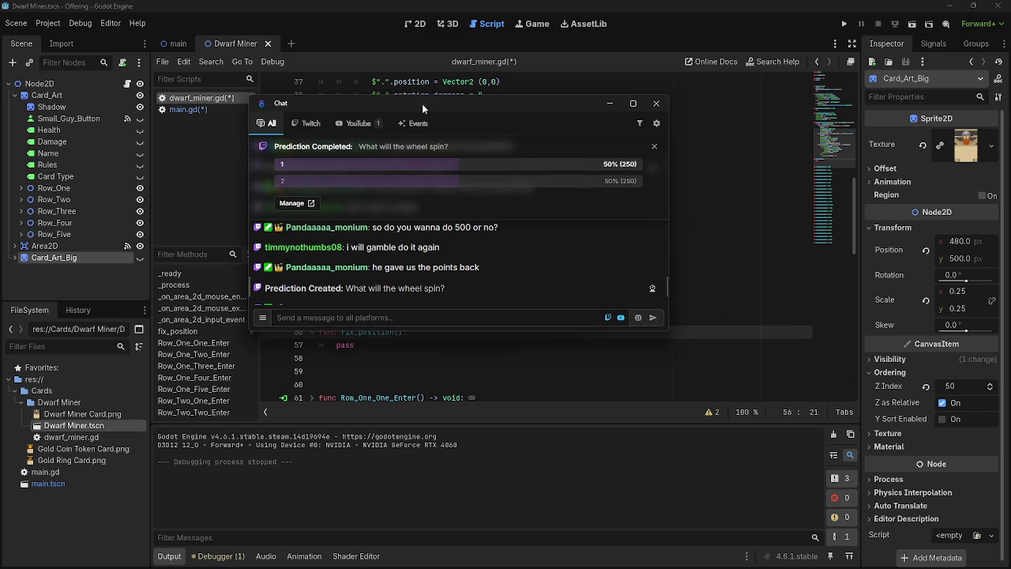
pyautogui.click(634, 106)
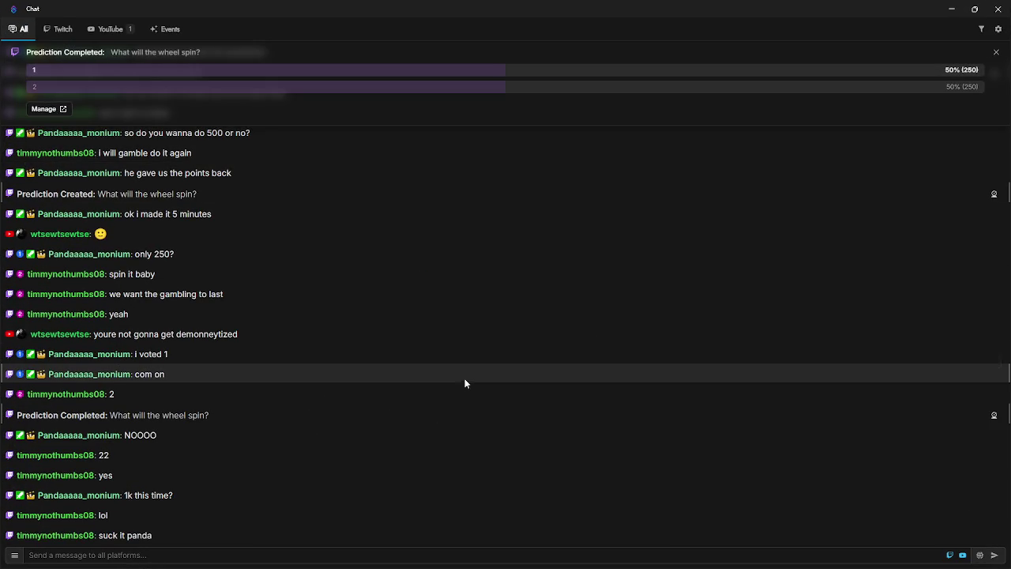
pyautogui.click(972, 10)
pyautogui.moveTo(553, 101); pyautogui.dragTo(1010, 110)
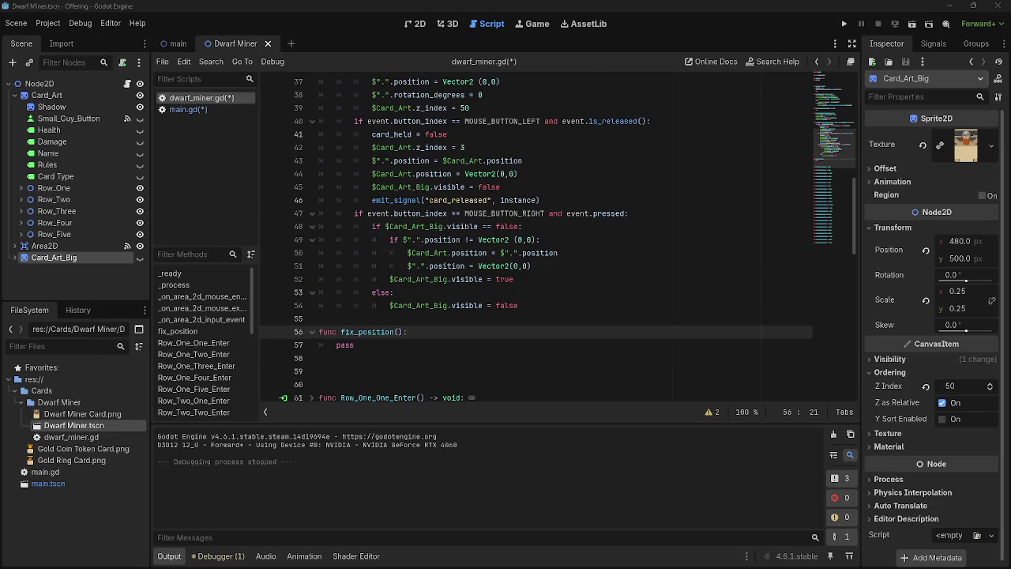
# - Replace pass in fix_position() with a pasted $".".position line
pyautogui.click(482, 349)
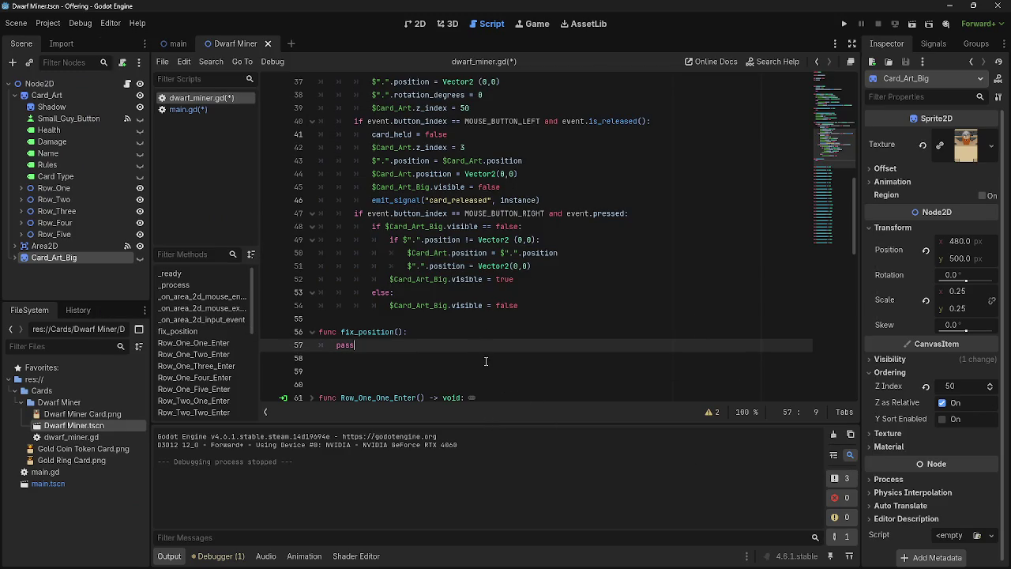
pyautogui.click(536, 359)
pyautogui.click(536, 348)
pyautogui.click(508, 358)
pyautogui.press('Down')
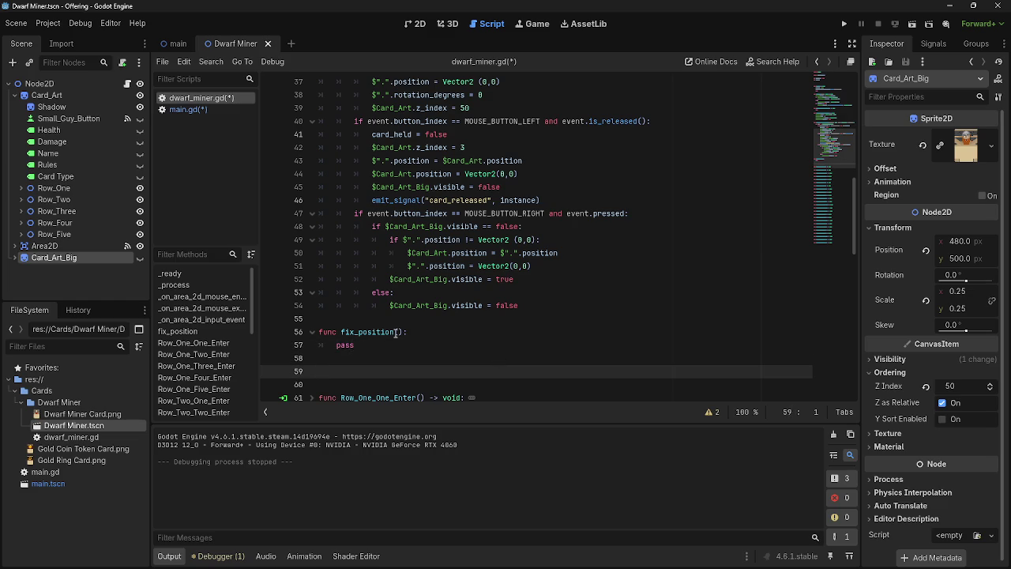
pyautogui.click(400, 332)
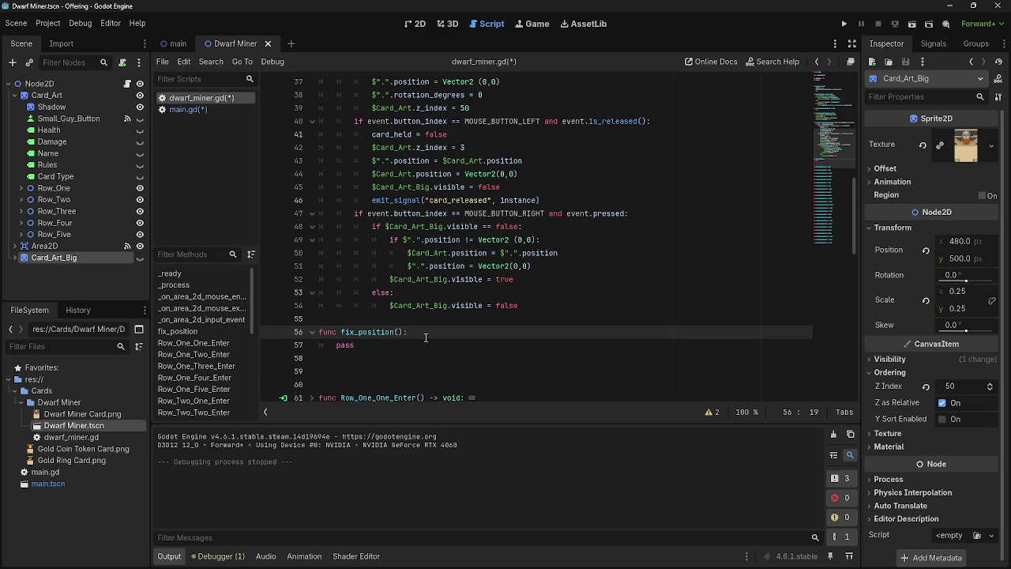
pyautogui.scroll(2, 450, 361)
pyautogui.moveTo(371, 239)
pyautogui.mouseDown()
pyautogui.moveTo(569, 241)
pyautogui.moveTo(400, 241)
pyautogui.moveTo(430, 241)
pyautogui.mouseUp()
pyautogui.click(571, 242)
pyautogui.click(404, 241)
pyautogui.scroll(-4, 450, 318)
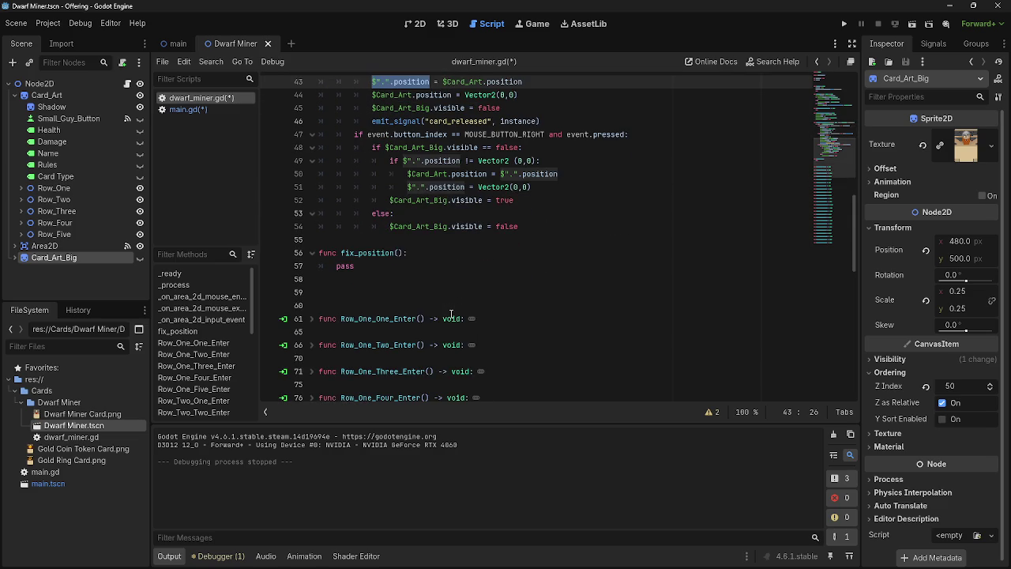
pyautogui.click(356, 267)
pyautogui.moveTo(356, 266); pyautogui.dragTo(337, 266)
pyautogui.press('Return')
pyautogui.hotkey('ctrl', 'v')
# - Complete that line as $".".position = $Card_Art.position
pyautogui.scroll(2, 505, 237)
pyautogui.click(537, 161)
pyautogui.keyDown('shift'); pyautogui.click(443, 160); pyautogui.keyUp('shift')
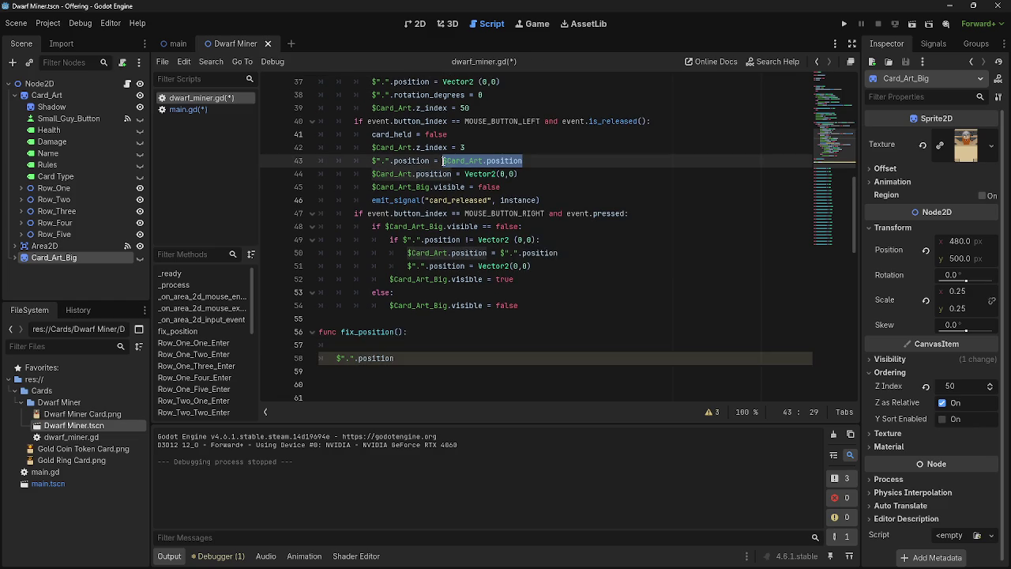
pyautogui.click(396, 353)
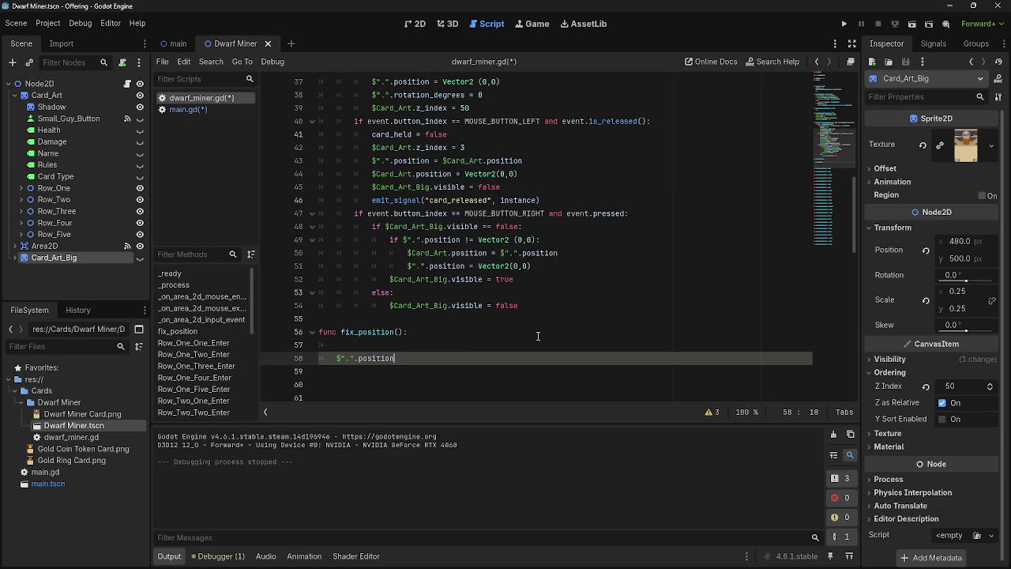
pyautogui.write(' = $Card_Art.position')
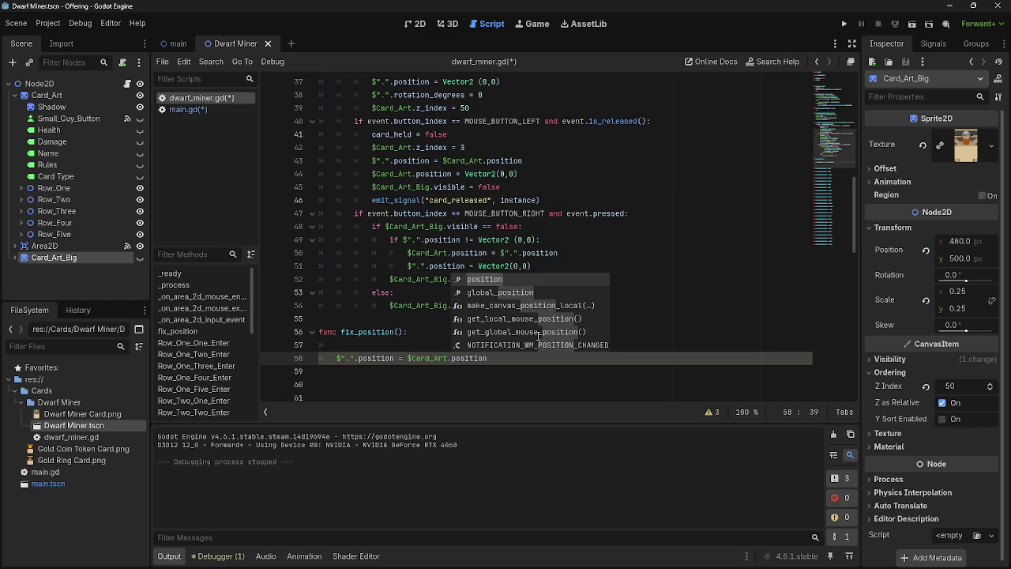
pyautogui.click(505, 358)
pyautogui.press('Return')
# - Add a second line $Card_Art.position = Vector2(0,0) to fix_position()
pyautogui.moveTo(493, 358); pyautogui.dragTo(407, 359)
pyautogui.hotkey('ctrl', 'c')
pyautogui.click(416, 372)
pyautogui.hotkey('ctrl', 'v')
pyautogui.write('= Ve')
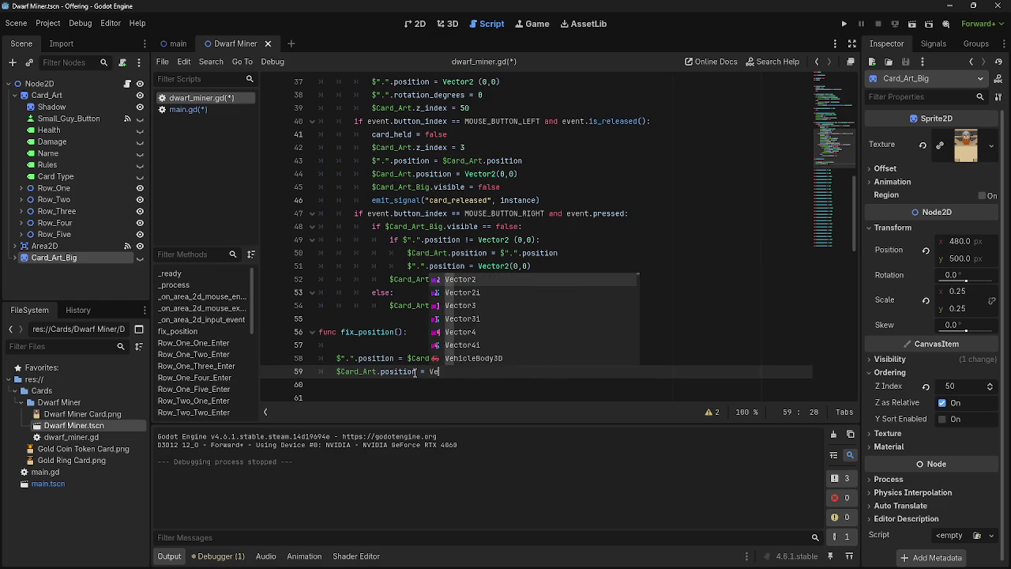
pyautogui.press('Return')
pyautogui.write('(0')
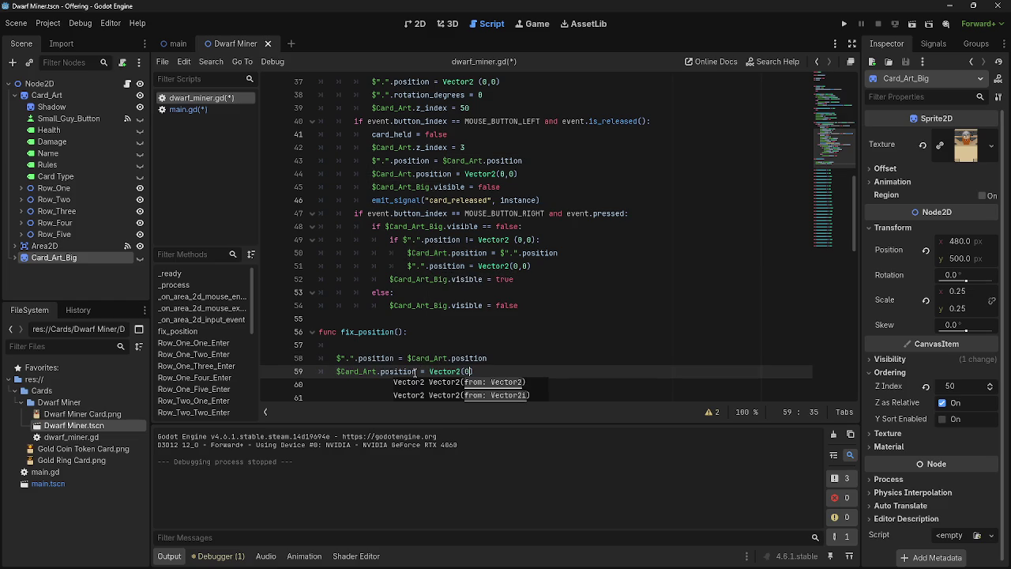
pyautogui.write(',0')
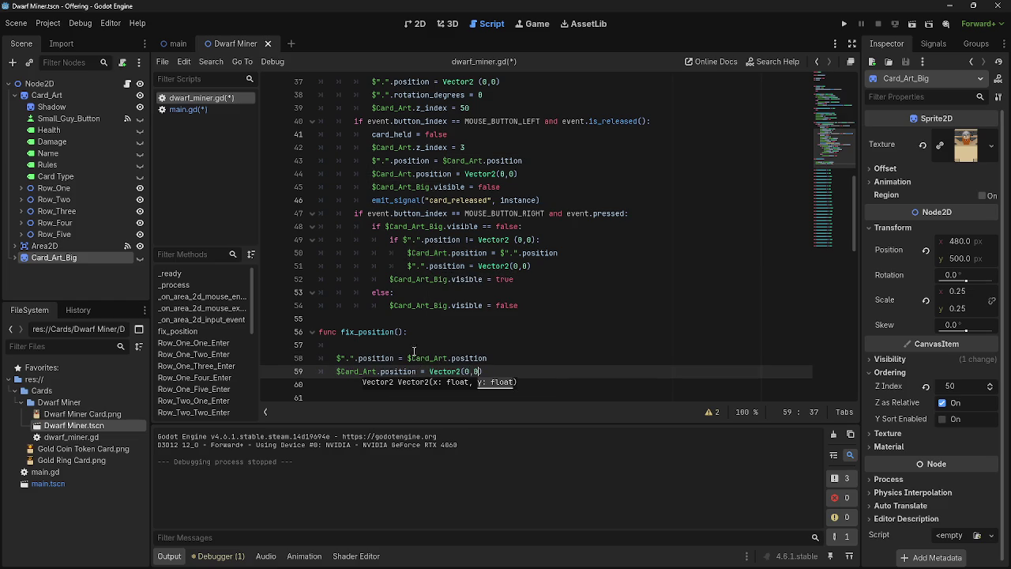
# - Delete the blank line inside fix_position() and tidy the function
pyautogui.click(414, 346)
pyautogui.press('BackSpace')
pyautogui.press('BackSpace')
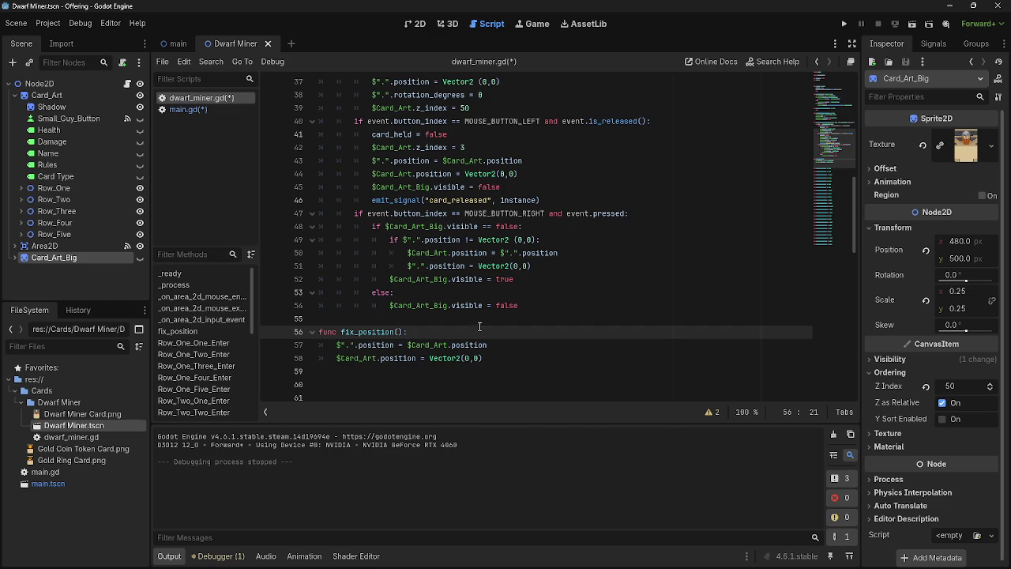
pyautogui.tripleClick(453, 331)
pyautogui.click(454, 330)
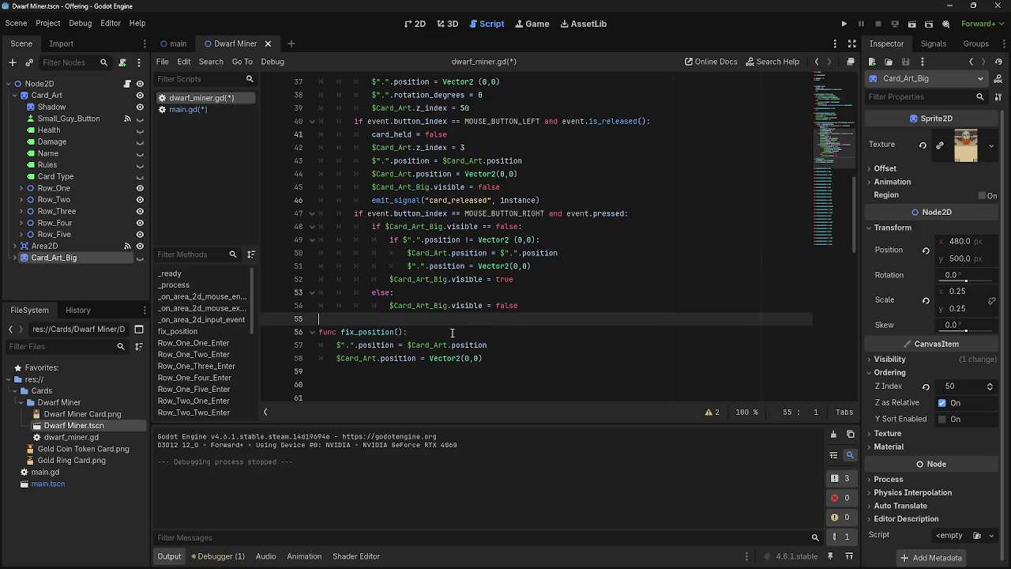
pyautogui.press('Up')
pyautogui.click(452, 332)
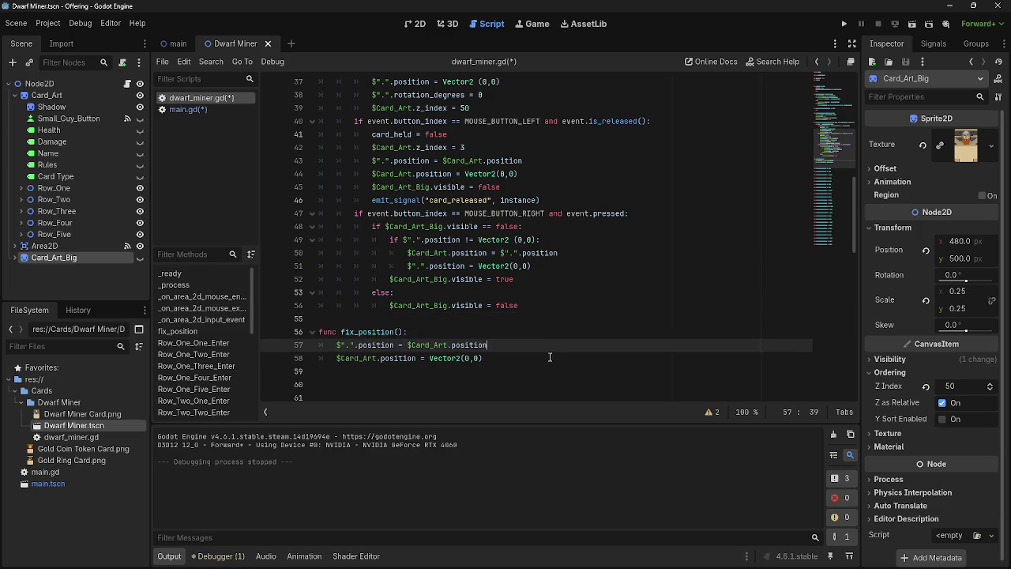
pyautogui.click(521, 369)
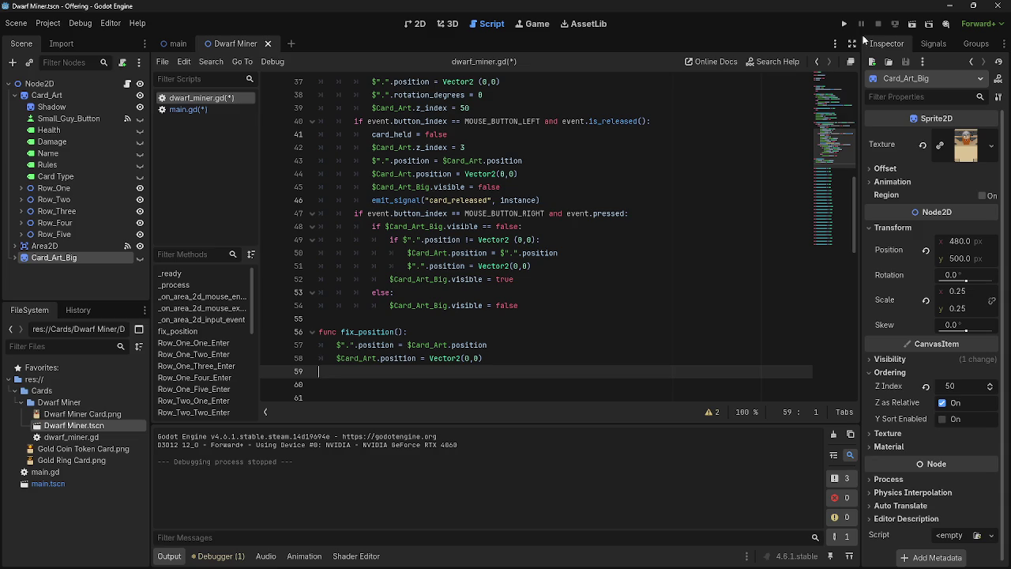
# - Run the game and compare the failing fix_card_positions connect on line 12 with main.gd
pyautogui.click(844, 26)
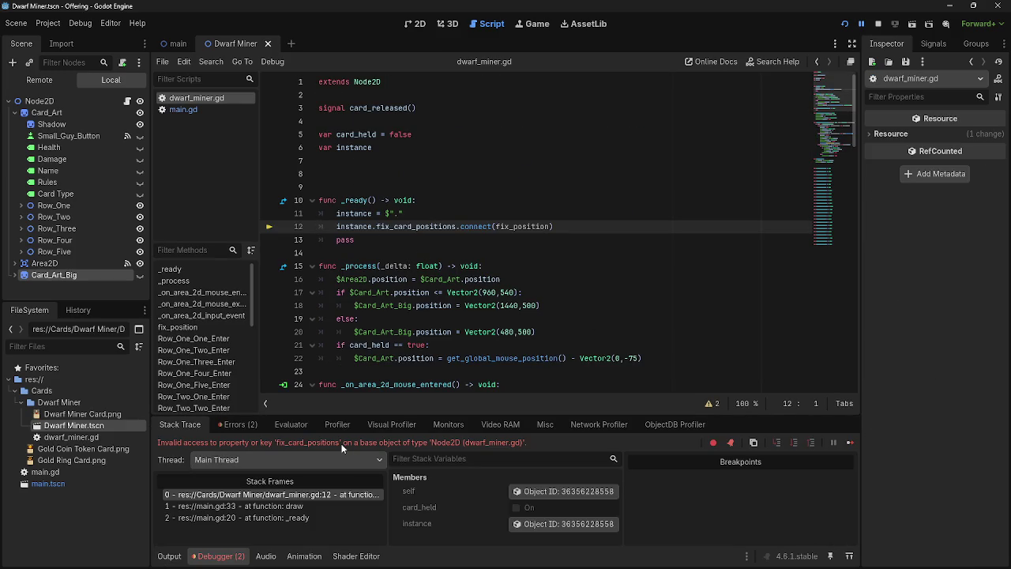
pyautogui.click(465, 226)
pyautogui.click(184, 110)
pyautogui.scroll(7, 446, 268)
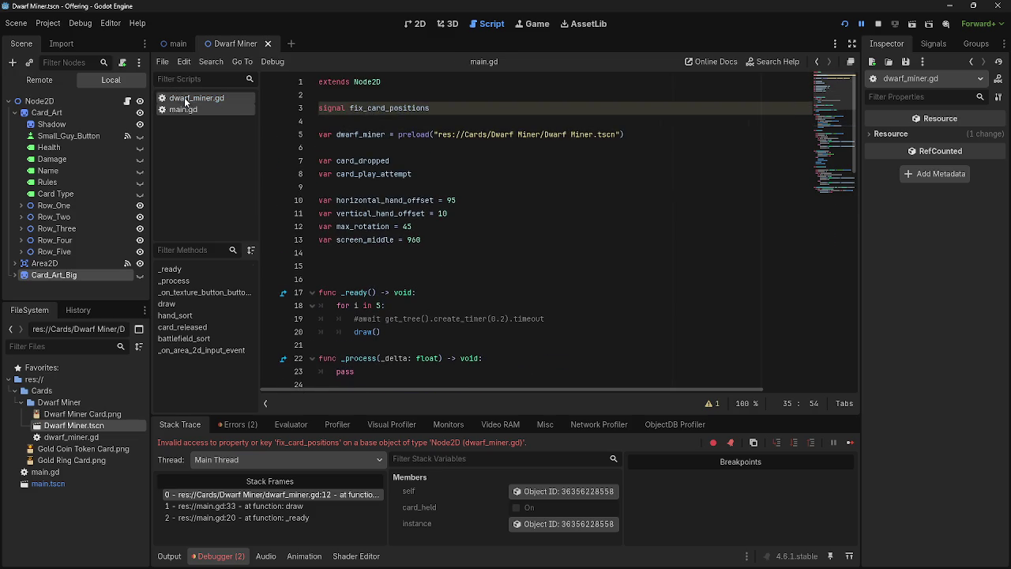
pyautogui.click(186, 98)
pyautogui.doubleClick(426, 227)
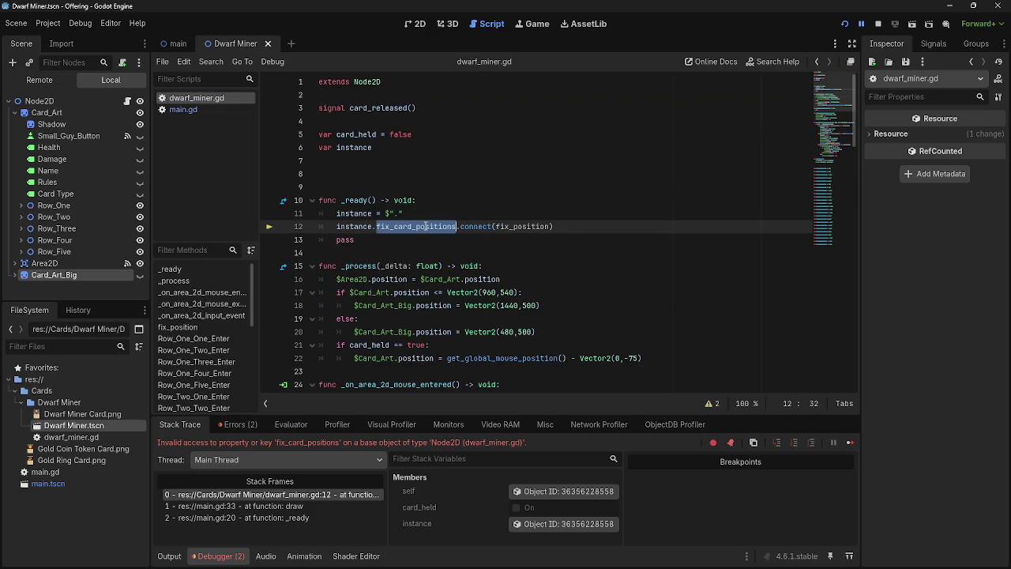
pyautogui.click(190, 110)
pyautogui.click(212, 99)
# - Inspect the line 12 connect statement, then stop the running game
pyautogui.moveTo(552, 227); pyautogui.dragTo(332, 224)
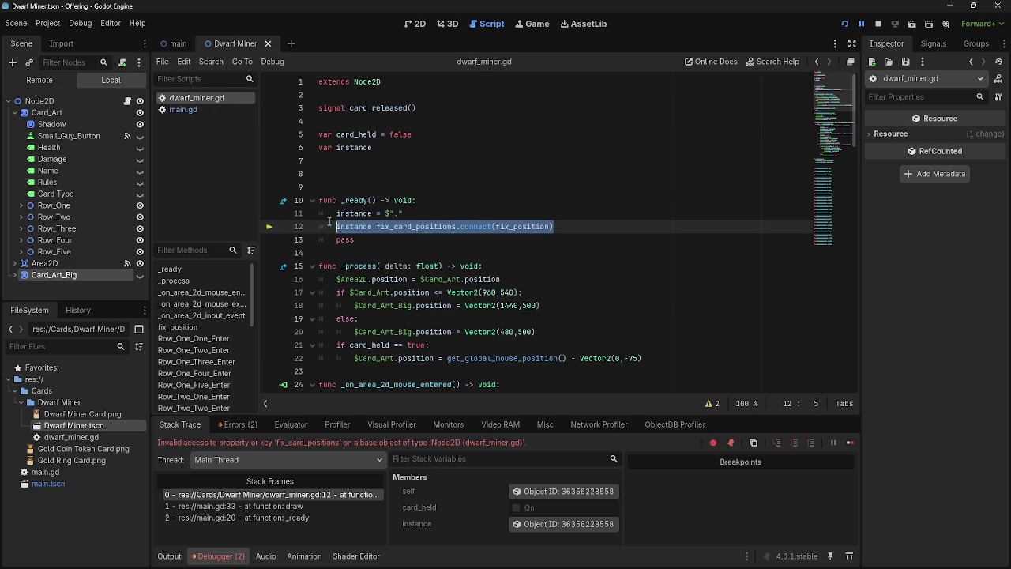
pyautogui.click(689, 245)
pyautogui.moveTo(594, 226); pyautogui.dragTo(319, 226)
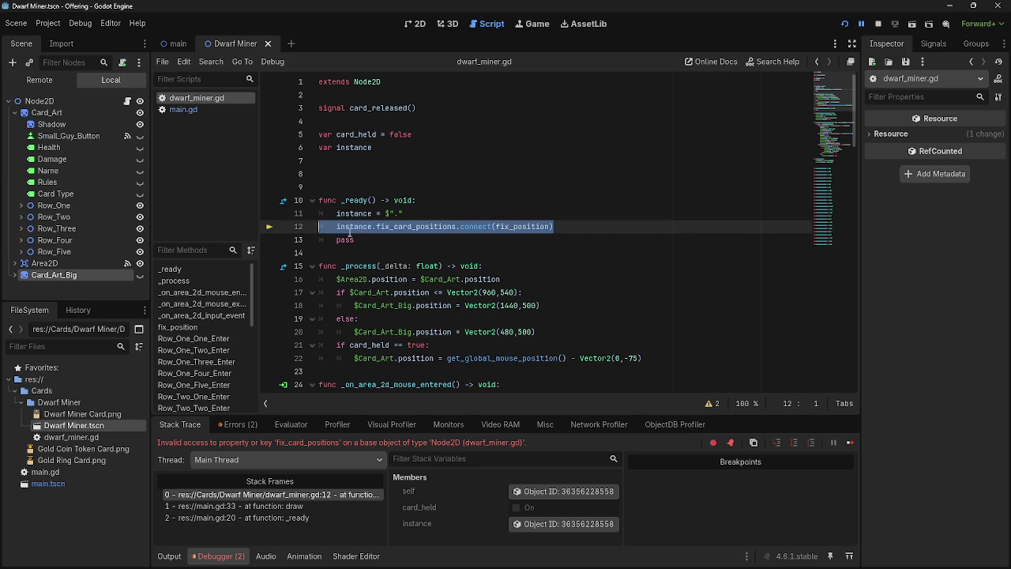
pyautogui.click(585, 228)
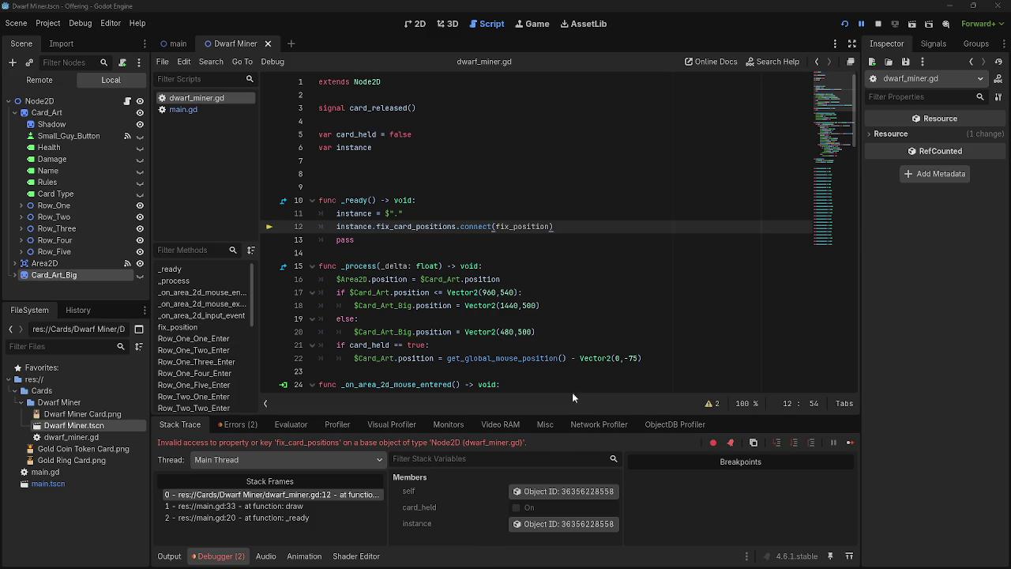
pyautogui.click(879, 23)
pyautogui.hotkey('alt', 'Tab')
pyautogui.hotkey('alt', 'Tab')
pyautogui.hotkey('alt', 'Tab')
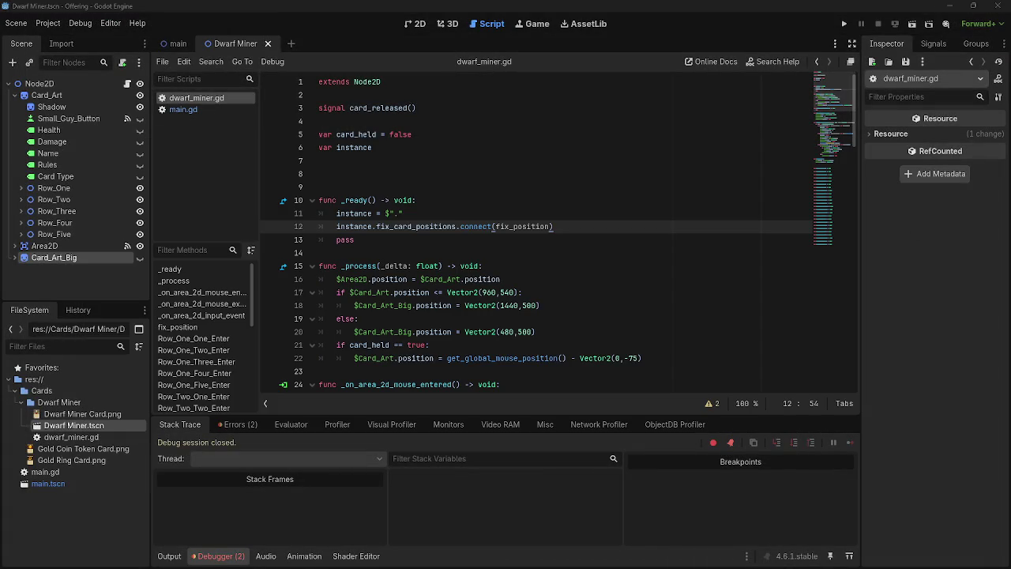
# - Close the Twitch Chrome window from the window switcher, then bring up the YouTube music window
pyautogui.press('super')
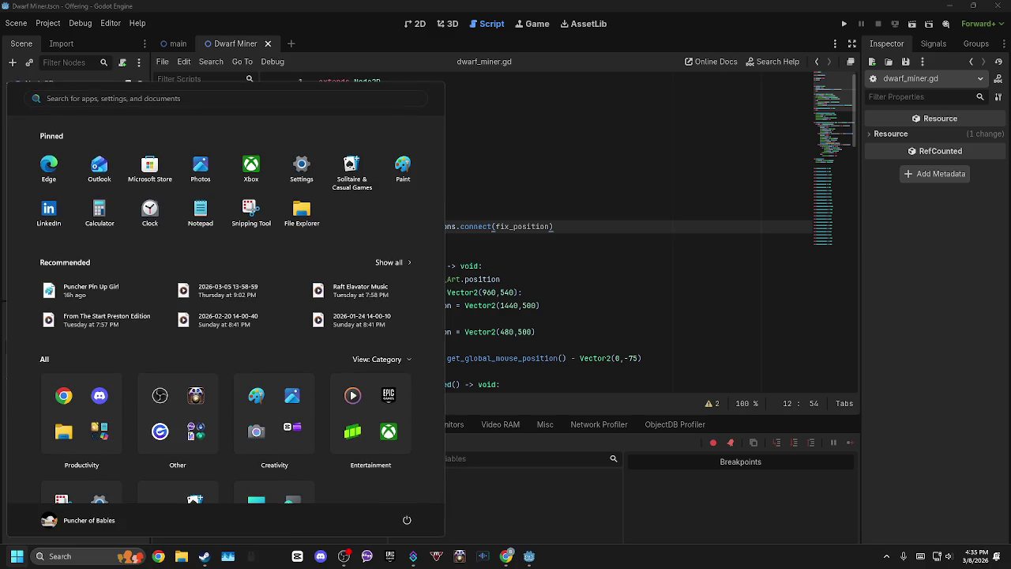
pyautogui.press('super')
pyautogui.hotkey('alt', 'Tab')
pyautogui.hotkey('alt', 'Tab')
pyautogui.hotkey('alt', 'Tab')
pyautogui.hotkey('alt', 'Tab')
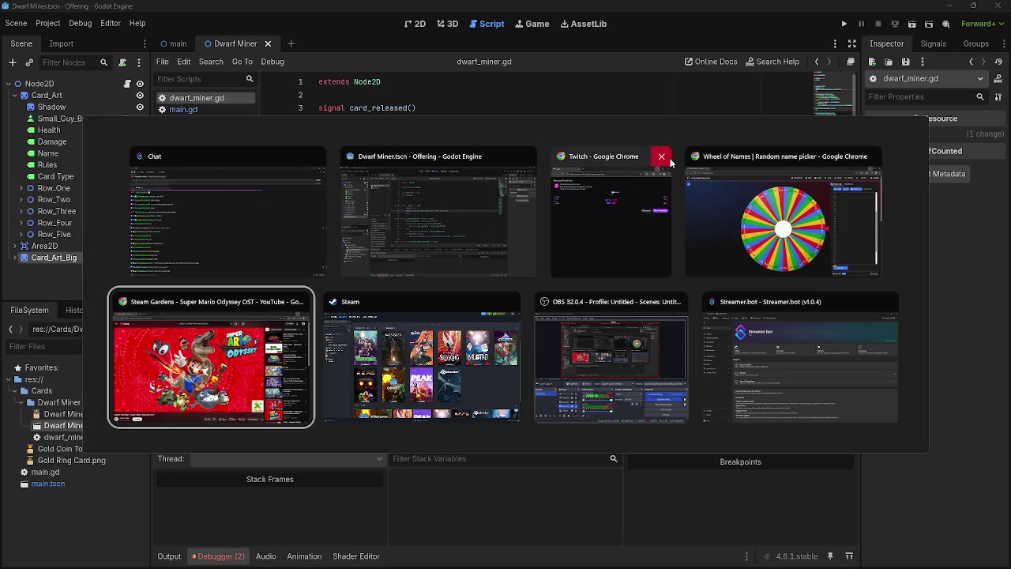
pyautogui.click(661, 156)
pyautogui.press('Escape')
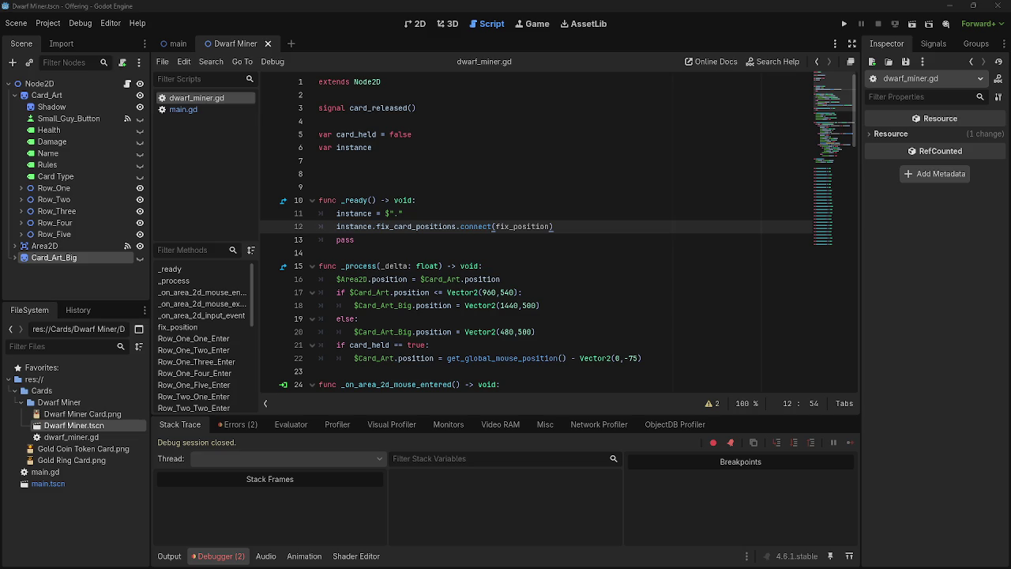
pyautogui.hotkey('alt', 'Tab')
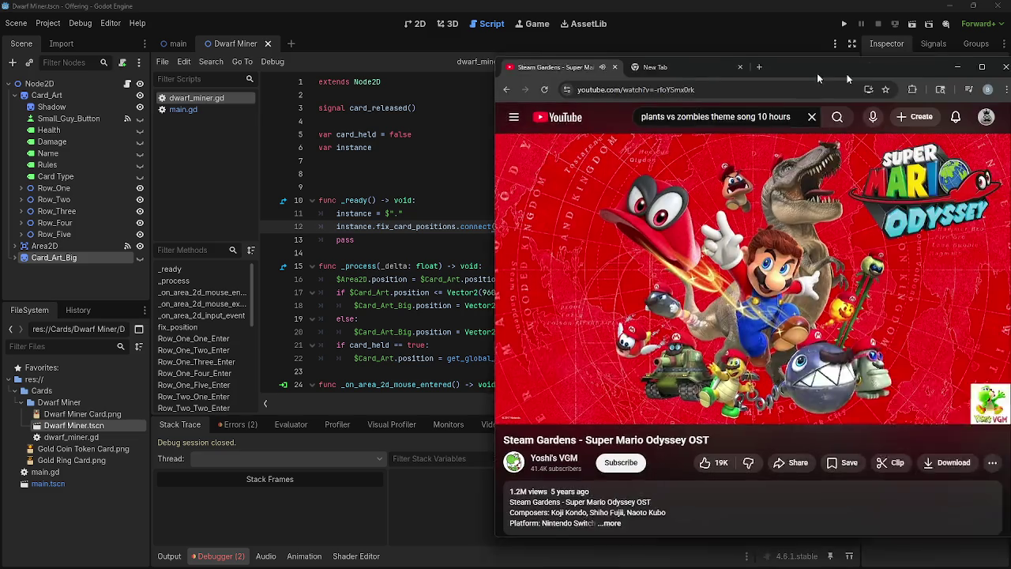
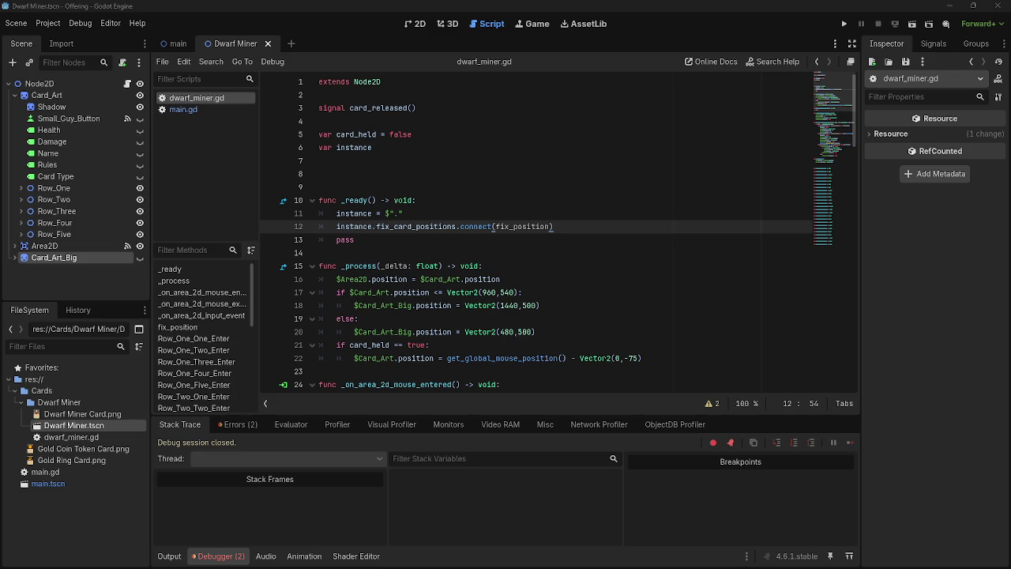
# - Close the stream prediction window and maximize the Google results on signal connections
pyautogui.hotkey('alt', 'Tab')
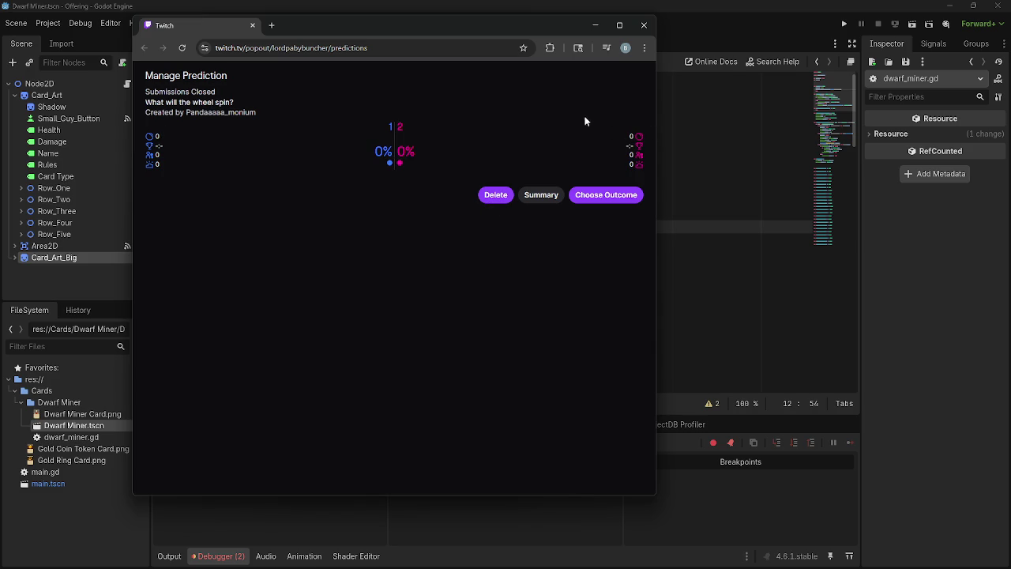
pyautogui.click(644, 25)
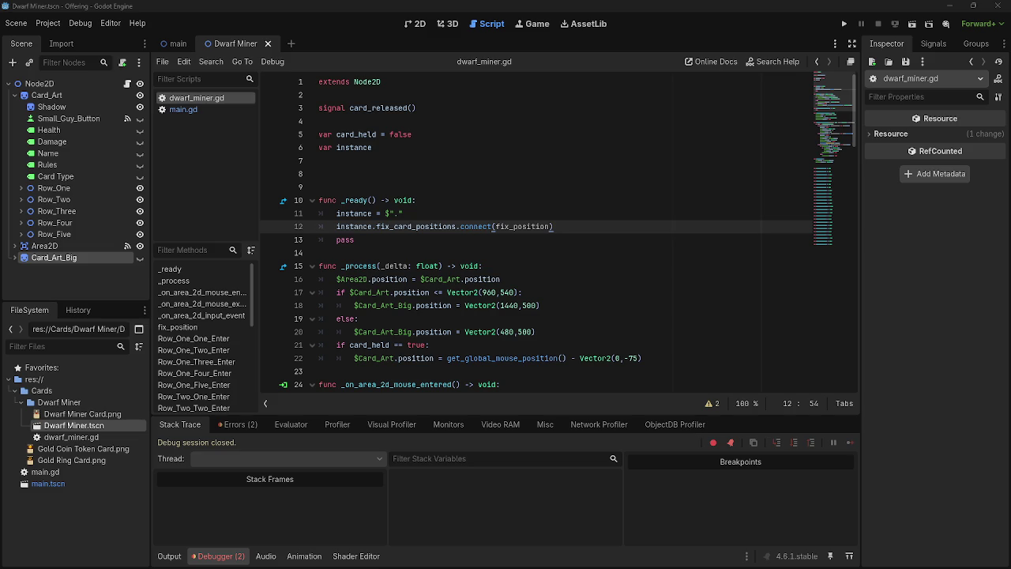
pyautogui.hotkey('alt', 'Tab')
pyautogui.hotkey('alt', 'Tab')
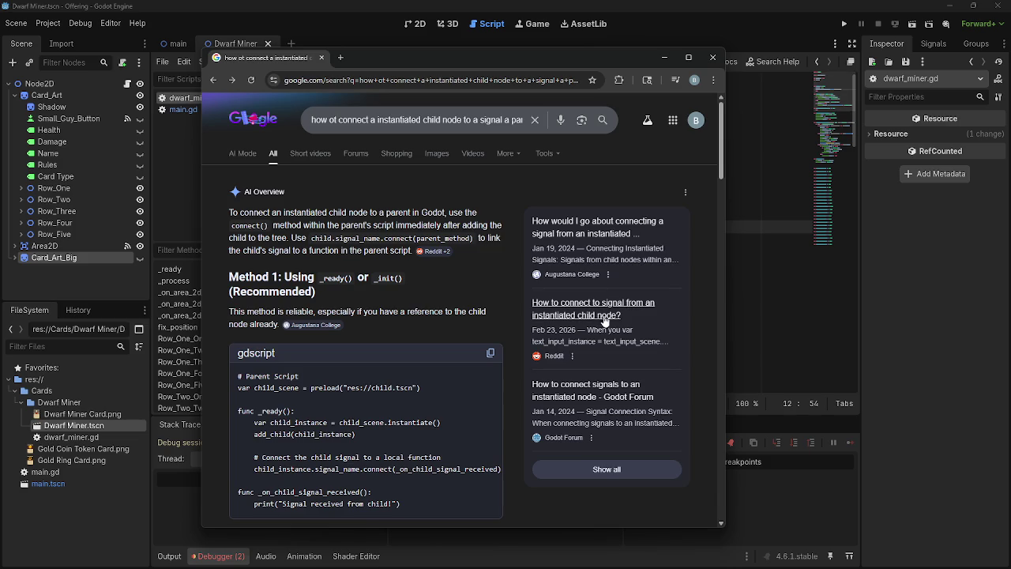
pyautogui.scroll(-3, 522, 251)
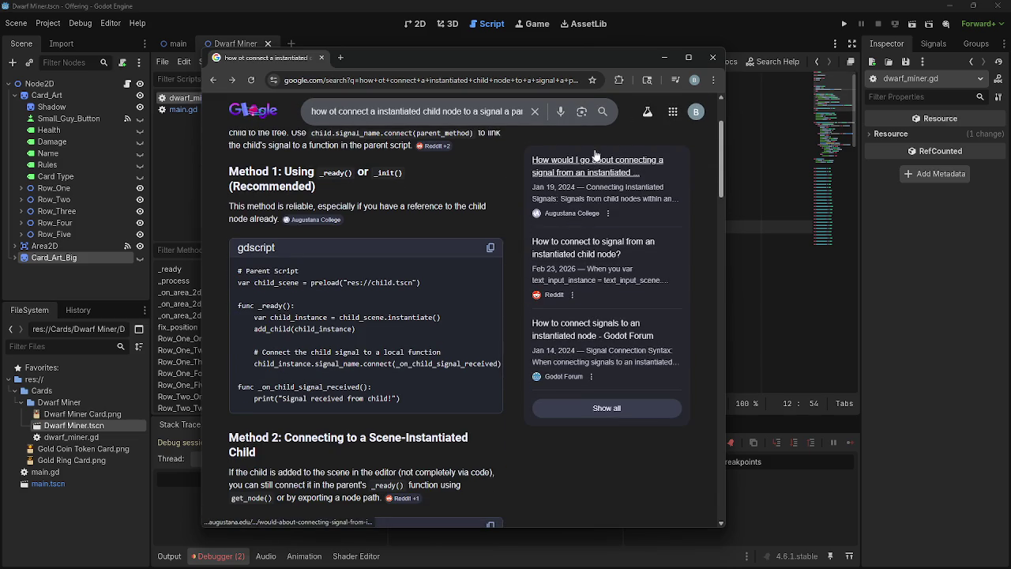
pyautogui.click(688, 57)
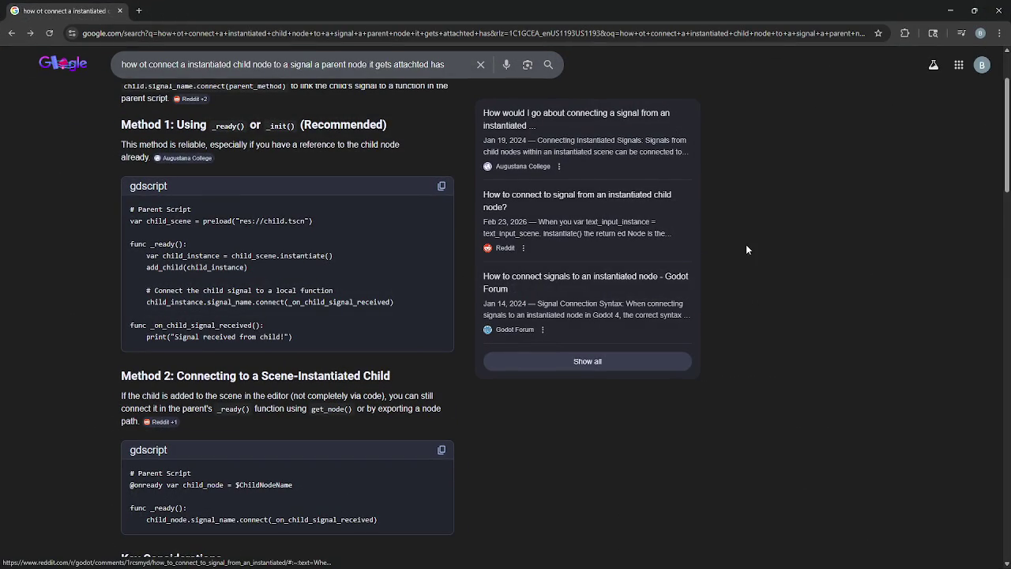
pyautogui.scroll(2, 338, 252)
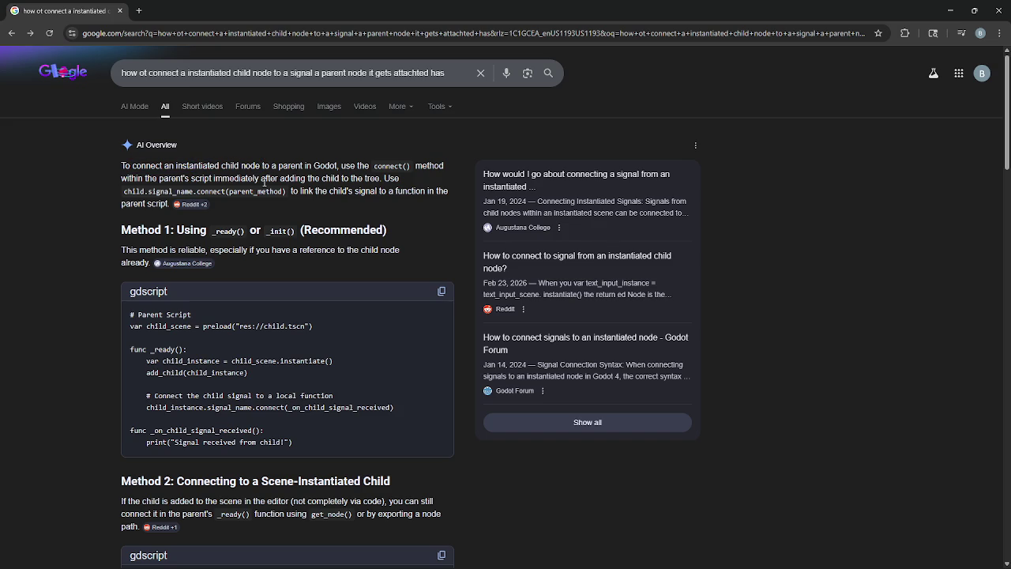
# - Highlight the connect() advice and child/parent_method example code, then minimize Chrome
pyautogui.moveTo(341, 165); pyautogui.dragTo(459, 168)
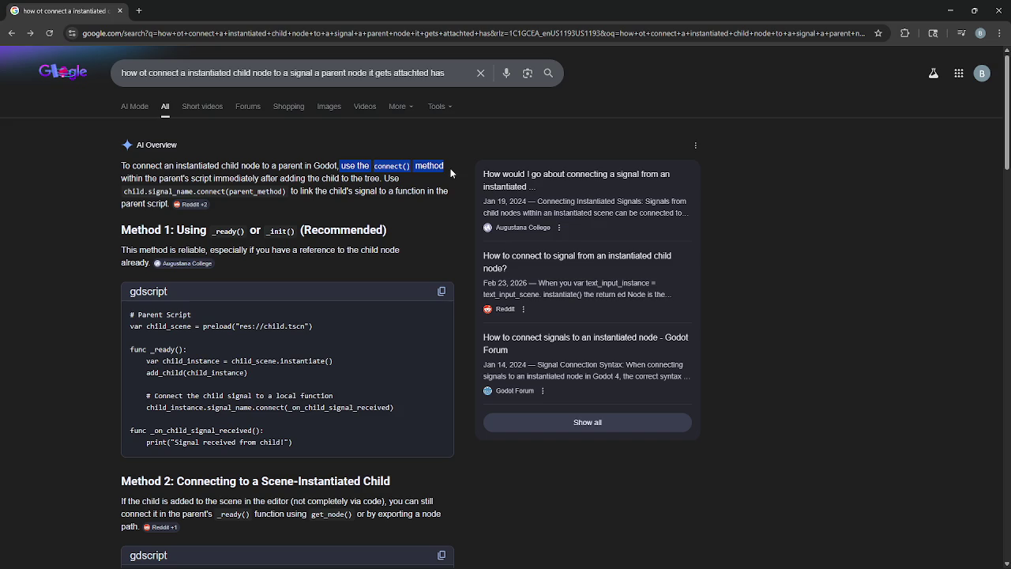
pyautogui.moveTo(123, 191); pyautogui.dragTo(142, 190)
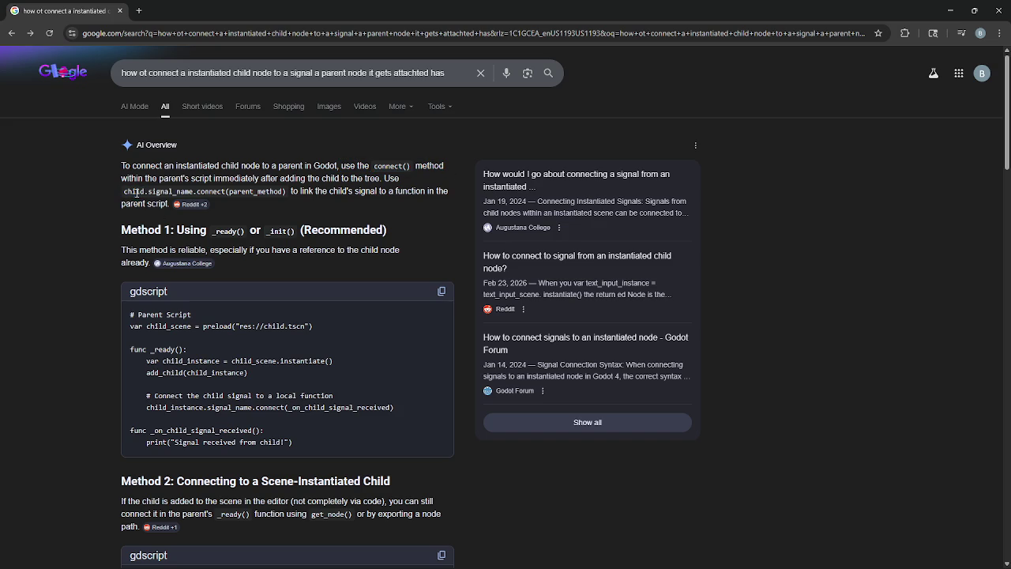
pyautogui.moveTo(216, 191); pyautogui.dragTo(316, 192)
pyautogui.click(291, 209)
pyautogui.click(320, 197)
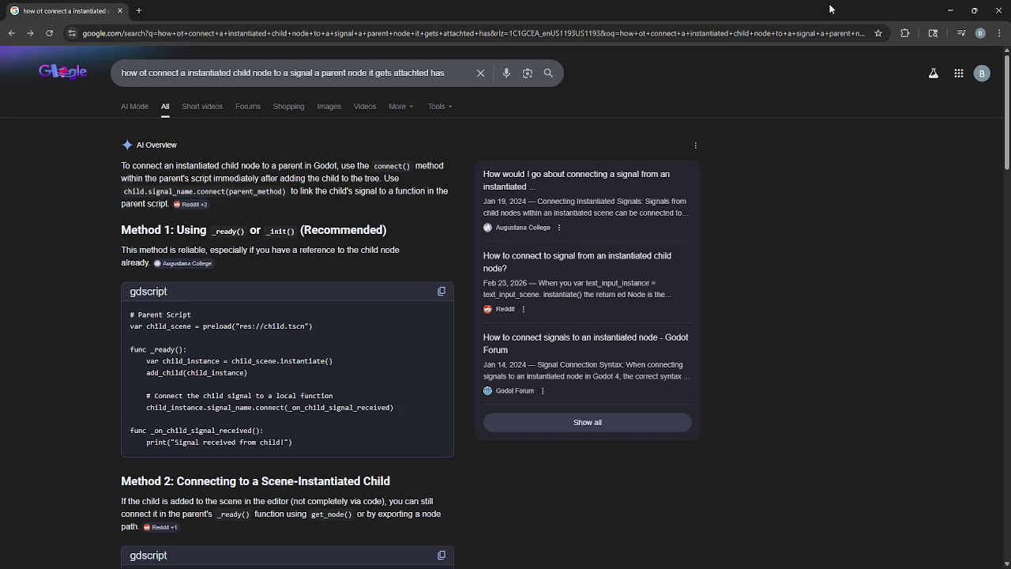
pyautogui.click(949, 10)
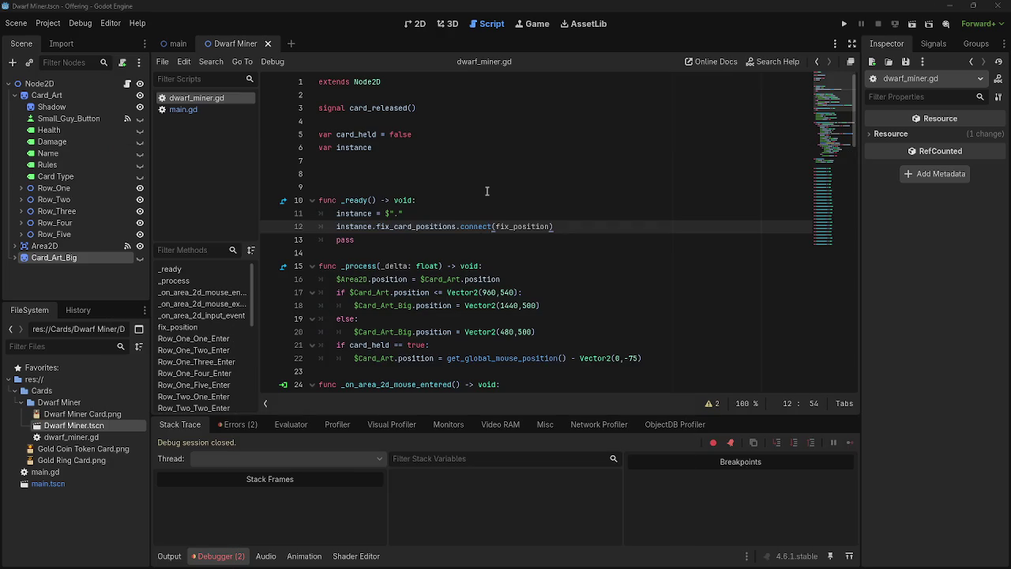
# - Move the fix_card_positions connect line from dwarf_miner.gd into main.gd's draw() at line 35
pyautogui.click(495, 226)
pyautogui.moveTo(572, 227); pyautogui.dragTo(337, 226)
pyautogui.hotkey('ctrl', 'c')
pyautogui.click(182, 110)
pyautogui.scroll(-5, 533, 312)
pyautogui.click(574, 321)
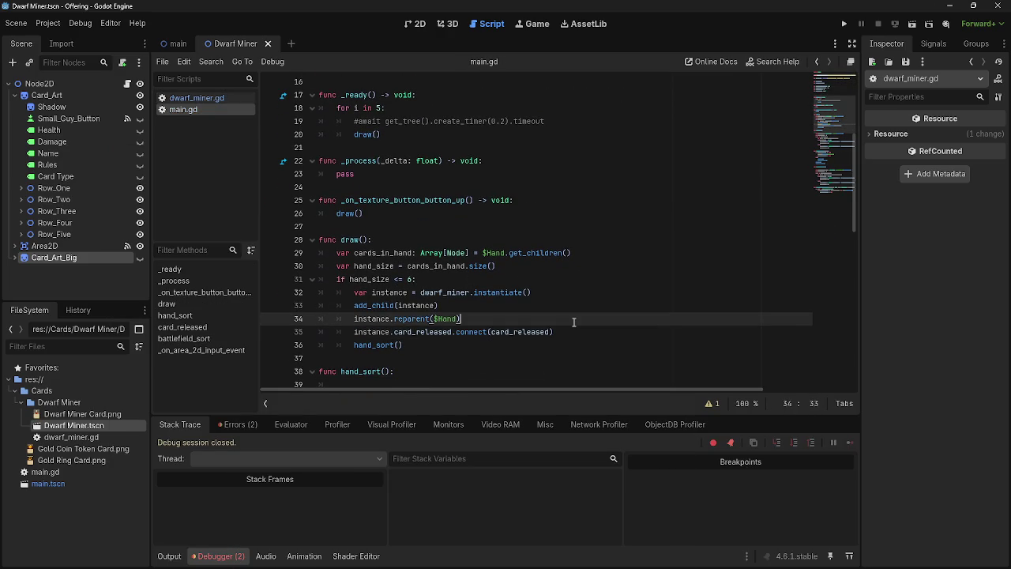
pyautogui.press('Return')
pyautogui.hotkey('ctrl', 'v')
pyautogui.click(612, 318)
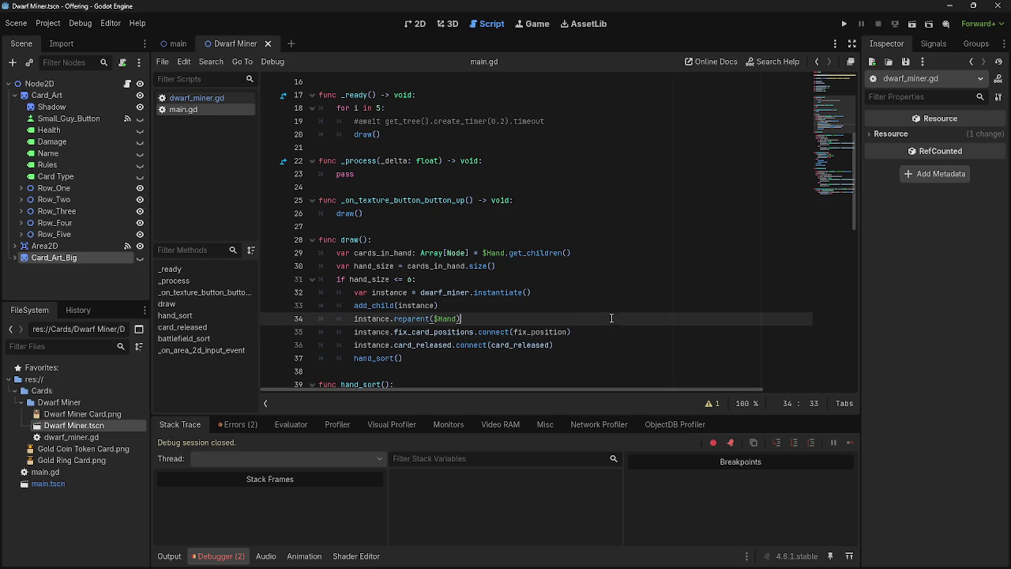
pyautogui.click(199, 101)
pyautogui.press('BackSpace')
pyautogui.press('BackSpace')
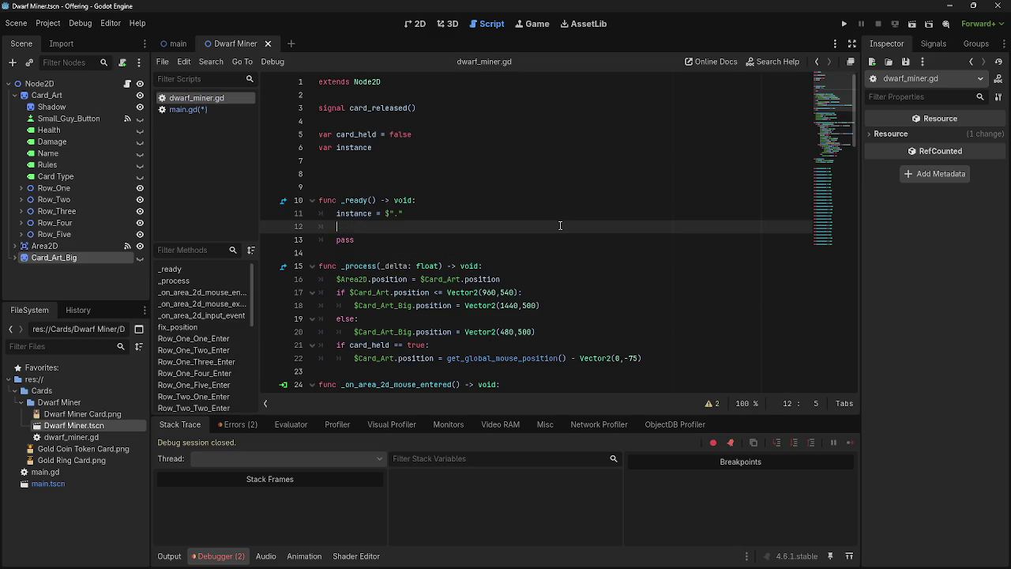
# - Run the project, drop the fix_position argument from the connect call, and run again
pyautogui.click(844, 24)
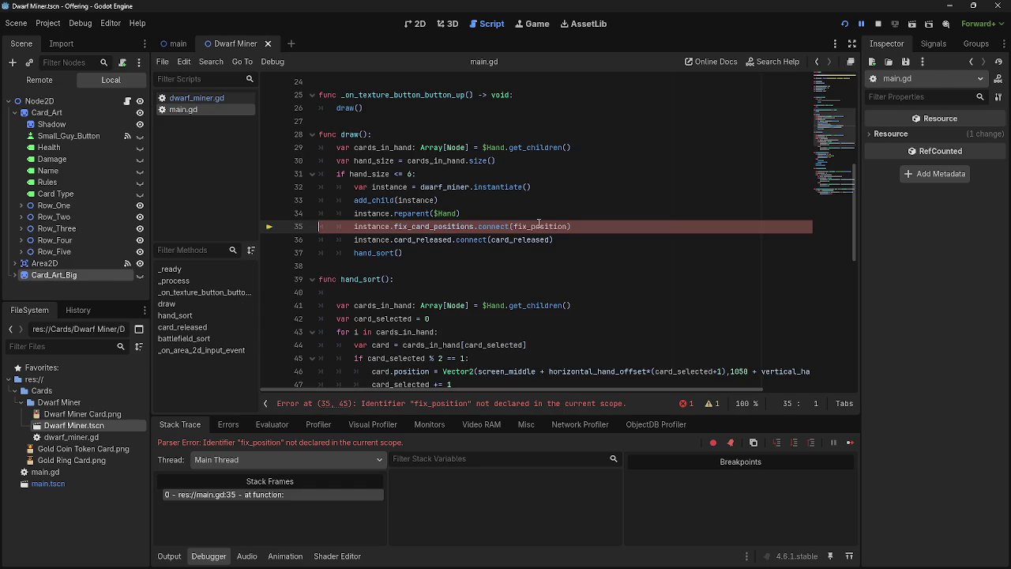
pyautogui.click(538, 227)
pyautogui.doubleClick(543, 227)
pyautogui.press('BackSpace')
pyautogui.click(844, 23)
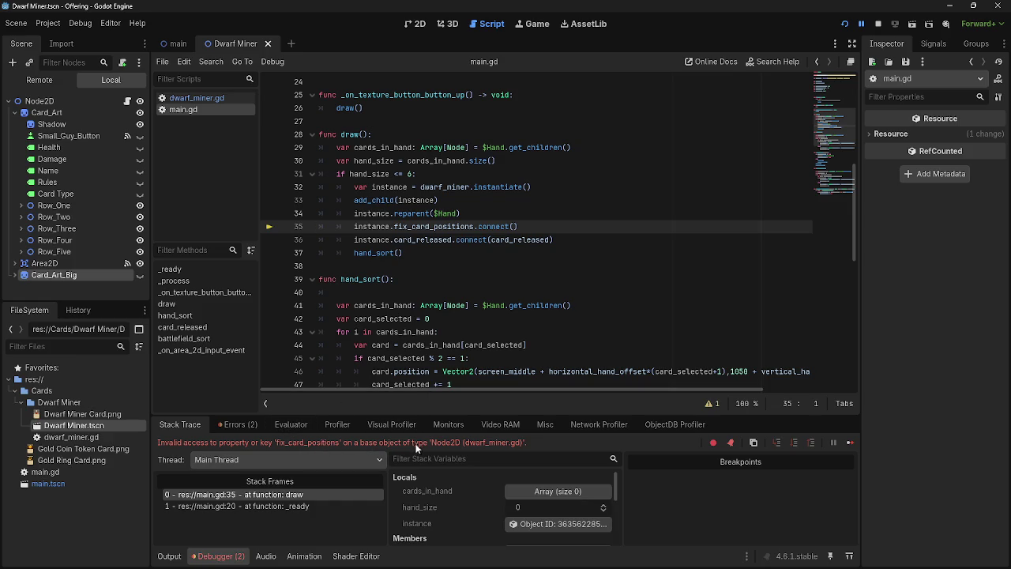
# - Delete the connect statement from line 35 and compare dwarf_miner.gd with main.gd
pyautogui.scroll(8, 538, 334)
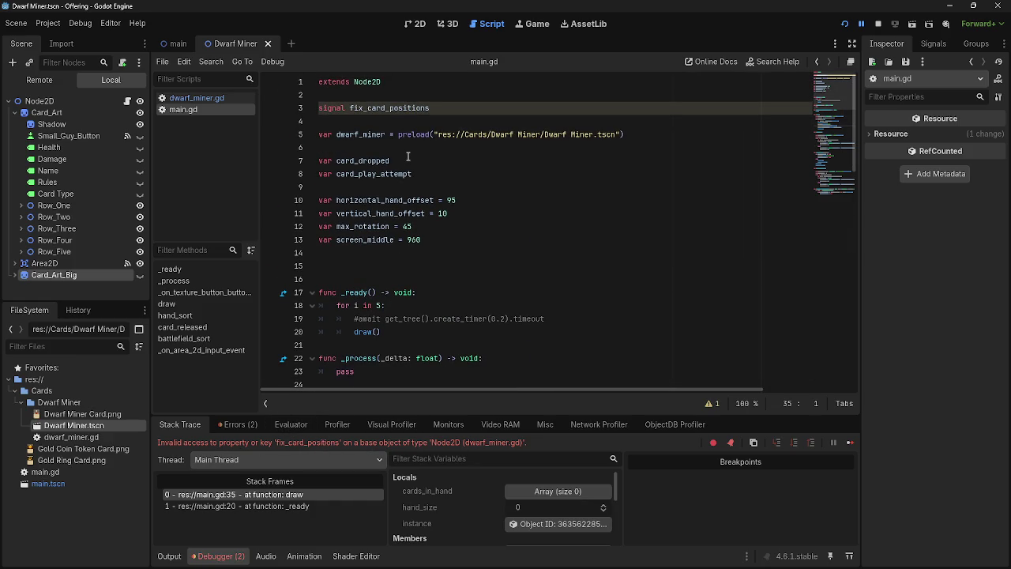
pyautogui.scroll(-7, 408, 156)
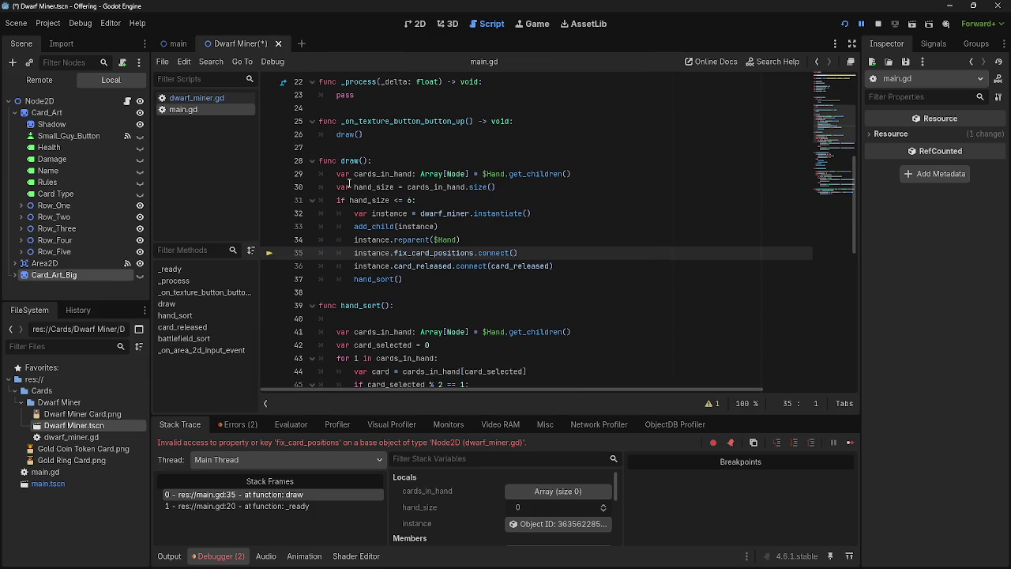
pyautogui.moveTo(519, 253)
pyautogui.mouseDown()
pyautogui.moveTo(355, 207)
pyautogui.moveTo(354, 252)
pyautogui.mouseUp()
pyautogui.press('BackSpace')
pyautogui.click(177, 98)
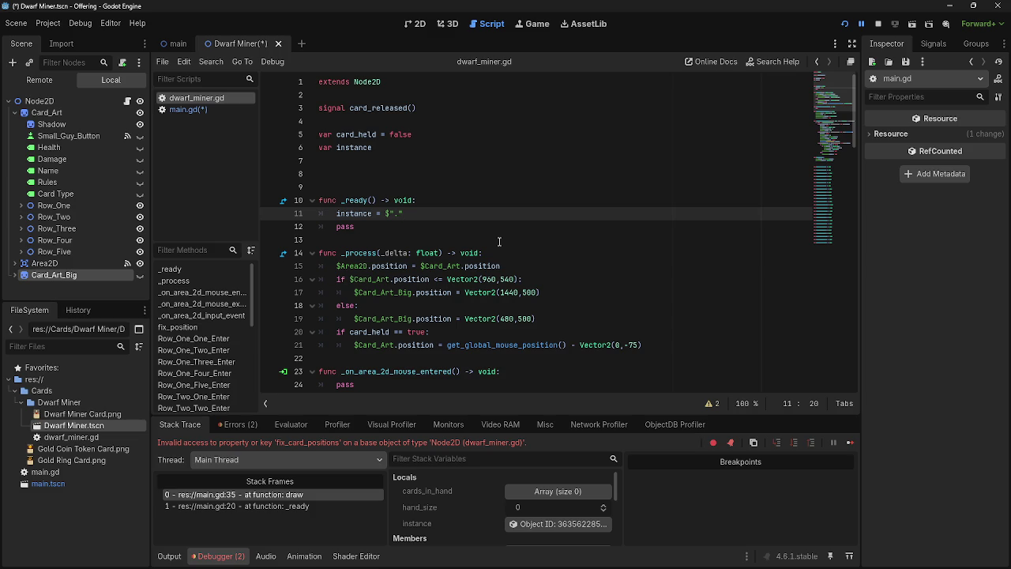
pyautogui.scroll(-10, 500, 241)
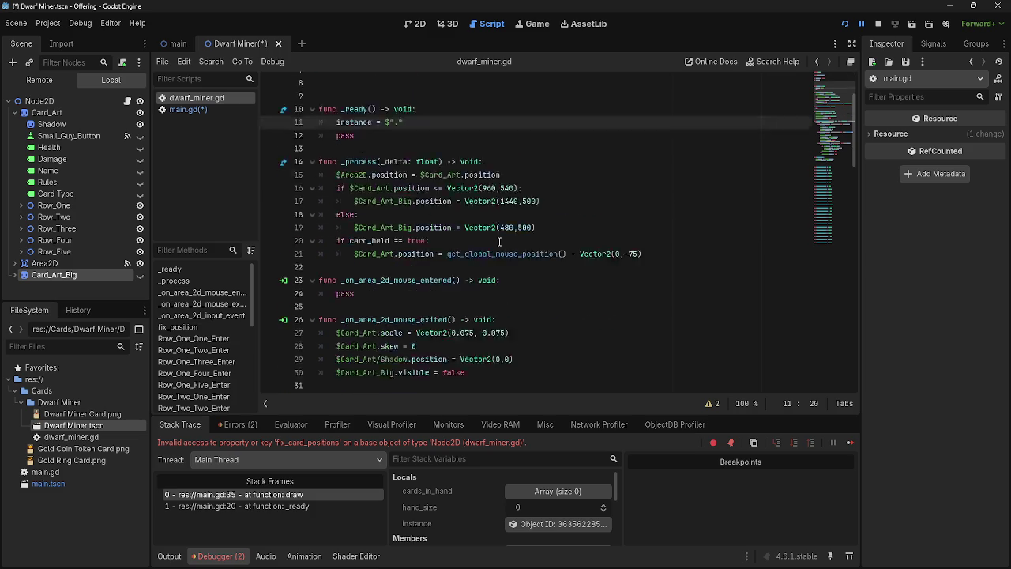
pyautogui.scroll(10, 499, 241)
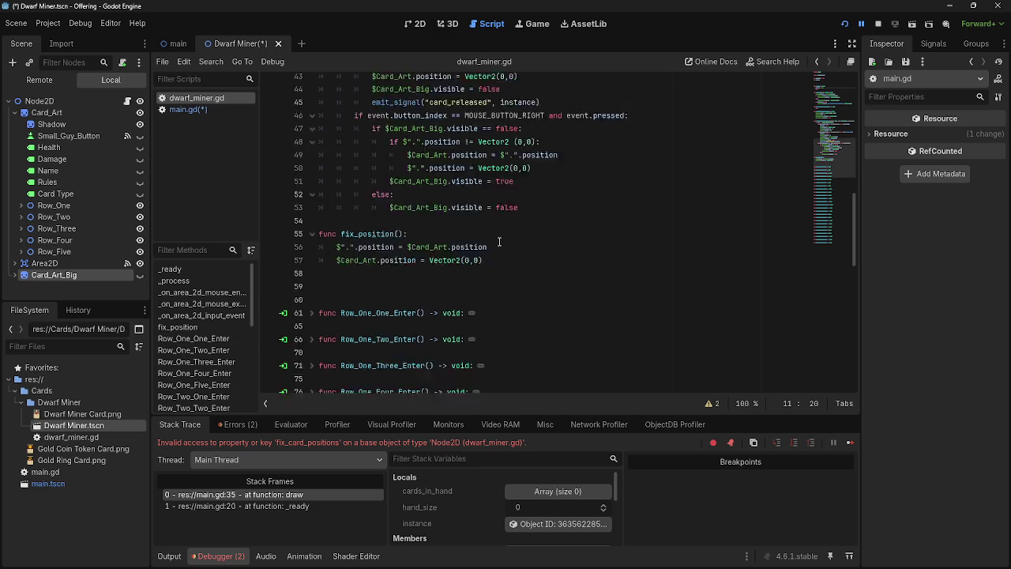
pyautogui.click(201, 109)
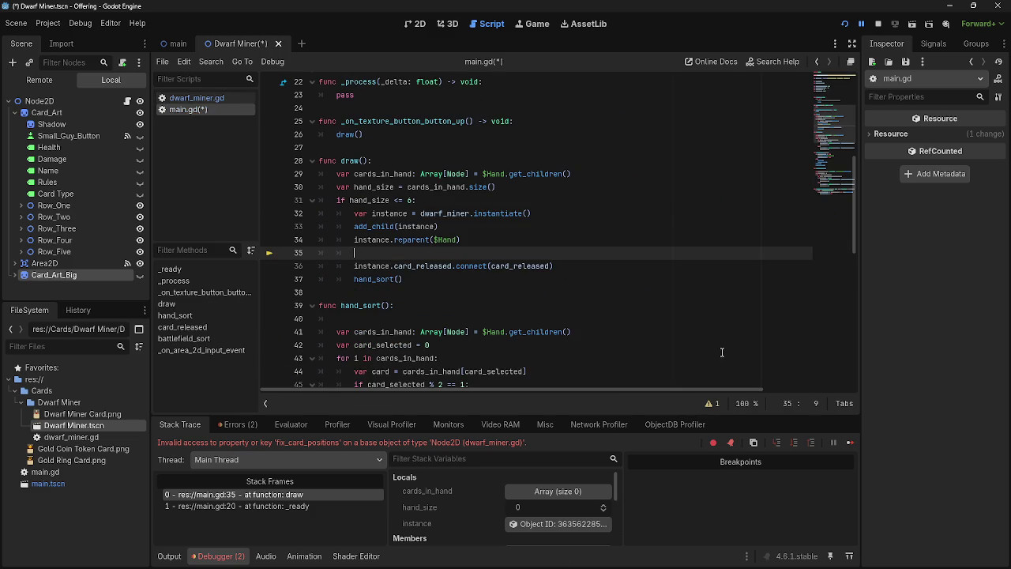
pyautogui.hotkey('alt', 'Tab')
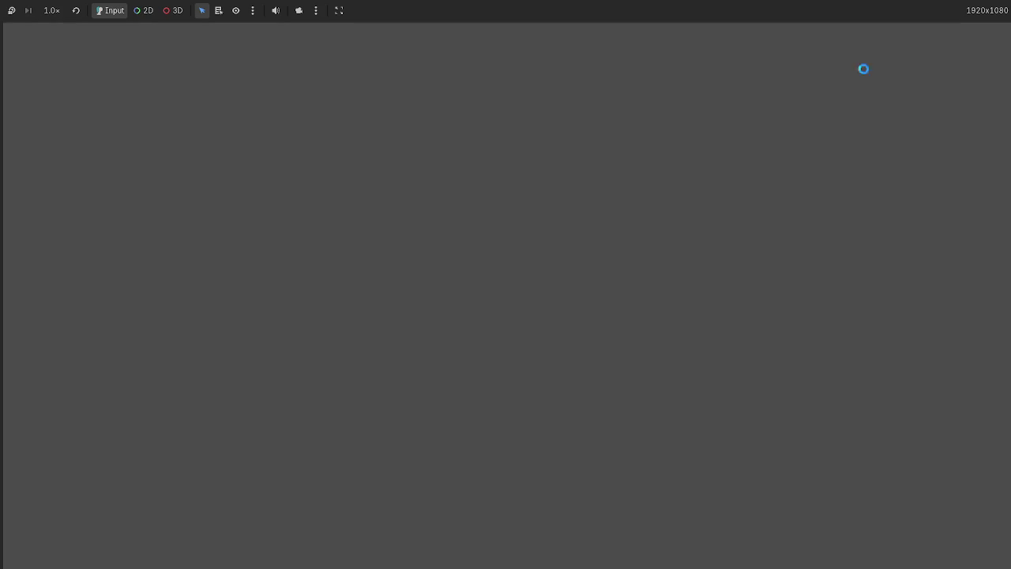
pyautogui.hotkey('alt', 'Tab')
pyautogui.hotkey('alt', 'Tab')
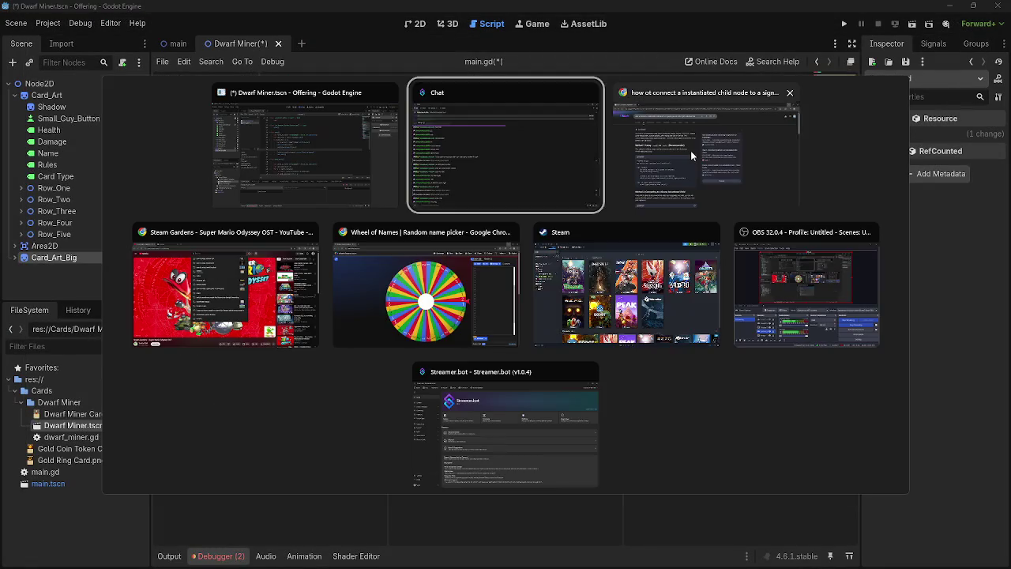
# - Highlight the add_child line and the connect comment in the Google example code
pyautogui.click(690, 151)
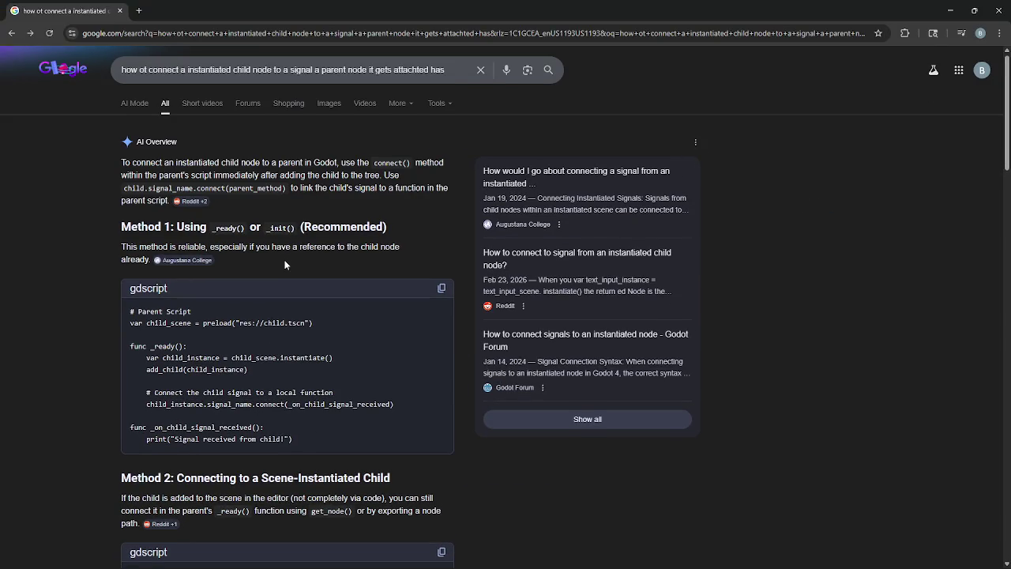
pyautogui.scroll(-1, 283, 267)
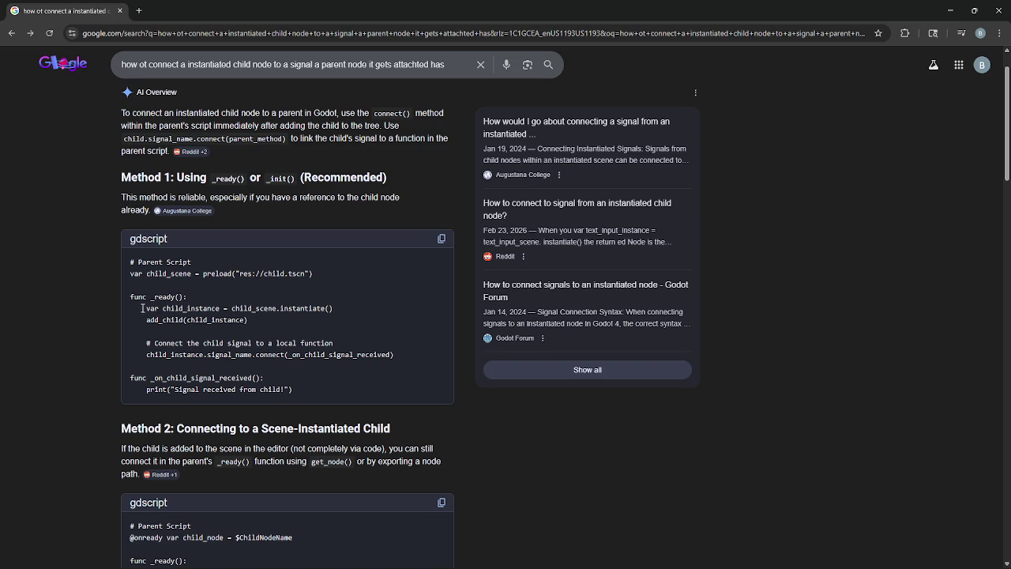
pyautogui.moveTo(149, 322); pyautogui.dragTo(272, 325)
pyautogui.click(144, 343)
pyautogui.moveTo(171, 343); pyautogui.dragTo(333, 343)
pyautogui.click(324, 343)
pyautogui.scroll(1, 320, 341)
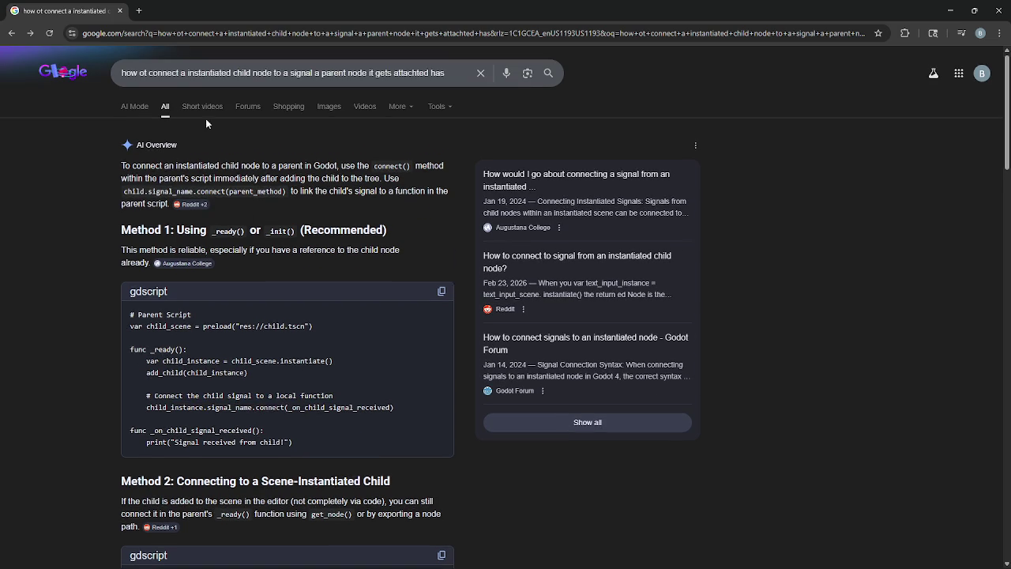
# - Restore the browser to a smaller window on the right and return to Godot
pyautogui.click(268, 35)
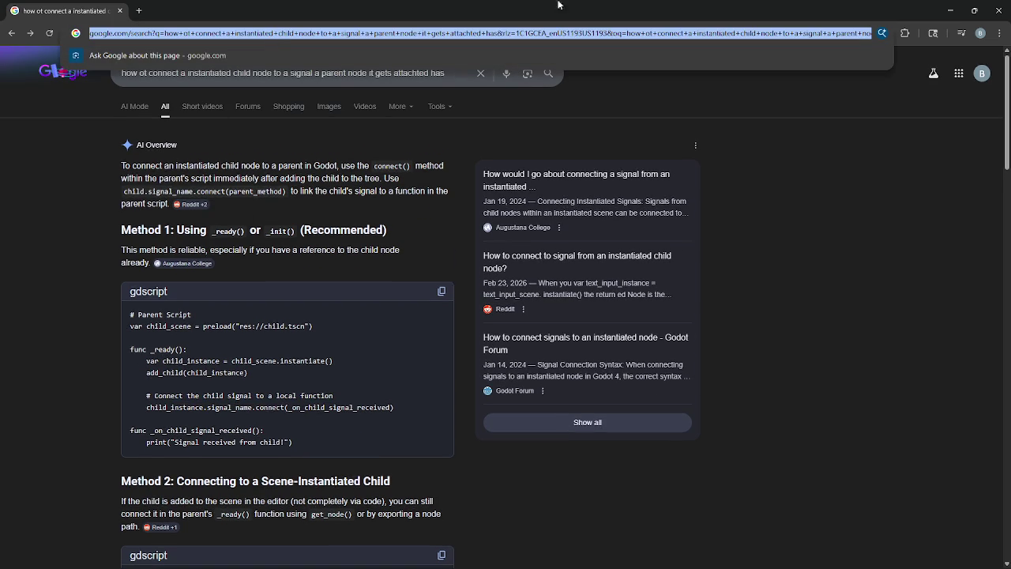
pyautogui.click(975, 10)
pyautogui.moveTo(615, 42); pyautogui.dragTo(948, 82)
pyautogui.hotkey('alt', 'Tab')
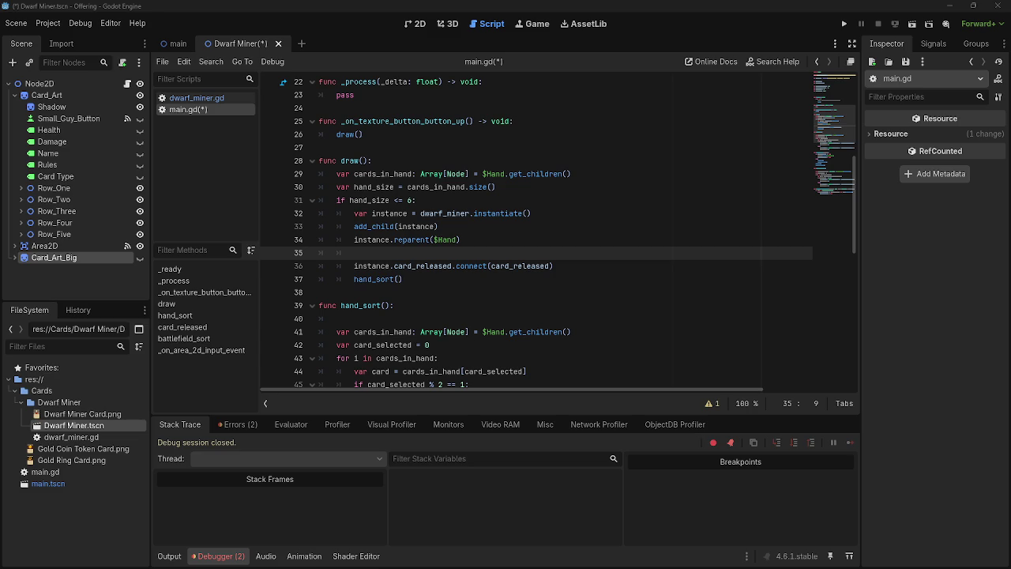
# - Minimize the Chrome search window and bring up the Wheel of Names page from the taskbar
pyautogui.hotkey('alt', 'Tab')
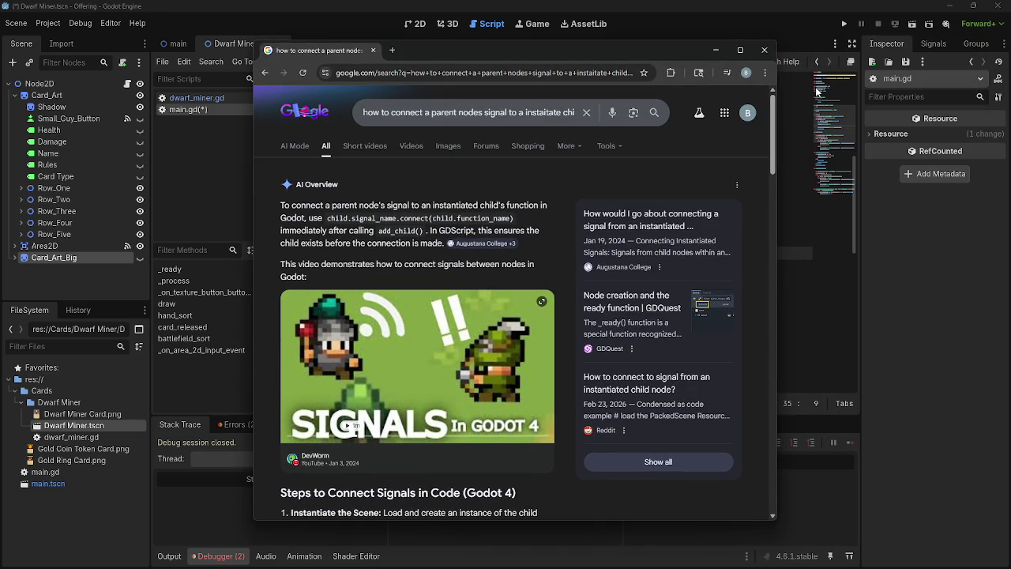
pyautogui.click(715, 52)
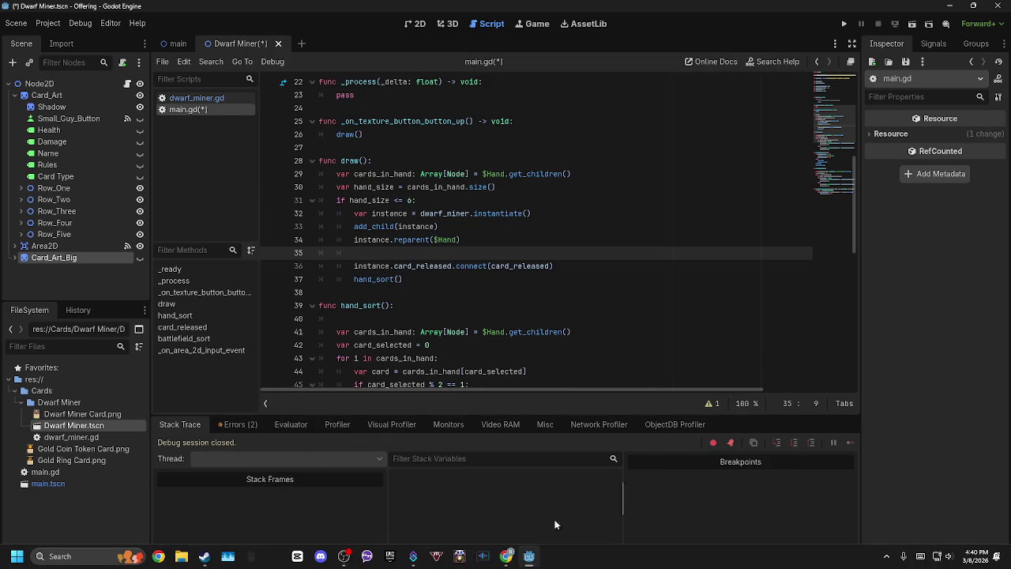
pyautogui.moveTo(507, 556)
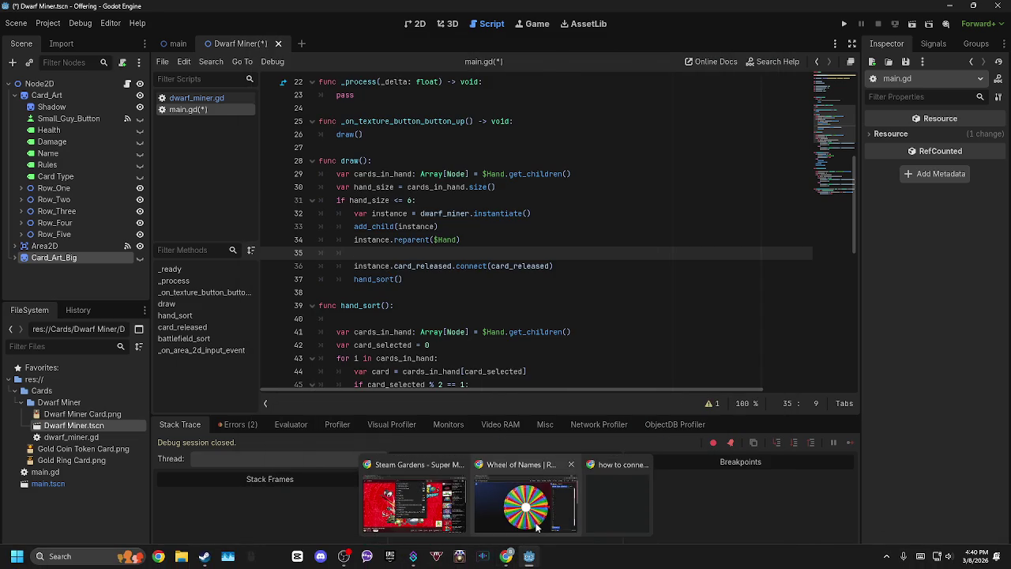
pyautogui.click(536, 530)
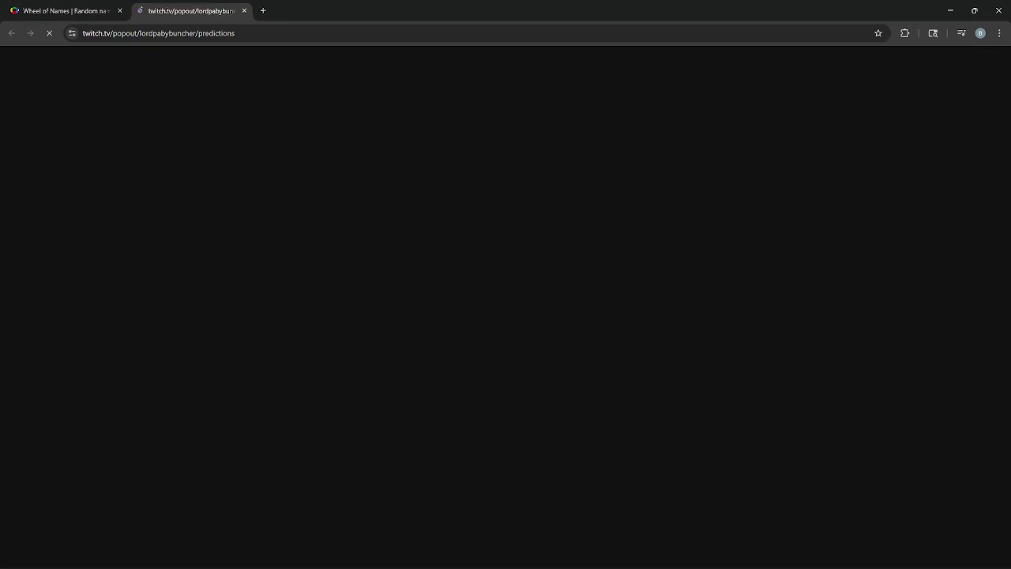
# - Open the prediction's outcome-choosing page and spin the wheel
pyautogui.moveTo(14, 57); pyautogui.dragTo(238, 99)
pyautogui.click(237, 100)
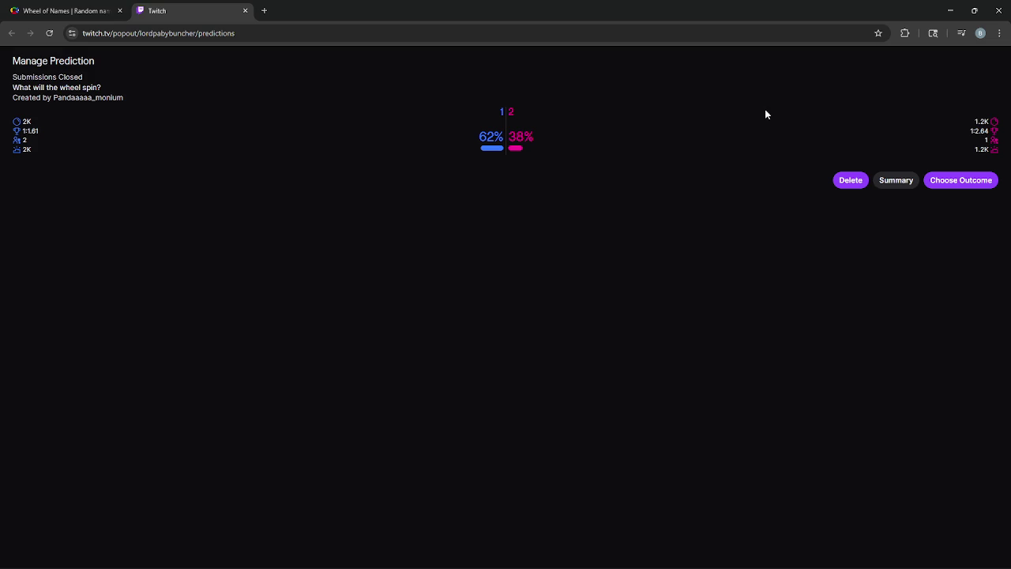
pyautogui.click(952, 182)
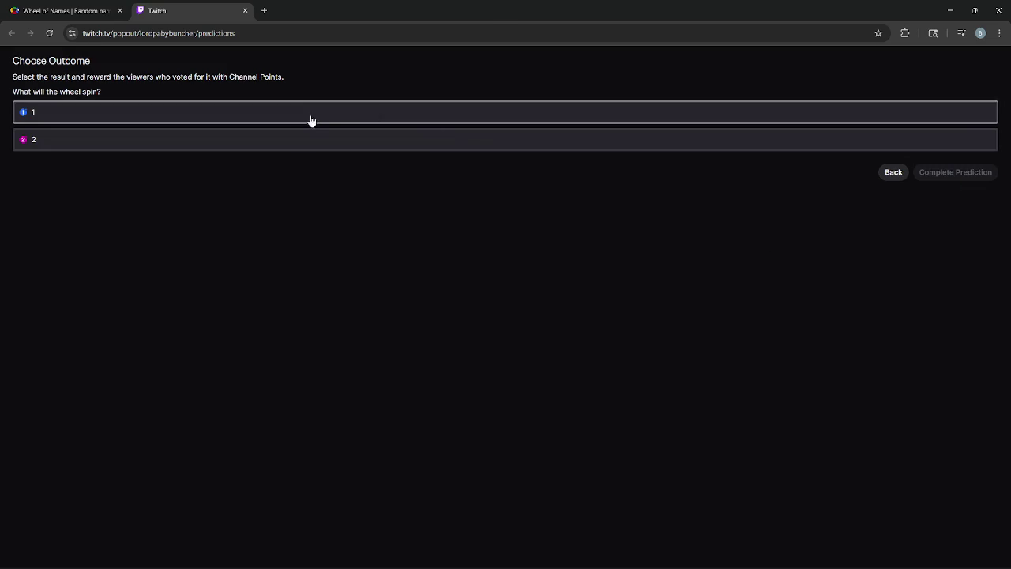
pyautogui.click(32, 10)
pyautogui.hotkey('ctrl', 'Return')
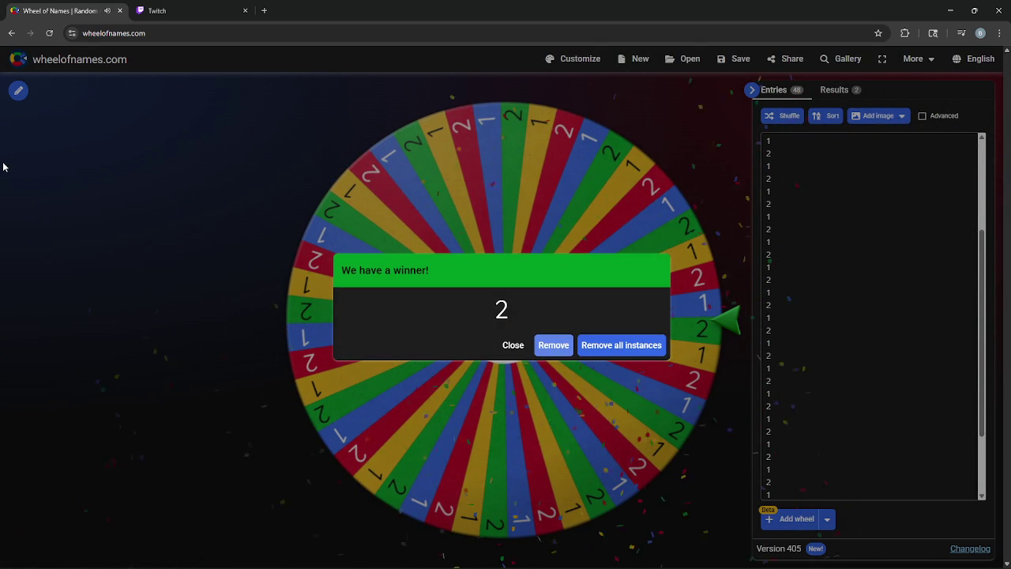
# - Declare 2 the winning outcome, complete the prediction, and close its tab and winner dialog
pyautogui.click(194, 11)
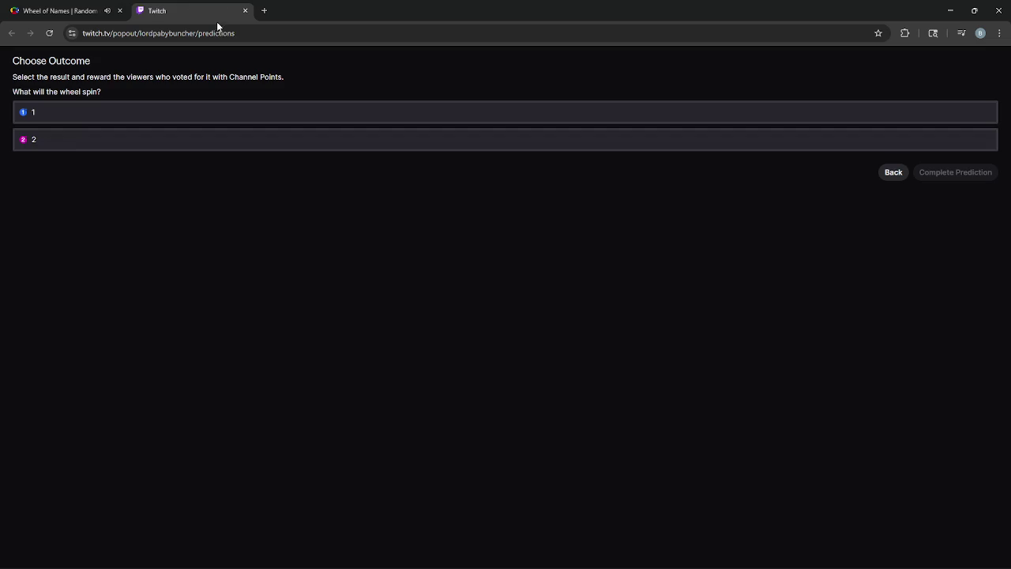
pyautogui.click(350, 150)
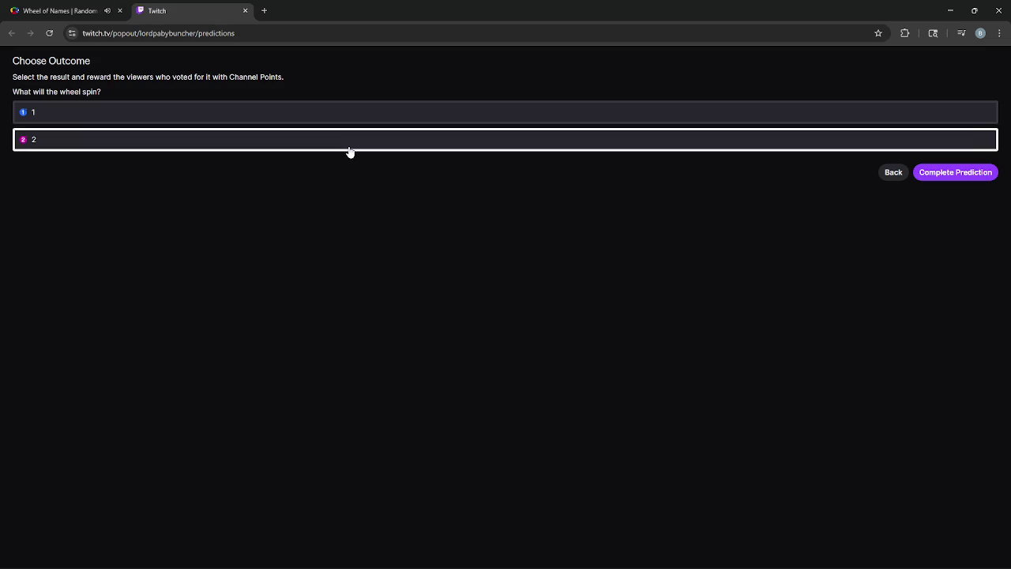
pyautogui.click(955, 179)
pyautogui.click(955, 142)
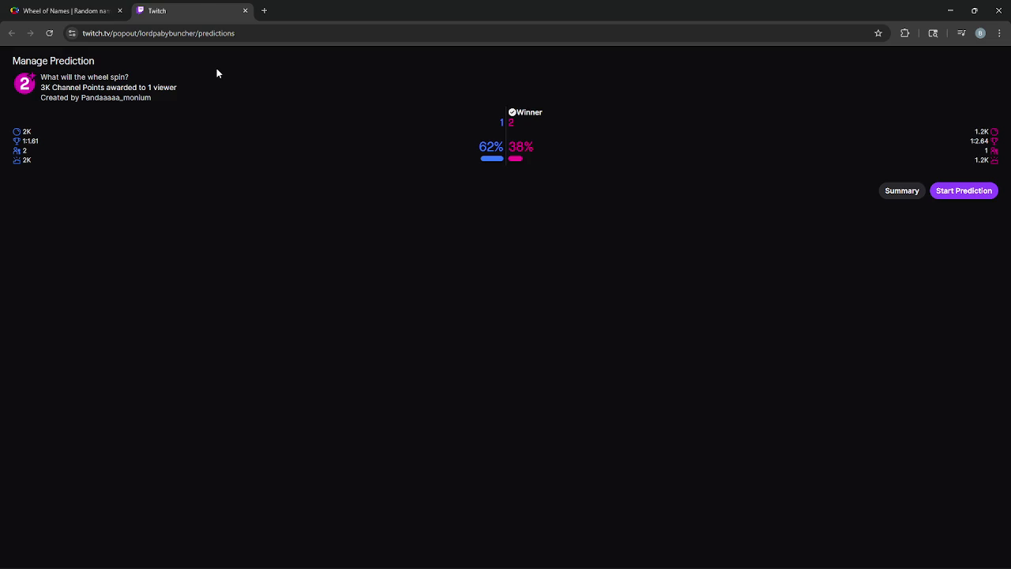
pyautogui.click(245, 11)
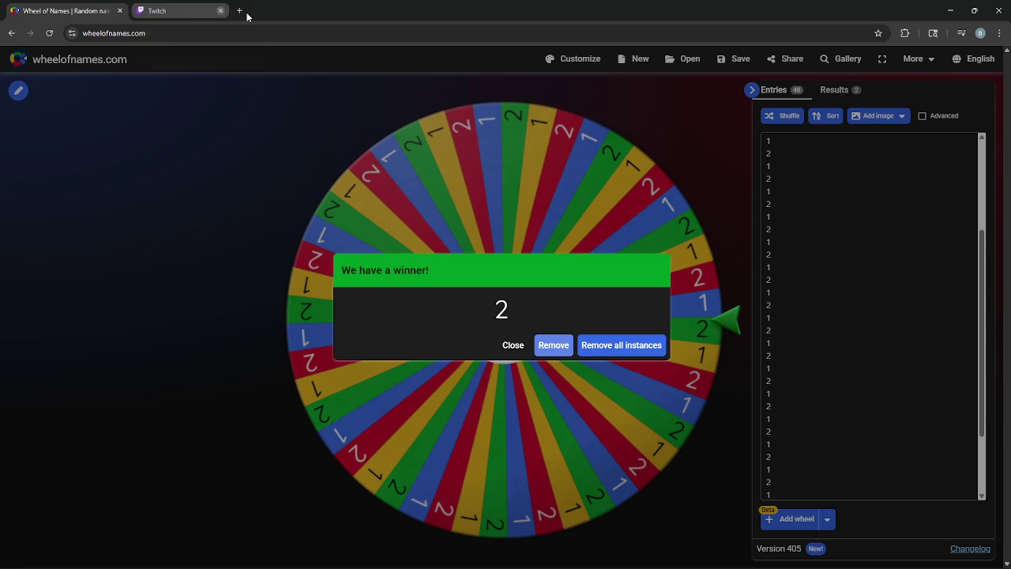
pyautogui.click(514, 344)
pyautogui.click(951, 10)
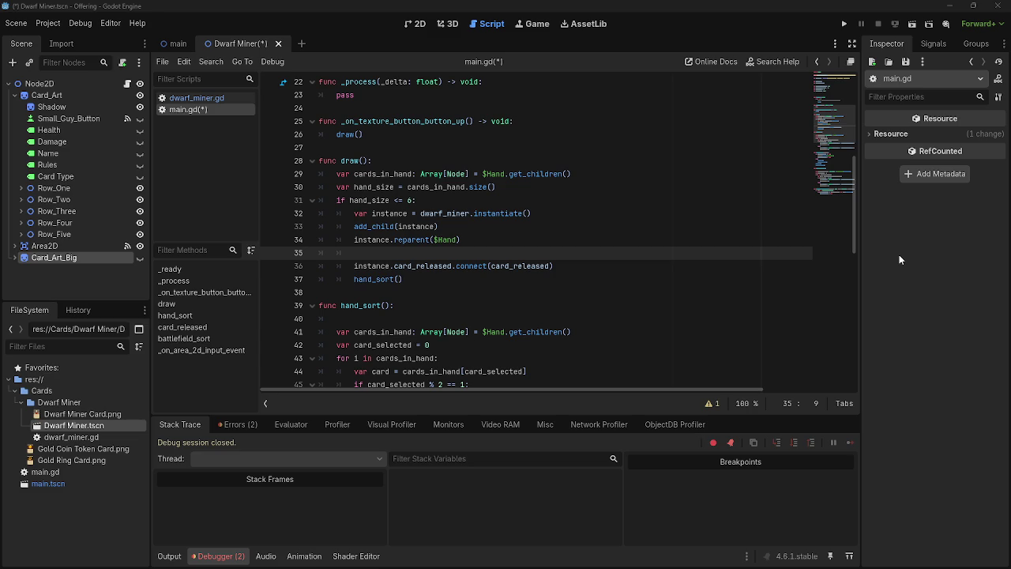
# - Maximize the Google results and review the AI Overview answer before returning to Godot
pyautogui.hotkey('alt', 'Tab')
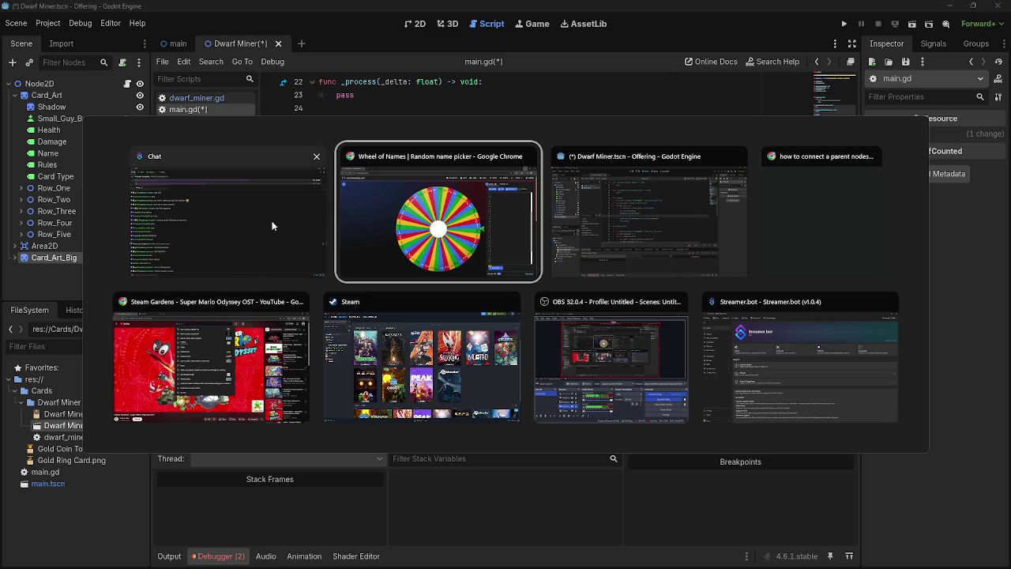
pyautogui.click(831, 204)
pyautogui.click(723, 52)
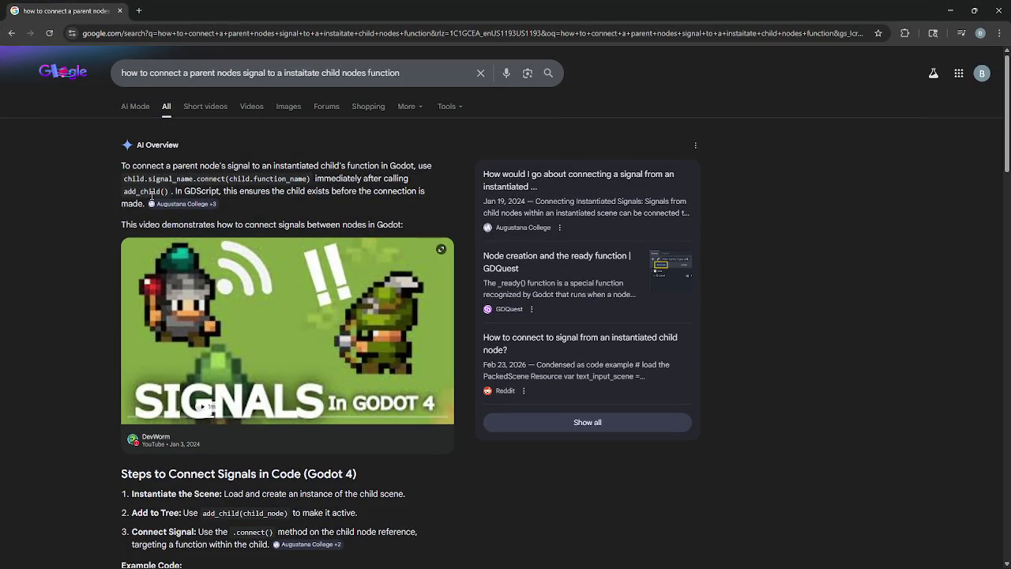
pyautogui.moveTo(122, 168); pyautogui.dragTo(279, 225)
pyautogui.click(274, 209)
pyautogui.hotkey('alt', 'Tab')
pyautogui.click(244, 297)
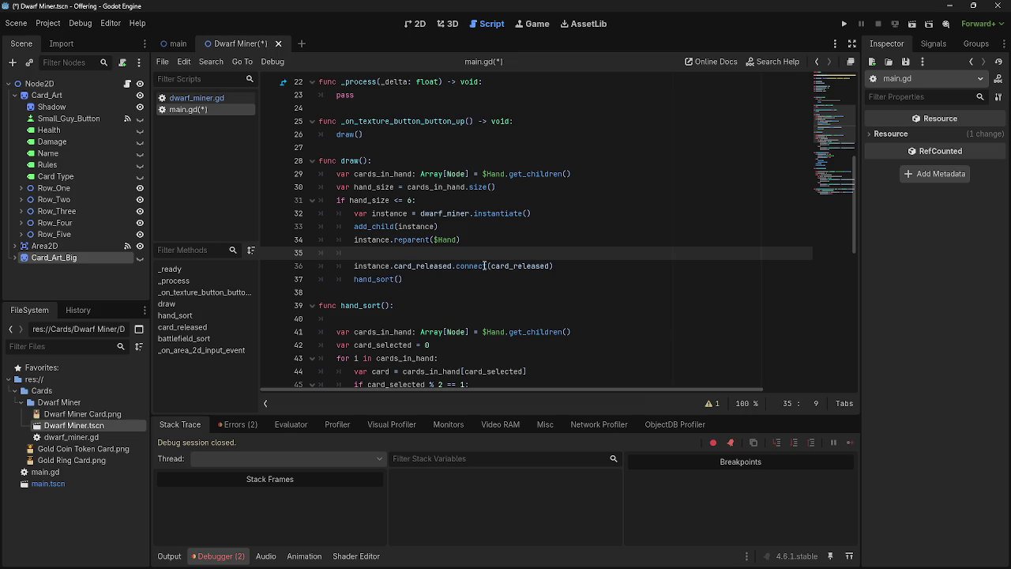
# - Write child.fix_card_positions on empty line 35 of main.gd's draw function
pyautogui.click(506, 241)
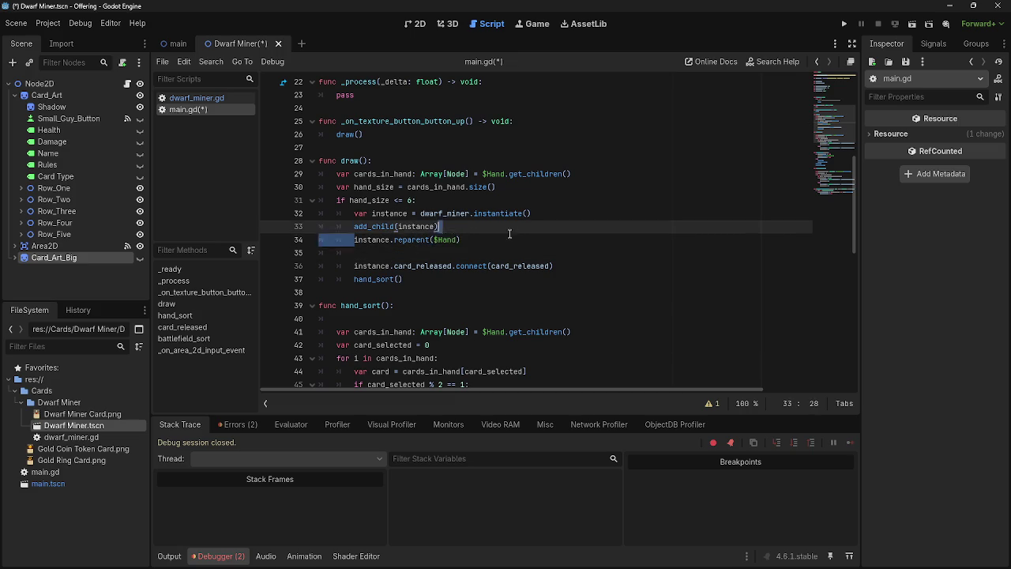
pyautogui.click(379, 253)
pyautogui.hotkey('alt', 'Tab')
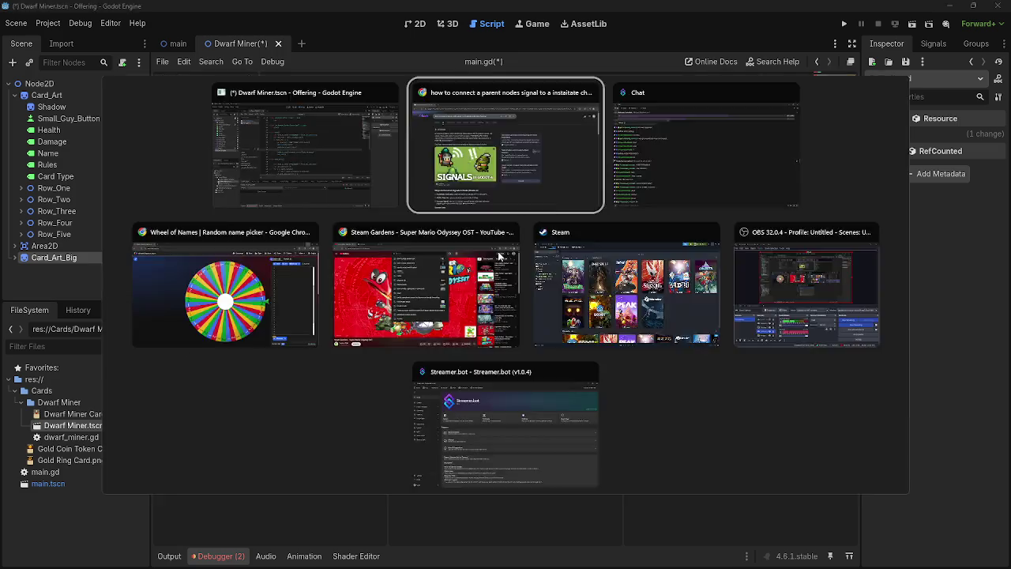
pyautogui.hotkey('alt', 'Tab')
pyautogui.write('ch')
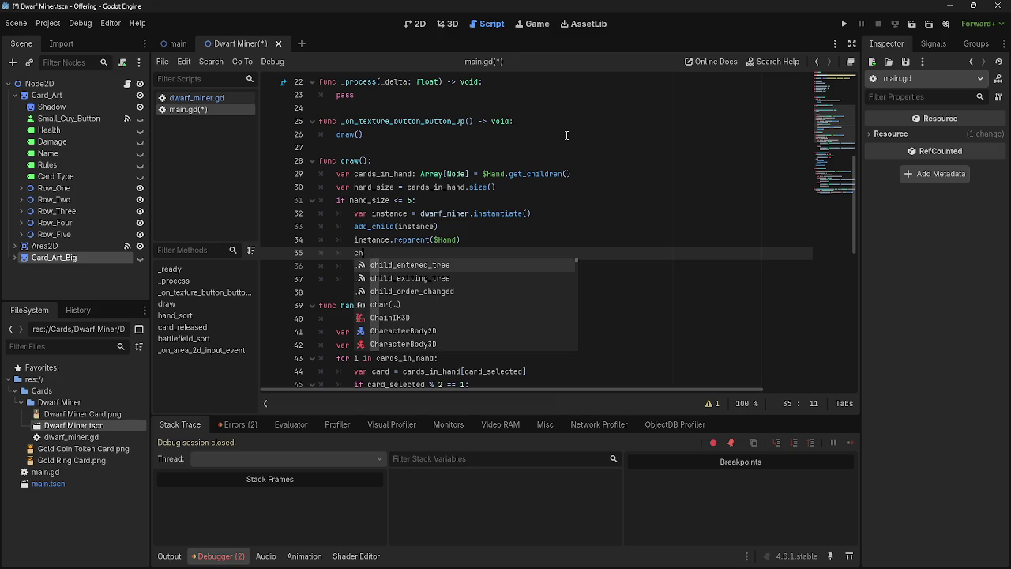
pyautogui.write('ild.sing')
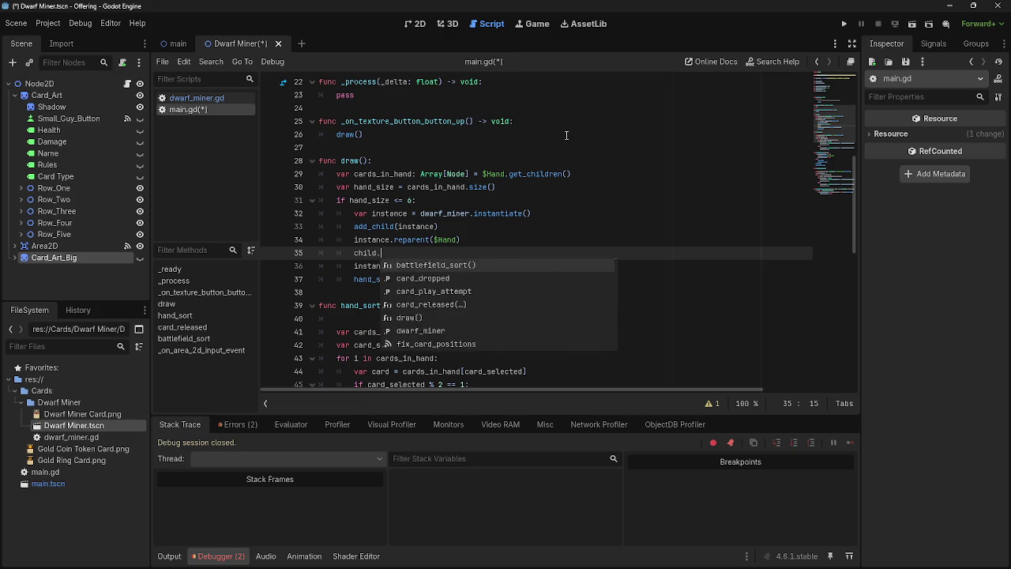
pyautogui.press('BackSpace')
pyautogui.press('BackSpace')
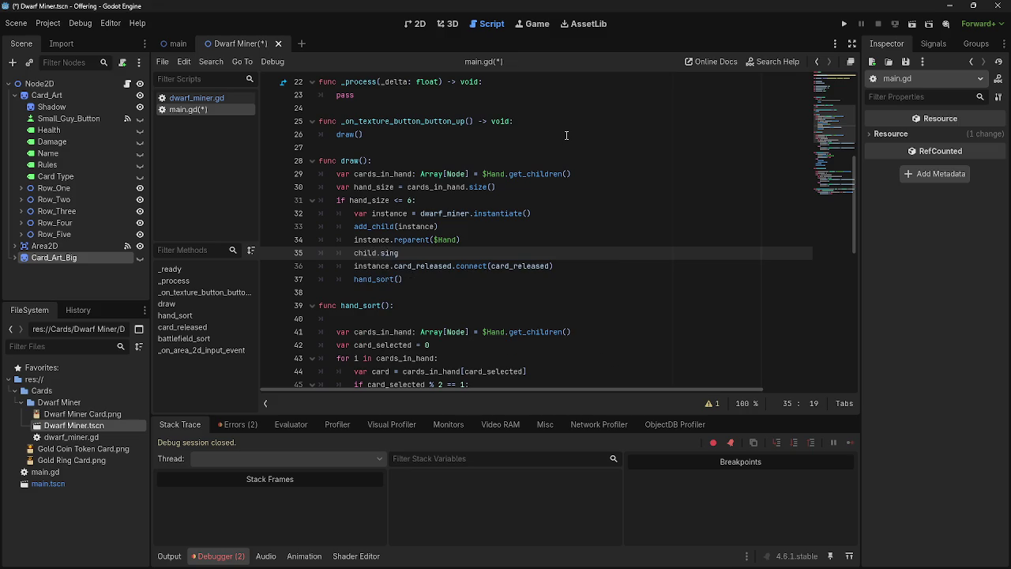
pyautogui.write('gnal')
pyautogui.press('BackSpace')
pyautogui.press('BackSpace')
pyautogui.press('BackSpace')
pyautogui.scroll(7, 567, 135)
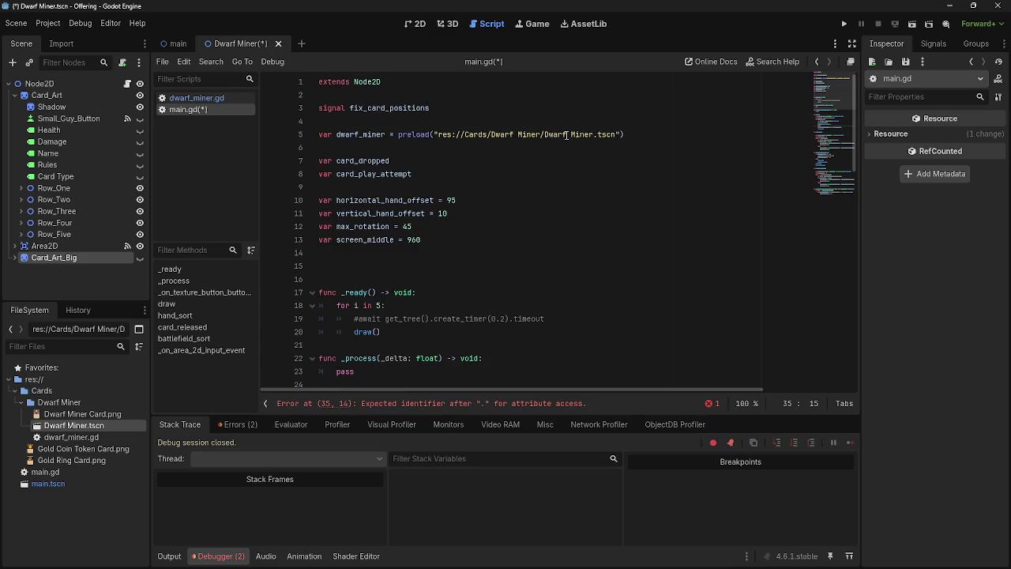
pyautogui.write('child.fix')
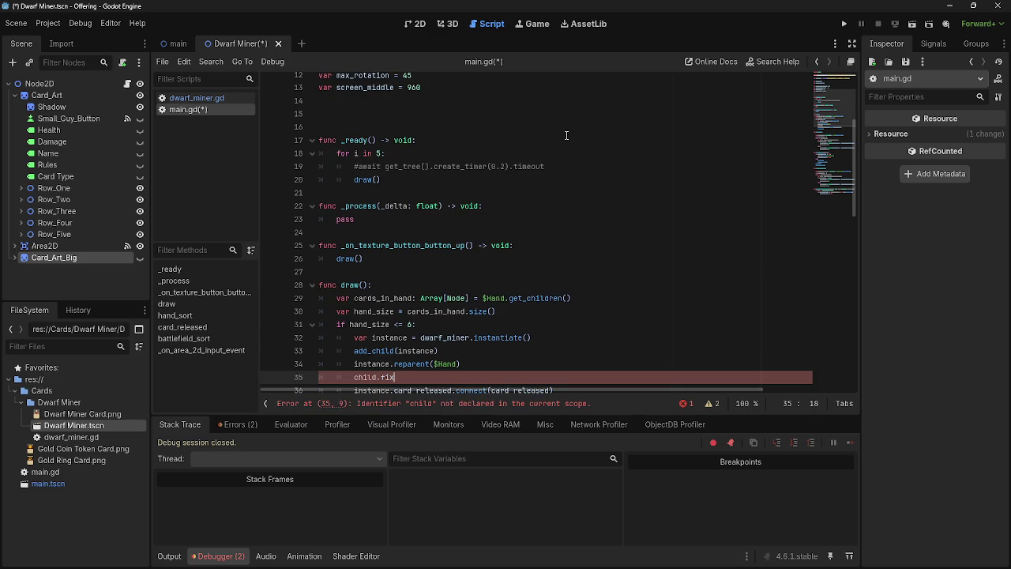
pyautogui.write('_card_pos')
pyautogui.write('itions')
pyautogui.scroll(-2, 567, 138)
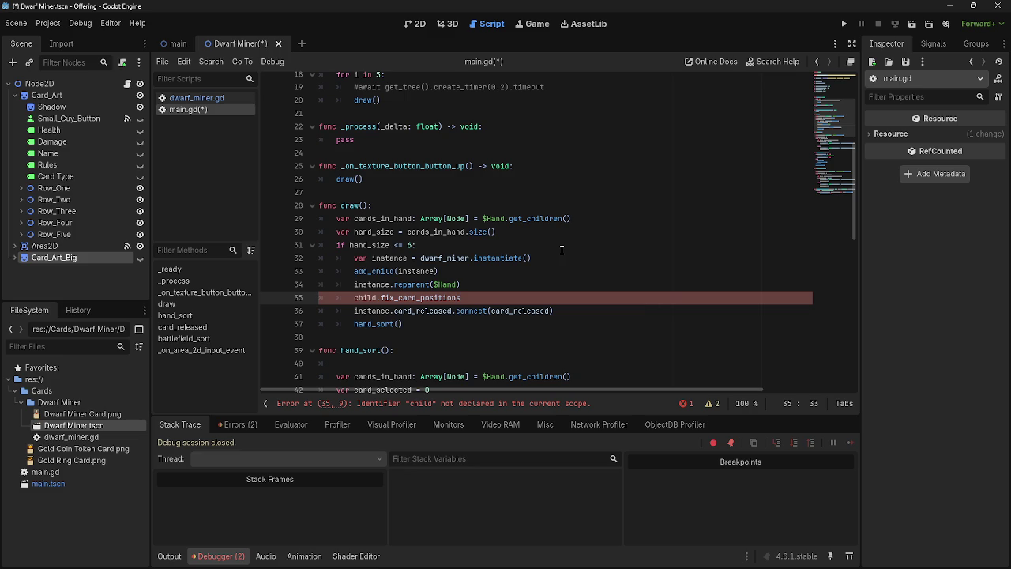
pyautogui.scroll(1, 557, 253)
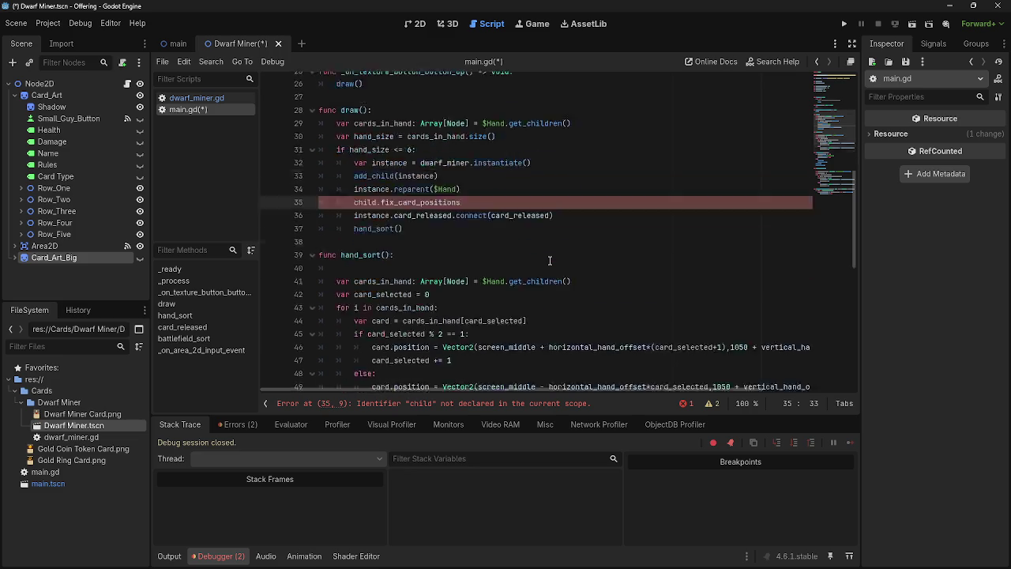
pyautogui.scroll(-10, 549, 258)
pyautogui.scroll(10, 547, 268)
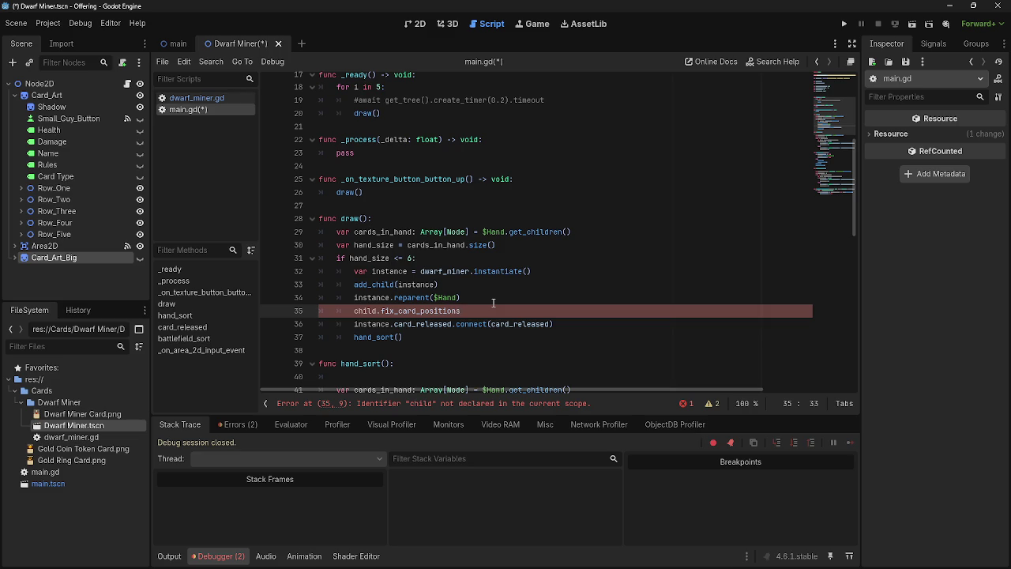
pyautogui.scroll(-2, 496, 312)
pyautogui.scroll(5, 496, 312)
pyautogui.scroll(-3, 497, 310)
pyautogui.scroll(-3, 496, 309)
pyautogui.hotkey('alt', 'Tab')
pyautogui.hotkey('alt', 'Tab')
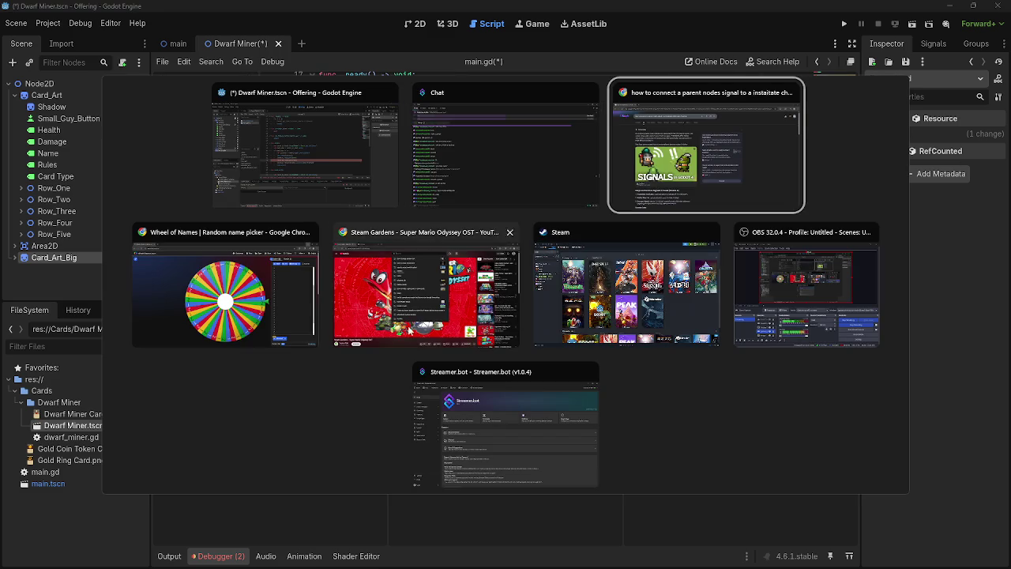
# - Reopen the Twitch prediction page and spin the wheel, which lands on 1
pyautogui.press('Escape')
pyautogui.hotkey('alt', 'Tab')
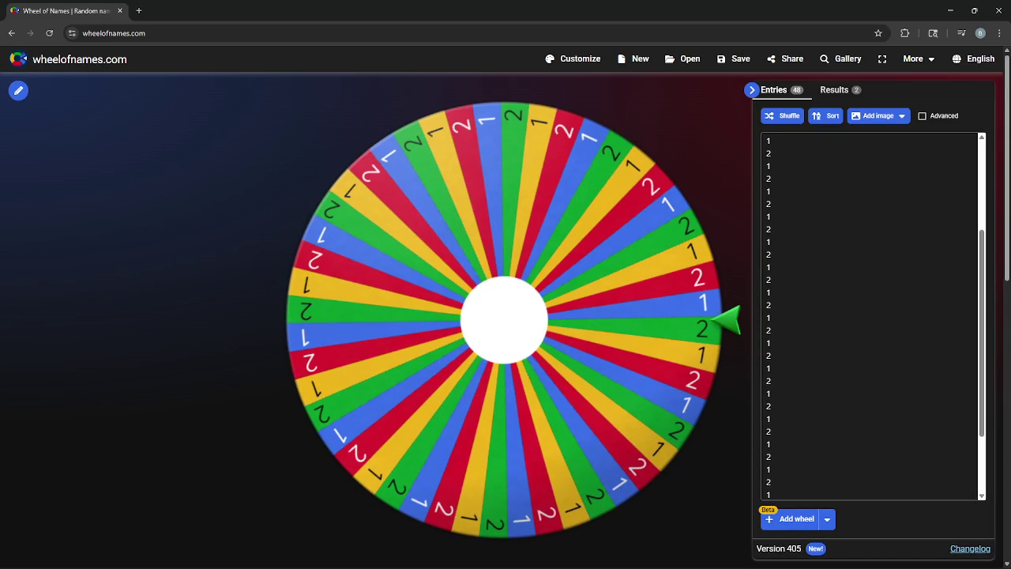
pyautogui.hotkey('ctrl', 'shift', 't')
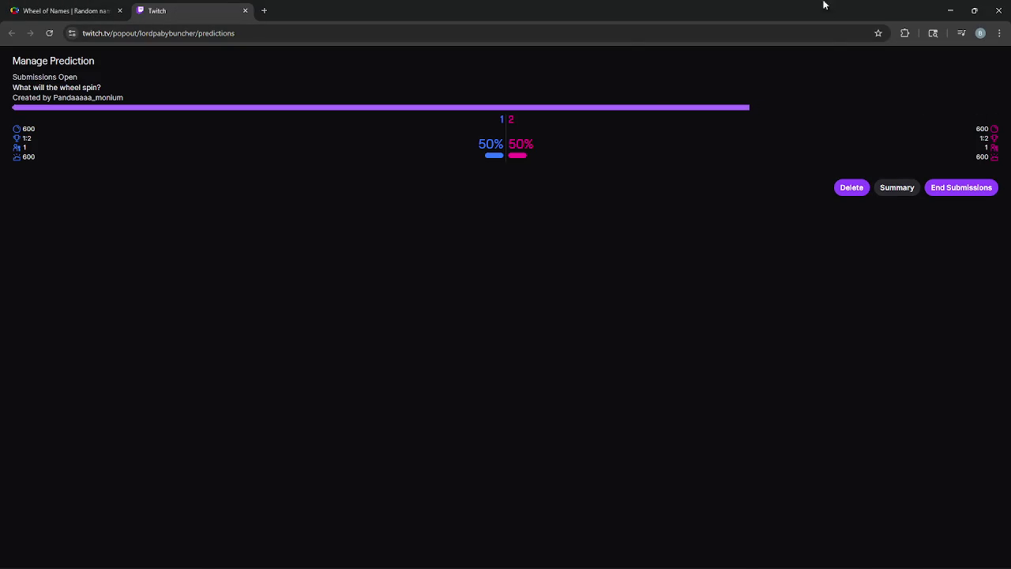
pyautogui.click(67, 11)
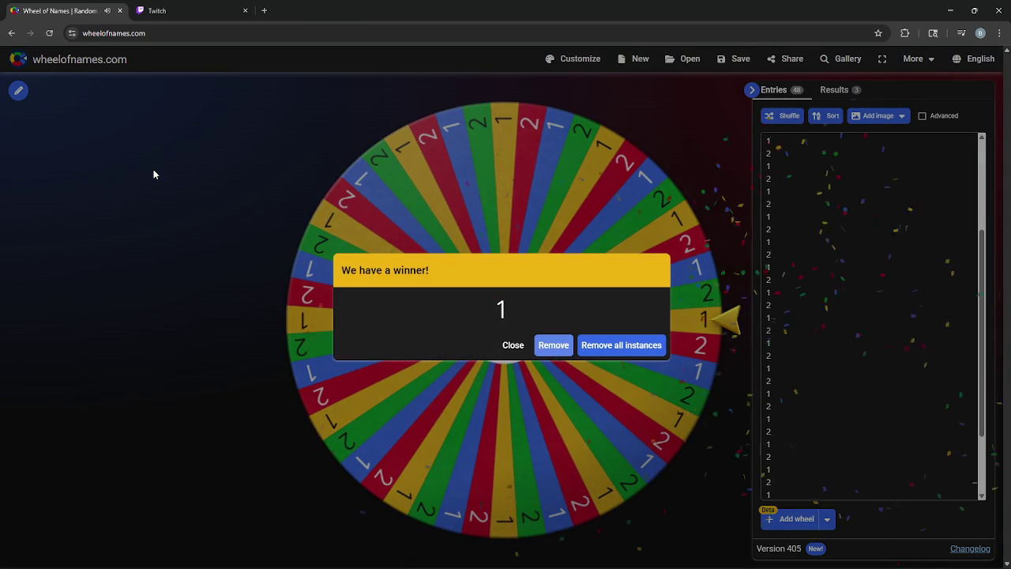
pyautogui.click(512, 356)
# - End prediction submissions, choose outcome 1, and replace child with instance on line 35
pyautogui.hotkey('ctrl', 'Tab')
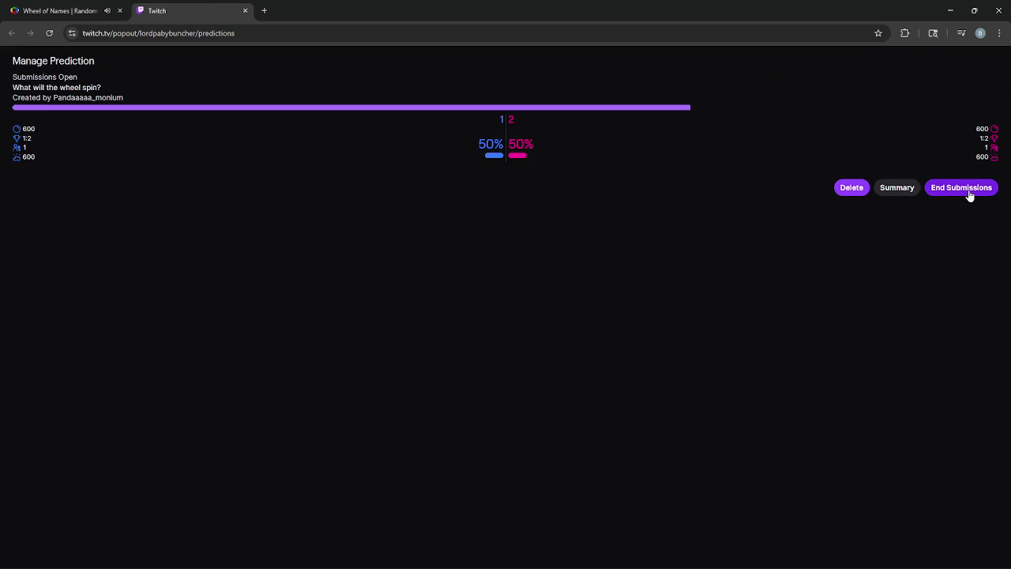
pyautogui.click(971, 195)
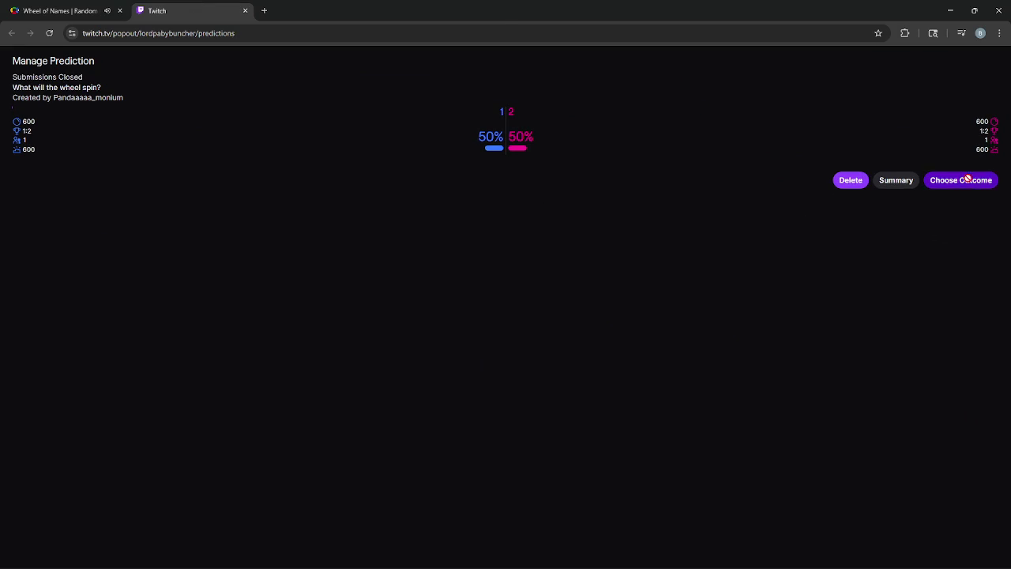
pyautogui.click(968, 179)
pyautogui.click(328, 115)
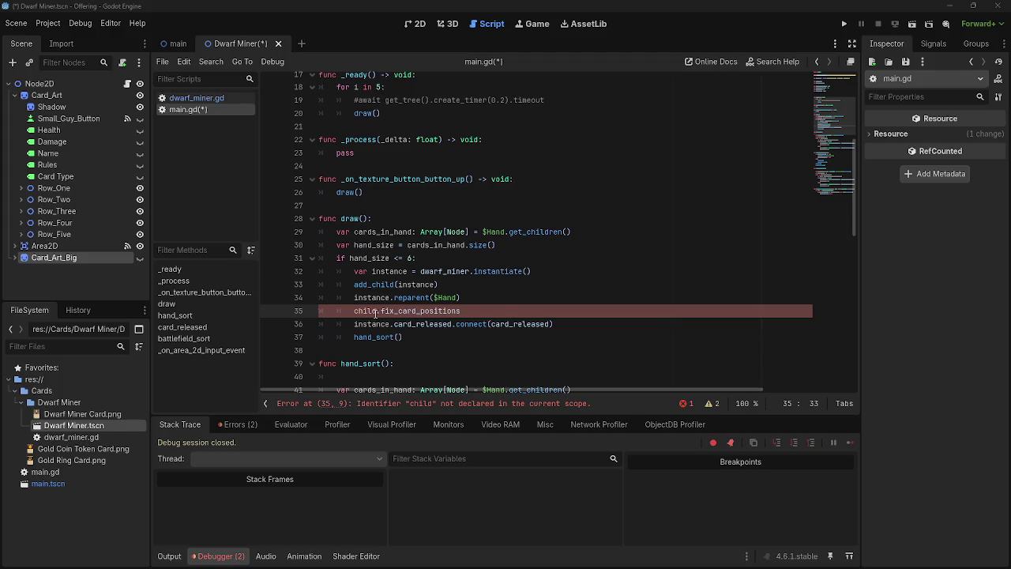
pyautogui.moveTo(377, 313); pyautogui.dragTo(355, 311)
pyautogui.write('instance.fix_card_positions')
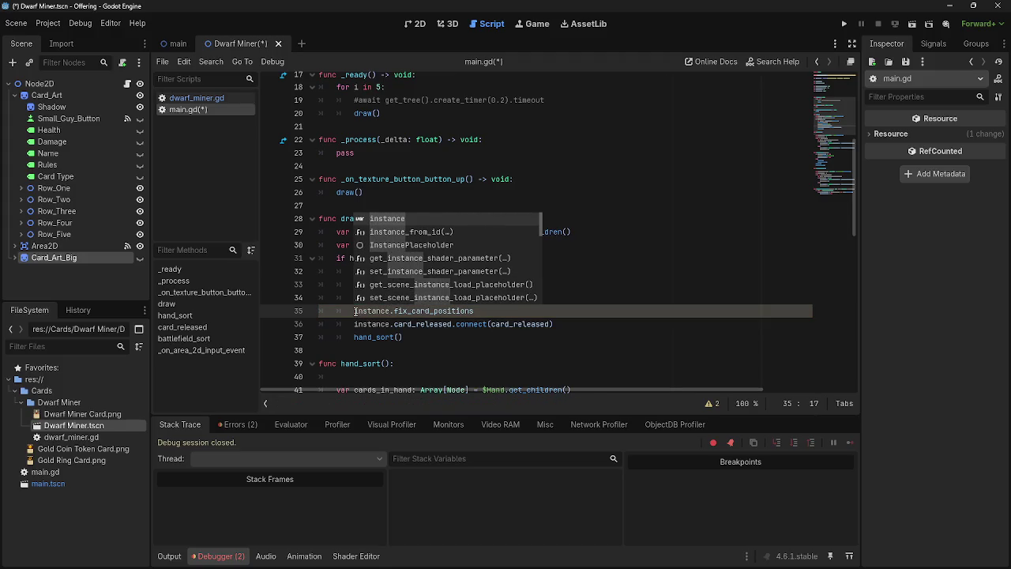
# - Check the search results for the connect syntax, then return to main.gd
pyautogui.click(527, 310)
pyautogui.hotkey('alt', 'Tab')
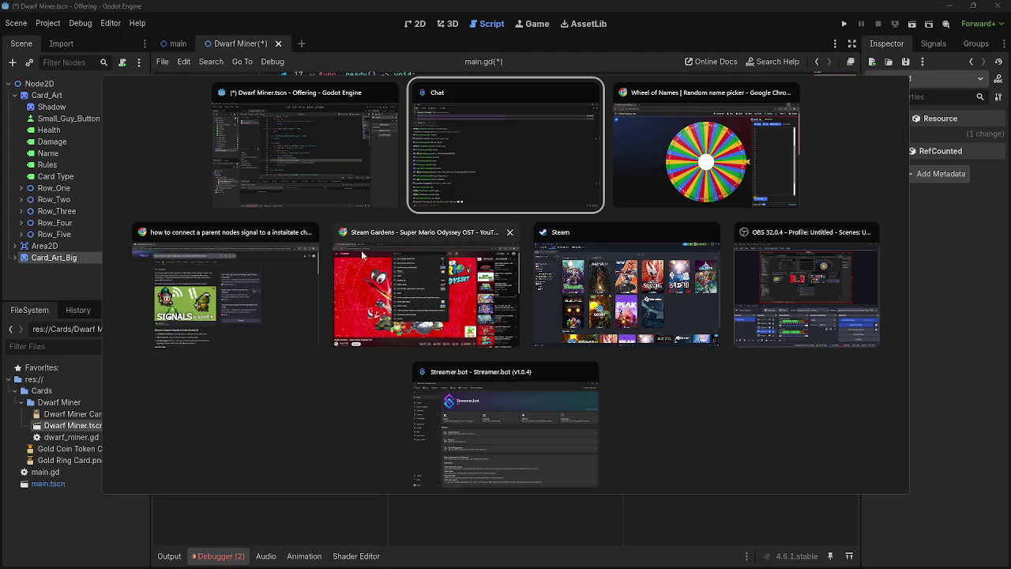
pyautogui.click(194, 234)
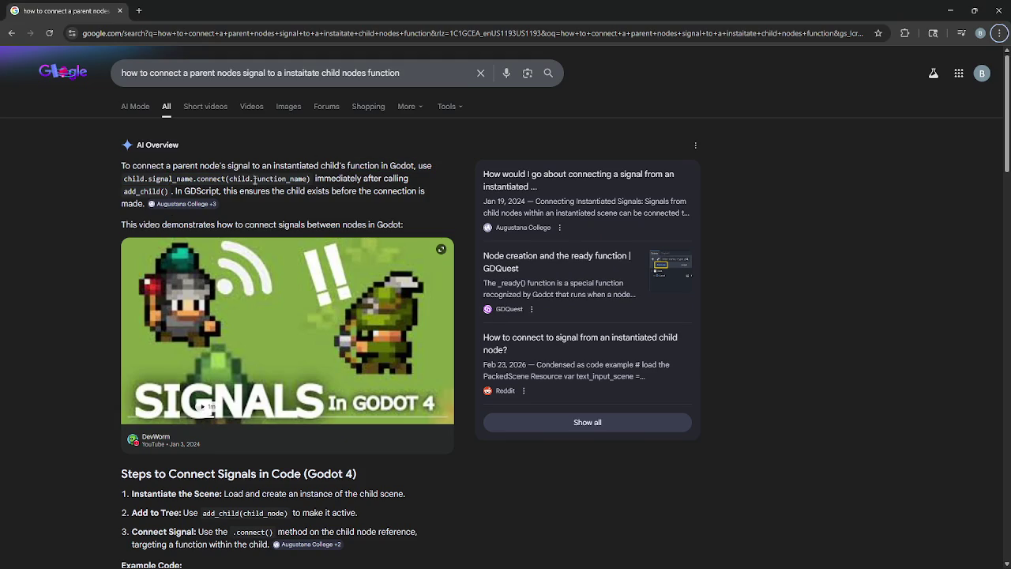
pyautogui.hotkey('alt', 'Tab')
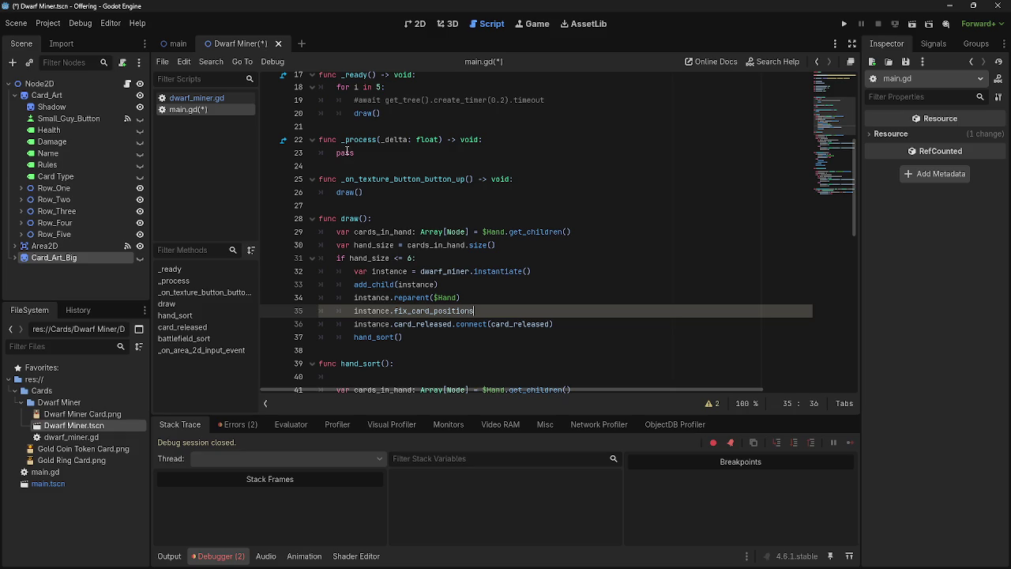
pyautogui.hotkey('alt', 'Tab')
pyautogui.hotkey('alt', 'Tab')
# - Append .connect(instance.fix_positions) to the fix_card_positions call on line 35
pyautogui.write(',')
pyautogui.write('connect')
pyautogui.write('(')
pyautogui.write('instnac')
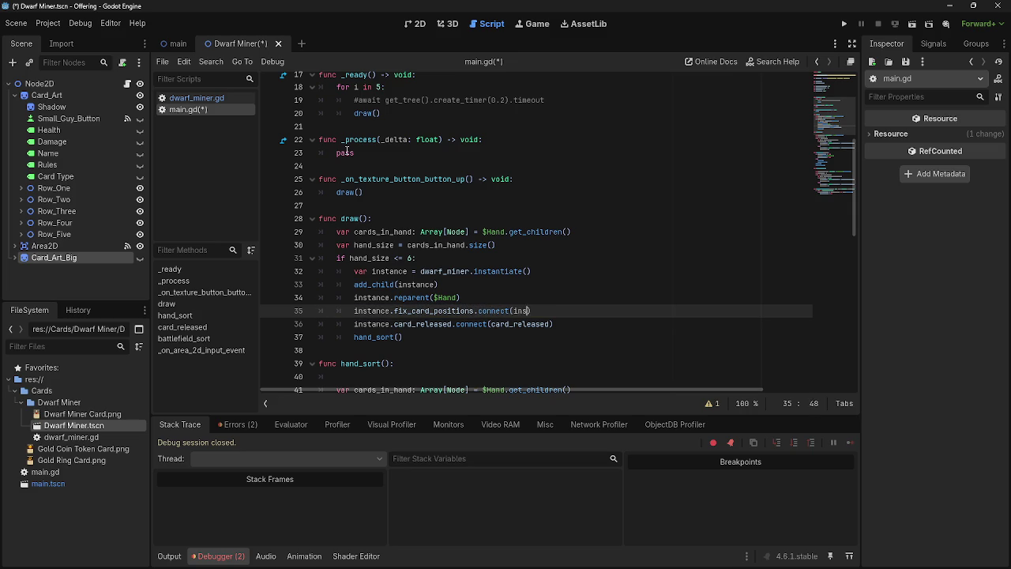
pyautogui.press('BackSpace')
pyautogui.press('BackSpace')
pyautogui.press('BackSpace')
pyautogui.write('an')
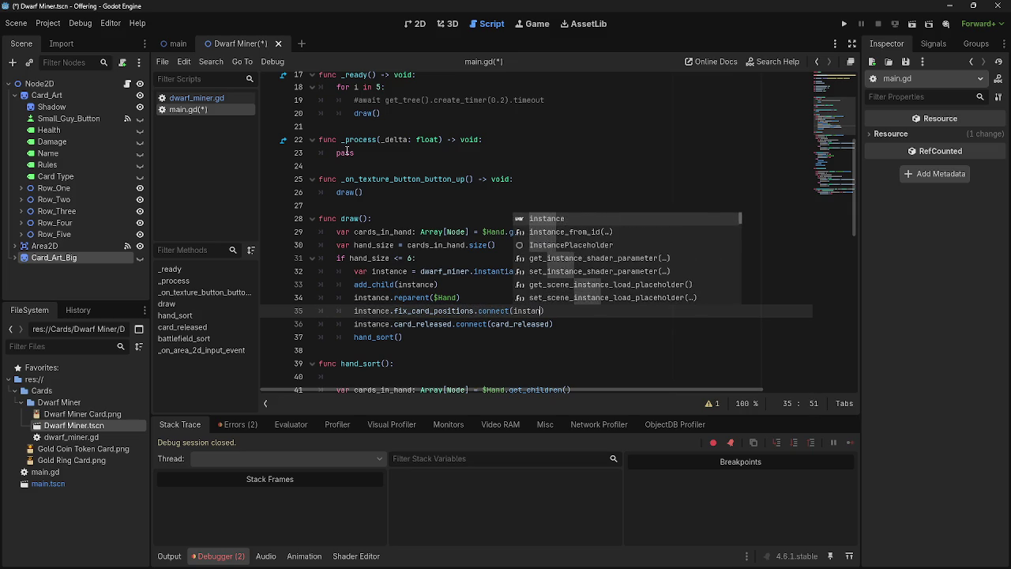
pyautogui.press('Return')
pyautogui.write('.fi')
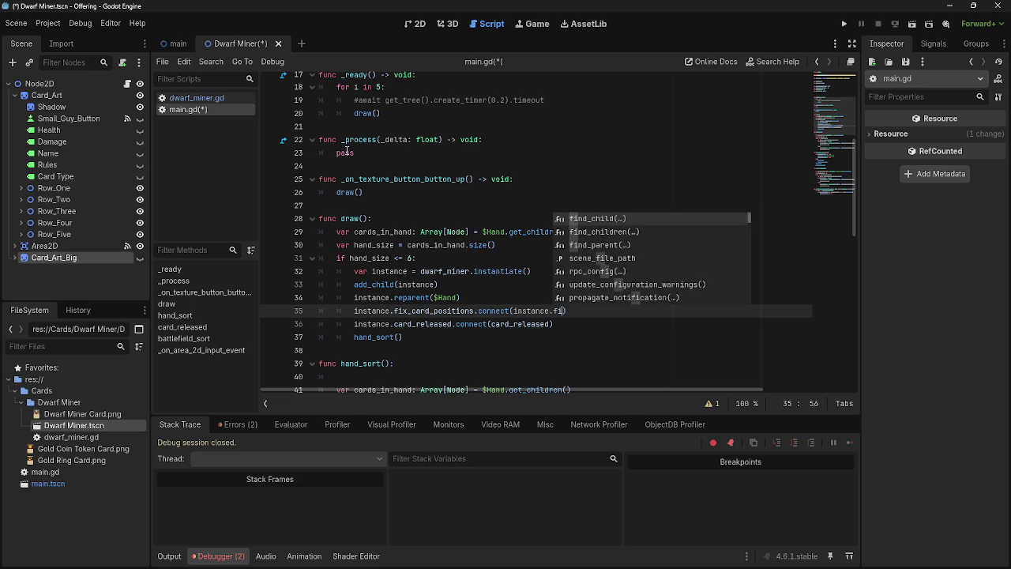
pyautogui.write('x_posi')
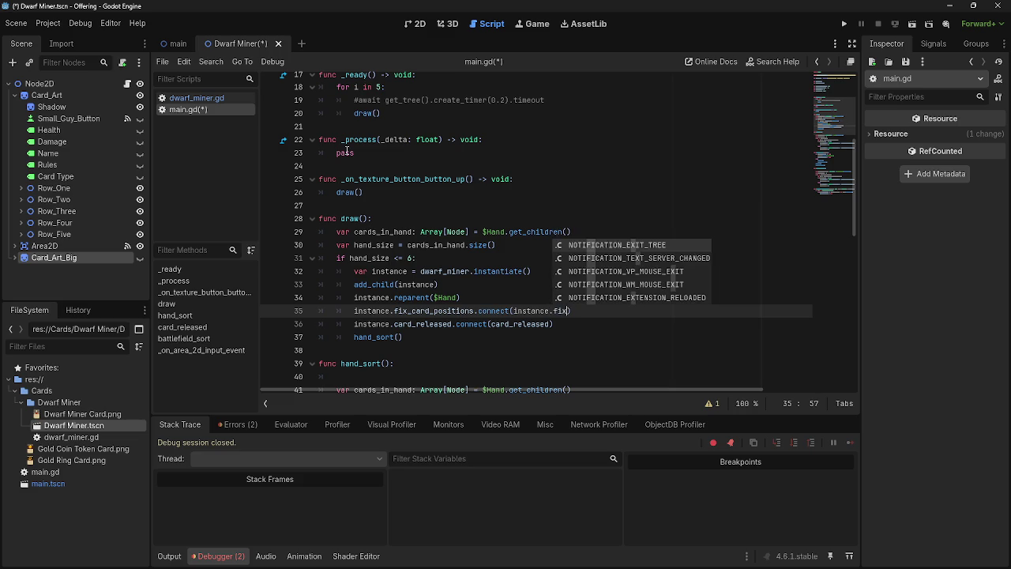
pyautogui.write('tions')
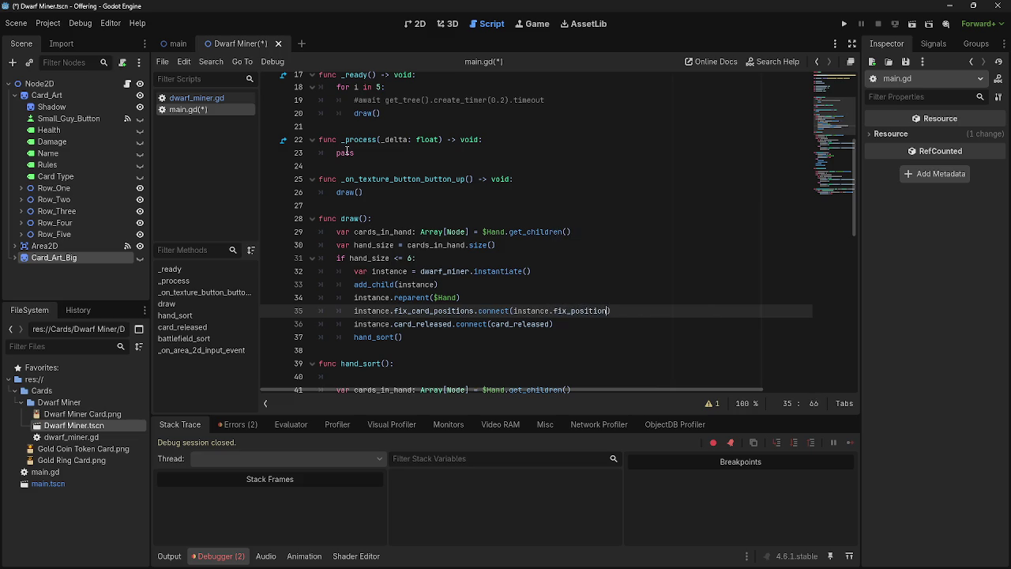
# - Verify the fix_position function name in dwarf_miner.gd, then go back to main.gd
pyautogui.click(191, 98)
pyautogui.scroll(-10, 561, 292)
pyautogui.scroll(-6, 561, 292)
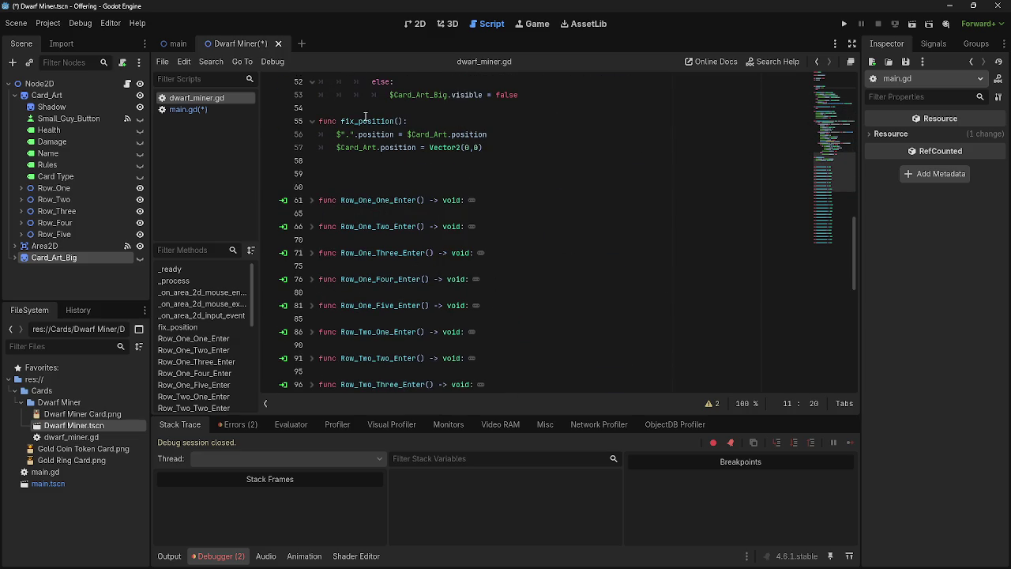
pyautogui.click(406, 121)
pyautogui.click(200, 108)
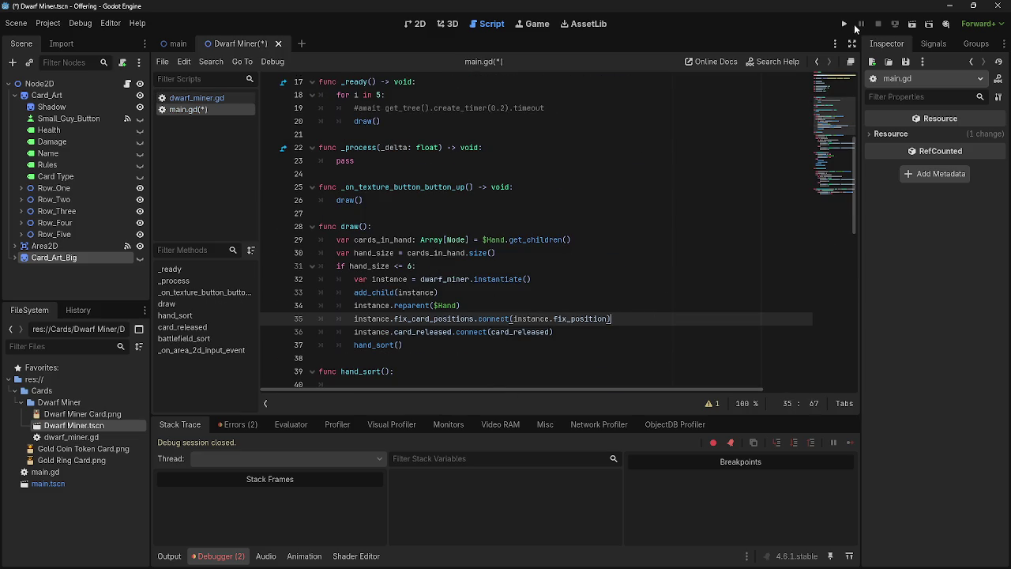
# - Run the project and inspect the invalid-access error on fix_card_positions at line 35
pyautogui.click(844, 23)
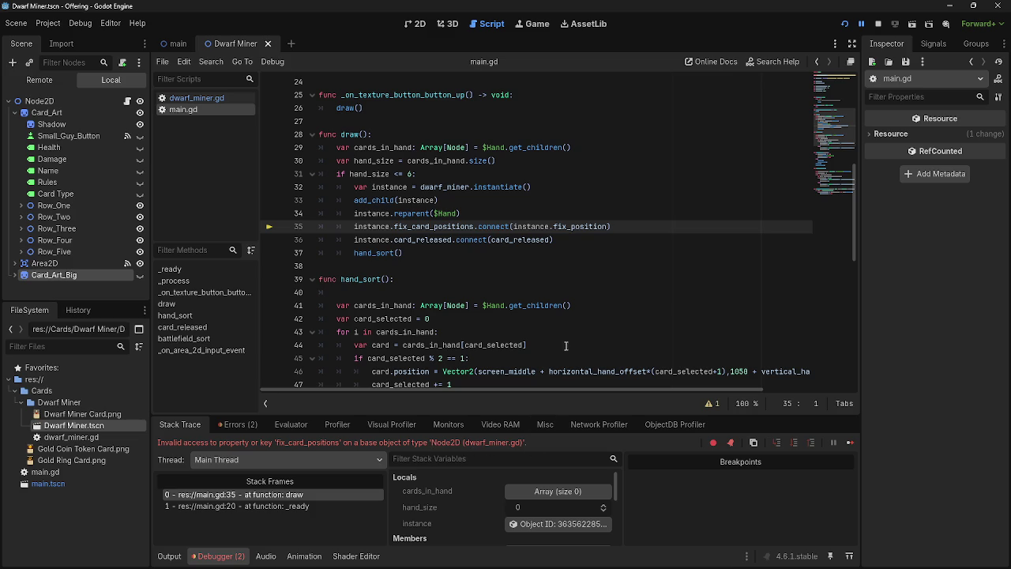
pyautogui.doubleClick(441, 227)
pyautogui.scroll(5, 474, 276)
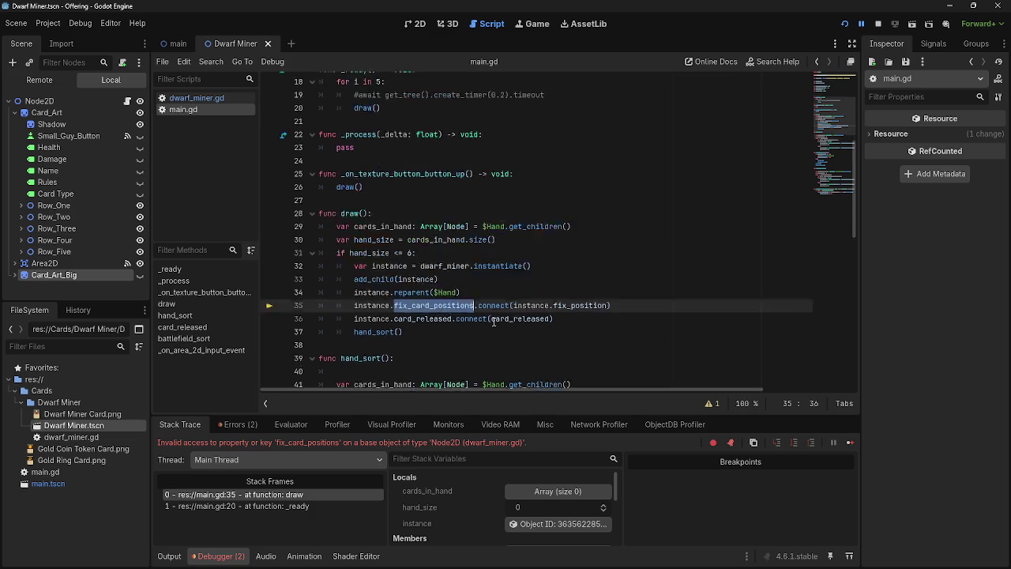
pyautogui.scroll(-3, 494, 322)
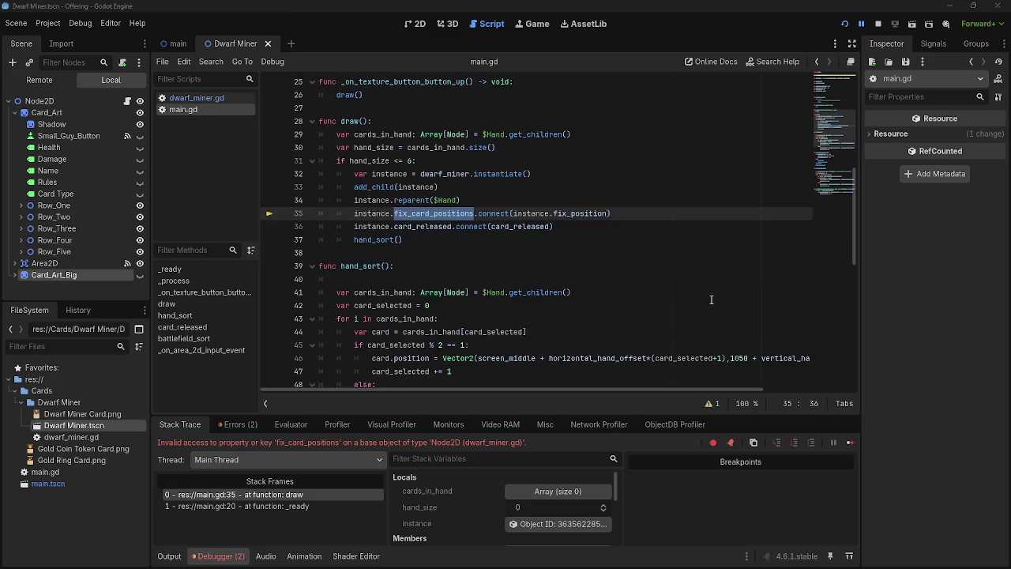
# - Review the draw() code around line 35's connect statement, then switch to the browser
pyautogui.click(503, 318)
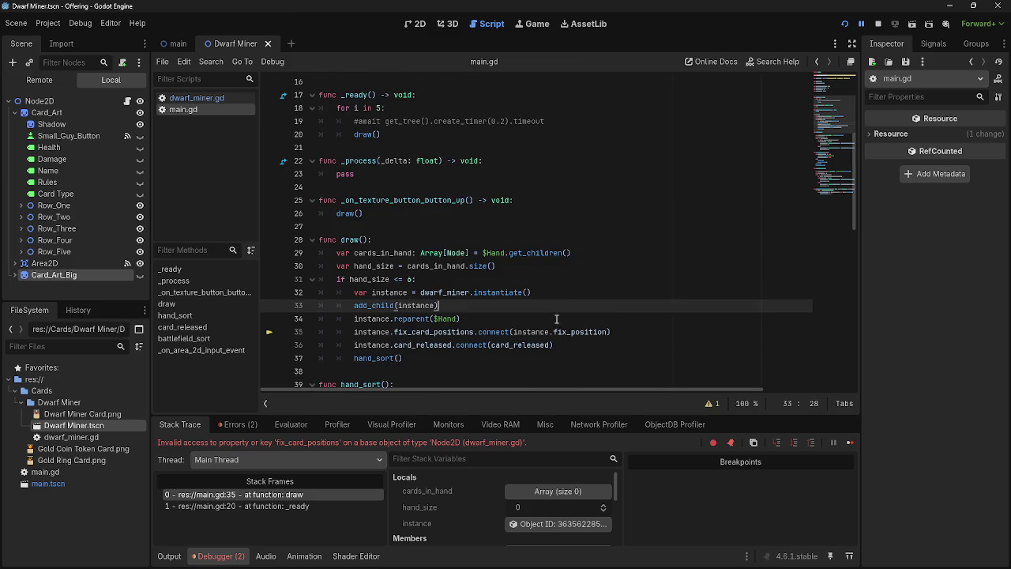
pyautogui.click(624, 305)
pyautogui.click(617, 318)
pyautogui.click(633, 332)
pyautogui.click(649, 344)
pyautogui.moveTo(612, 331)
pyautogui.mouseDown()
pyautogui.moveTo(318, 332)
pyautogui.moveTo(357, 332)
pyautogui.mouseUp()
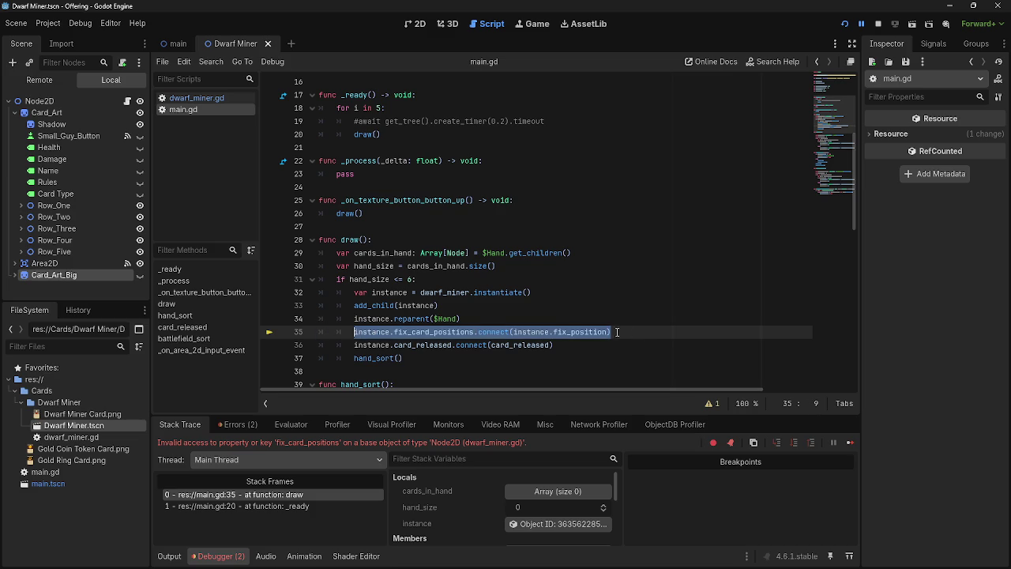
pyautogui.click(644, 334)
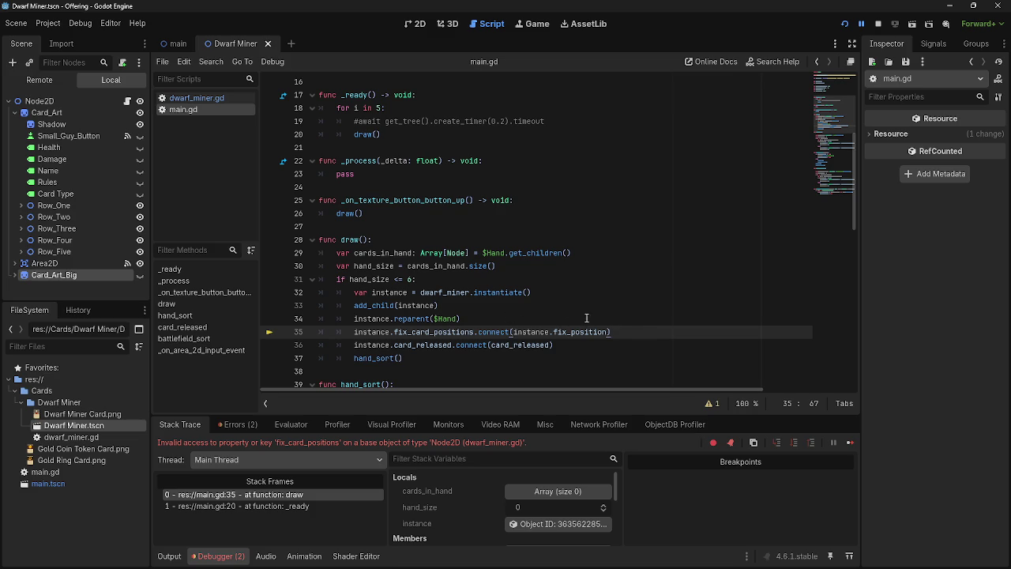
pyautogui.hotkey('alt', 'Tab')
pyautogui.press('Tab')
pyautogui.press('Tab')
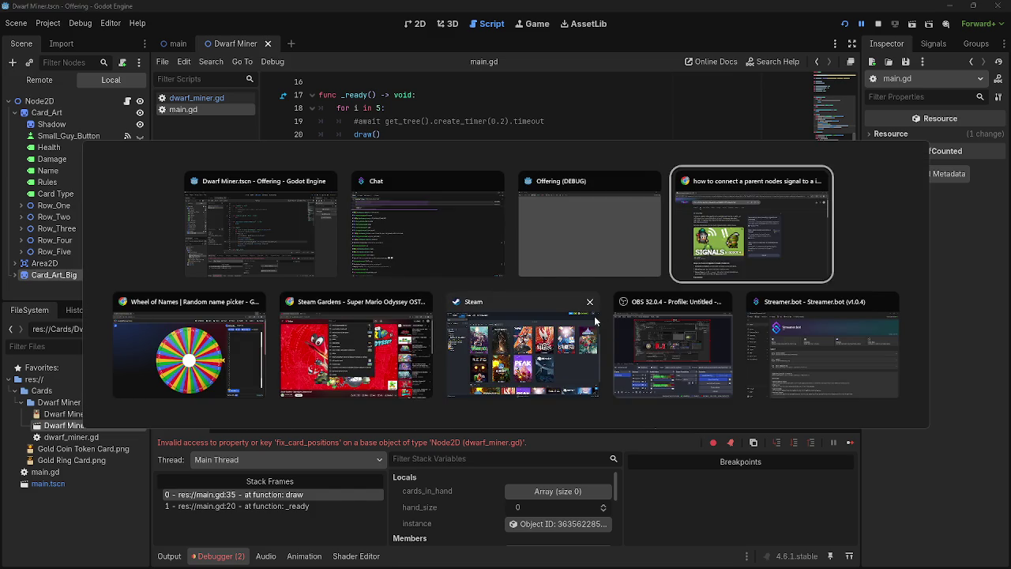
# - Read the AI overview, highlighting the Connect Signal step, .connect() instruction and child_instance example
pyautogui.scroll(-3, 85, 214)
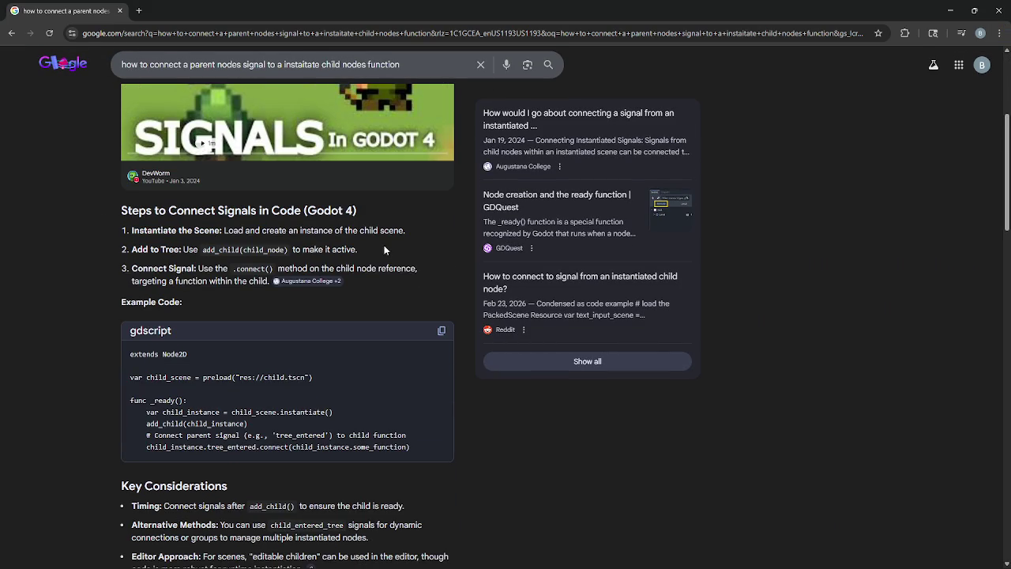
pyautogui.moveTo(127, 268); pyautogui.dragTo(292, 285)
pyautogui.click(307, 324)
pyautogui.scroll(-1, 188, 310)
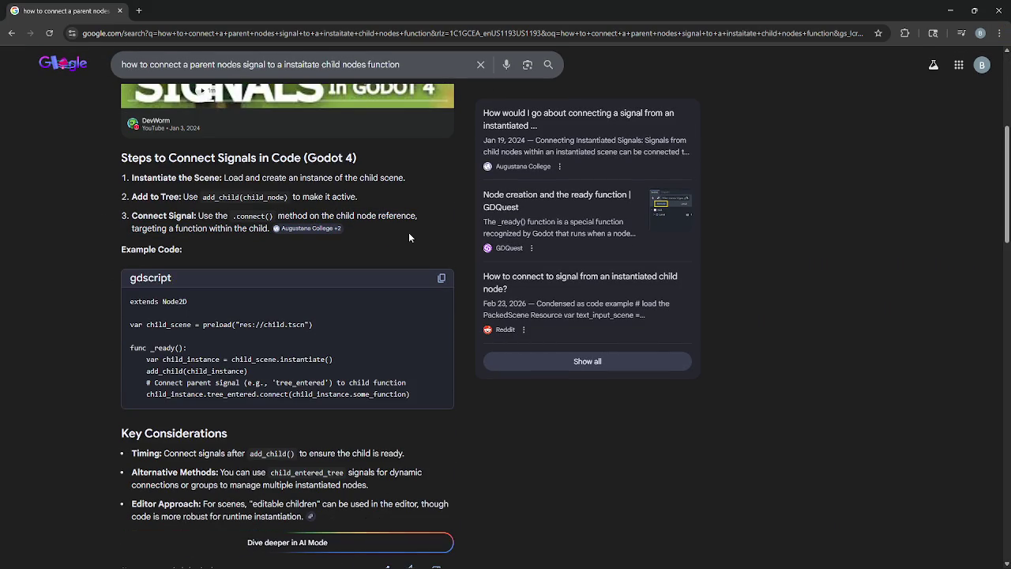
pyautogui.moveTo(198, 216); pyautogui.dragTo(421, 227)
pyautogui.click(354, 225)
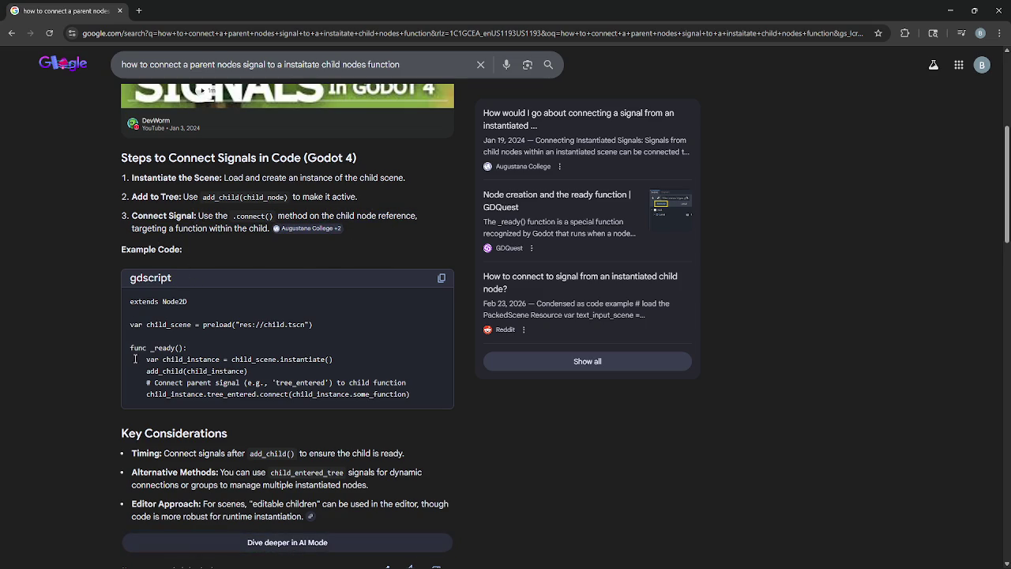
pyautogui.moveTo(147, 359); pyautogui.dragTo(340, 357)
pyautogui.click(340, 357)
pyautogui.moveTo(158, 361); pyautogui.dragTo(376, 358)
pyautogui.click(385, 359)
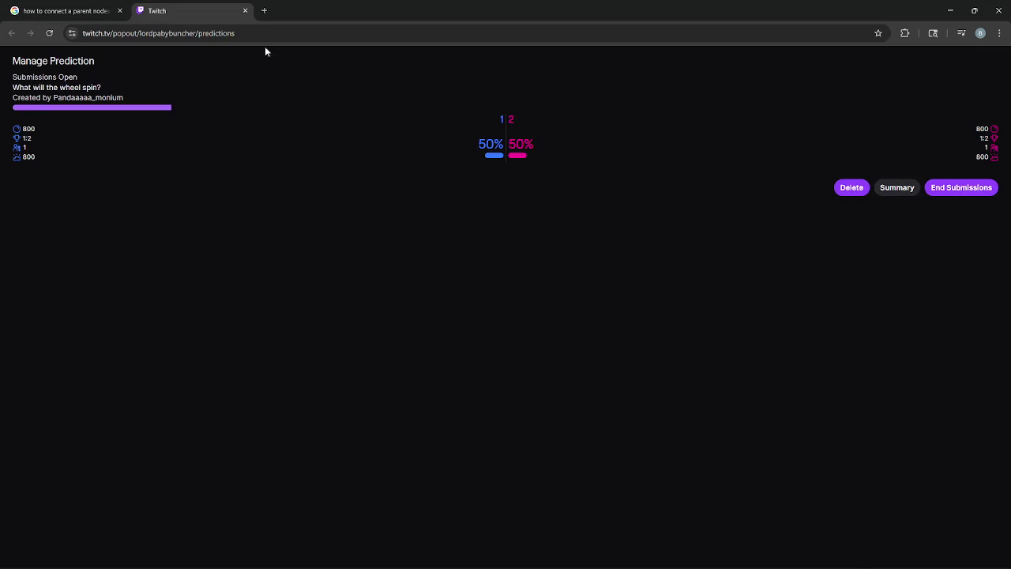
# - End submissions on the Twitch prediction and spin Wheel of Names, which lands on 2
pyautogui.click(983, 193)
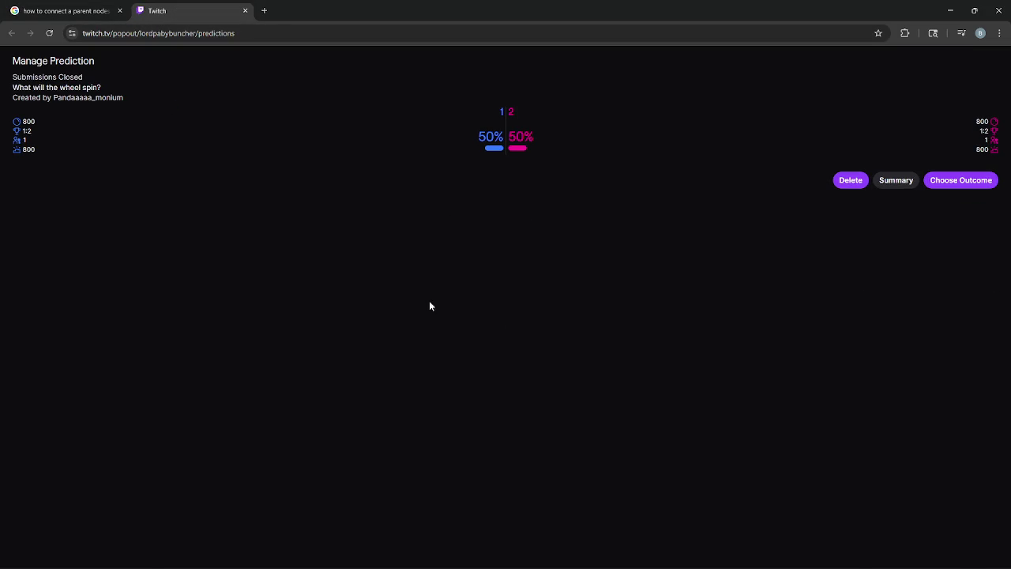
pyautogui.click(245, 11)
pyautogui.hotkey('alt', 'Tab')
pyautogui.click(189, 347)
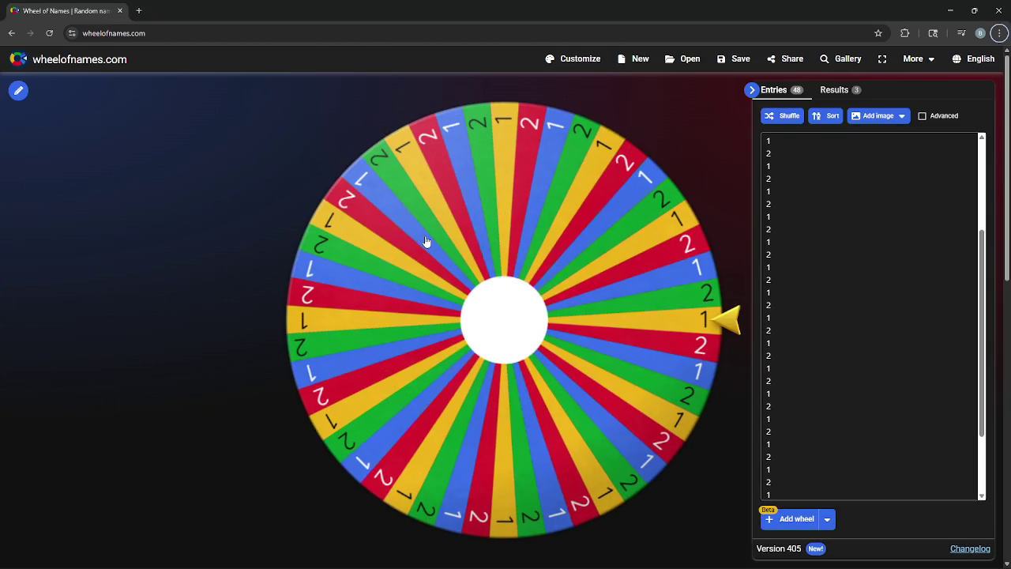
pyautogui.click(427, 244)
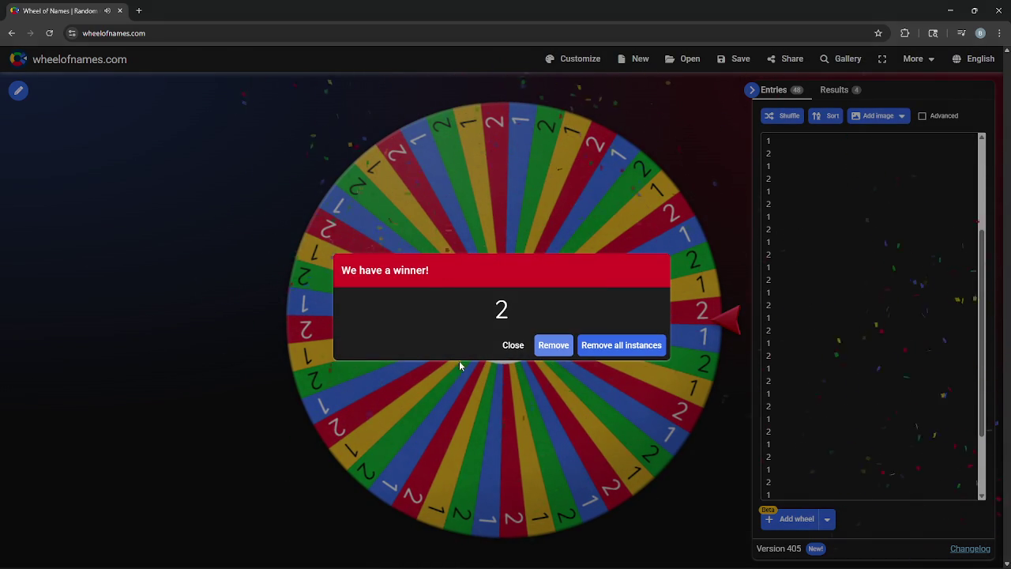
pyautogui.click(512, 346)
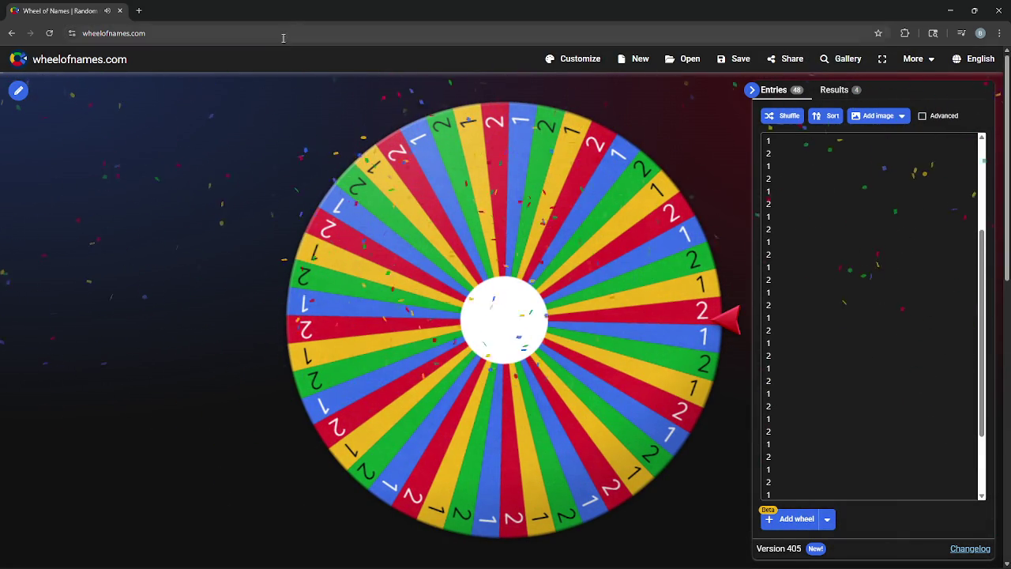
# - Complete the Twitch prediction with 2 as the winner, then bring the Google results forward
pyautogui.hotkey('alt', 'Tab')
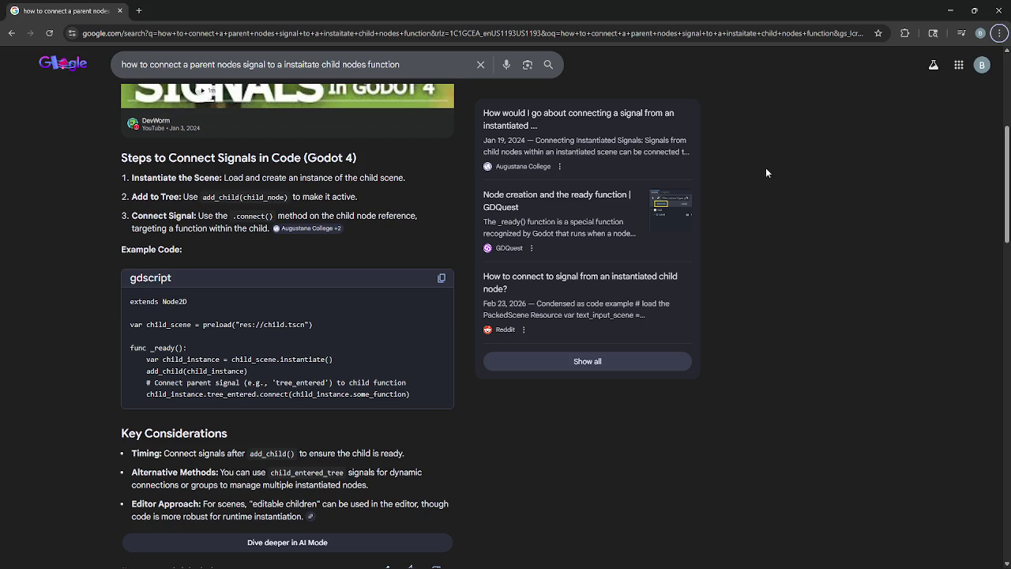
pyautogui.hotkey('alt', 'Tab')
pyautogui.hotkey('ctrl', 'Tab')
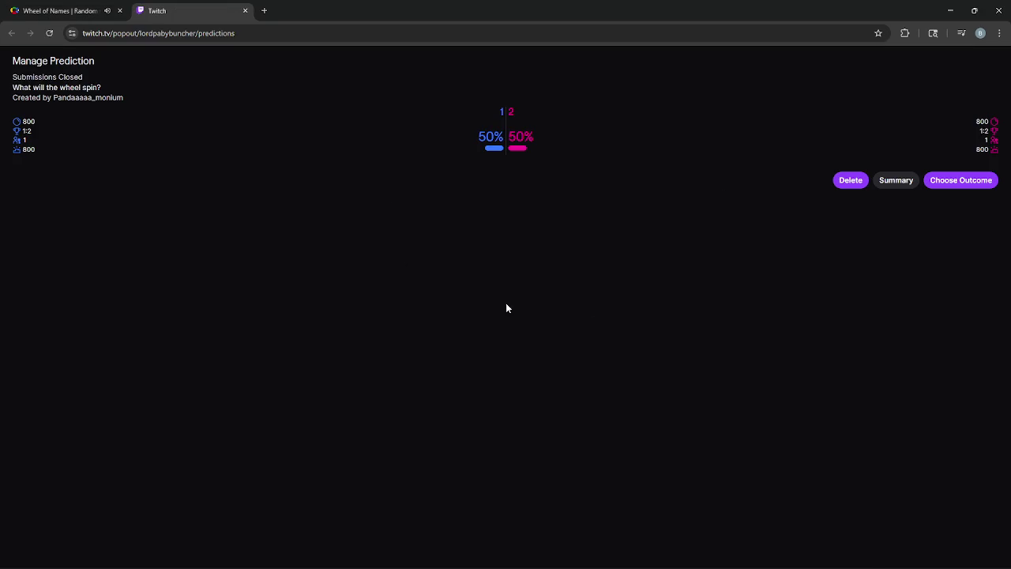
pyautogui.click(943, 188)
pyautogui.click(517, 149)
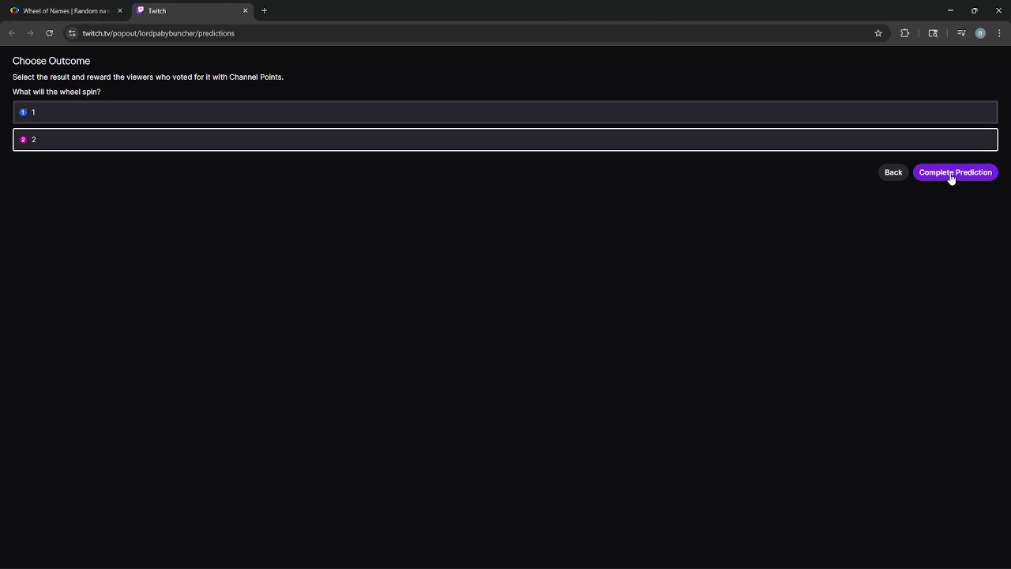
pyautogui.click(957, 174)
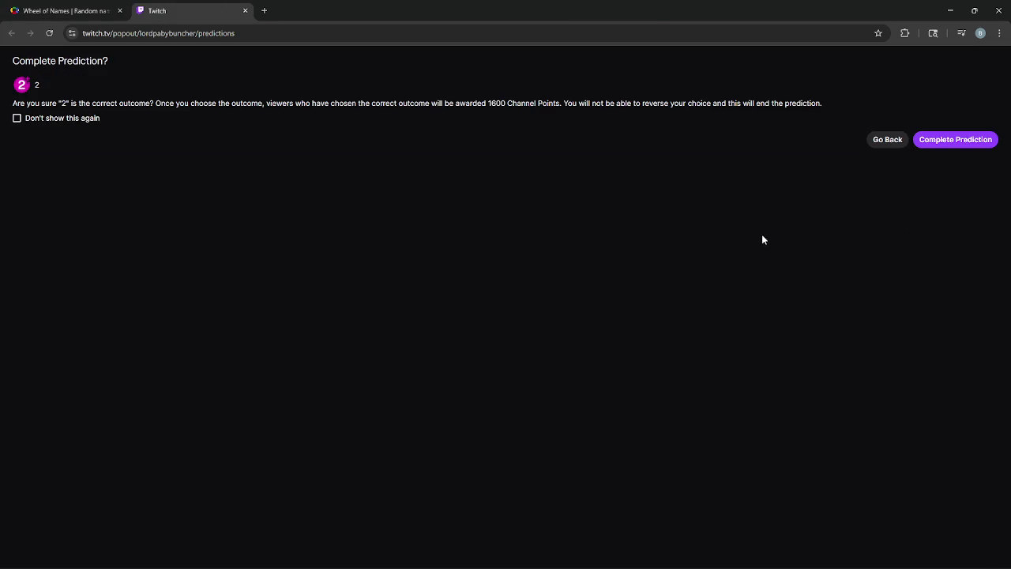
pyautogui.click(966, 142)
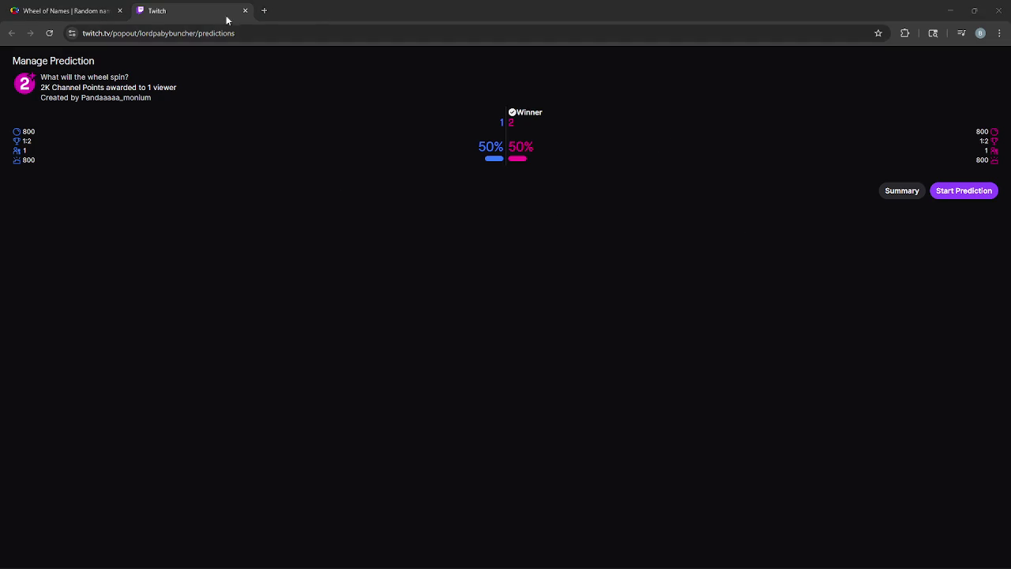
pyautogui.click(101, 6)
pyautogui.click(951, 10)
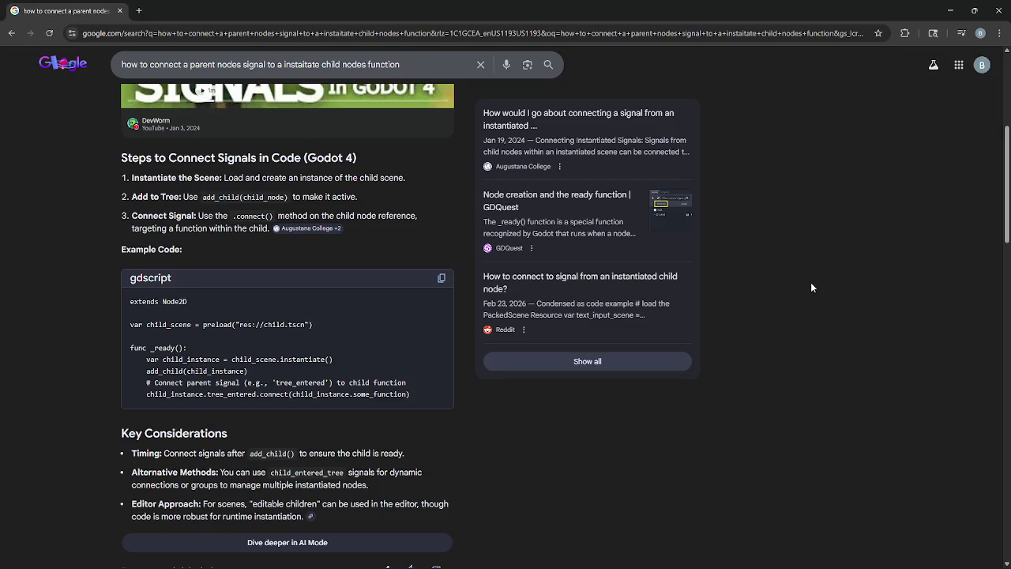
# - Study the example's instantiate, add_child and child_instance.tree_entered connect lines by highlighting each
pyautogui.moveTo(147, 370); pyautogui.dragTo(401, 359)
pyautogui.click(290, 384)
pyautogui.moveTo(166, 360); pyautogui.dragTo(333, 359)
pyautogui.click(299, 363)
pyautogui.moveTo(131, 373); pyautogui.dragTo(285, 373)
pyautogui.click(285, 372)
pyautogui.moveTo(145, 384); pyautogui.dragTo(418, 383)
pyautogui.click(240, 385)
pyautogui.click(411, 385)
pyautogui.moveTo(151, 393)
pyautogui.mouseDown()
pyautogui.moveTo(277, 394)
pyautogui.moveTo(207, 393)
pyautogui.mouseUp()
pyautogui.click(203, 403)
pyautogui.click(266, 410)
# - Back in Godot, select fix_card_positions on line 35 of main.gd
pyautogui.hotkey('alt', 'Tab')
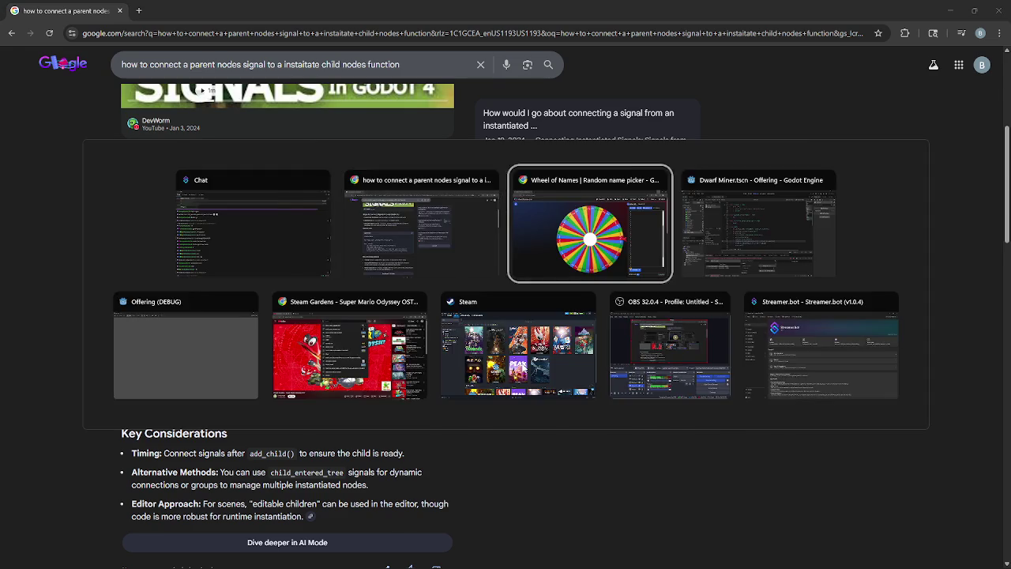
pyautogui.moveTo(393, 332)
pyautogui.mouseDown()
pyautogui.moveTo(474, 332)
pyautogui.moveTo(424, 331)
pyautogui.mouseUp()
pyautogui.click(422, 332)
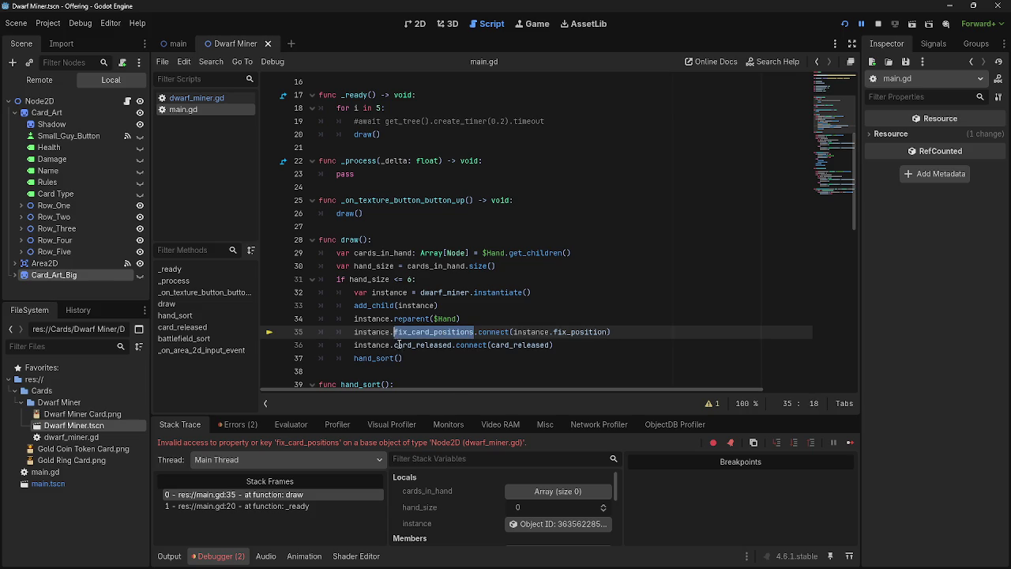
# - Jump from main.gd line 35 to dwarf_miner.gd's fix_position function
pyautogui.scroll(4, 450, 372)
pyautogui.scroll(1, 450, 371)
pyautogui.scroll(-6, 452, 355)
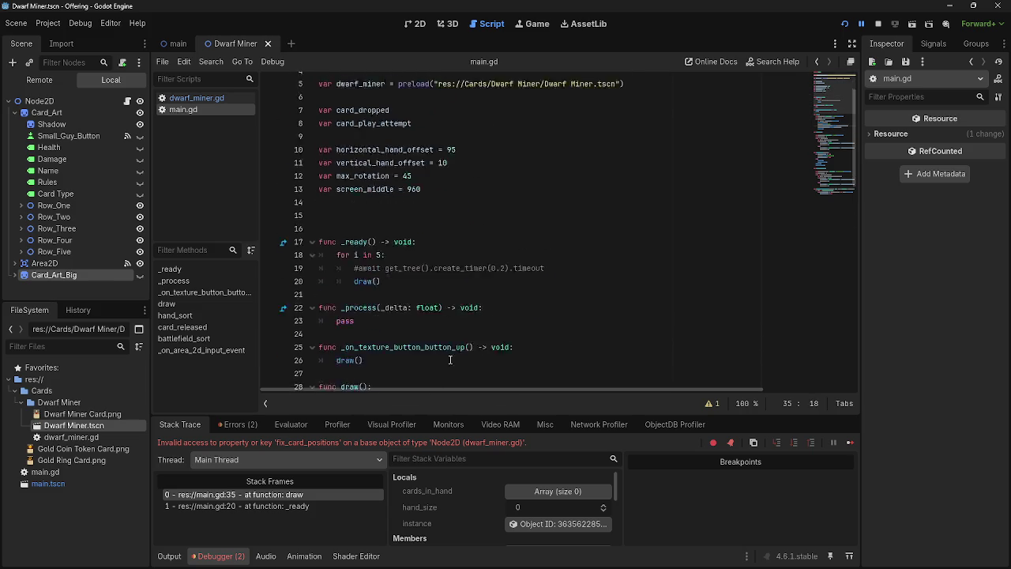
pyautogui.moveTo(478, 293); pyautogui.dragTo(501, 292)
pyautogui.keyDown('ctrl'); pyautogui.click(581, 293); pyautogui.keyUp('ctrl')
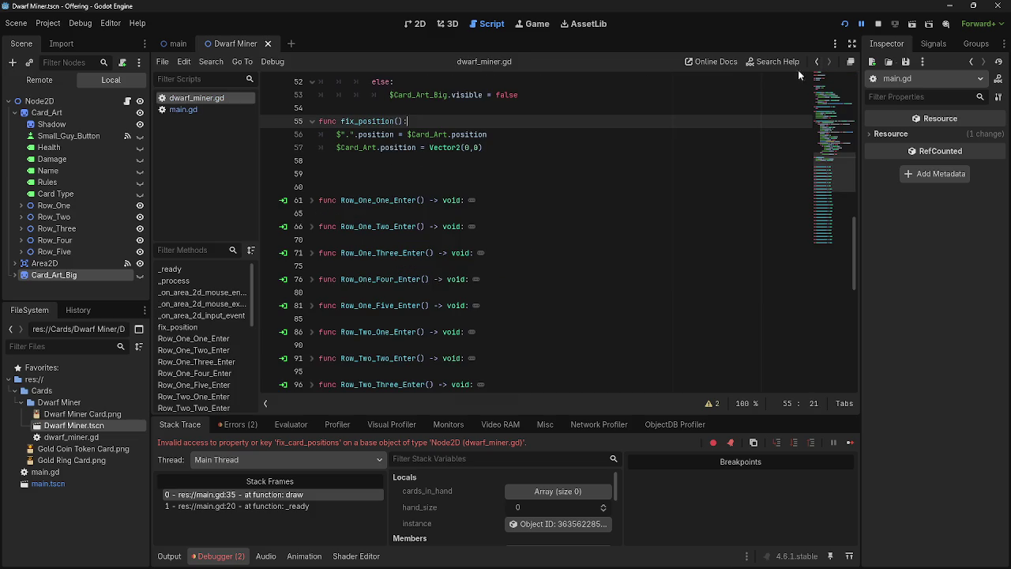
# - Inspect the card Node2D's signals, opening and cancelling the card_released connection dialog
pyautogui.click(933, 43)
pyautogui.click(44, 101)
pyautogui.doubleClick(905, 99)
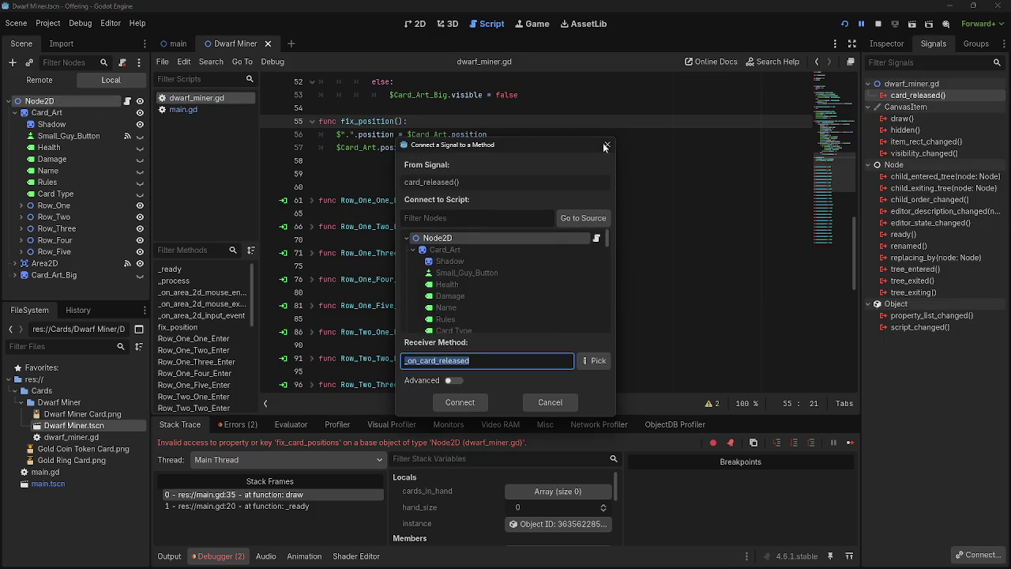
pyautogui.click(608, 144)
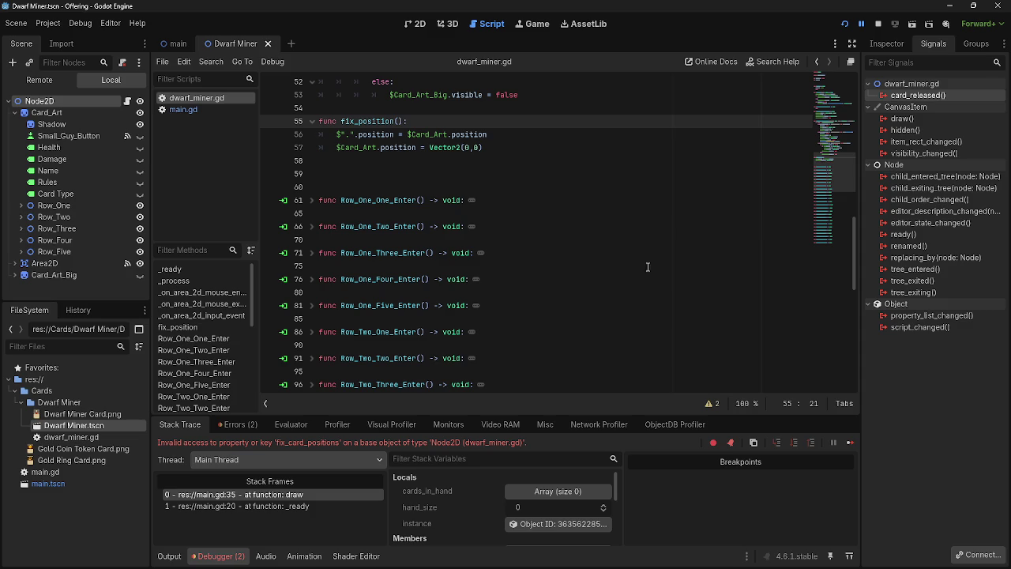
# - Place the cursor after fix_position(): on line 55, then switch to Wheel of Names
pyautogui.scroll(3, 462, 267)
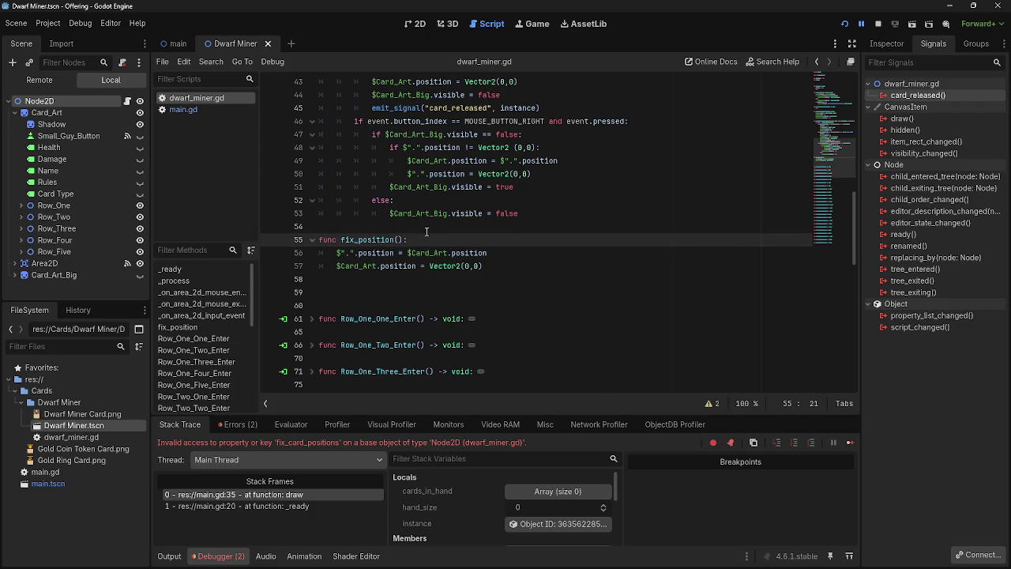
pyautogui.click(422, 223)
pyautogui.click(405, 241)
pyautogui.press('Right')
pyautogui.hotkey('alt', 'Tab')
pyautogui.hotkey('alt', 'Tab')
pyautogui.hotkey('alt', 'Tab')
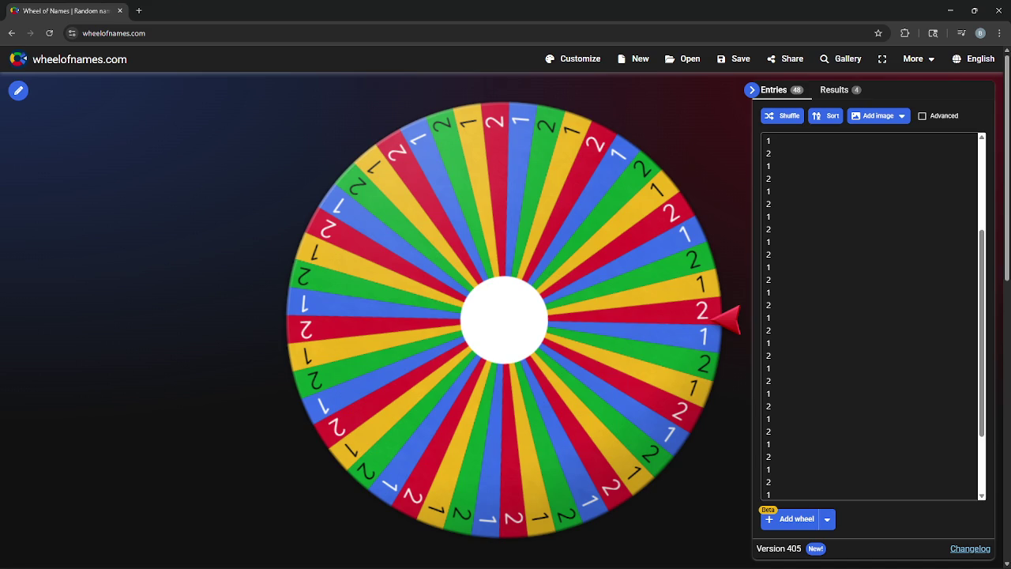
# - Reopen Twitch predictions, end submissions on 'What will the wheel spin?', and return to the wheel
pyautogui.hotkey('ctrl', 'shift', 't')
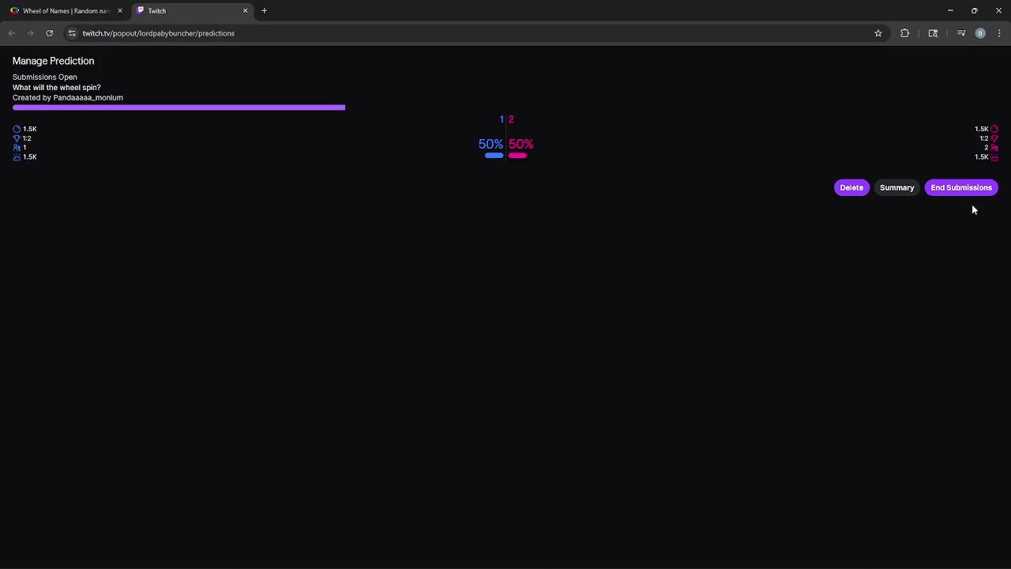
pyautogui.click(964, 190)
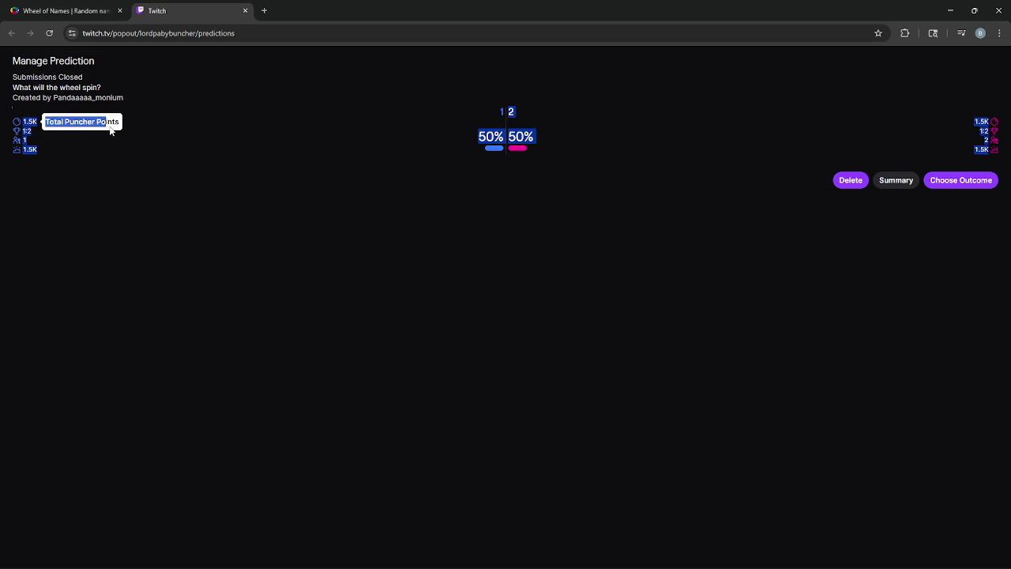
pyautogui.moveTo(44, 157)
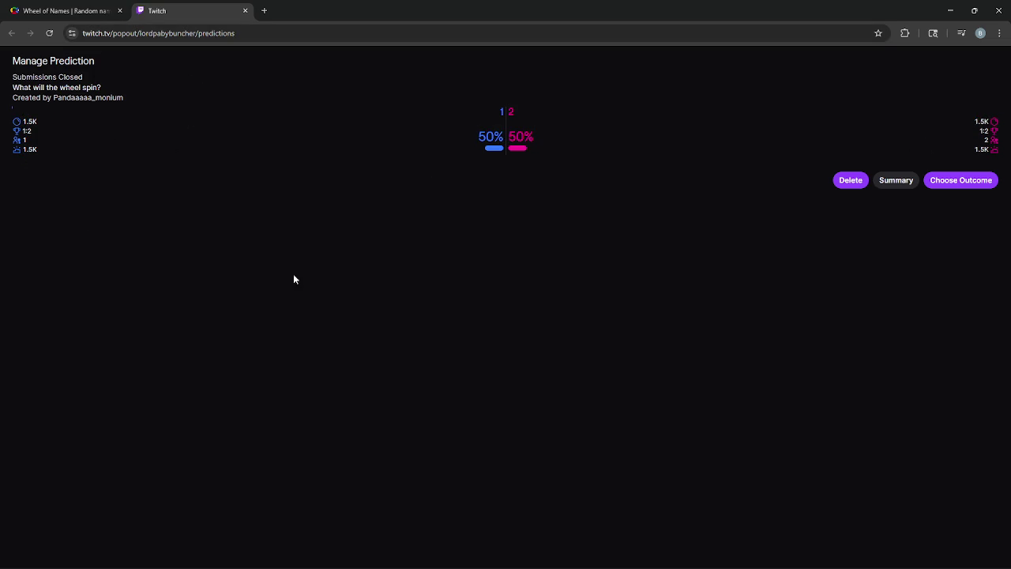
pyautogui.click(58, 4)
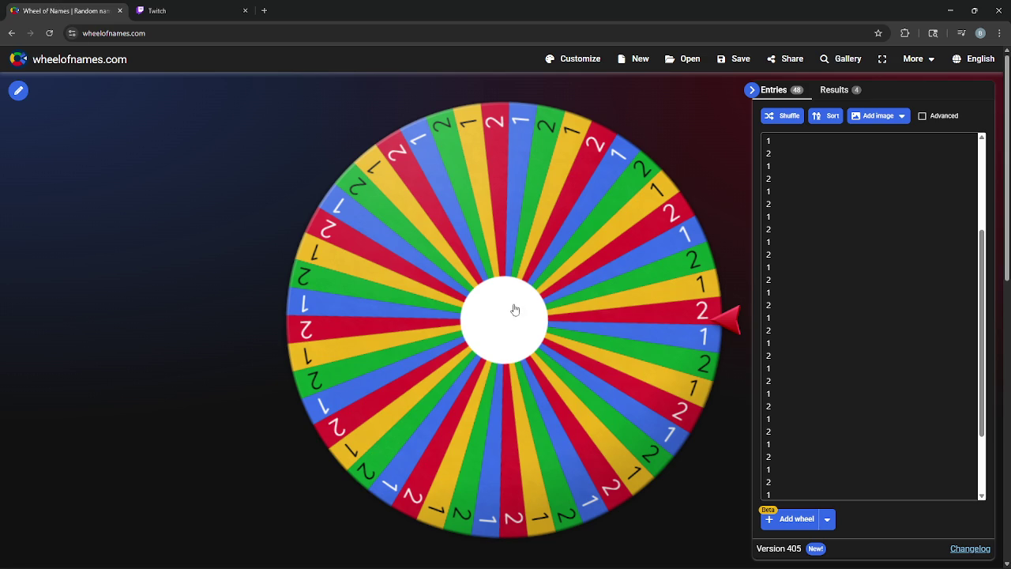
# - Spin the wheel so it lands on 2, dismiss the winner, and return to Twitch
pyautogui.click(451, 286)
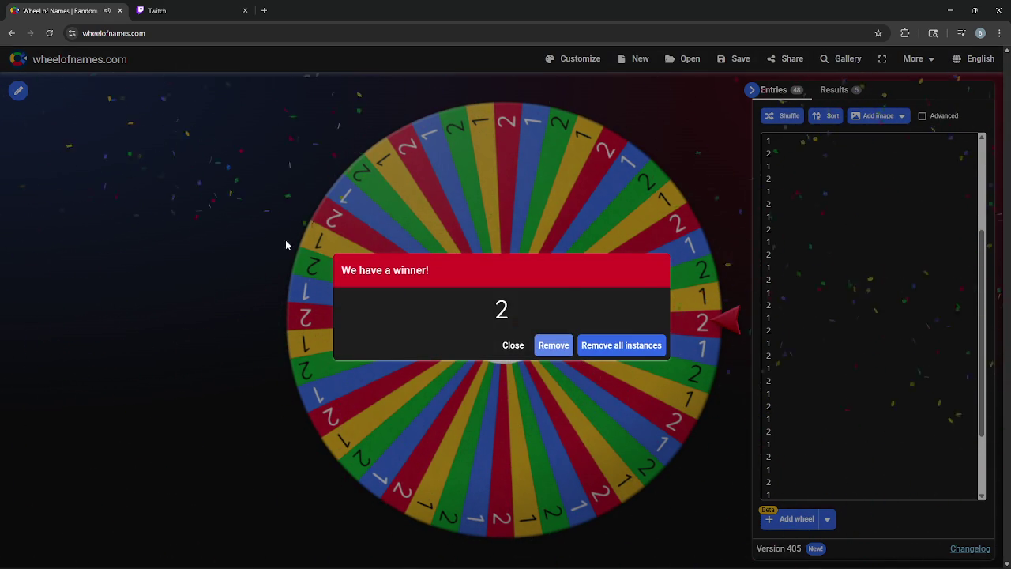
pyautogui.click(512, 347)
pyautogui.click(170, 10)
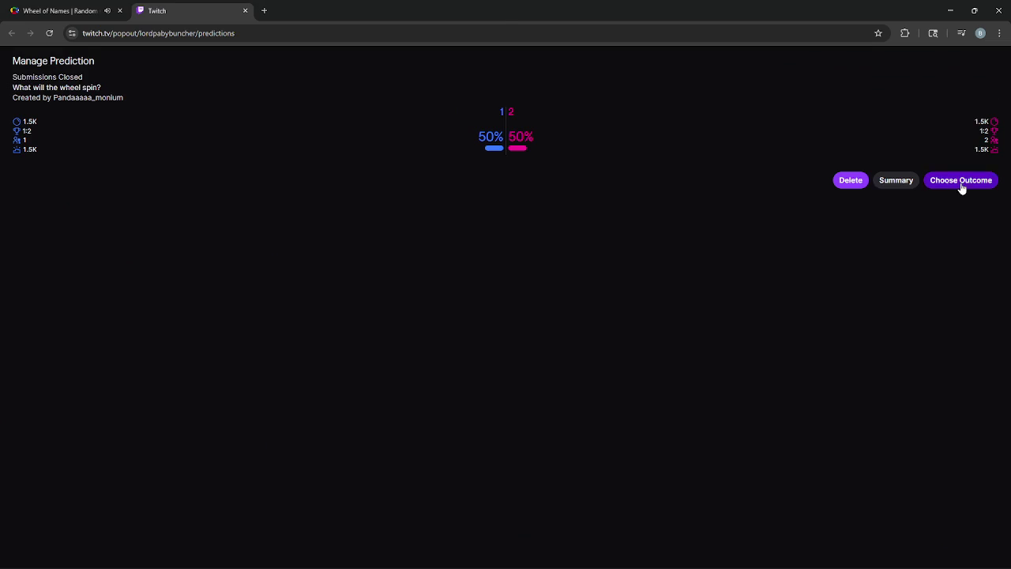
# - Complete the prediction with 2 as winner, awarding 3K Channel Points, then minimize Chrome
pyautogui.click(959, 181)
pyautogui.click(342, 151)
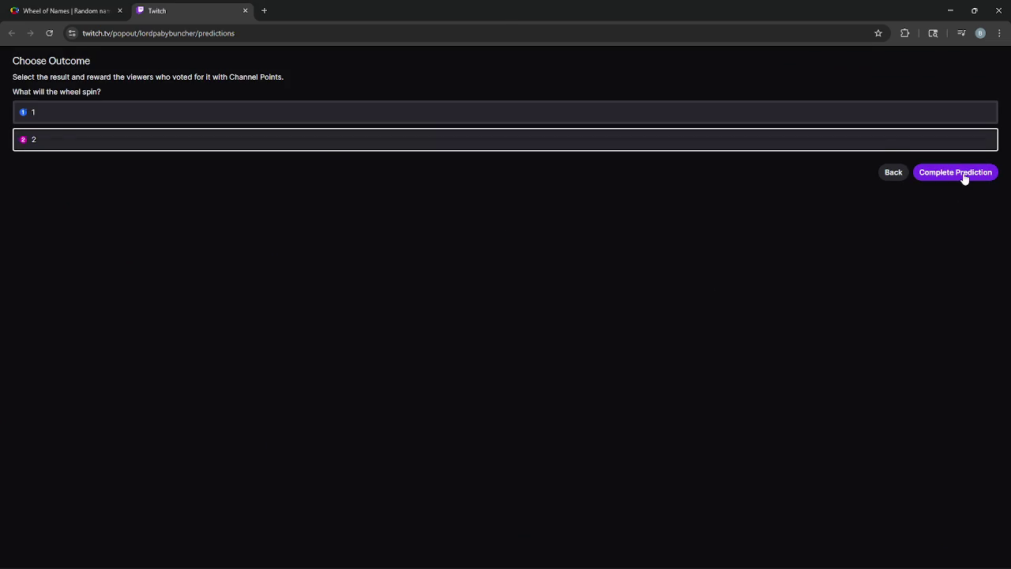
pyautogui.click(964, 179)
pyautogui.click(972, 145)
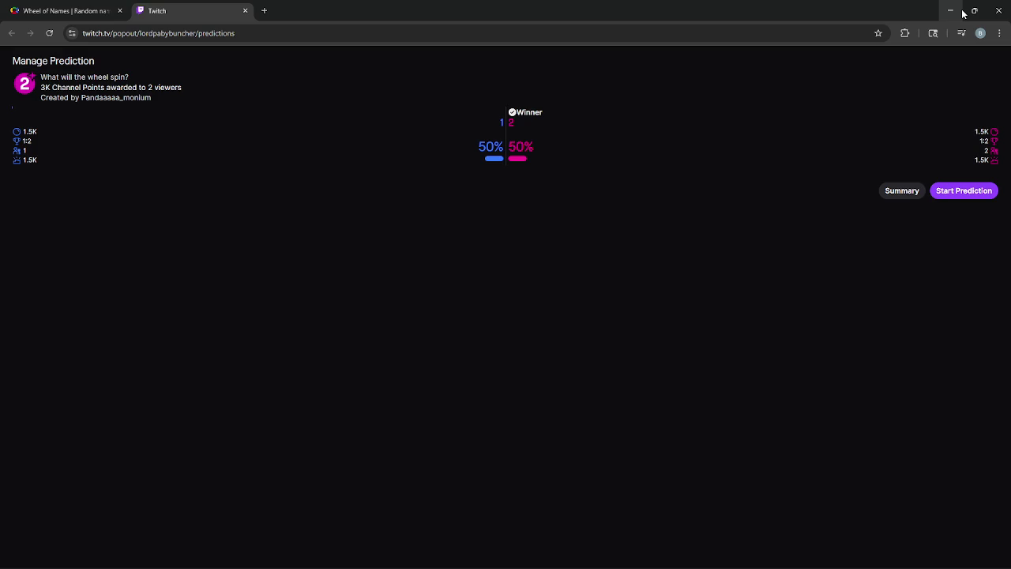
pyautogui.click(952, 9)
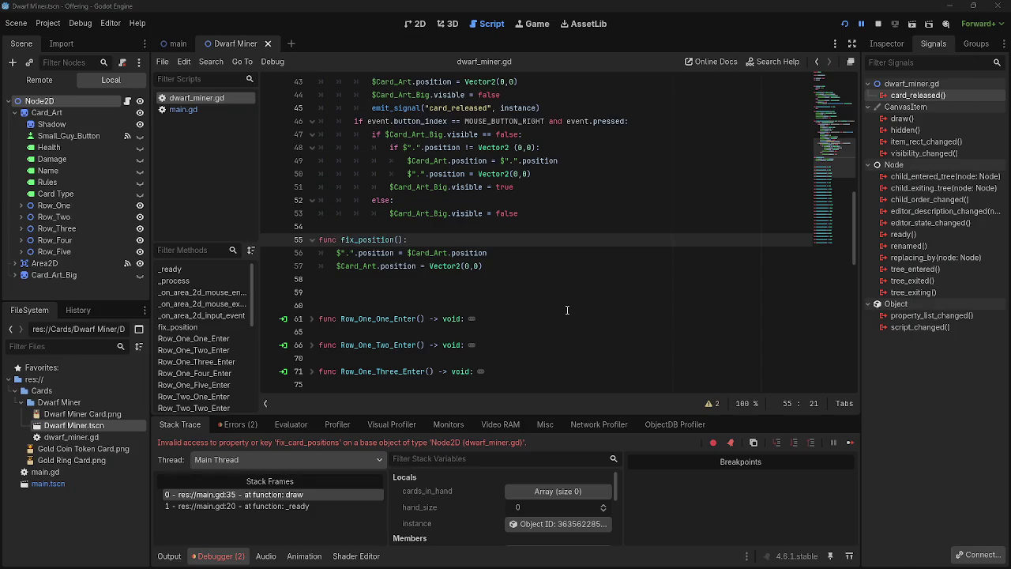
# - Delete the fix_position function (lines 55-57) from dwarf_miner.gd
pyautogui.scroll(-15, 567, 310)
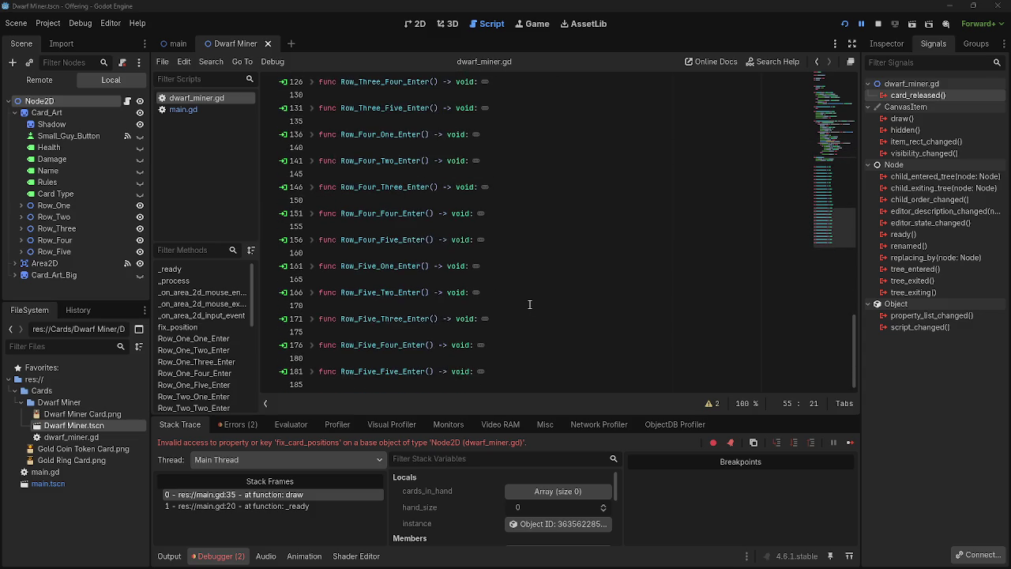
pyautogui.scroll(12, 530, 304)
pyautogui.scroll(-1, 506, 331)
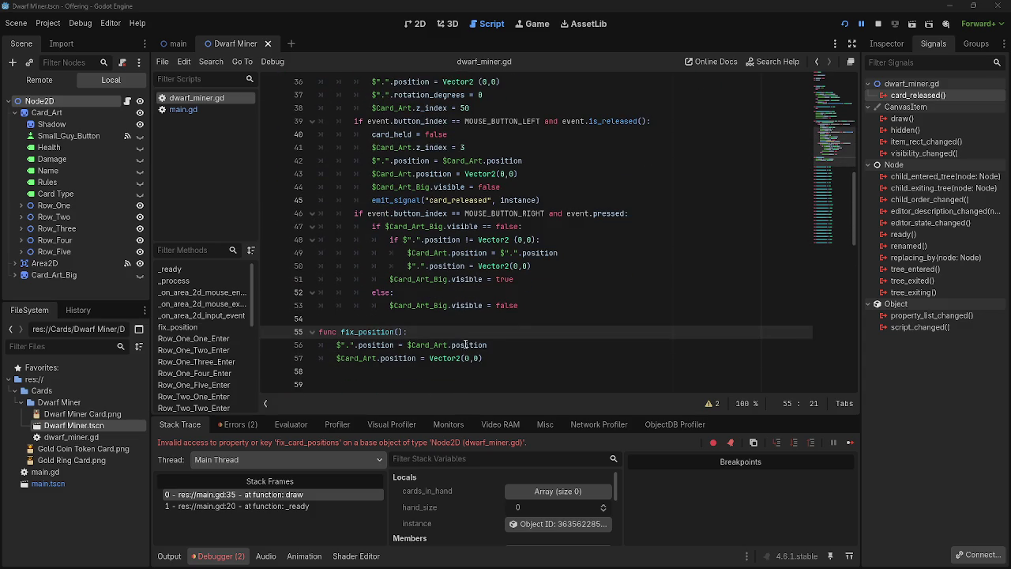
pyautogui.click(443, 319)
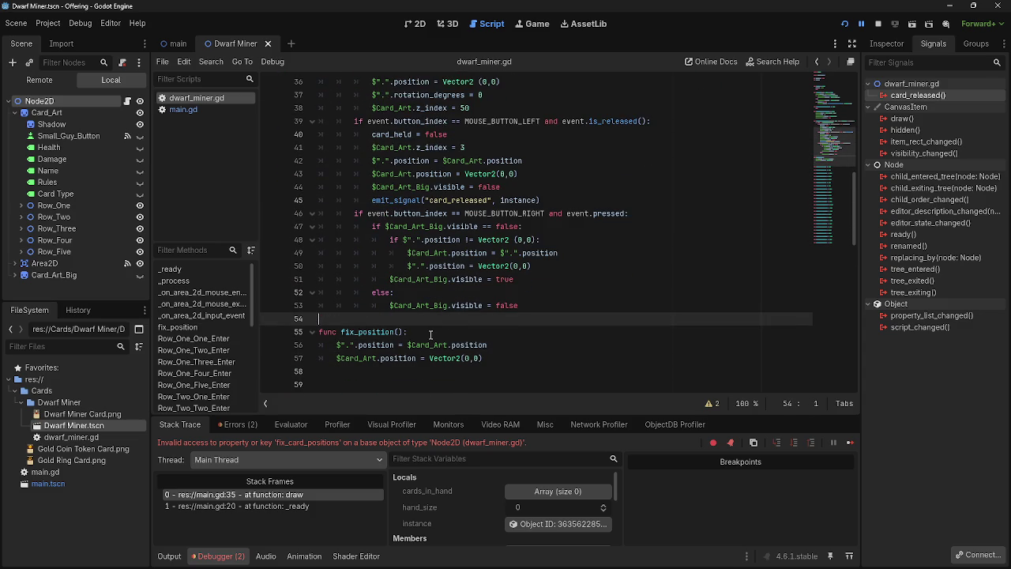
pyautogui.click(405, 332)
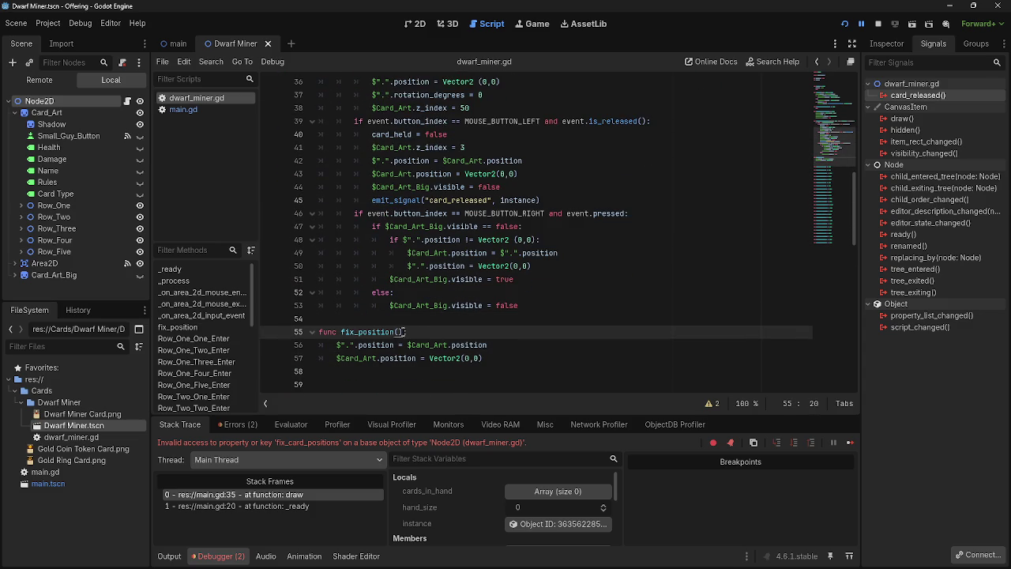
pyautogui.click(408, 319)
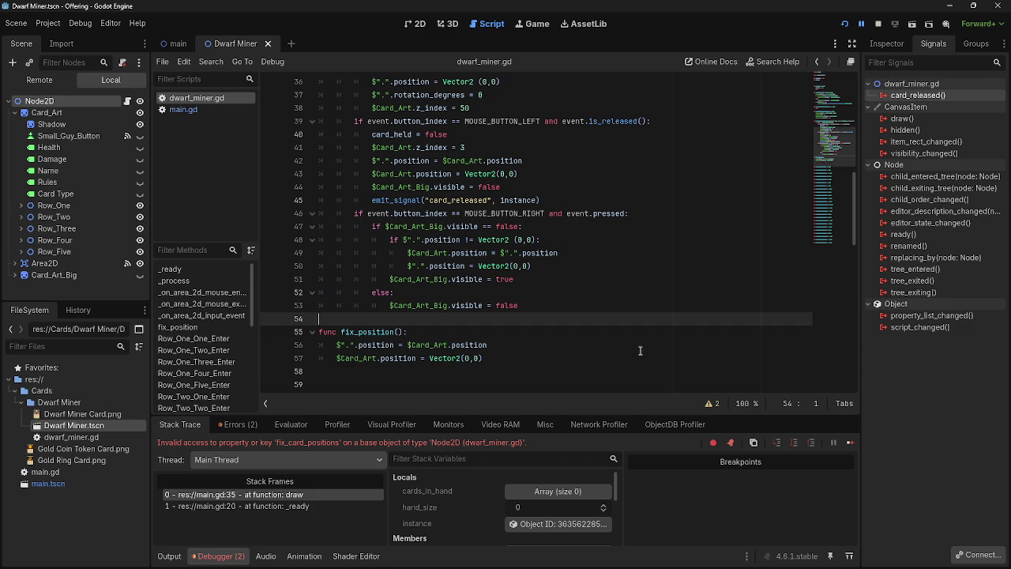
pyautogui.click(404, 331)
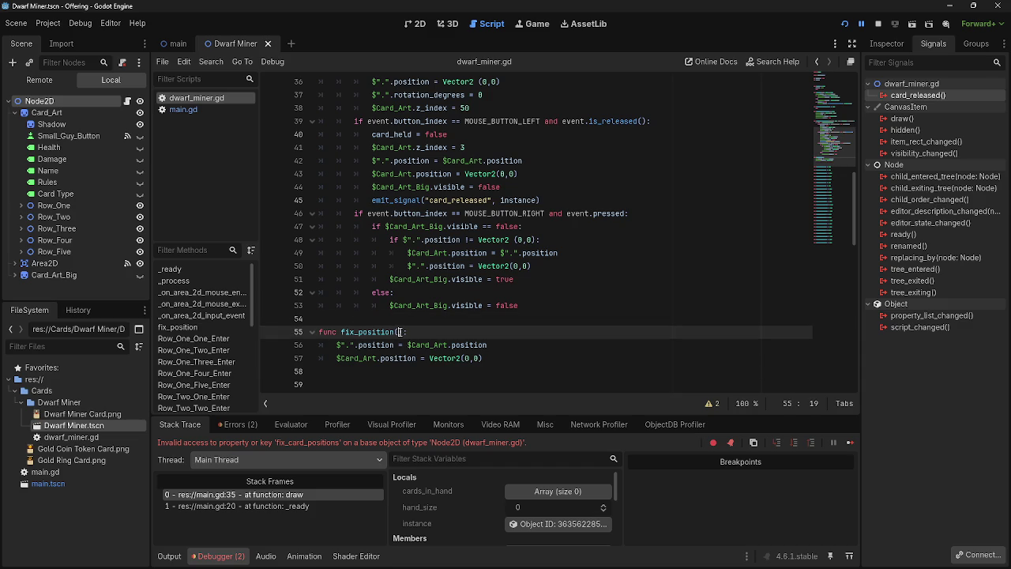
pyautogui.press('Left')
pyautogui.press('Left')
pyautogui.press('Right')
pyautogui.moveTo(575, 358)
pyautogui.mouseDown()
pyautogui.moveTo(319, 331)
pyautogui.moveTo(319, 319)
pyautogui.mouseUp()
pyautogui.press('BackSpace')
pyautogui.press('BackSpace')
pyautogui.click(503, 333)
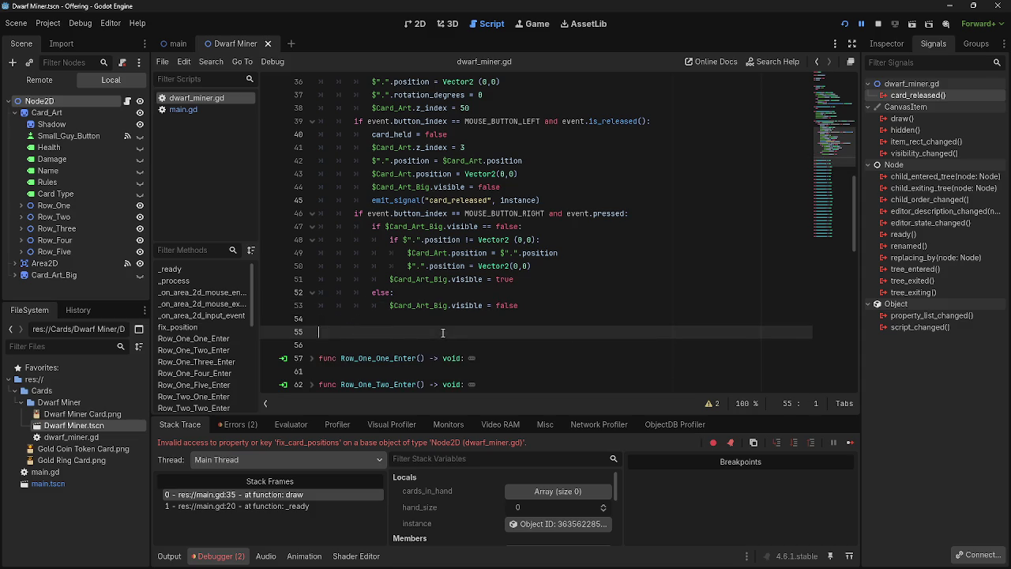
# - In main.gd, delete the fix_card_positions connect line and the 'signal fix_card_positions' declaration
pyautogui.scroll(5, 559, 333)
pyautogui.scroll(4, 559, 333)
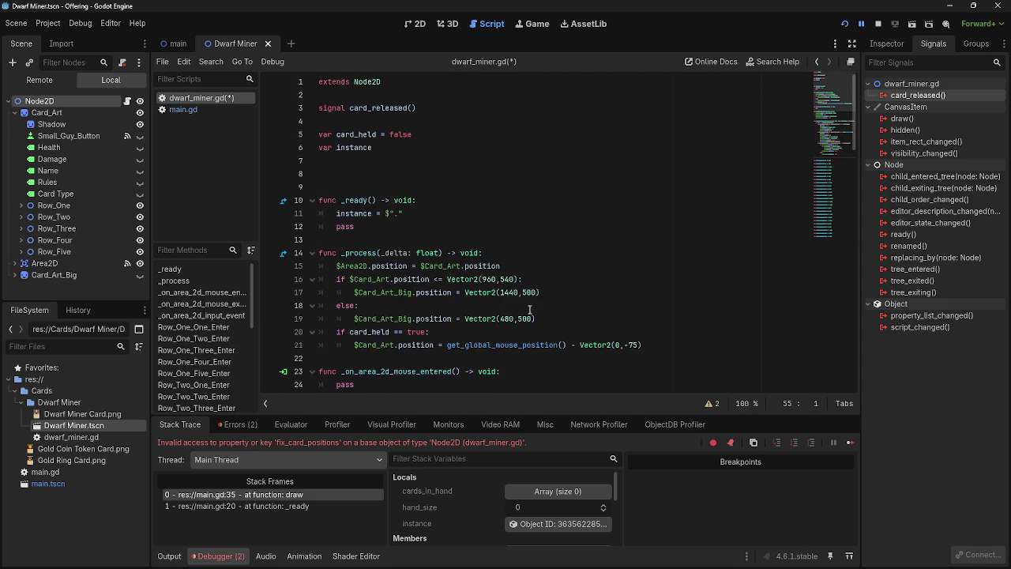
pyautogui.scroll(-3, 529, 309)
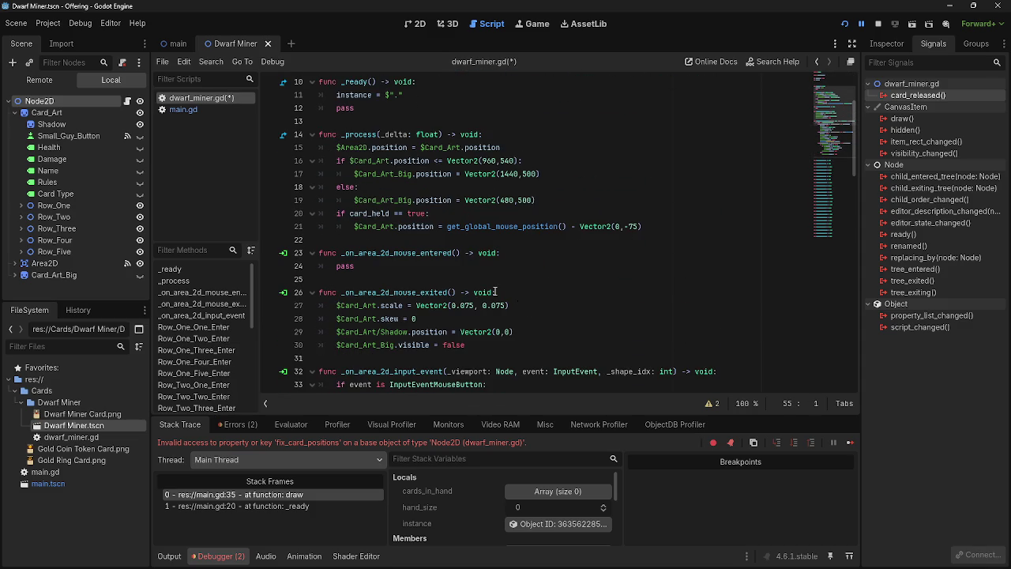
pyautogui.scroll(2, 495, 291)
pyautogui.click(204, 113)
pyautogui.moveTo(613, 292); pyautogui.dragTo(316, 292)
pyautogui.press('BackSpace')
pyautogui.press('BackSpace')
pyautogui.scroll(6, 477, 285)
pyautogui.moveTo(459, 115); pyautogui.dragTo(318, 109)
pyautogui.press('BackSpace')
pyautogui.press('BackSpace')
pyautogui.press('BackSpace')
pyautogui.scroll(-7, 601, 275)
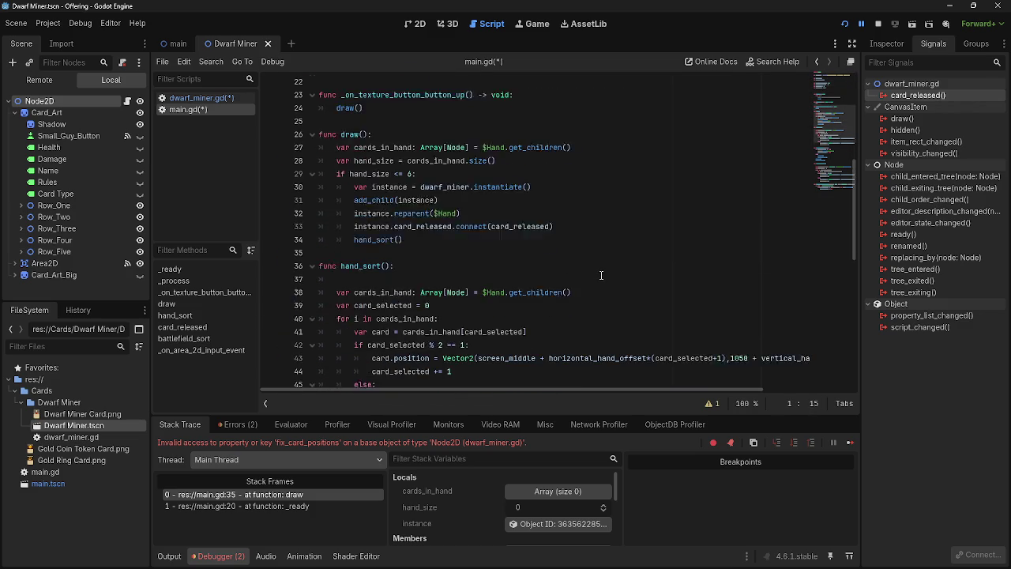
pyautogui.scroll(-1, 601, 275)
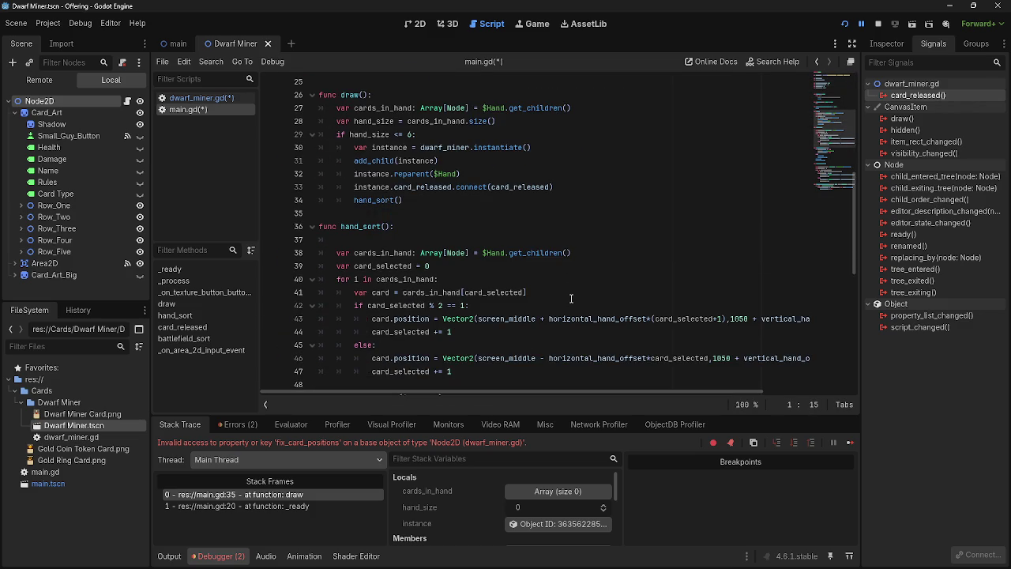
# - Return to dwarf_miner.gd, stop the debug session, and relaunch the game with F5
pyautogui.click(198, 98)
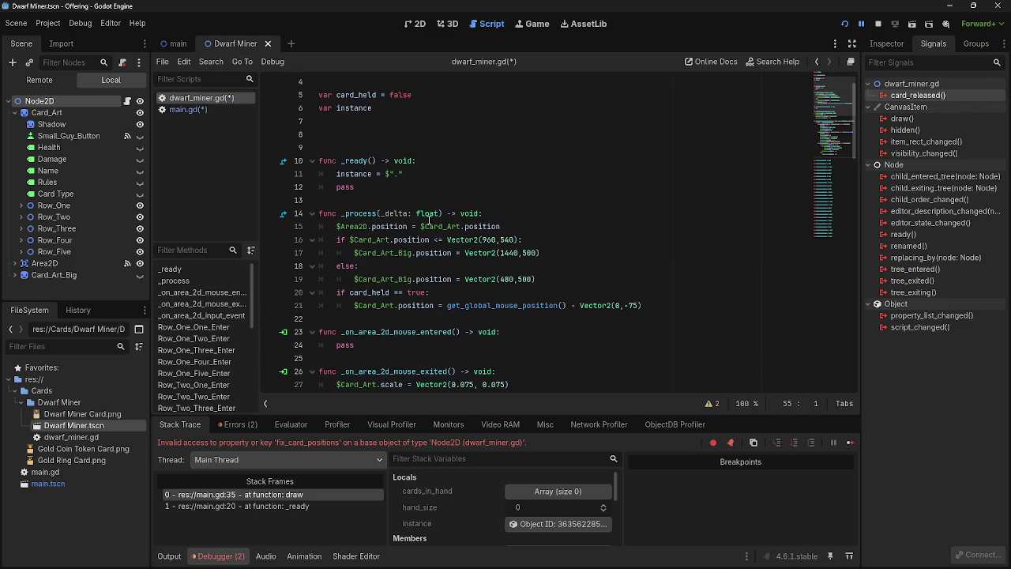
pyautogui.scroll(-5, 553, 221)
pyautogui.click(878, 23)
pyautogui.press('F5')
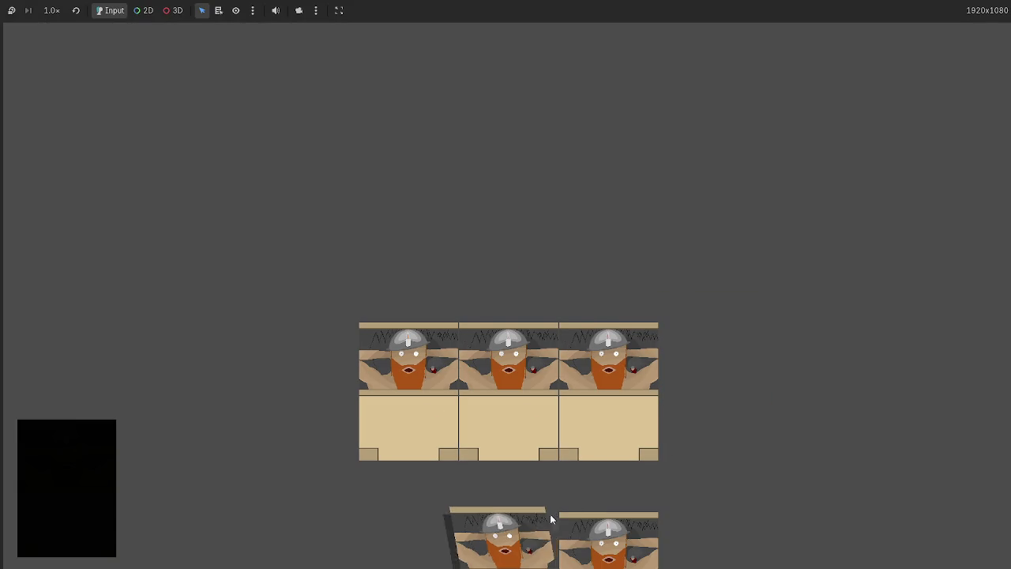
# - Play a dwarf card onto the battlefield to check the horizontal row, then close the game
pyautogui.moveTo(522, 513)
pyautogui.mouseDown()
pyautogui.moveTo(351, 221)
pyautogui.moveTo(387, 347)
pyautogui.moveTo(434, 343)
pyautogui.moveTo(365, 333)
pyautogui.moveTo(456, 332)
pyautogui.moveTo(374, 332)
pyautogui.moveTo(438, 337)
pyautogui.moveTo(384, 329)
pyautogui.moveTo(424, 339)
pyautogui.moveTo(401, 445)
pyautogui.moveTo(378, 450)
pyautogui.moveTo(411, 387)
pyautogui.moveTo(486, 340)
pyautogui.mouseUp()
pyautogui.press('F8')
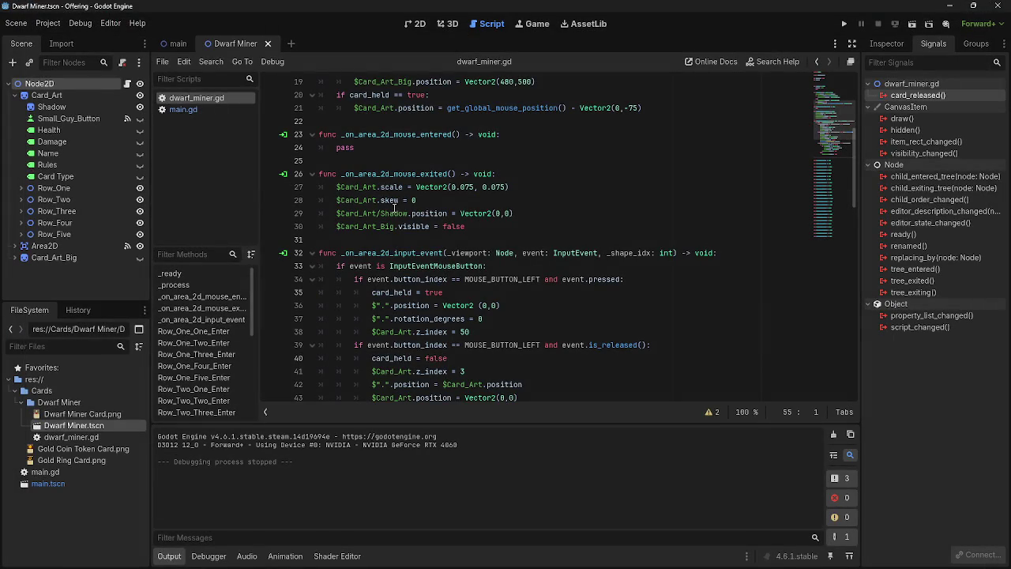
# - Add horizontal_battlefield_offset = 115 in main.gd by duplicating the horizontal_hand_offset line
pyautogui.click(197, 109)
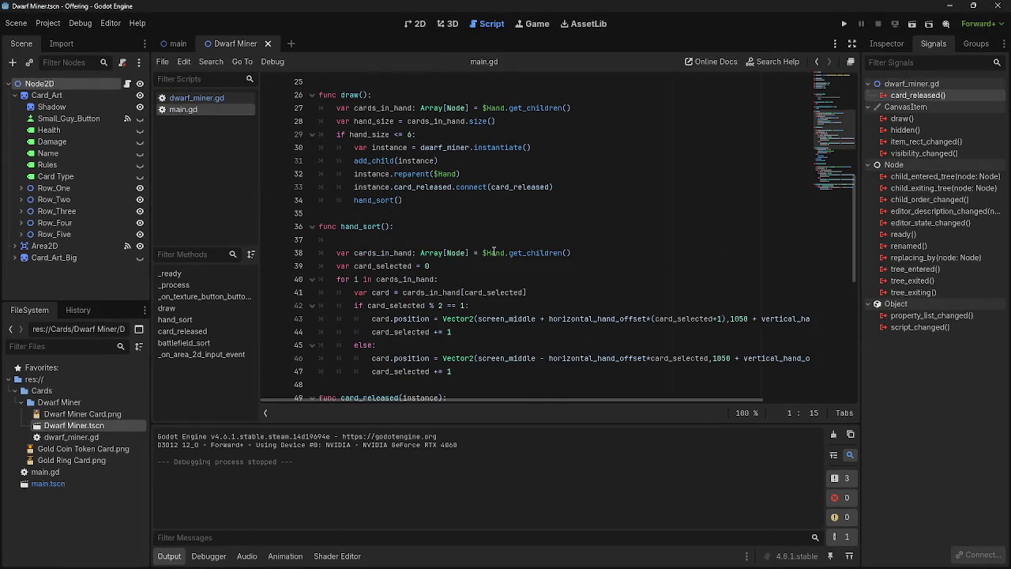
pyautogui.scroll(-9, 583, 271)
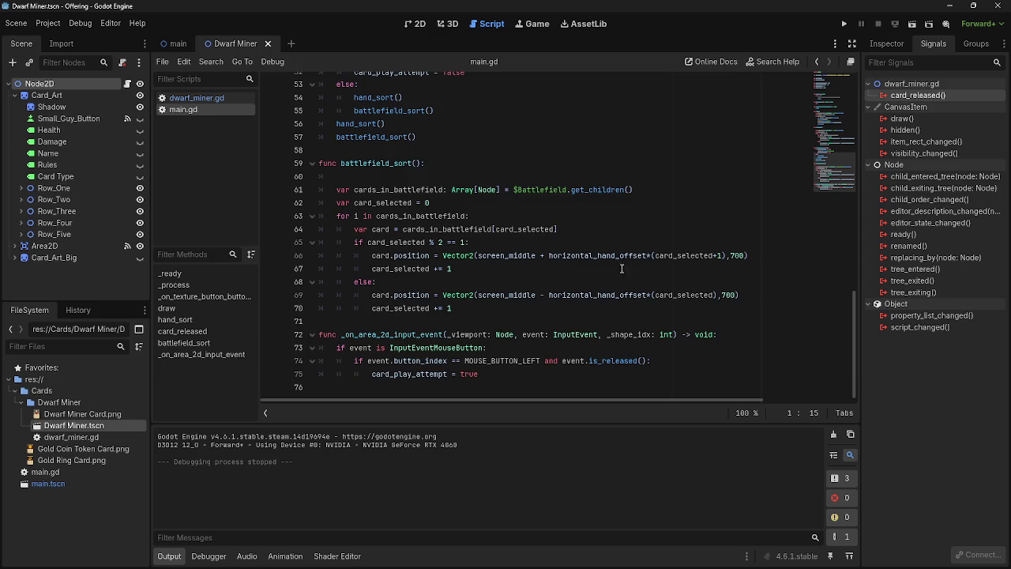
pyautogui.scroll(17, 621, 269)
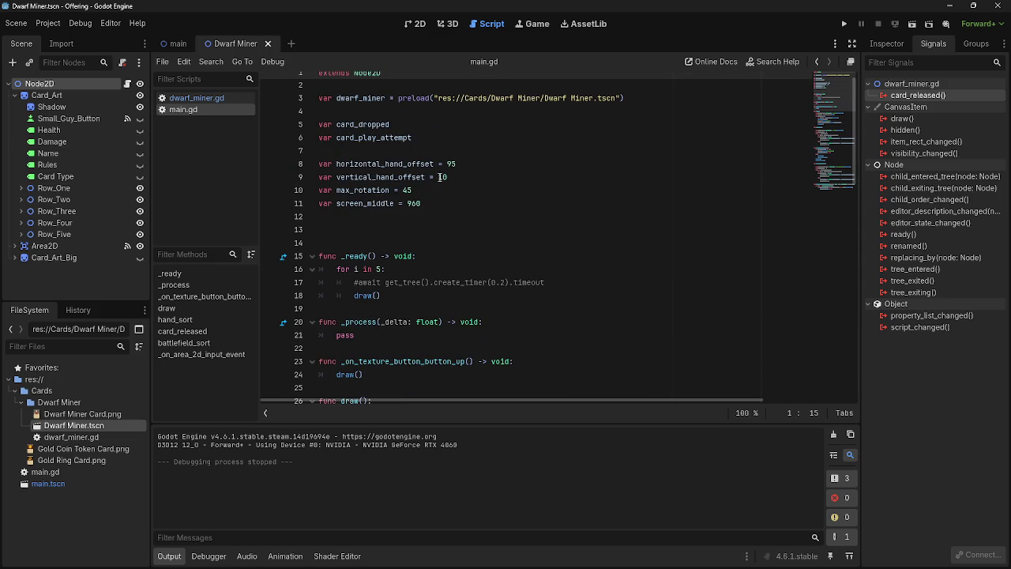
pyautogui.moveTo(469, 166)
pyautogui.mouseDown()
pyautogui.moveTo(318, 165)
pyautogui.moveTo(508, 165)
pyautogui.mouseUp()
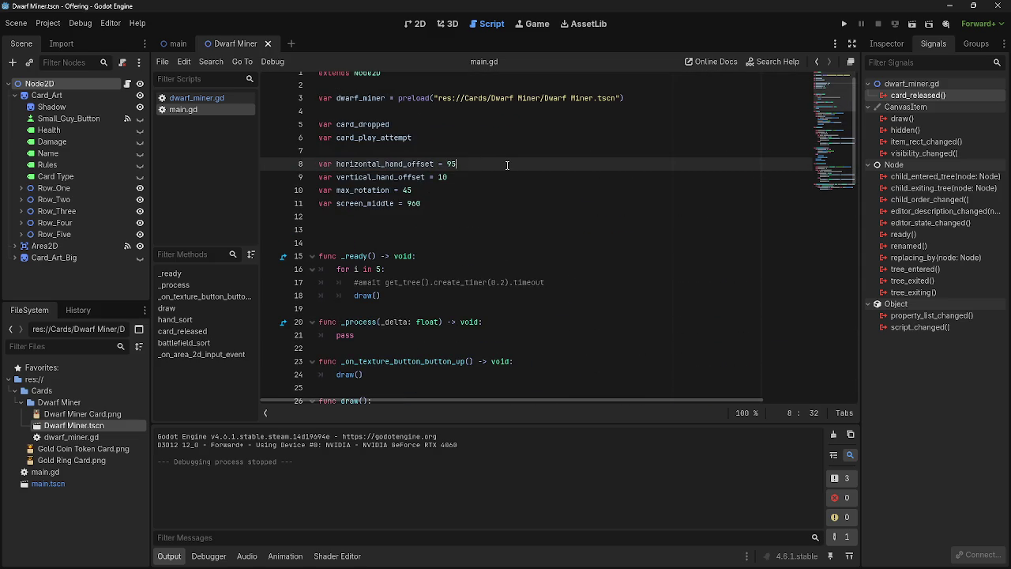
pyautogui.hotkey('ctrl', 'shift', 'd')
pyautogui.moveTo(405, 179); pyautogui.dragTo(388, 178)
pyautogui.write('battlefield_offset = 95')
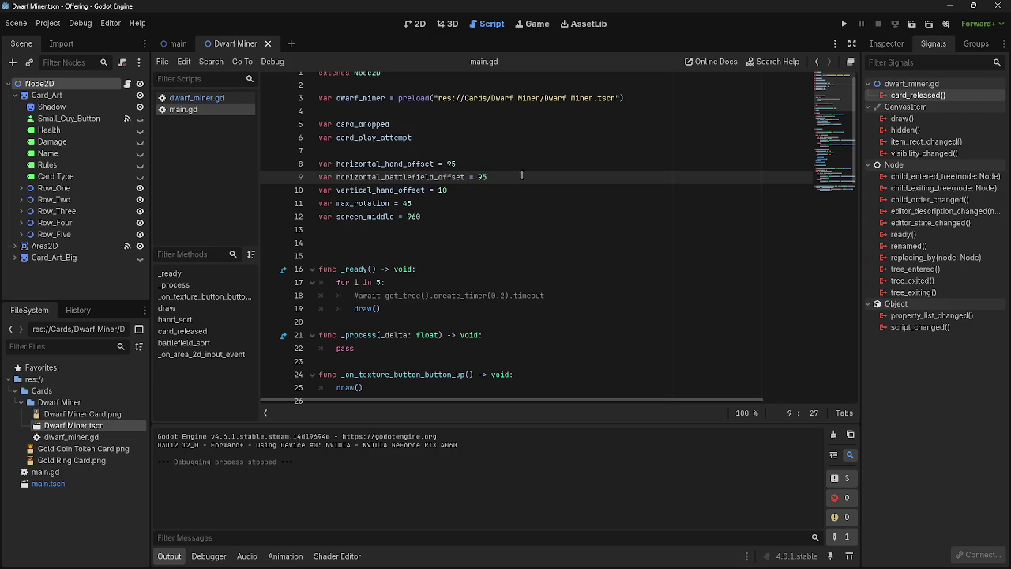
pyautogui.doubleClick(483, 177)
pyautogui.write('11')
pyautogui.click(568, 171)
pyautogui.click(581, 169)
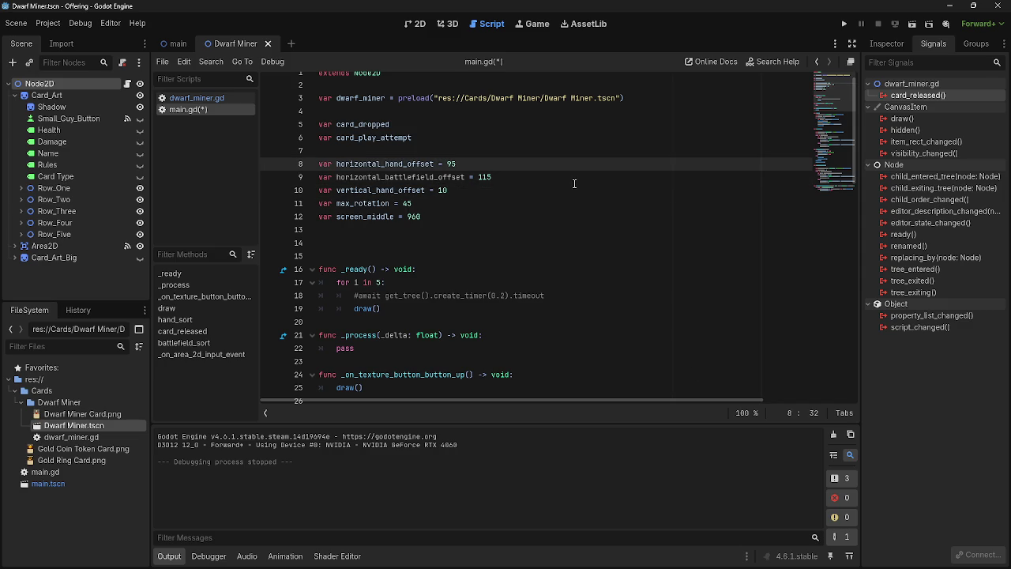
# - Replace horizontal_hand_offset with horizontal_battlefield_offset on lines 67 and 70 of battlefield_sort
pyautogui.scroll(-15, 528, 214)
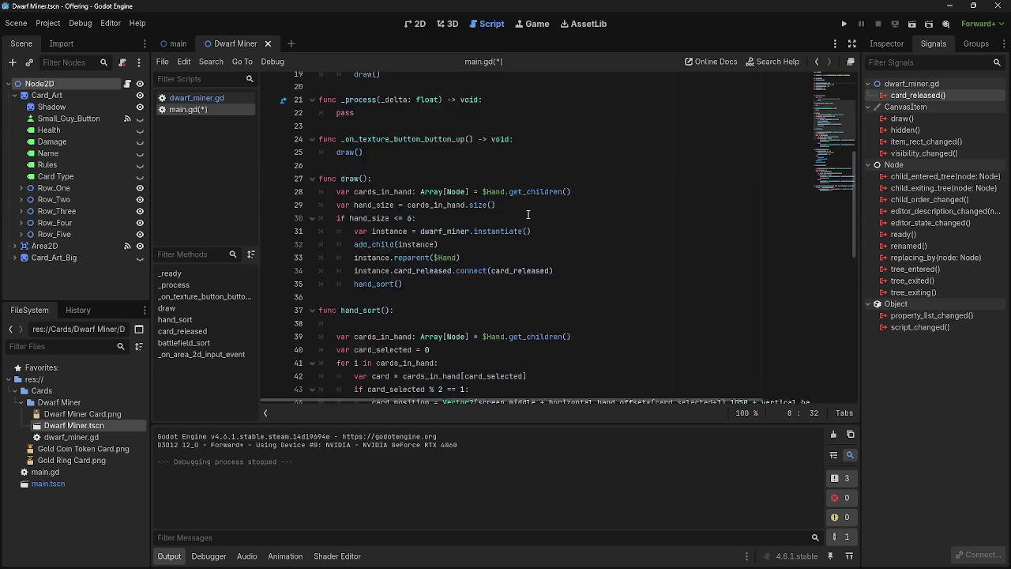
pyautogui.scroll(-2, 527, 215)
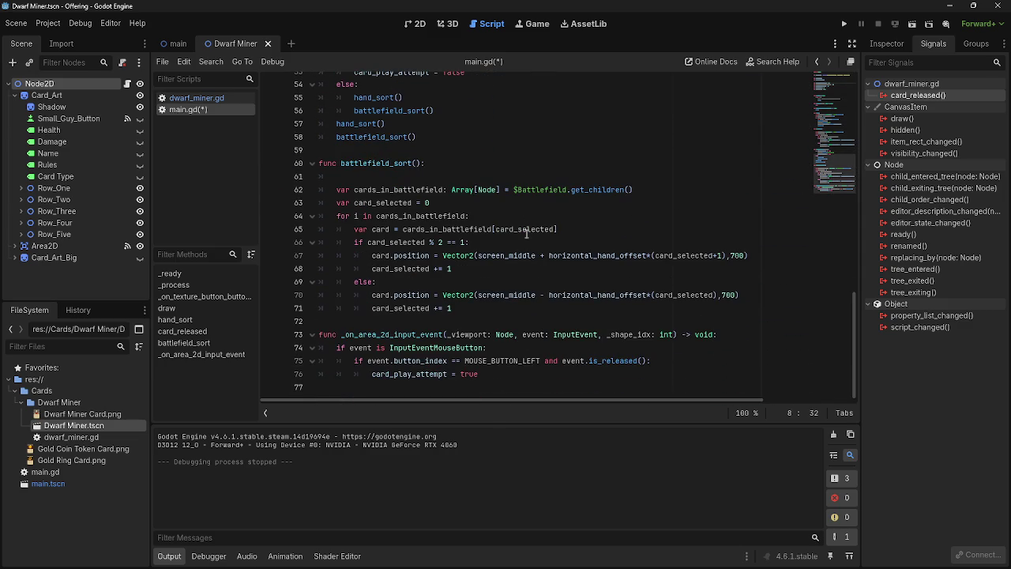
pyautogui.doubleClick(613, 294)
pyautogui.write('battl')
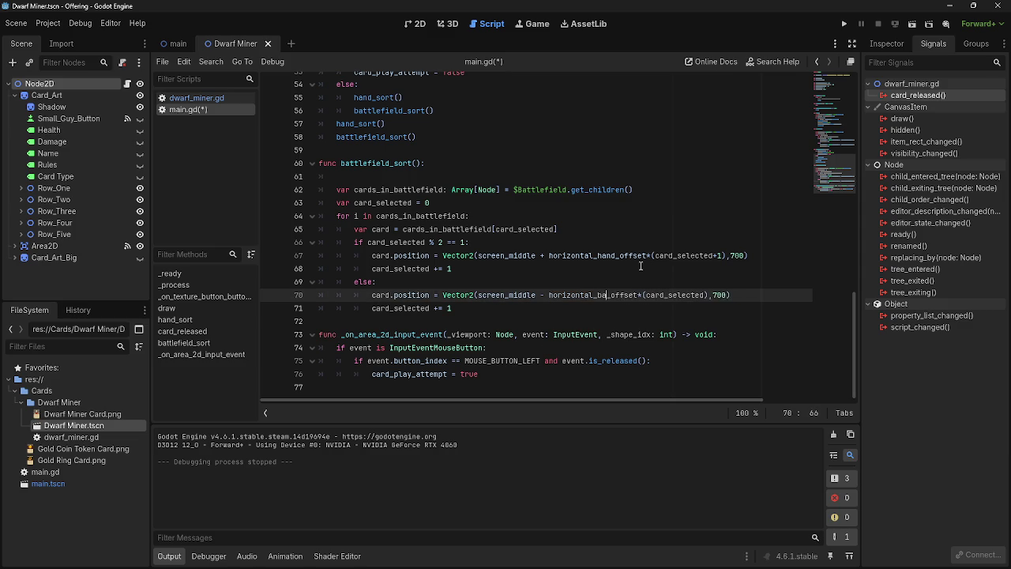
pyautogui.press('Tab')
pyautogui.moveTo(618, 255); pyautogui.dragTo(596, 255)
pyautogui.write('v')
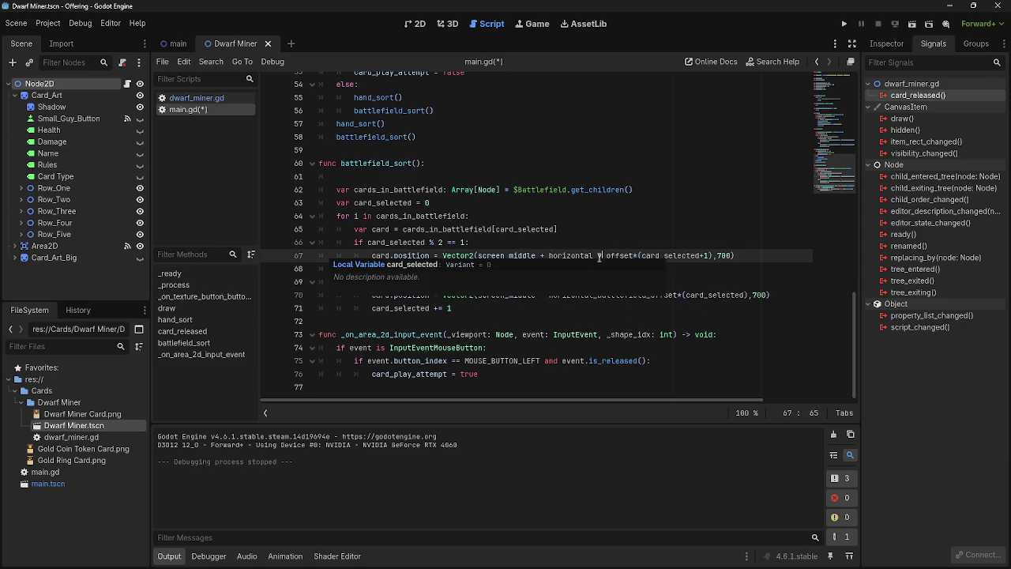
pyautogui.scroll(1, 601, 257)
pyautogui.click(598, 265)
pyautogui.write('battl')
pyautogui.press('Tab')
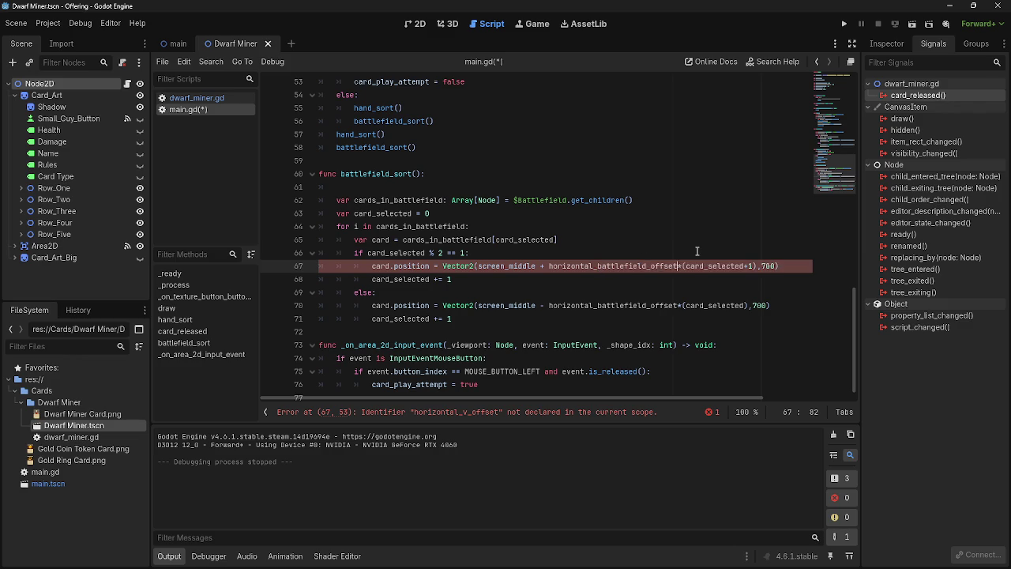
pyautogui.click(792, 265)
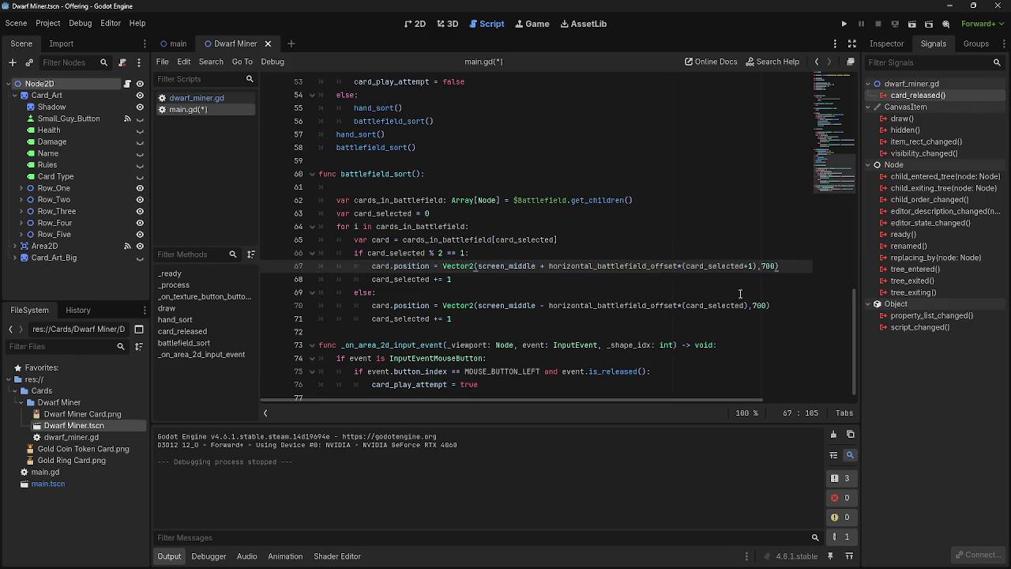
# - Run the project and play all five dwarf miner cards into the battlefield row
pyautogui.click(844, 24)
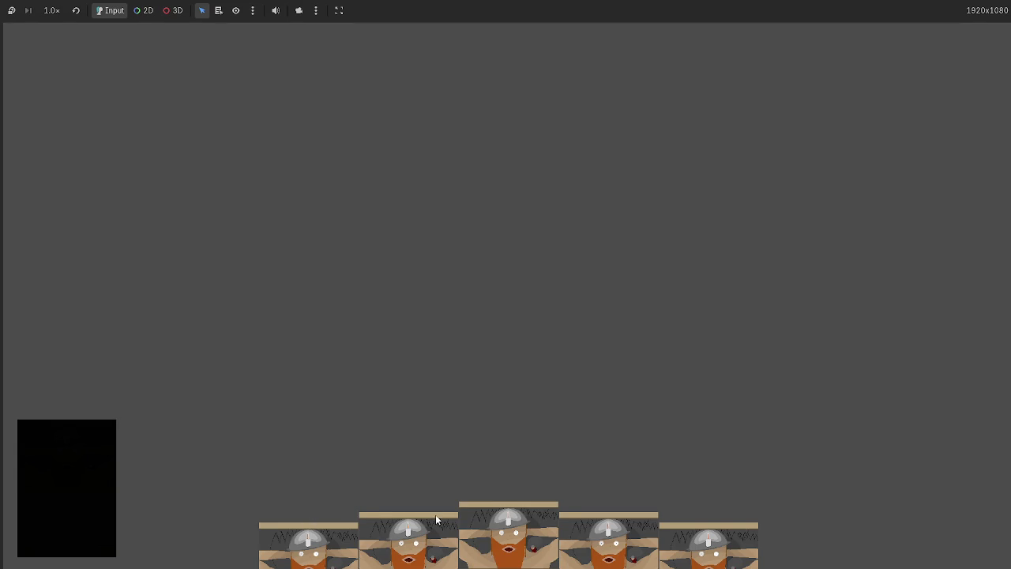
pyautogui.moveTo(489, 522); pyautogui.dragTo(528, 338)
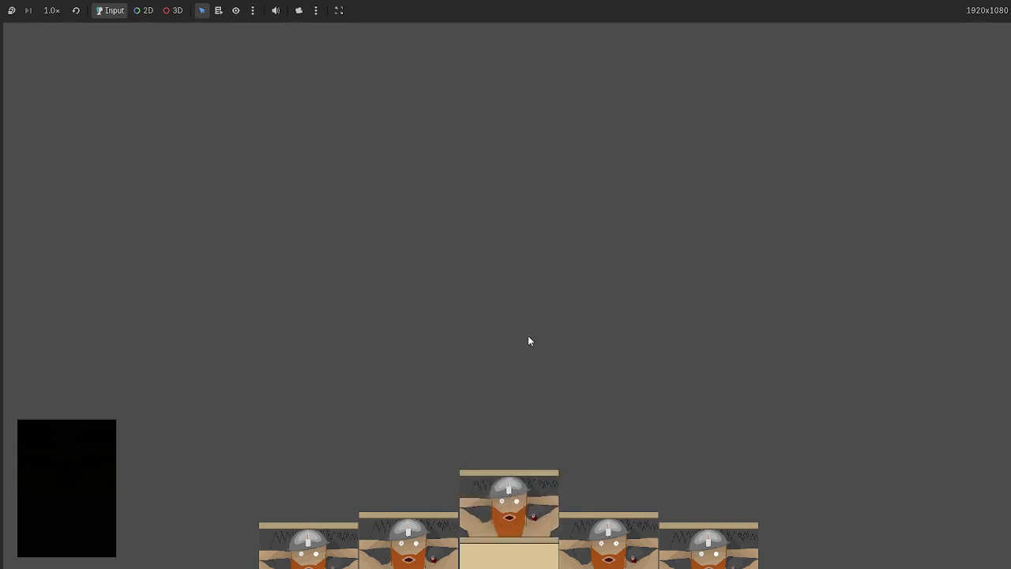
pyautogui.moveTo(537, 492); pyautogui.dragTo(482, 301)
pyautogui.moveTo(437, 505)
pyautogui.mouseDown()
pyautogui.moveTo(343, 316)
pyautogui.moveTo(355, 332)
pyautogui.mouseUp()
pyautogui.moveTo(505, 530)
pyautogui.mouseDown()
pyautogui.moveTo(727, 300)
pyautogui.moveTo(725, 312)
pyautogui.mouseUp()
pyautogui.moveTo(560, 519); pyautogui.dragTo(454, 241)
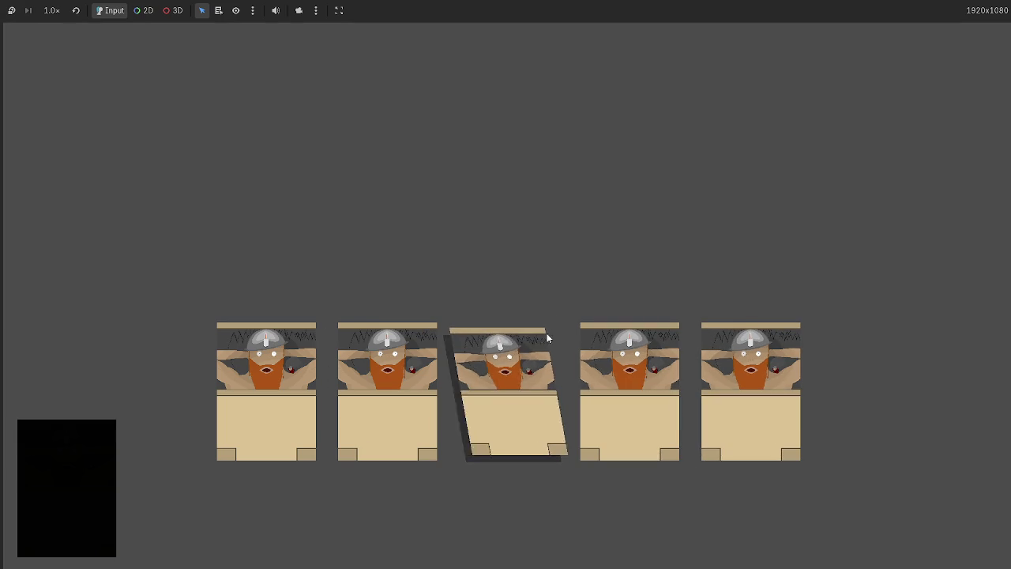
pyautogui.hotkey('alt', 'Tab')
pyautogui.hotkey('alt', 'Tab')
pyautogui.hotkey('alt', 'Tab')
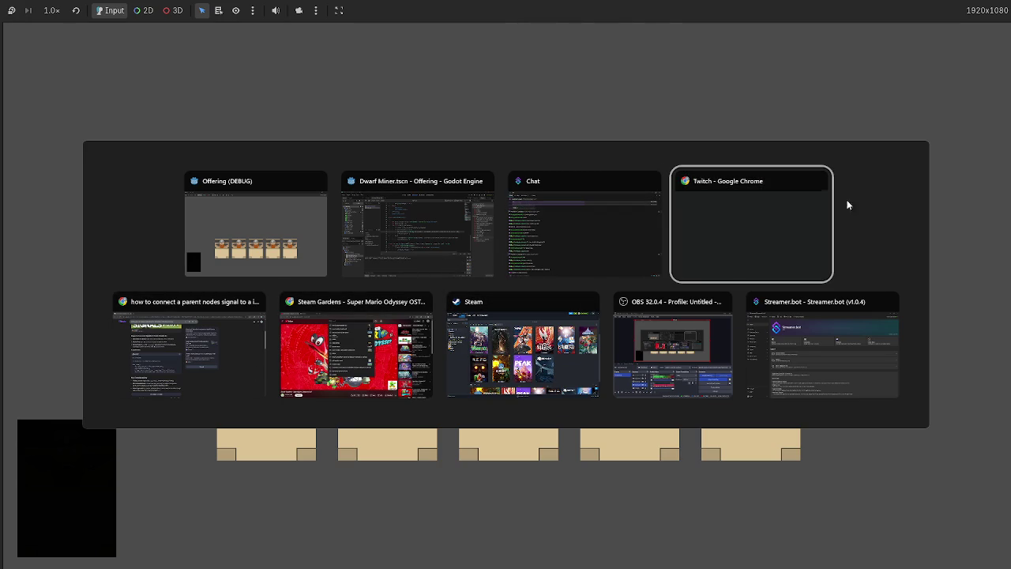
# - In Chrome, recover the accidentally closed Twitch tab and spin the Wheel of Names
pyautogui.moveTo(797, 253)
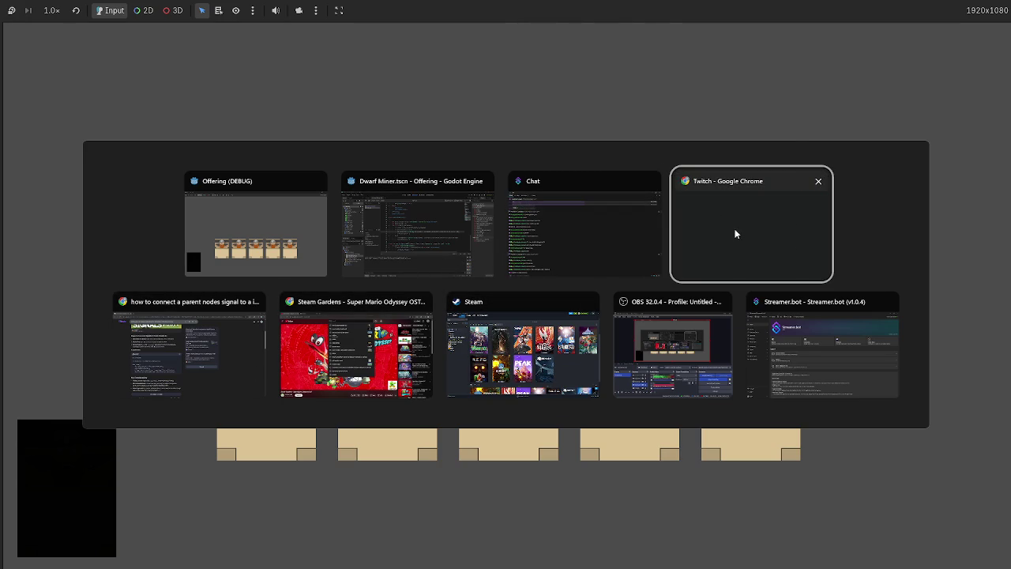
pyautogui.click(733, 232)
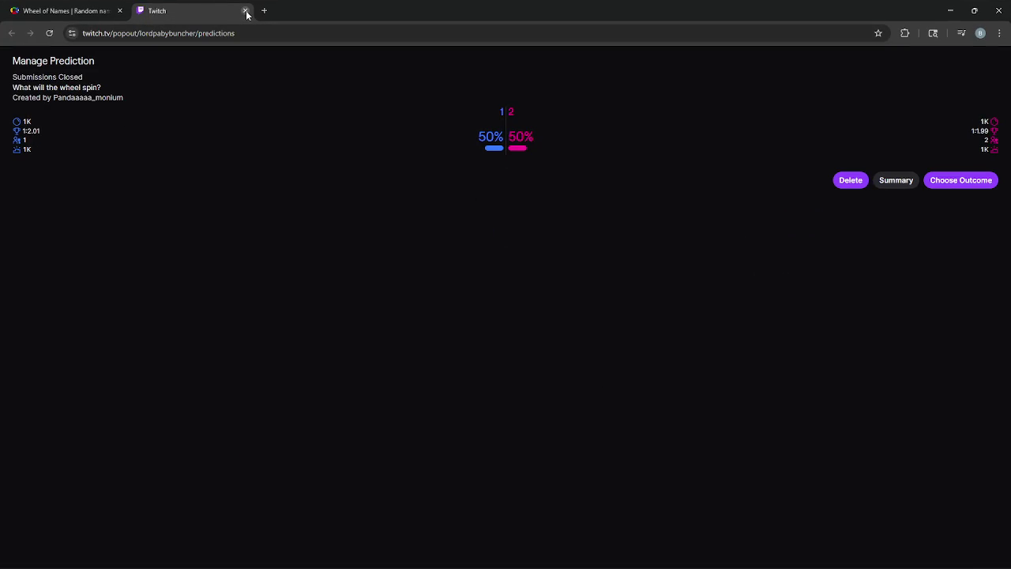
pyautogui.click(245, 11)
pyautogui.hotkey('ctrl', 'shift', 't')
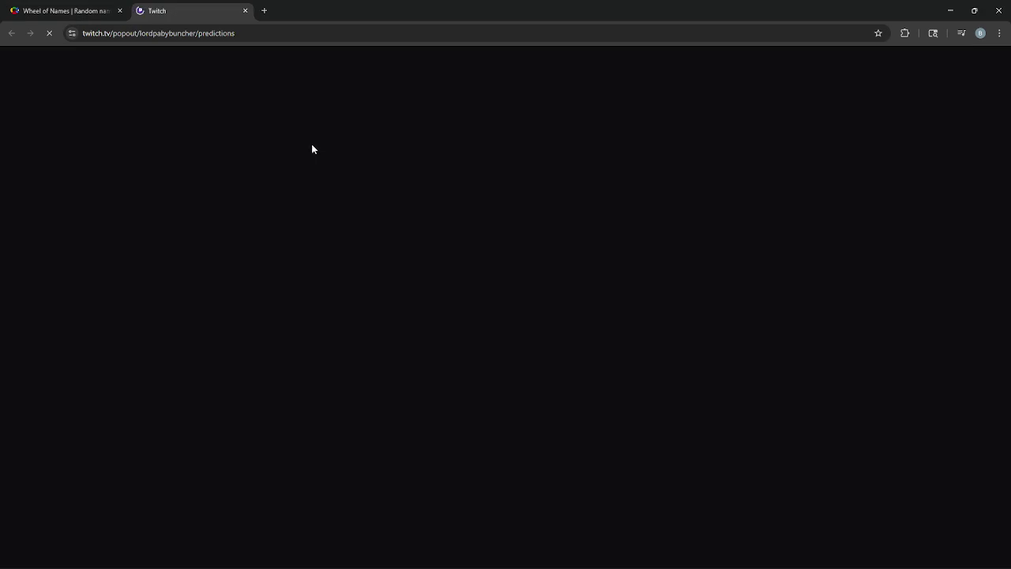
pyautogui.moveTo(28, 120); pyautogui.dragTo(77, 124)
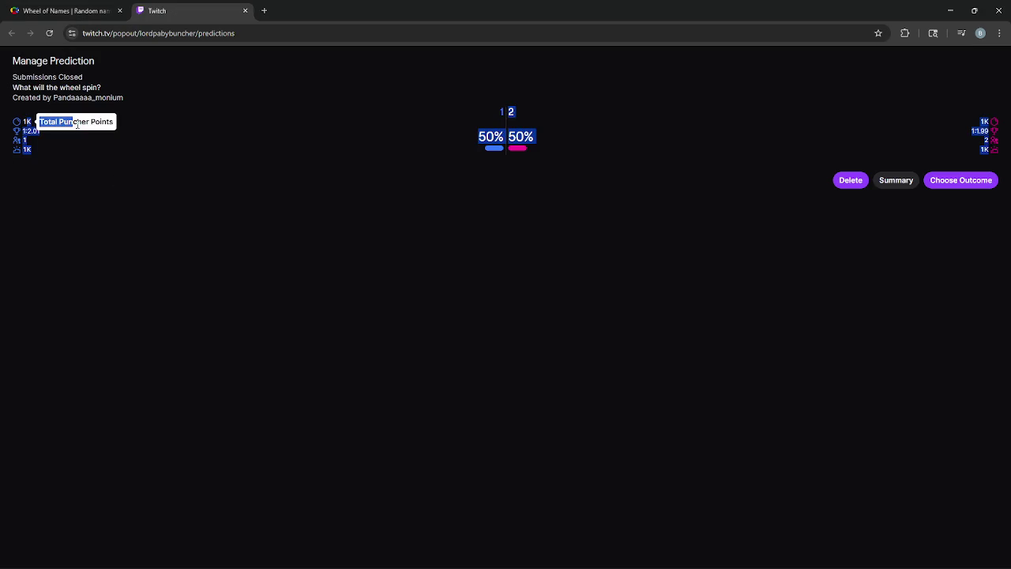
pyautogui.click(917, 109)
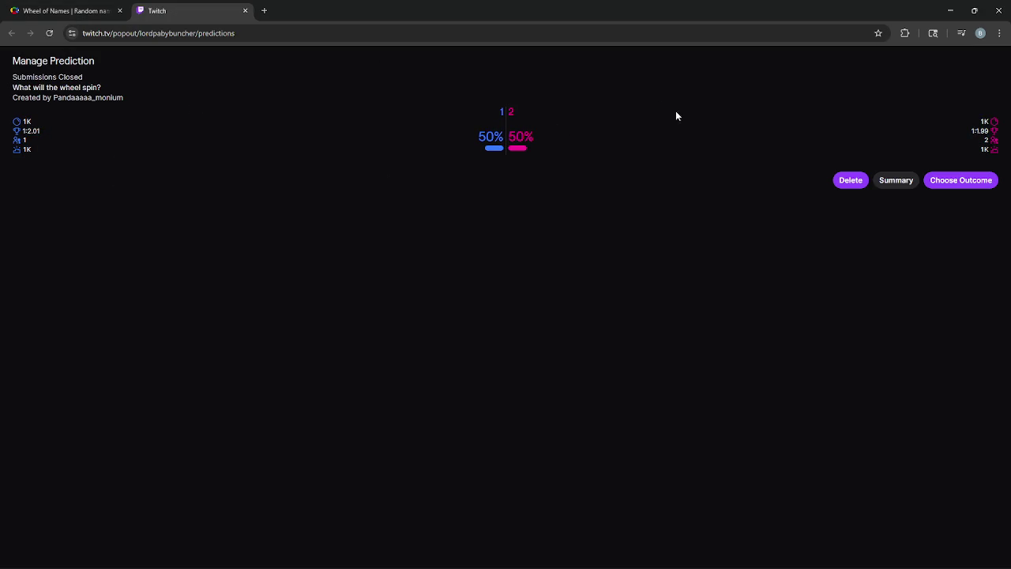
pyautogui.click(75, 11)
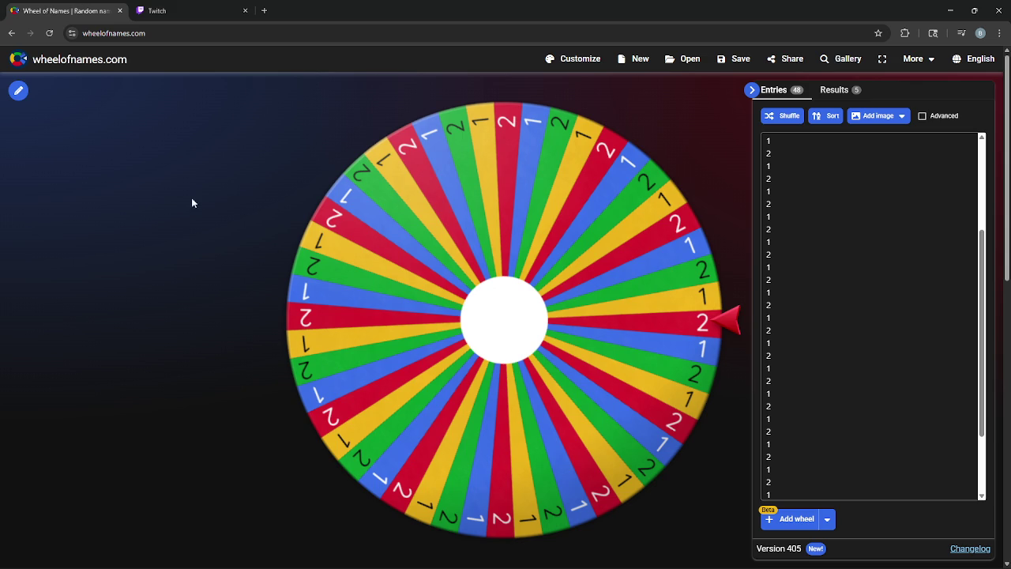
pyautogui.click(679, 165)
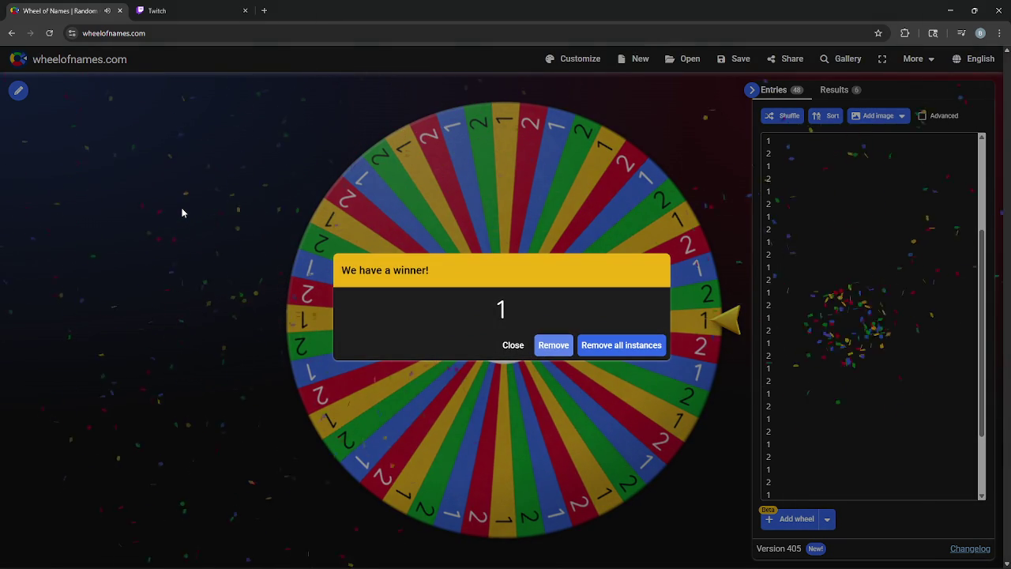
# - Complete the Twitch prediction with outcome 1 as the winner
pyautogui.click(193, 10)
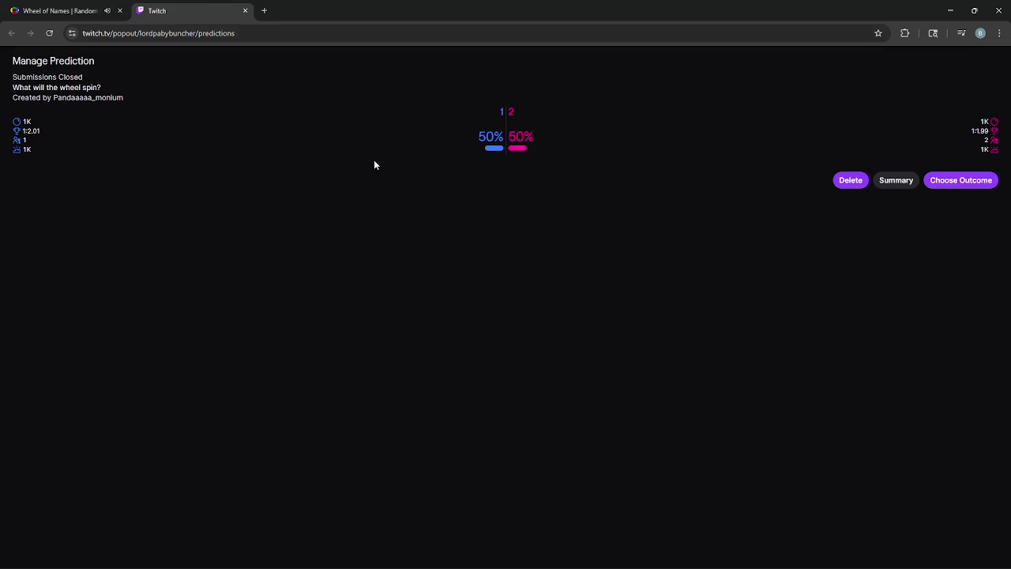
pyautogui.click(977, 185)
pyautogui.click(332, 115)
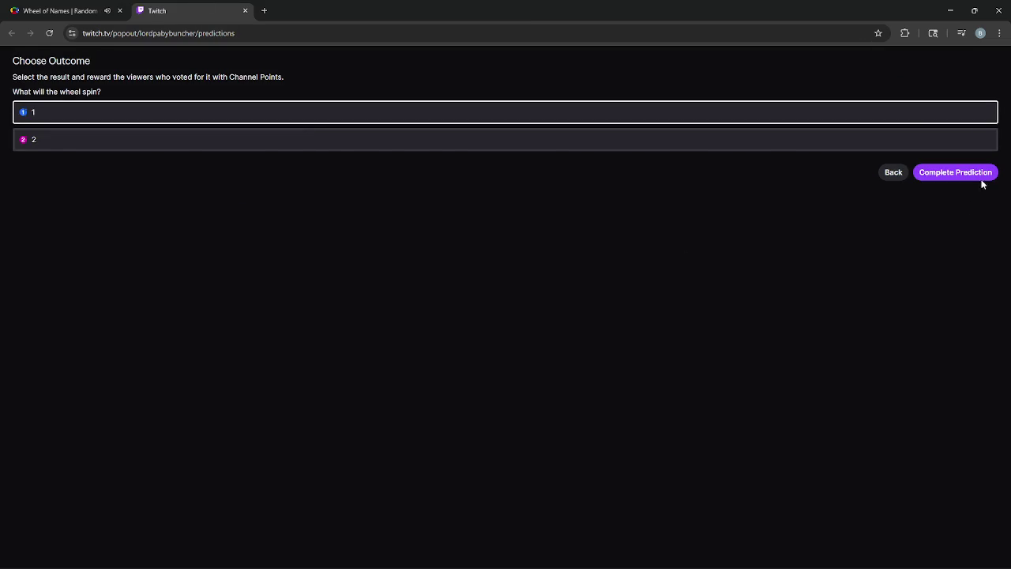
pyautogui.click(983, 180)
pyautogui.click(930, 148)
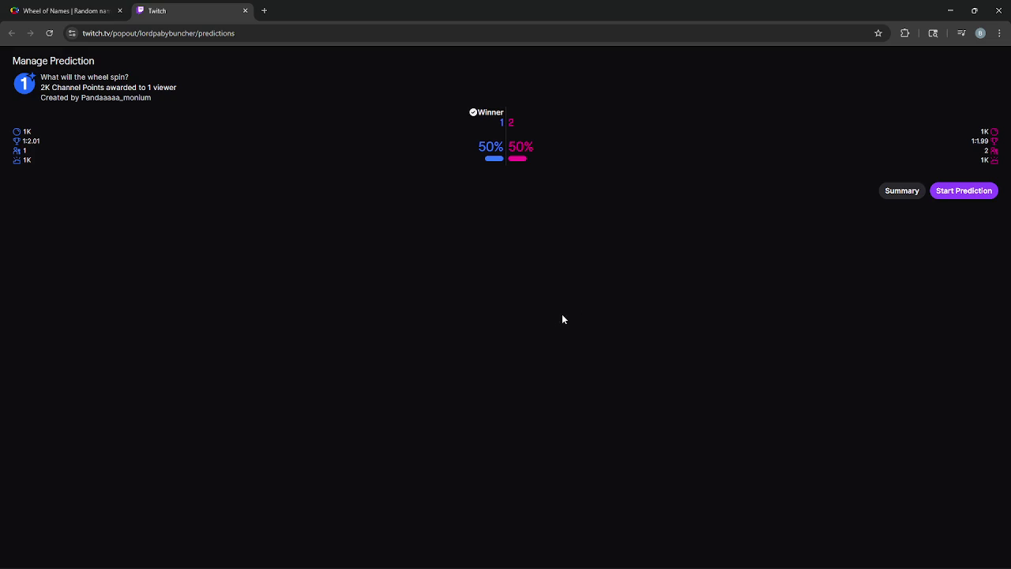
# - Close the Twitch tab, dismiss the winner announcement, and return to the running game
pyautogui.click(244, 11)
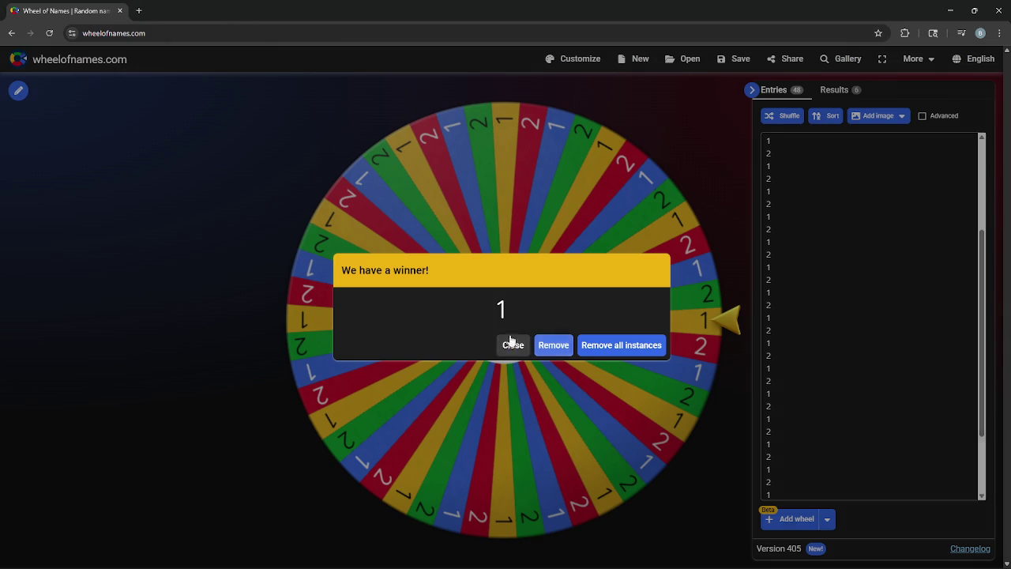
pyautogui.click(513, 343)
pyautogui.click(961, 11)
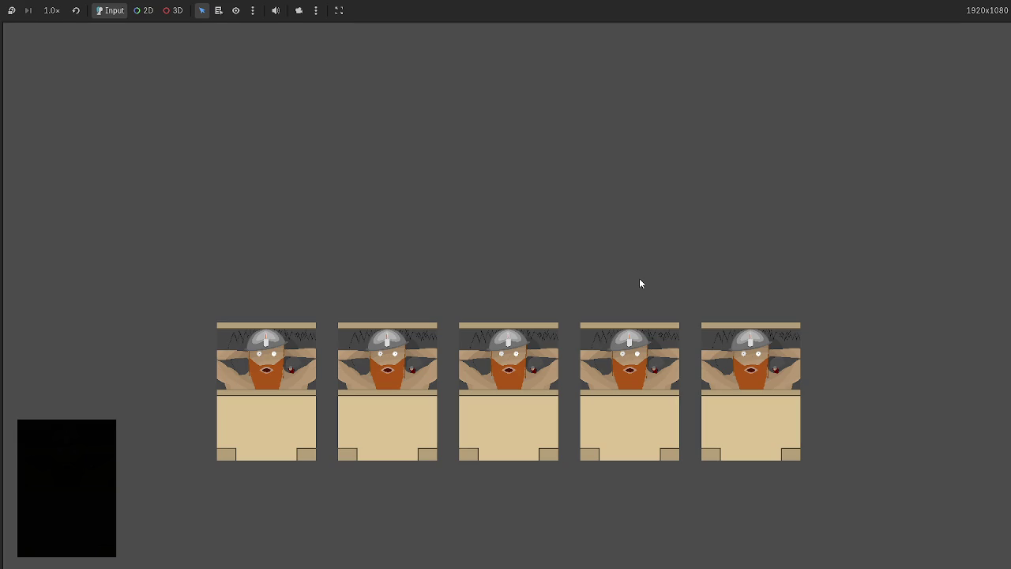
# - Play four more drawn cards onto the battlefield row, then stop the game with F8
pyautogui.moveTo(525, 545)
pyautogui.moveTo(526, 545)
pyautogui.mouseDown()
pyautogui.moveTo(940, 371)
pyautogui.moveTo(435, 550)
pyautogui.moveTo(910, 348)
pyautogui.moveTo(827, 461)
pyautogui.moveTo(790, 470)
pyautogui.mouseUp()
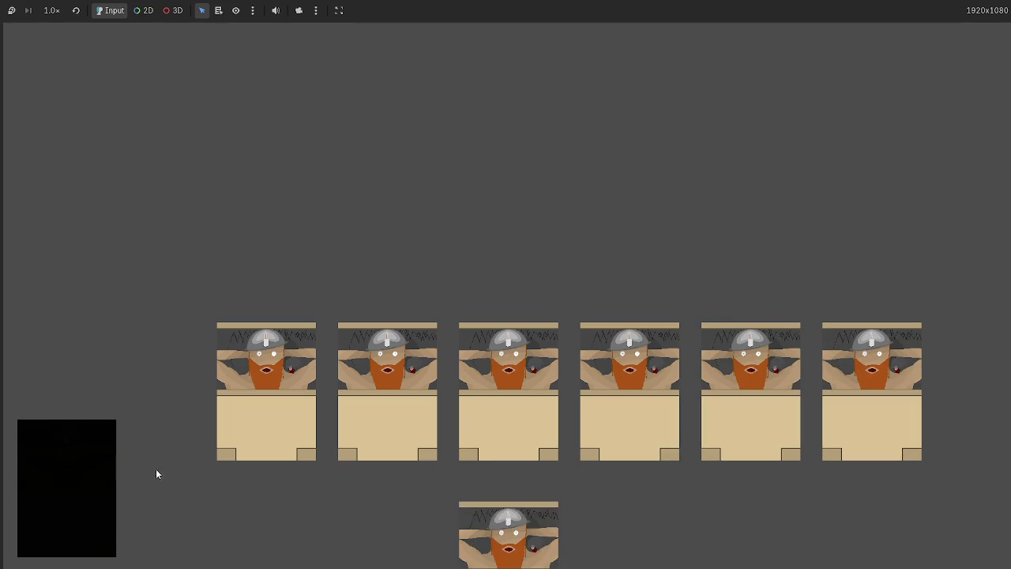
pyautogui.moveTo(519, 509); pyautogui.dragTo(175, 474)
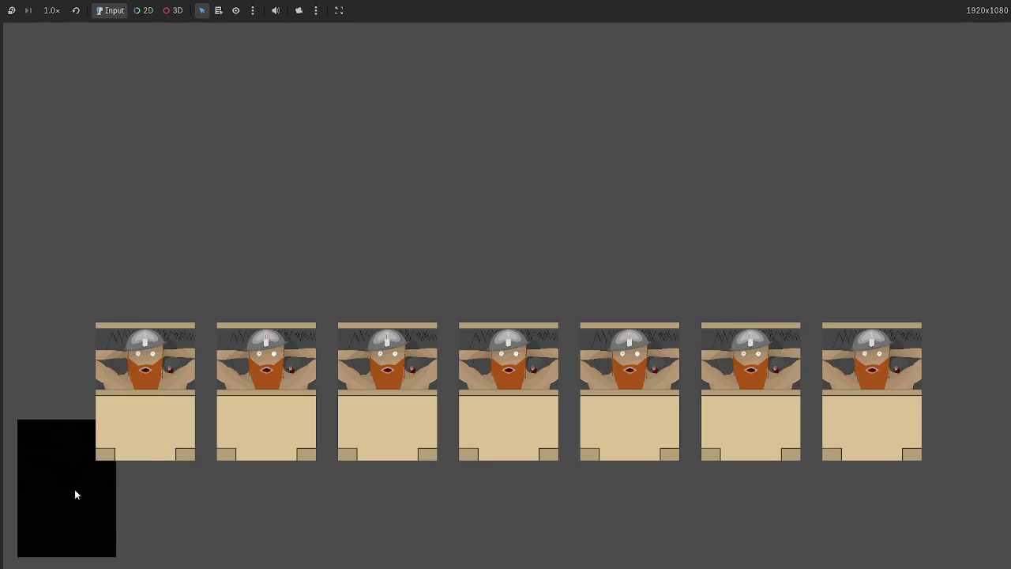
pyautogui.moveTo(514, 543)
pyautogui.mouseDown()
pyautogui.moveTo(670, 512)
pyautogui.moveTo(961, 375)
pyautogui.mouseUp()
pyautogui.moveTo(476, 514)
pyautogui.mouseDown()
pyautogui.moveTo(877, 360)
pyautogui.moveTo(956, 351)
pyautogui.mouseUp()
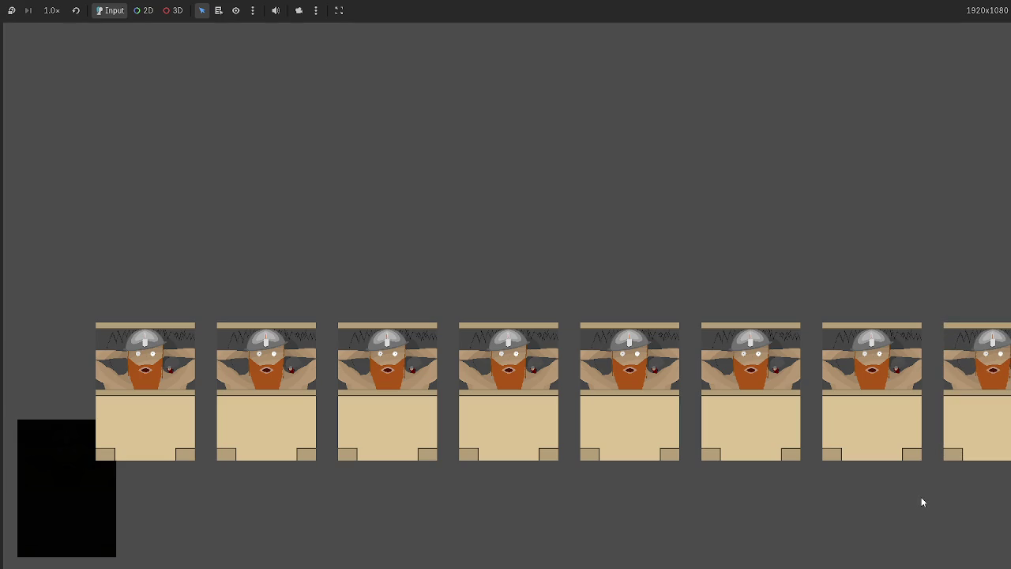
pyautogui.press('F8')
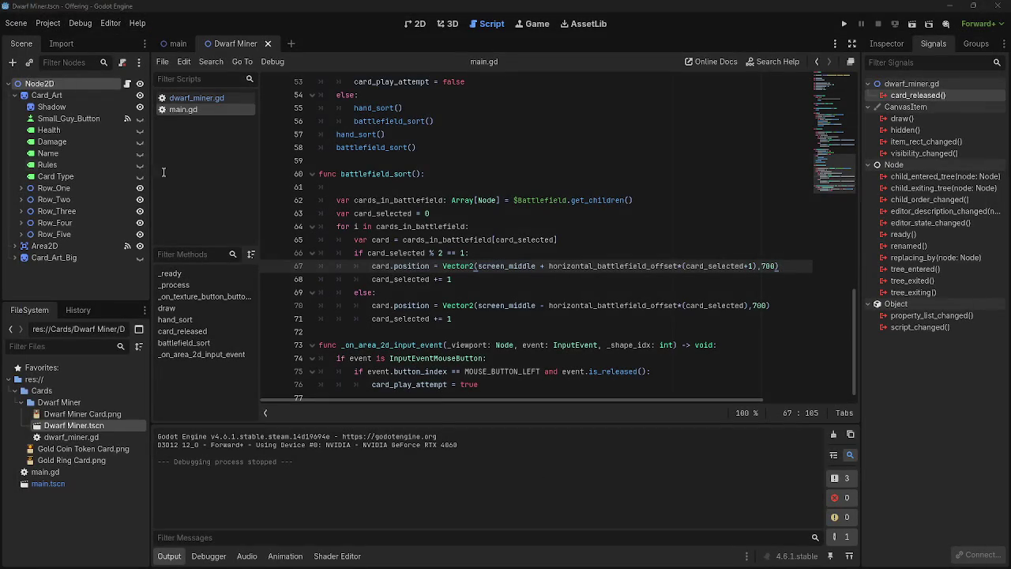
# - Open the main scene in the 2D view, select the Battlefield node, and frame it
pyautogui.click(419, 25)
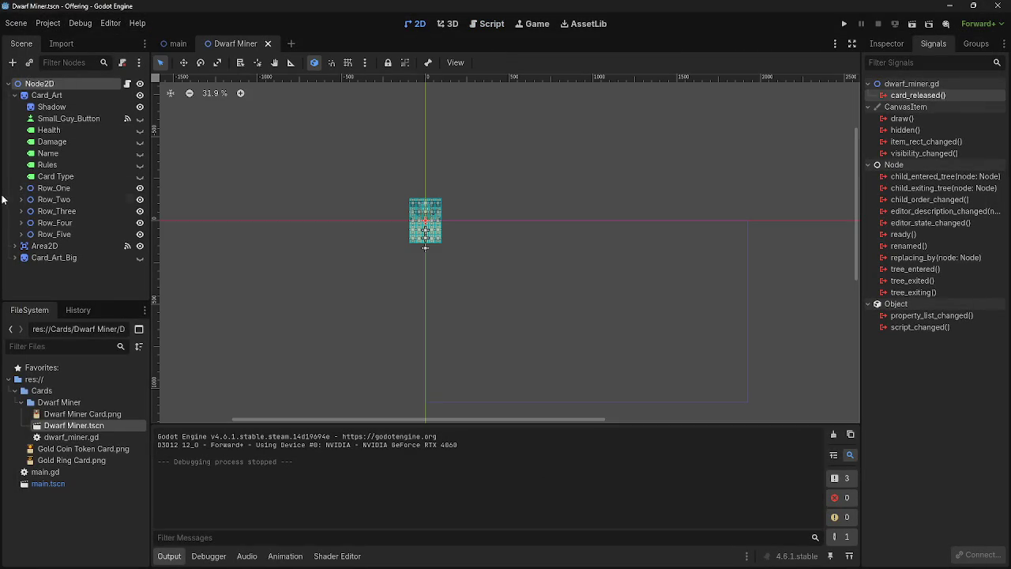
pyautogui.click(172, 44)
pyautogui.click(44, 131)
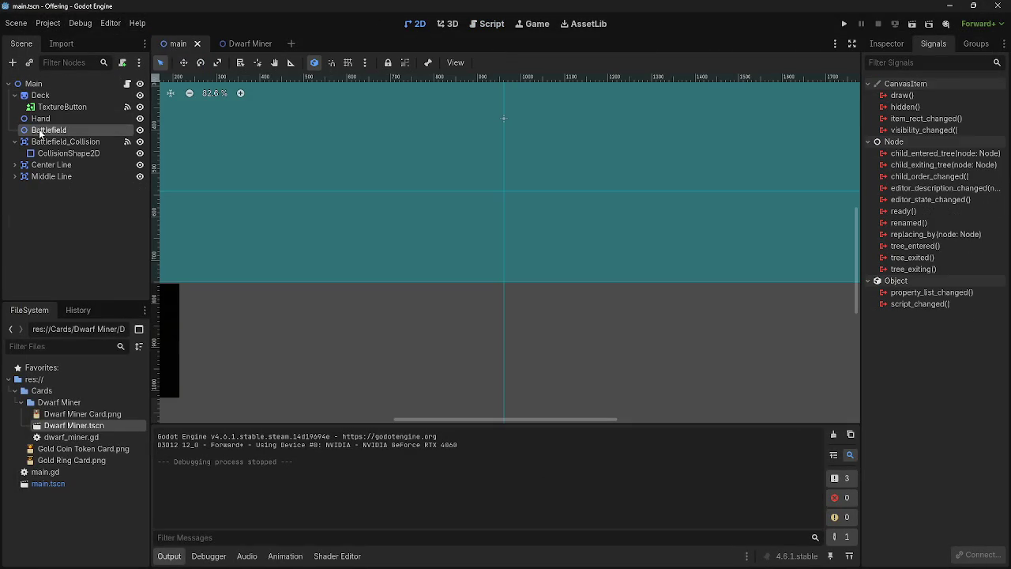
pyautogui.scroll(-3, 679, 242)
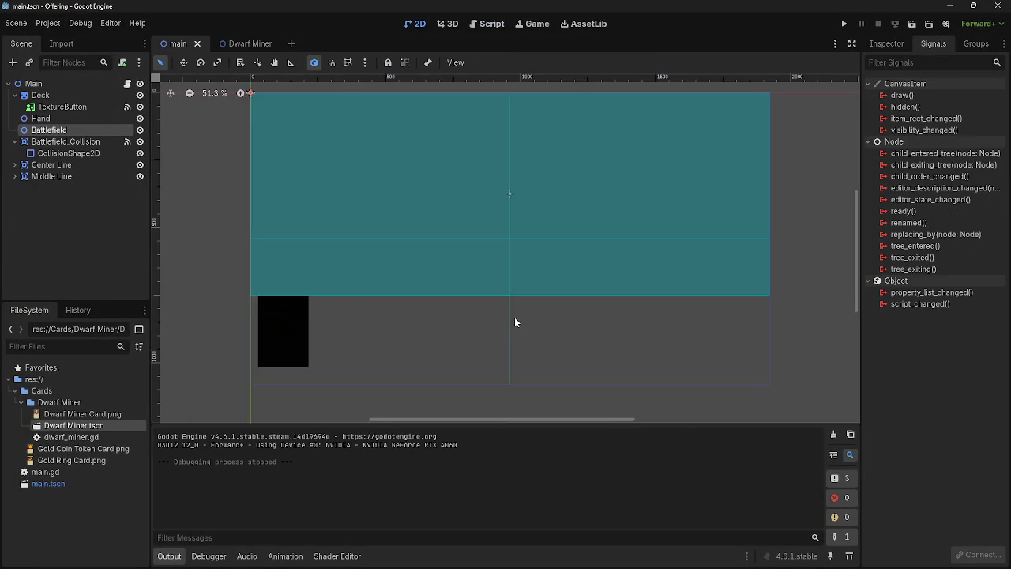
pyautogui.scroll(-3, 514, 317)
pyautogui.moveTo(500, 150); pyautogui.dragTo(489, 167)
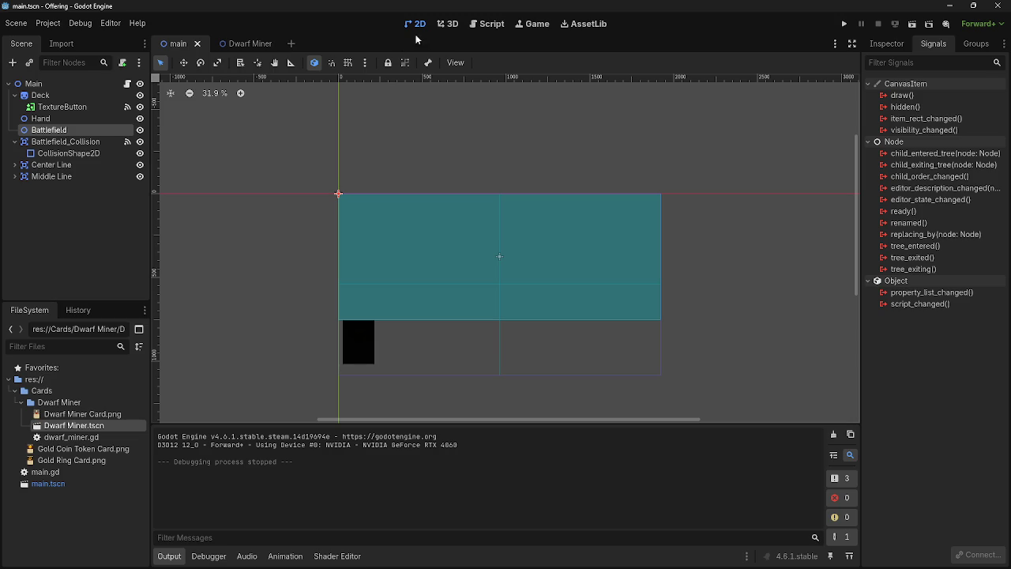
# - Test-run the Battlefield at 0.25 scale, revert Scale to 1.0, and return to main.gd
pyautogui.click(888, 45)
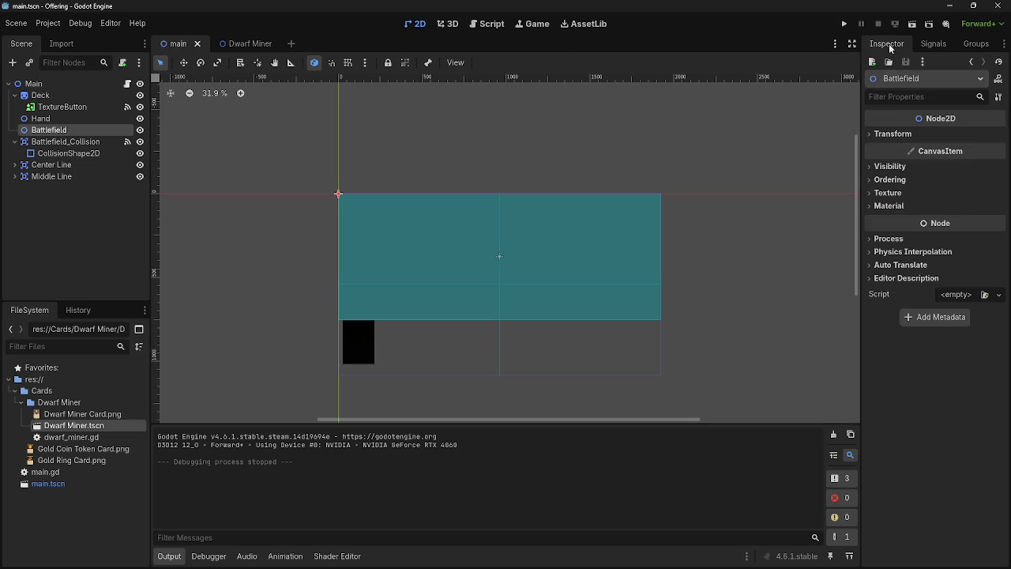
pyautogui.click(892, 136)
pyautogui.moveTo(976, 209)
pyautogui.mouseDown()
pyautogui.moveTo(936, 209)
pyautogui.moveTo(952, 208)
pyautogui.mouseUp()
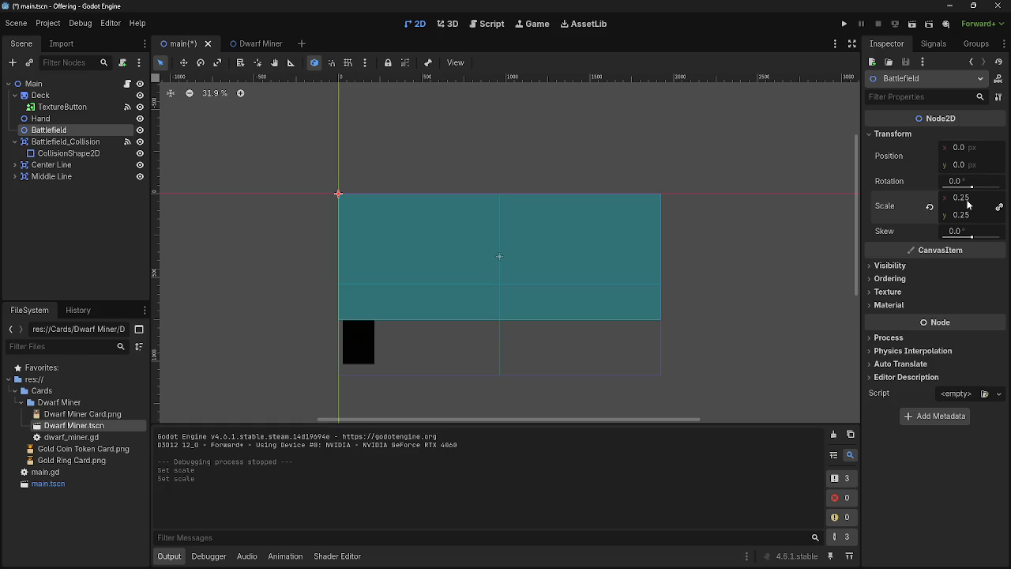
pyautogui.click(844, 23)
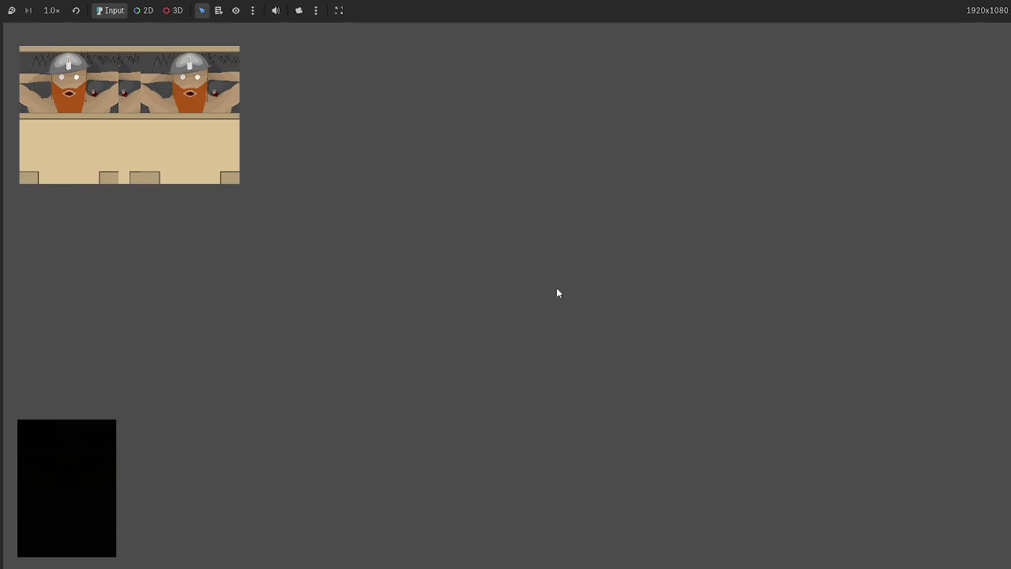
pyautogui.press('F8')
pyautogui.click(929, 206)
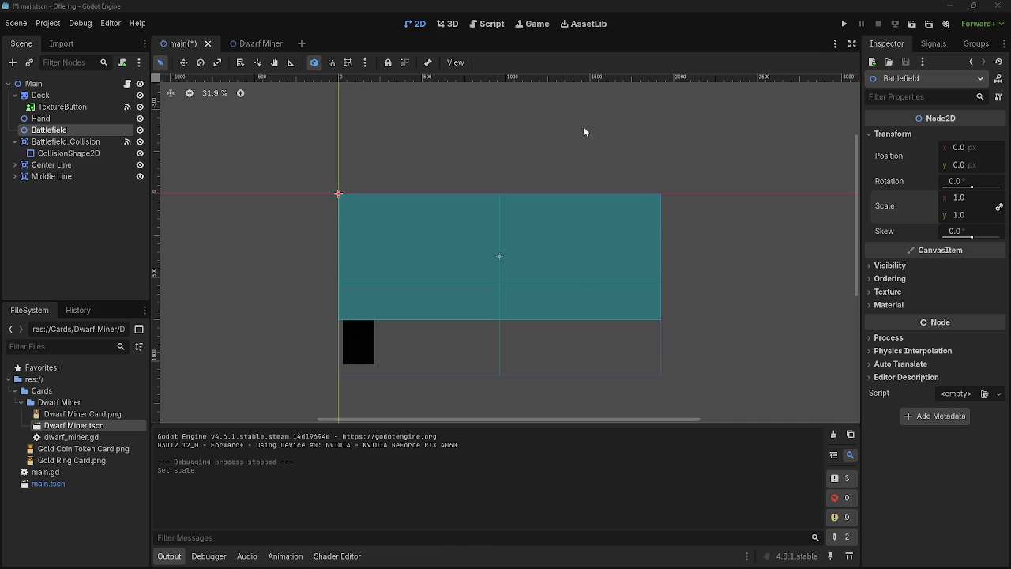
pyautogui.click(494, 26)
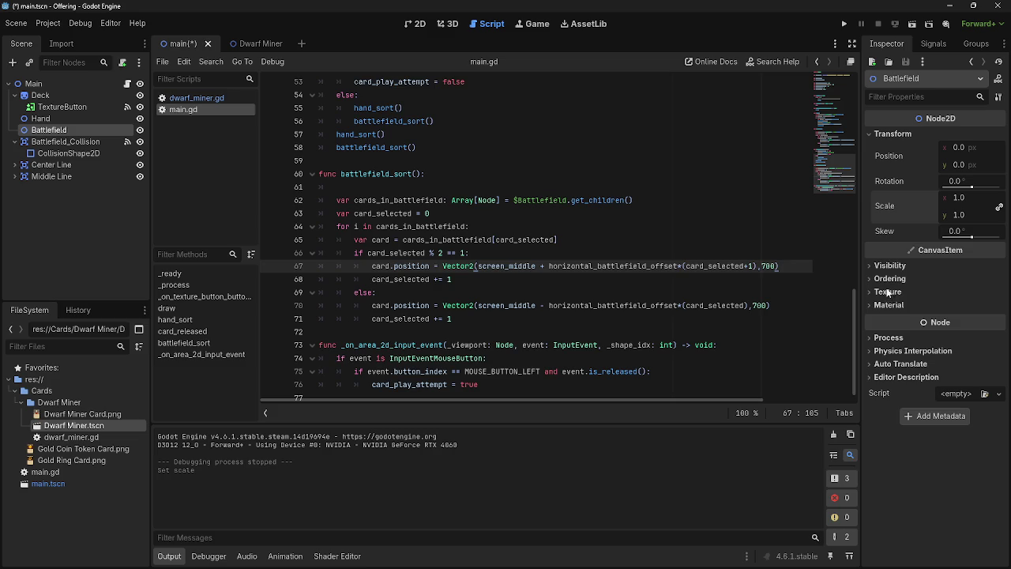
pyautogui.hotkey('alt', 'Tab')
pyautogui.hotkey('alt', 'Tab')
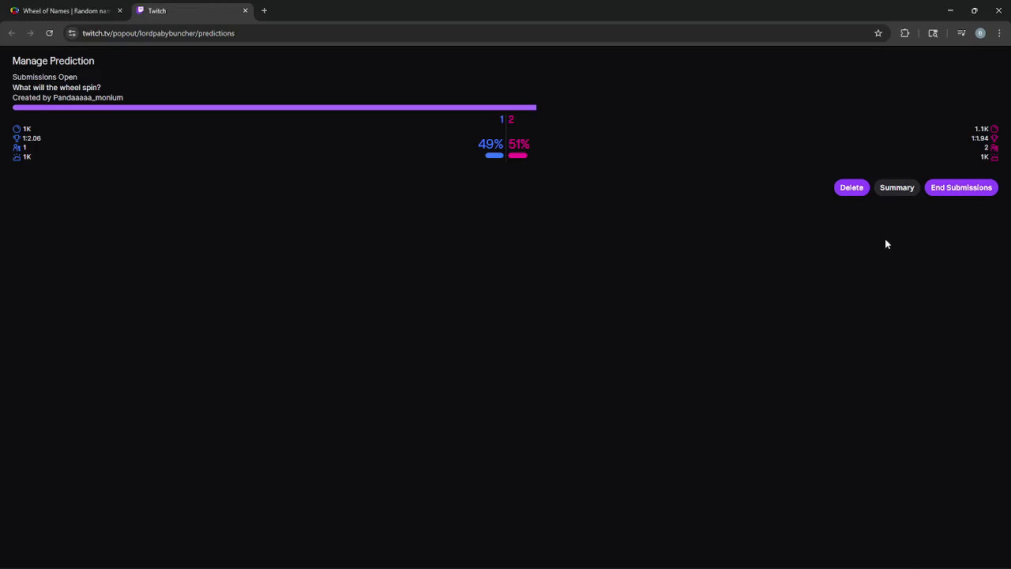
# - End submissions on the wheel prediction and spin the Wheel of Names
pyautogui.click(975, 193)
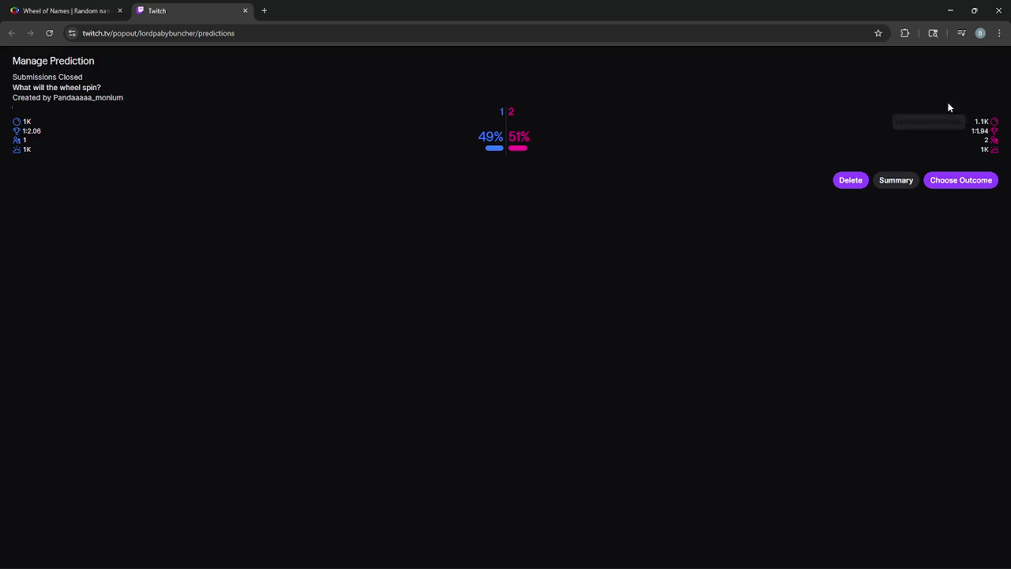
pyautogui.click(87, 10)
pyautogui.click(392, 274)
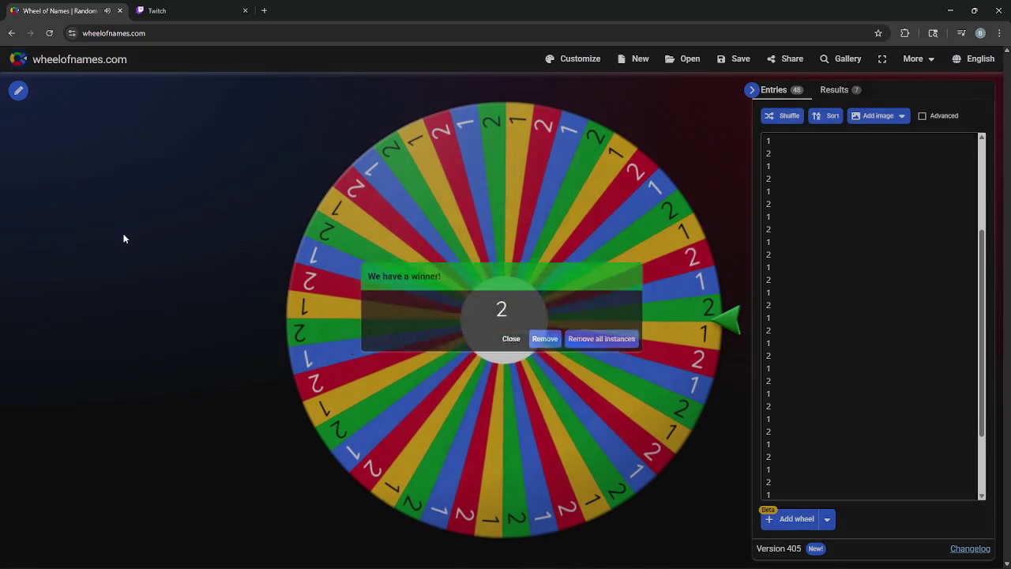
# - Complete the Twitch prediction with 2 as the winning outcome
pyautogui.click(158, 10)
pyautogui.click(963, 181)
pyautogui.click(535, 147)
pyautogui.click(974, 181)
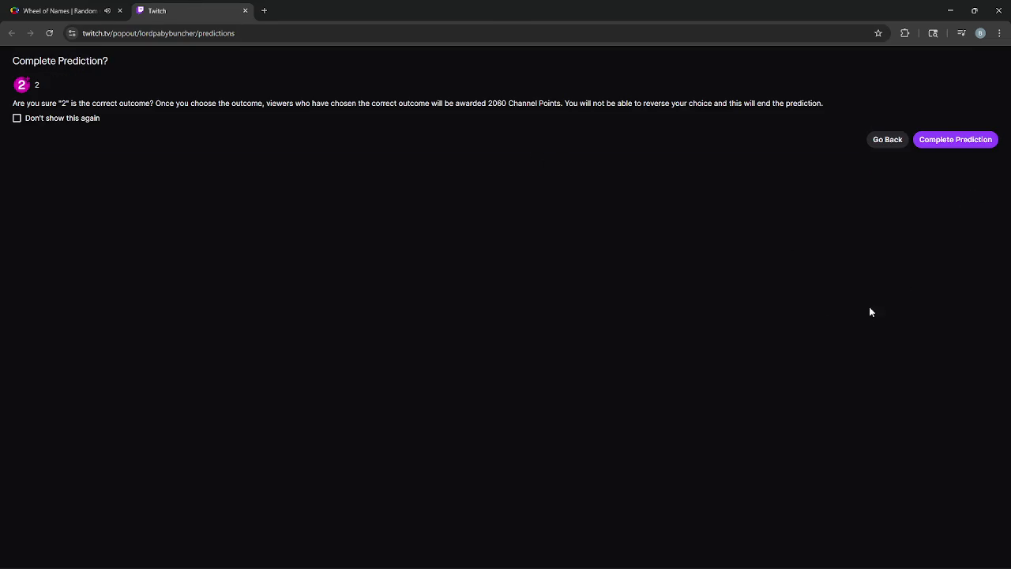
pyautogui.click(961, 140)
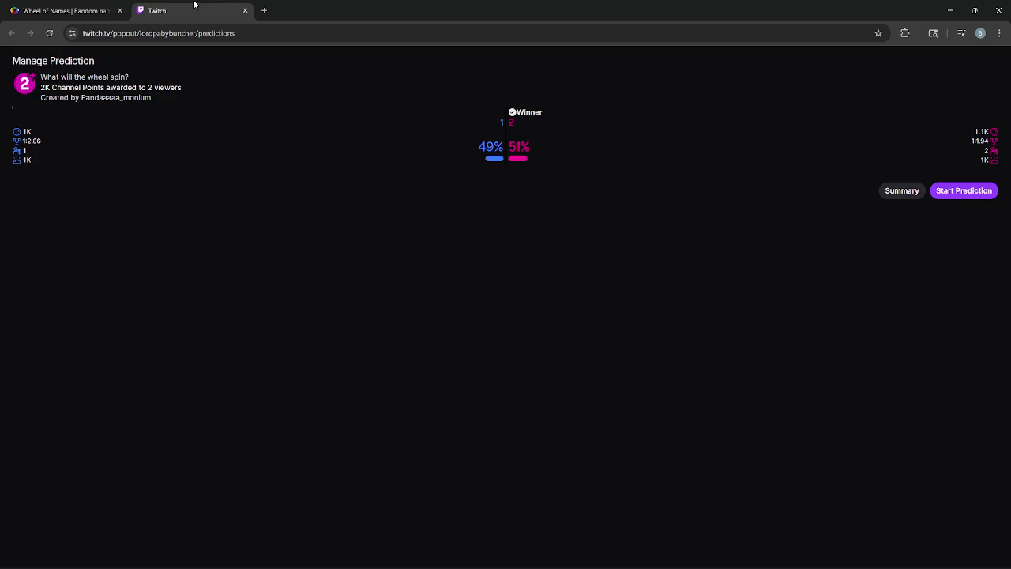
# - Close the Twitch tab, dismiss the wheel's winner dialog, and minimize Chrome
pyautogui.click(78, 9)
pyautogui.click(245, 10)
pyautogui.click(513, 346)
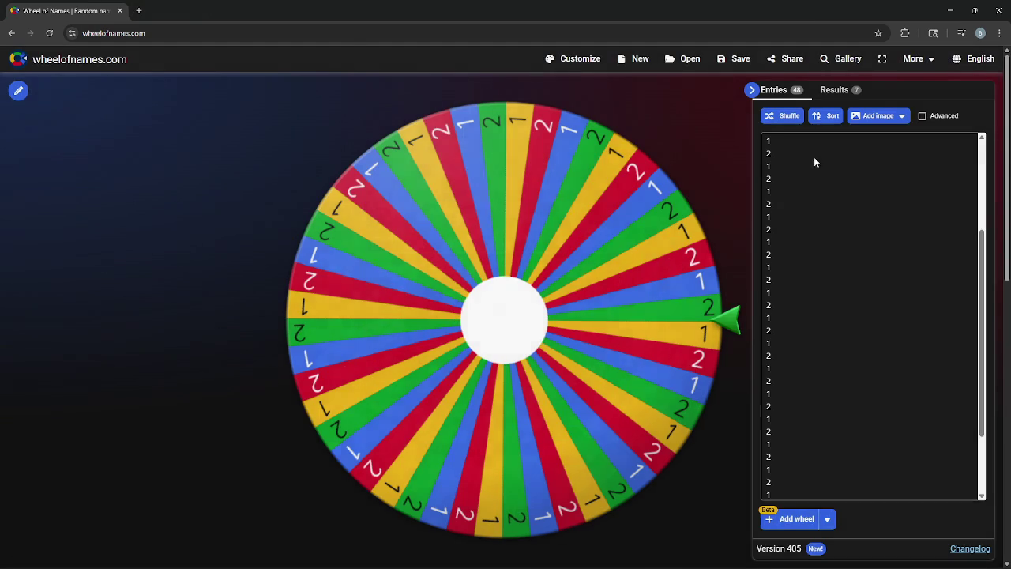
pyautogui.click(951, 11)
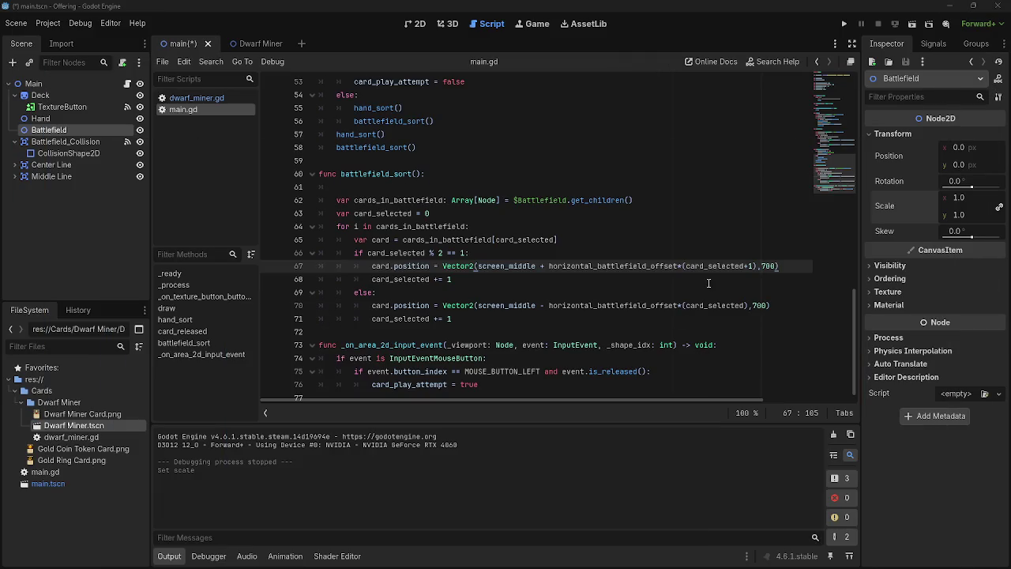
pyautogui.click(482, 284)
pyautogui.scroll(4, 486, 319)
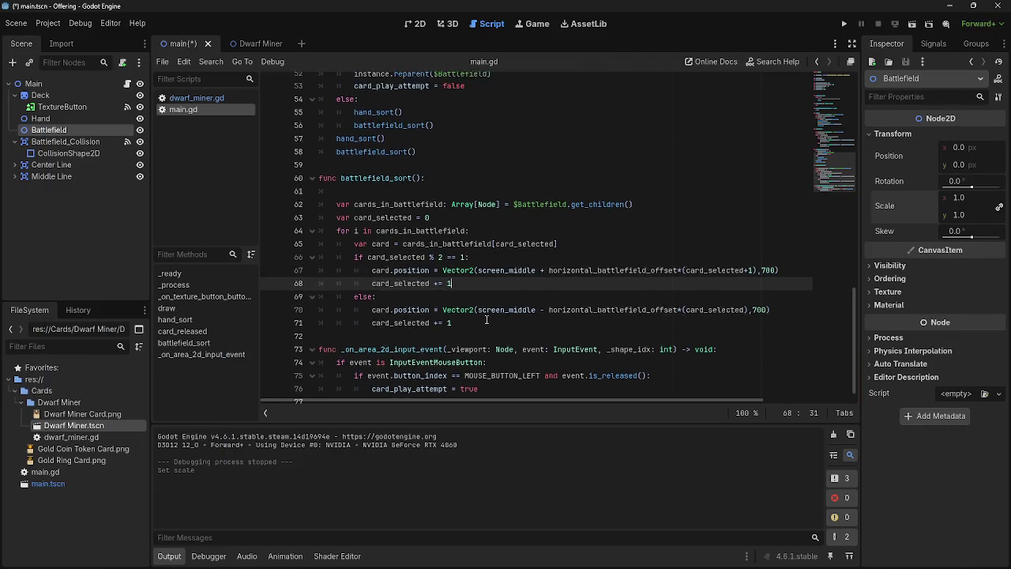
pyautogui.scroll(-4, 486, 319)
pyautogui.click(486, 335)
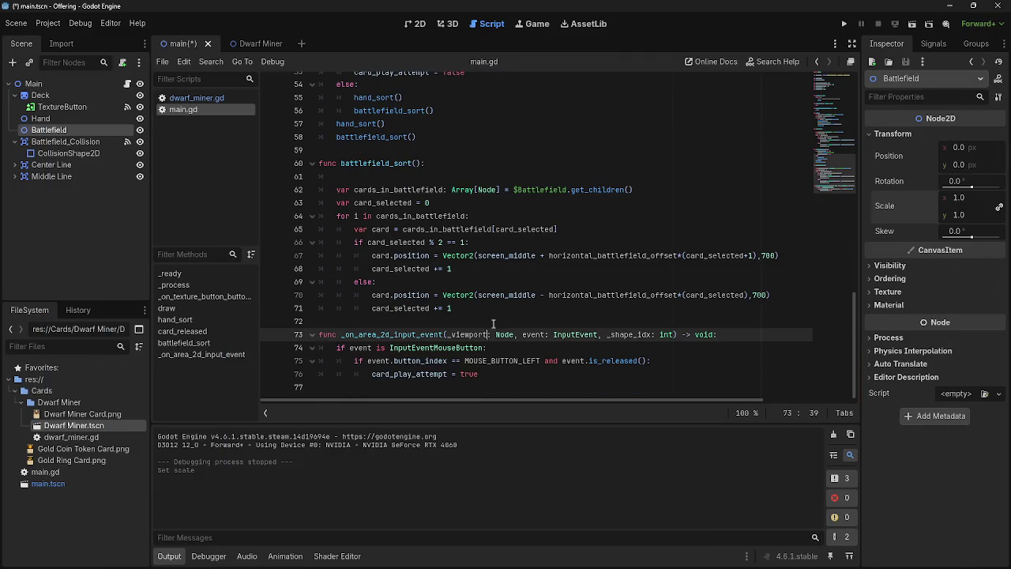
pyautogui.click(488, 319)
pyautogui.click(492, 309)
pyautogui.scroll(10, 513, 320)
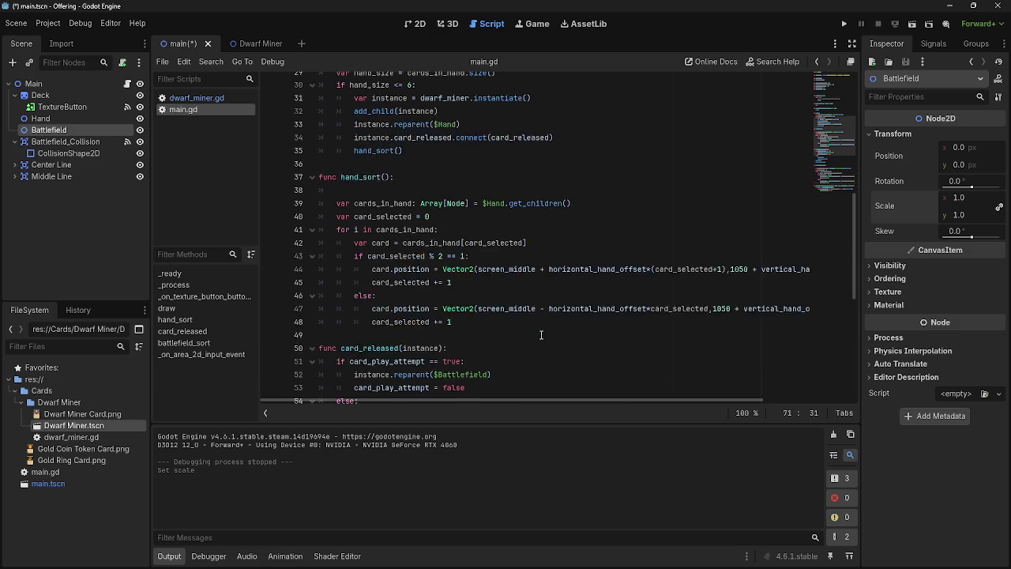
pyautogui.scroll(8, 541, 335)
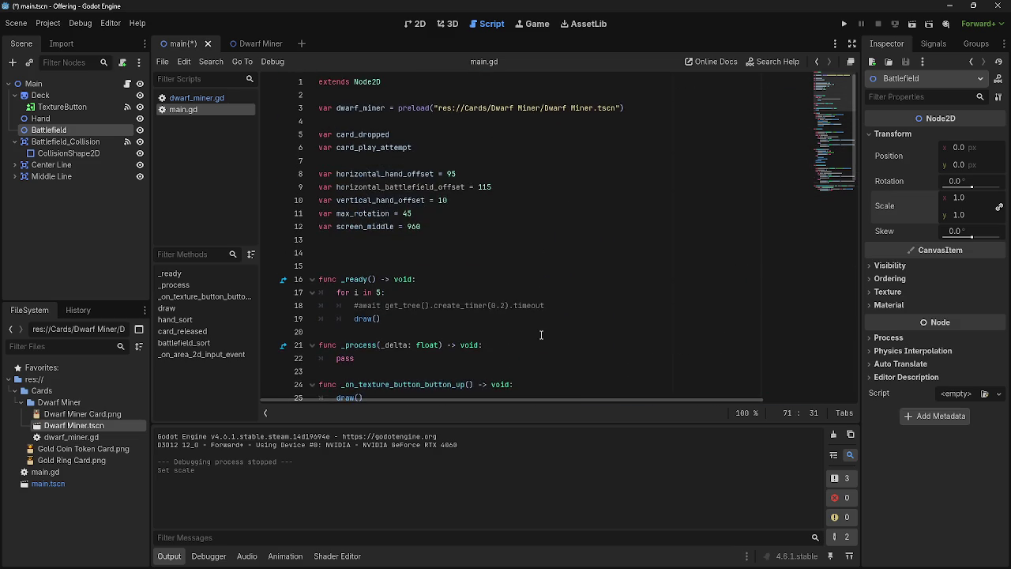
pyautogui.scroll(-2, 541, 335)
pyautogui.scroll(-8, 541, 335)
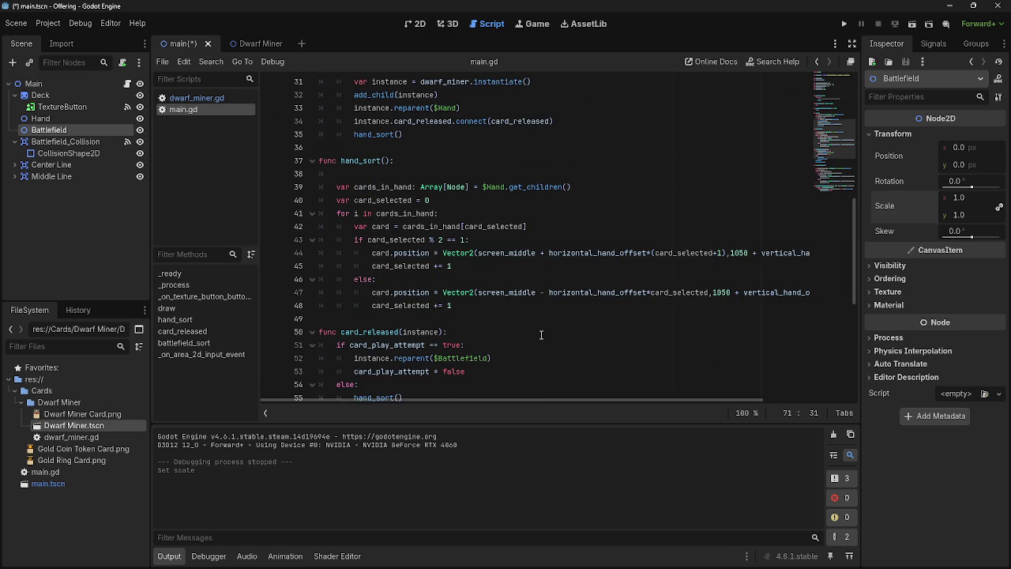
pyautogui.scroll(-8, 541, 335)
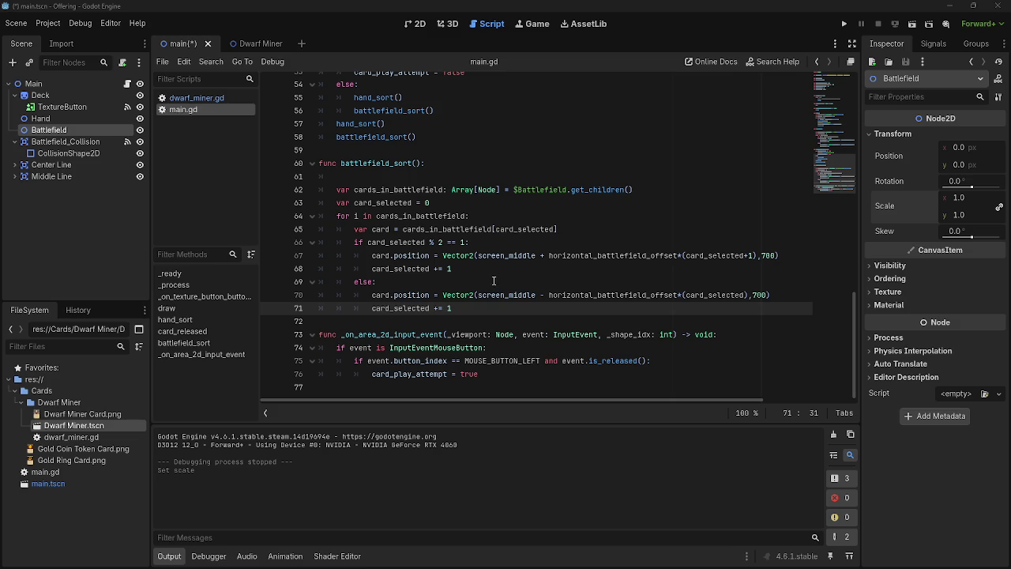
pyautogui.moveTo(477, 291)
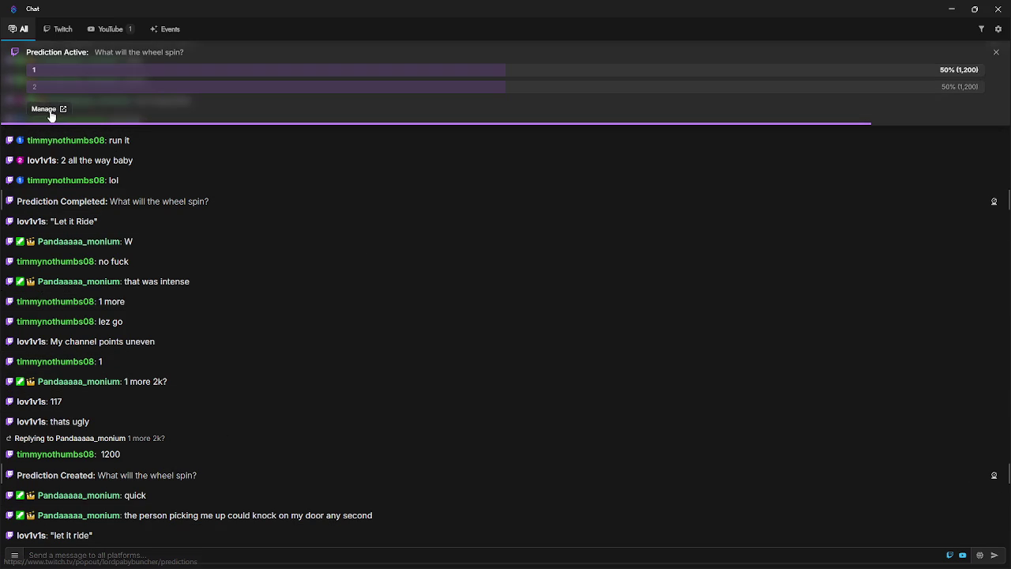
# - Open the wheel-spin prediction's Manage page from the chat banner in the browser
pyautogui.click(53, 112)
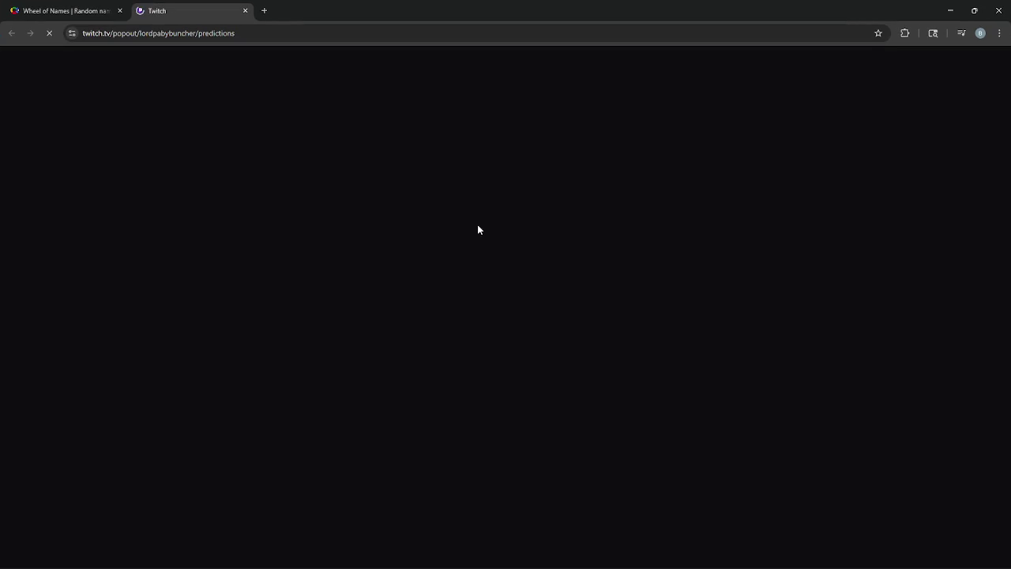
pyautogui.click(950, 11)
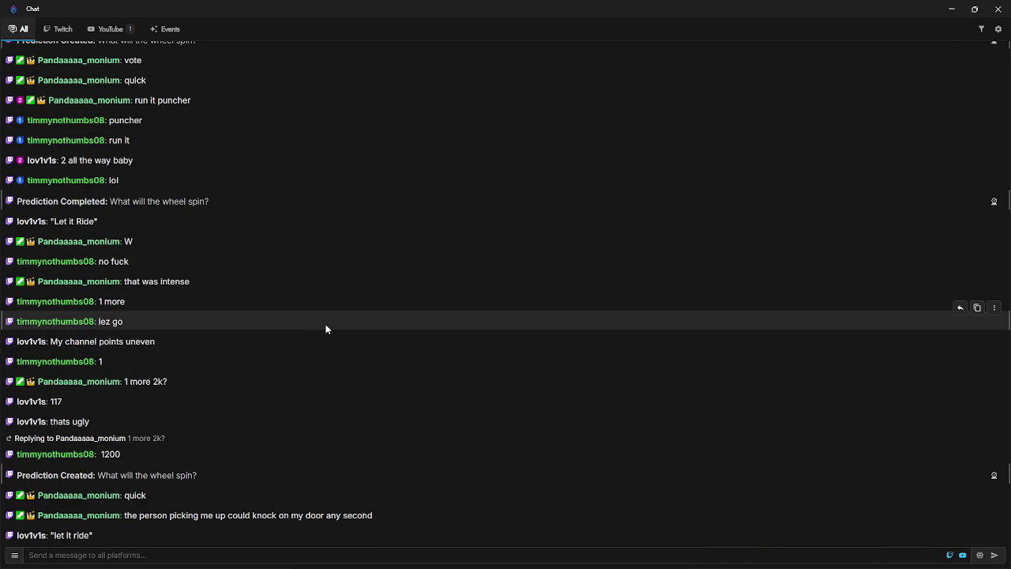
pyautogui.hotkey('alt', 'Tab')
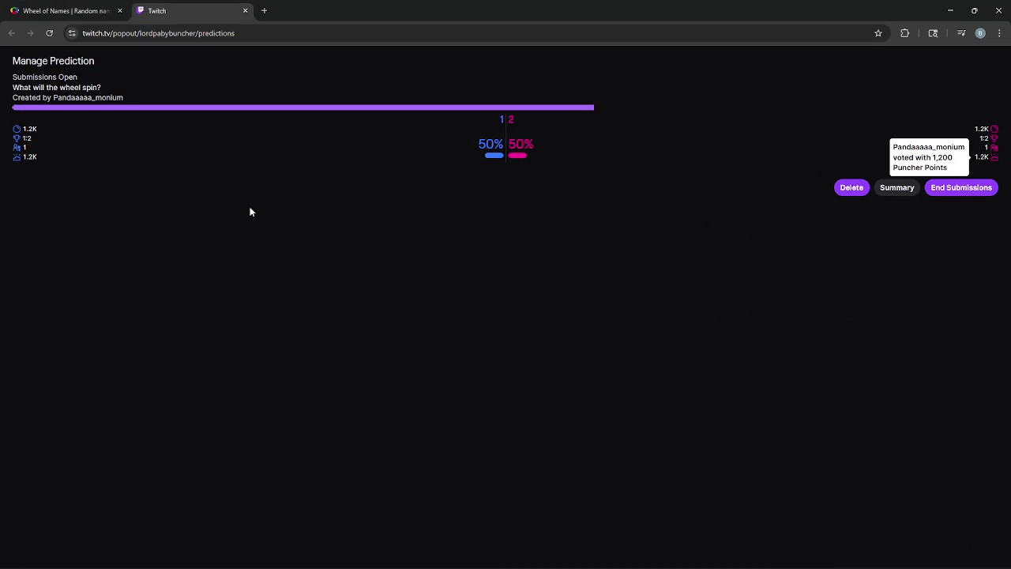
# - End submissions for the wheel-spin prediction, then switch to the Wheel of Names tab
pyautogui.moveTo(34, 156)
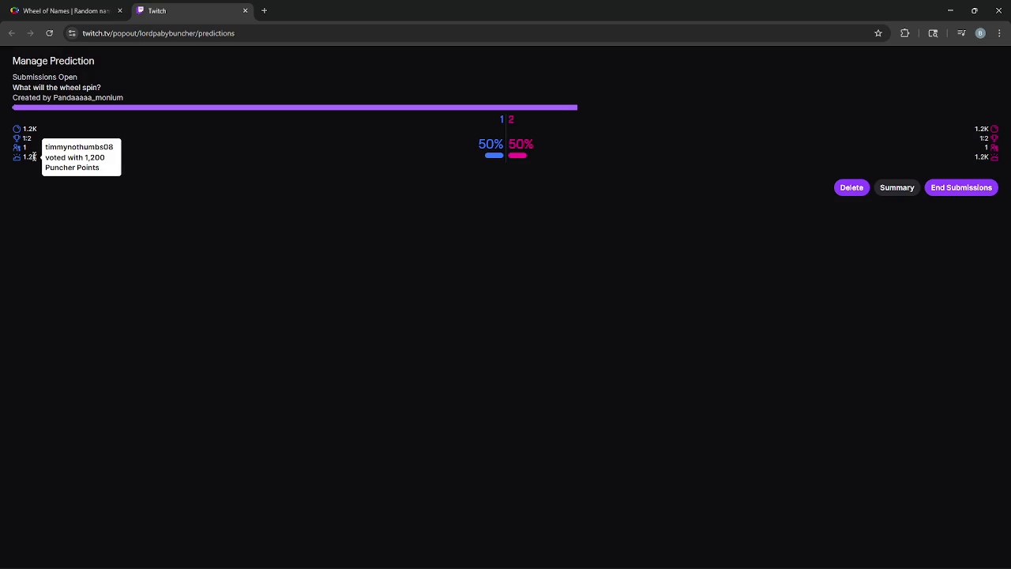
pyautogui.moveTo(983, 157)
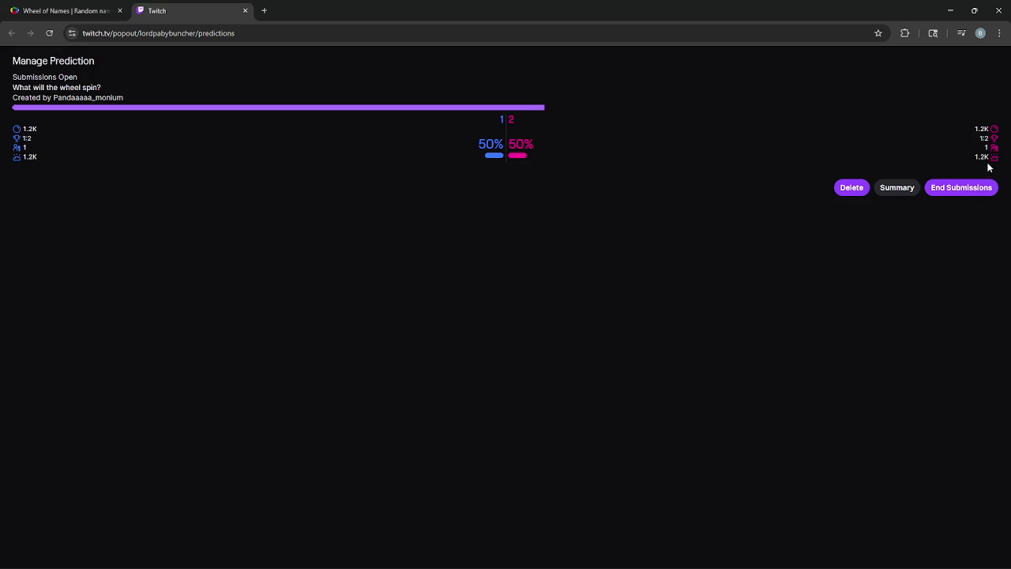
pyautogui.click(968, 190)
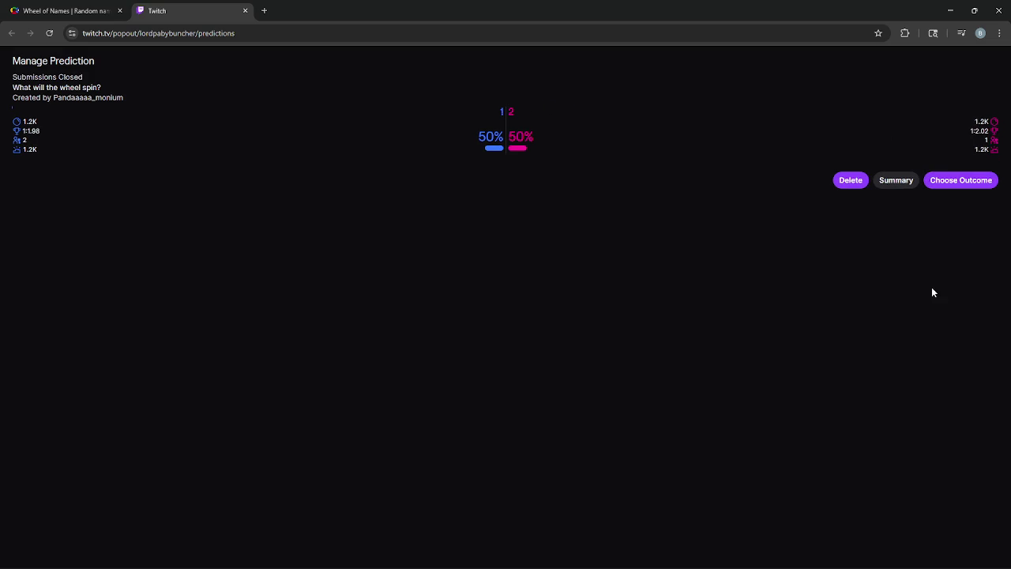
pyautogui.click(79, 10)
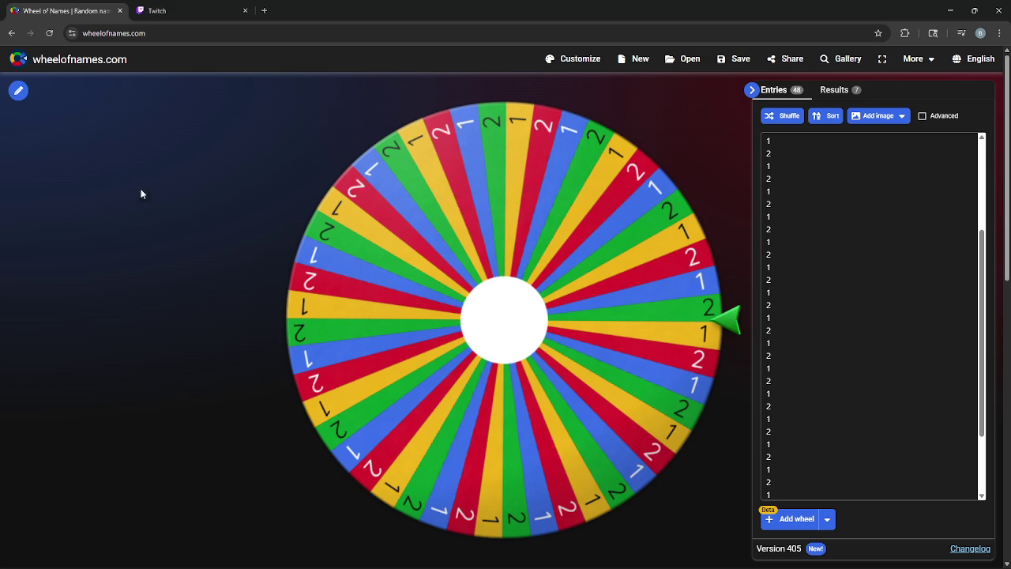
# - Spin the wheel until it lands on 2, then open Twitch's Choose Outcome picker
pyautogui.click(501, 242)
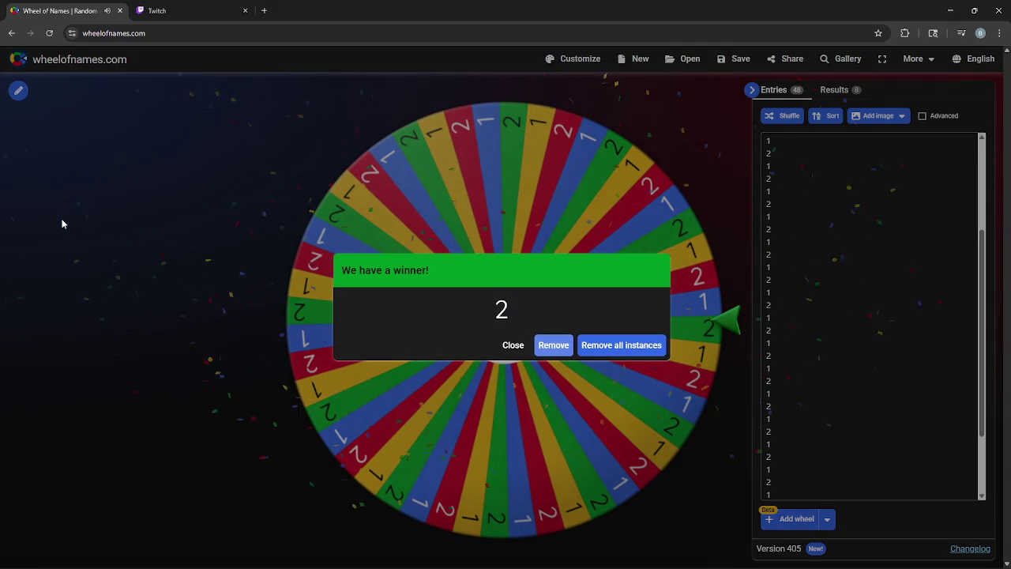
pyautogui.hotkey('ctrl', 'Tab')
pyautogui.click(985, 183)
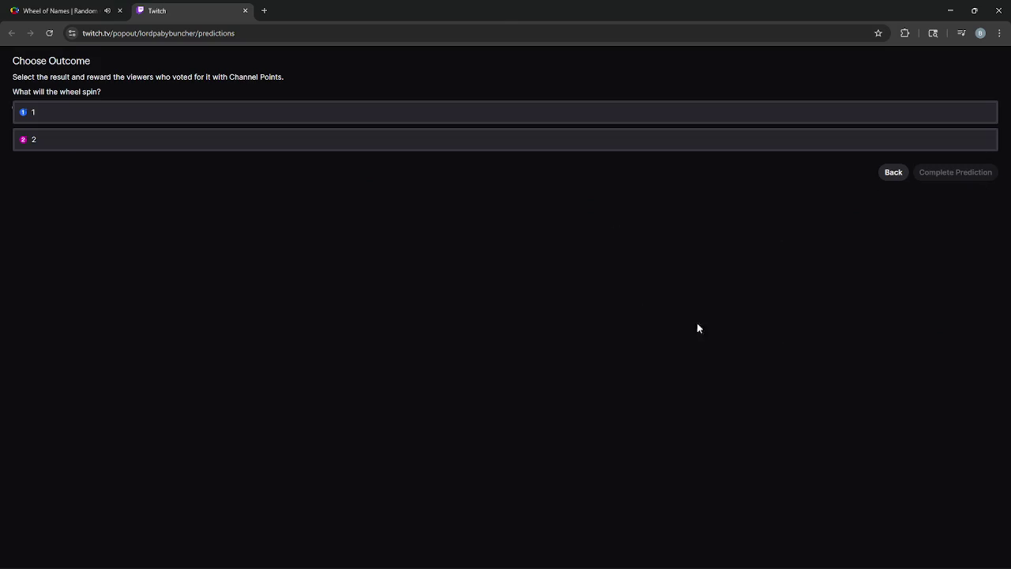
# - Complete the prediction with outcome 2 as winner and minimize the browser
pyautogui.click(454, 147)
pyautogui.click(951, 174)
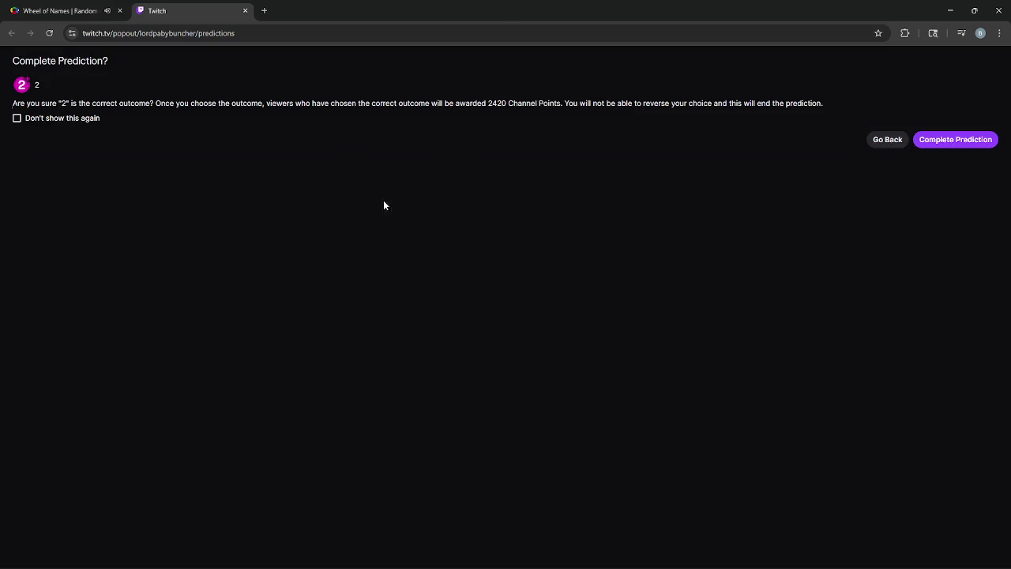
pyautogui.click(968, 143)
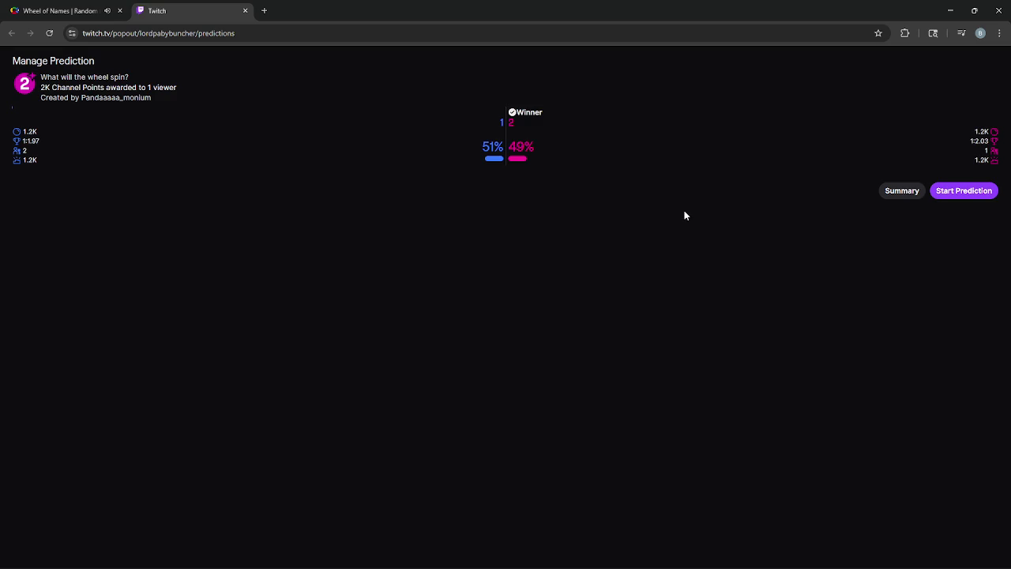
pyautogui.click(951, 10)
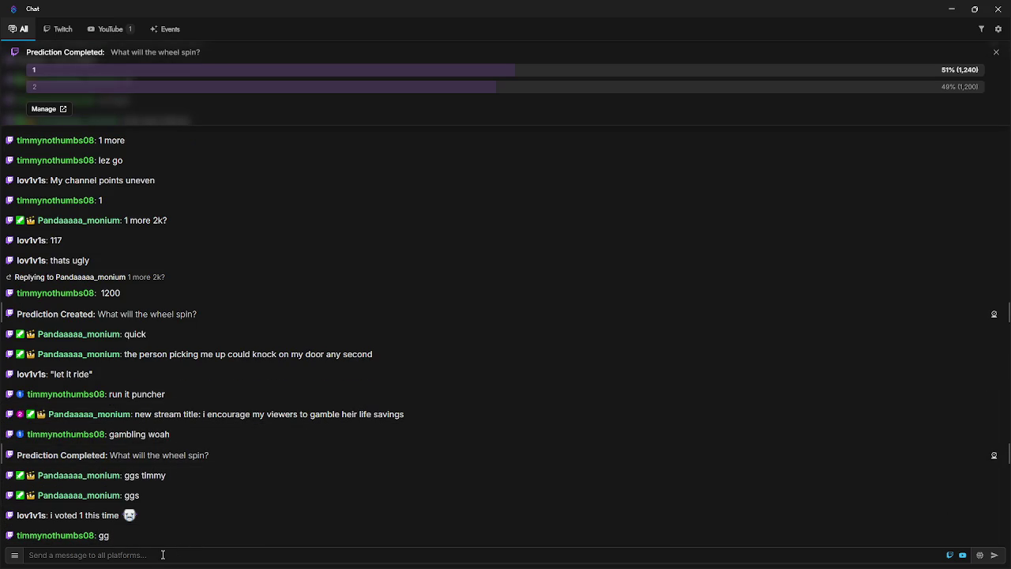
# - Minimize the Stream chat window to reveal Godot's main.gd editor
pyautogui.moveTo(124, 497)
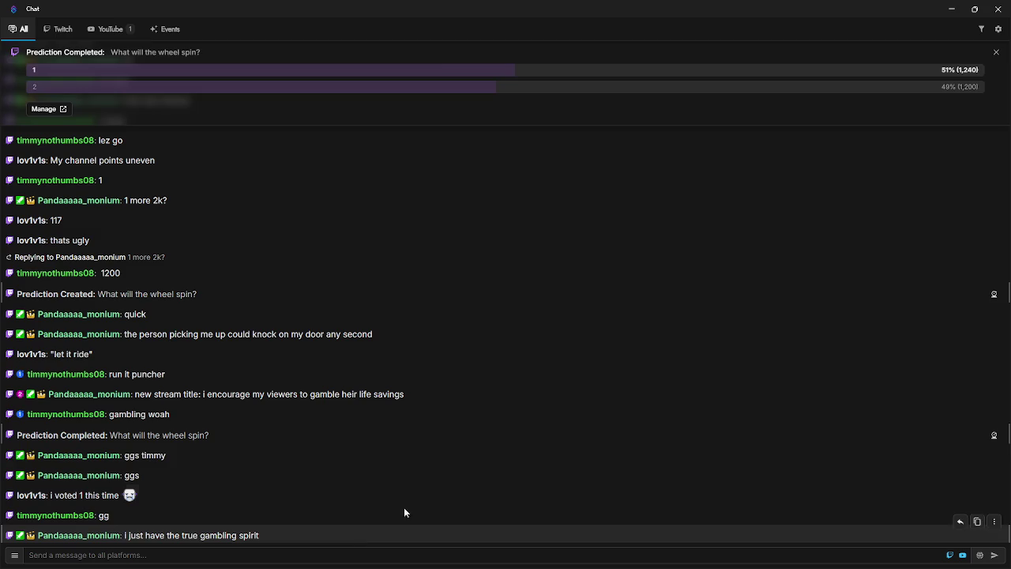
pyautogui.click(974, 10)
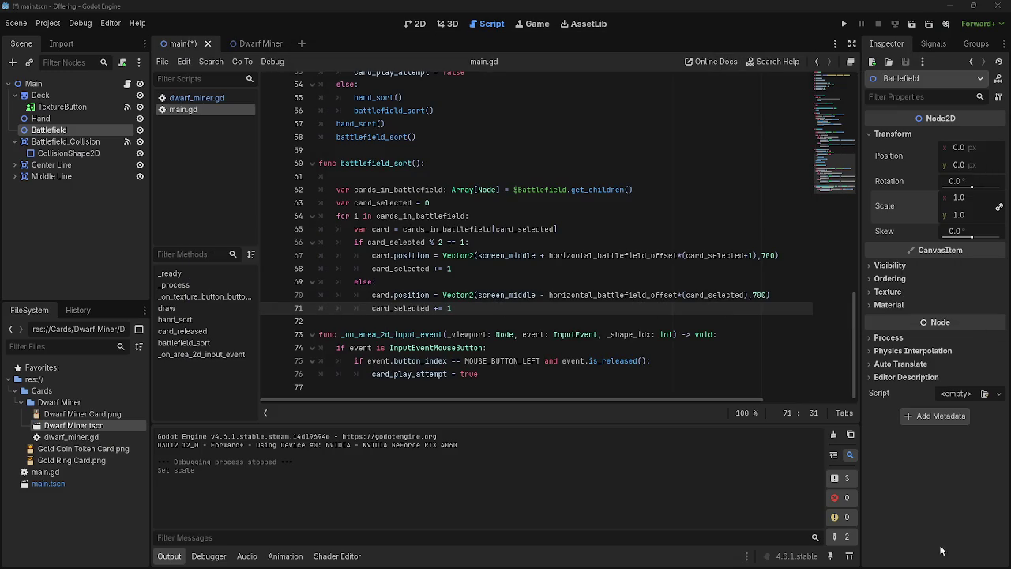
# - Run the game with F5 to check the cards line up in one row, then stop with F8
pyautogui.click(482, 319)
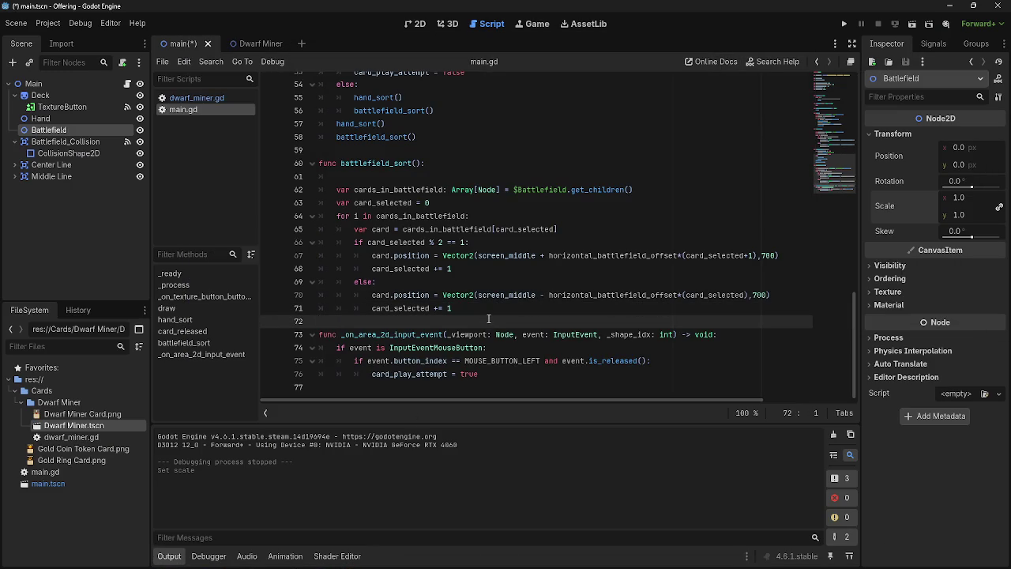
pyautogui.click(492, 311)
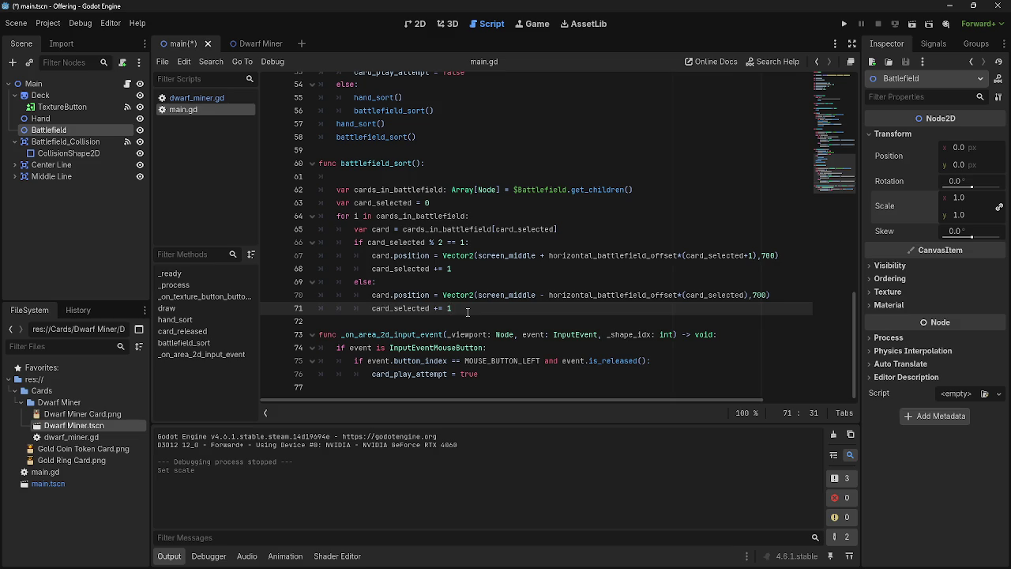
pyautogui.press('F5')
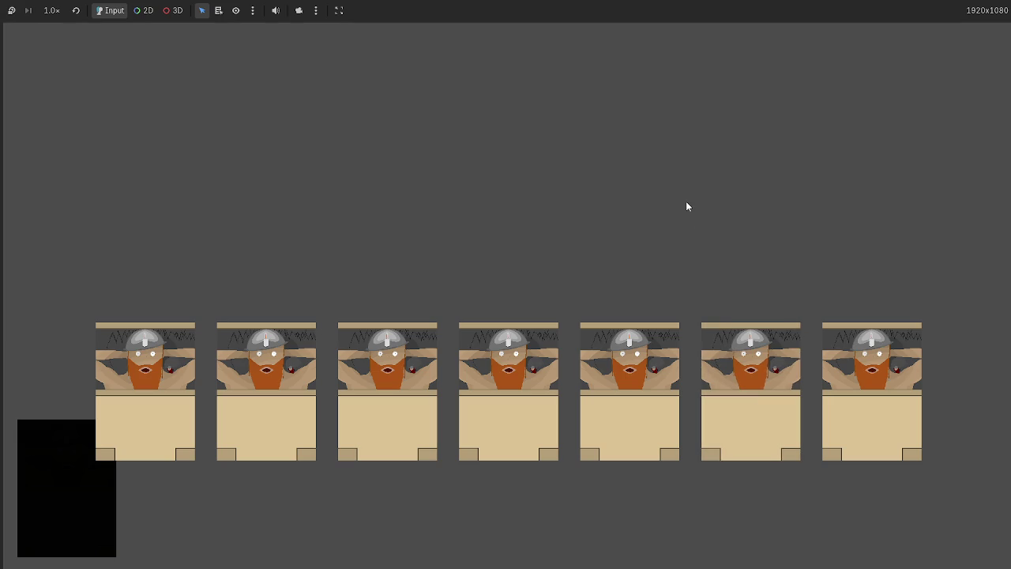
pyautogui.press('F8')
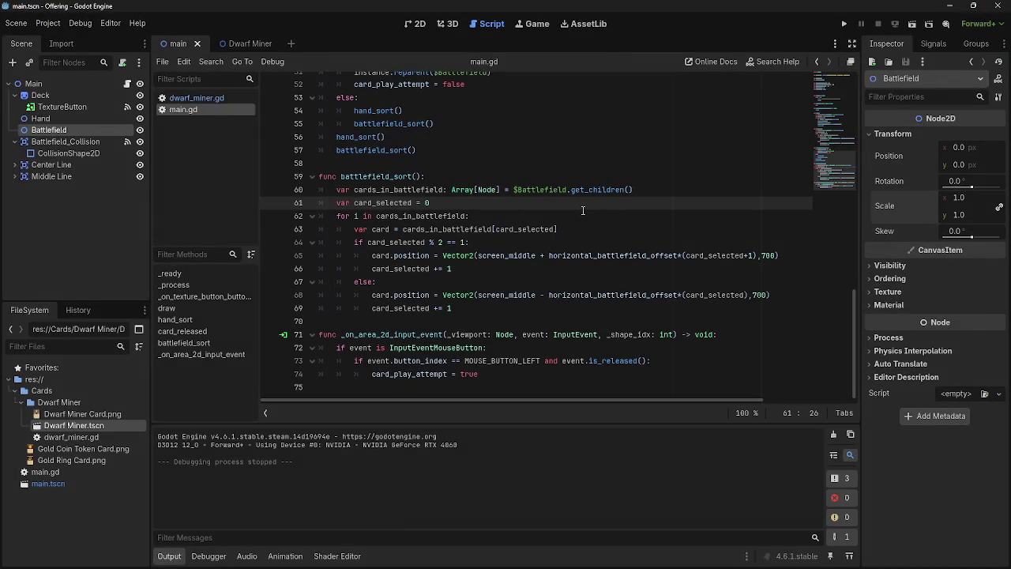
# - Change horizontal_battlefield_offset on line 9 of main.gd from 115 to 75
pyautogui.scroll(15, 553, 273)
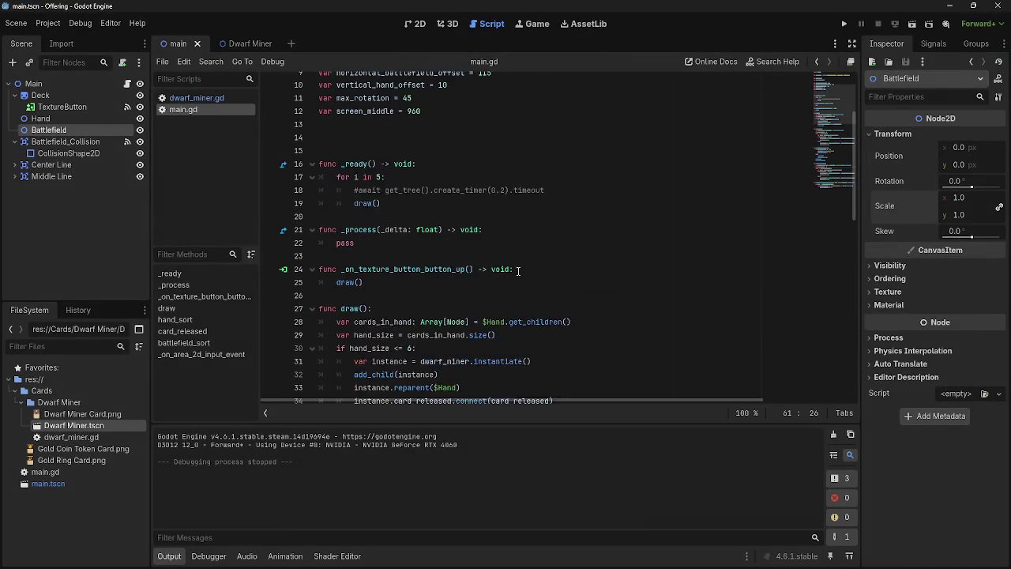
pyautogui.moveTo(501, 186); pyautogui.dragTo(478, 187)
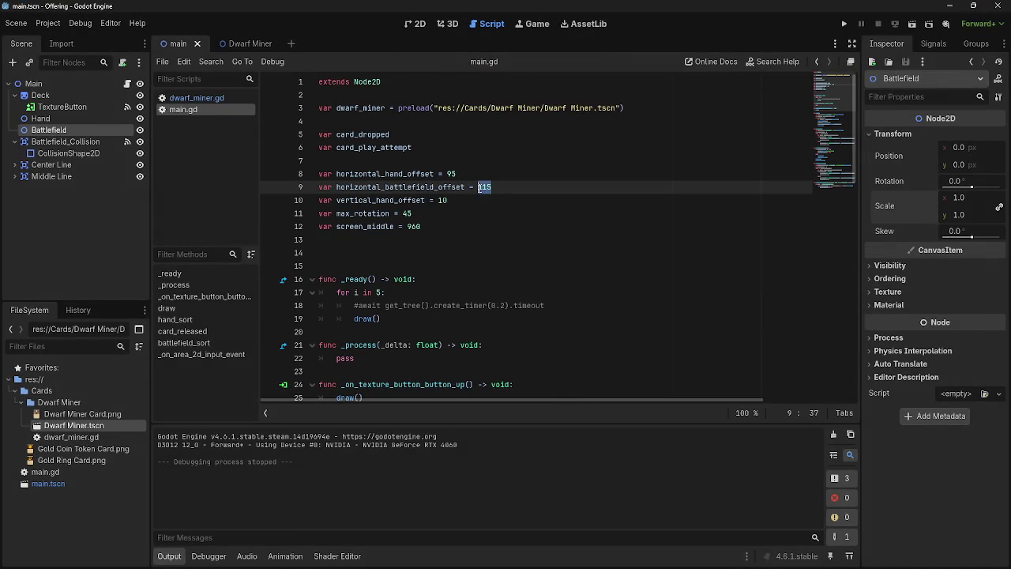
pyautogui.write('75')
# - Scroll down to battlefield_sort and put the caret at the end of the card lookup line
pyautogui.scroll(-9, 535, 262)
pyautogui.scroll(1, 534, 262)
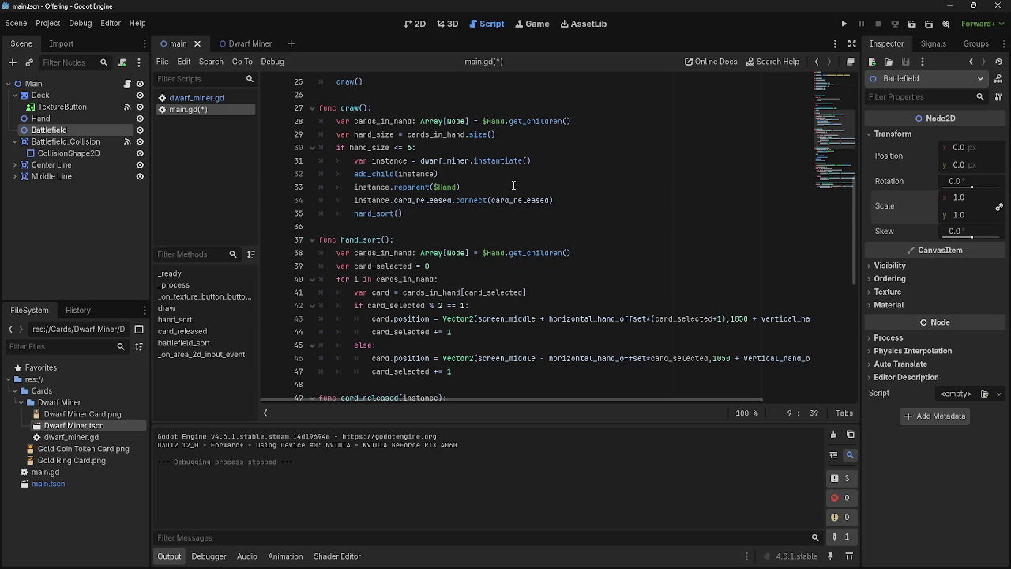
pyautogui.scroll(5, 514, 185)
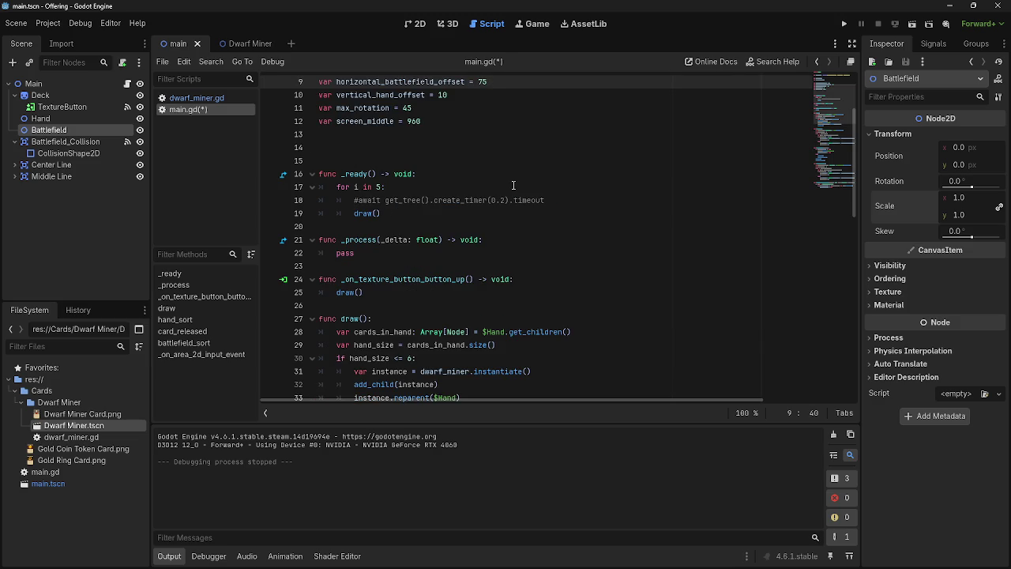
pyautogui.scroll(-9, 513, 186)
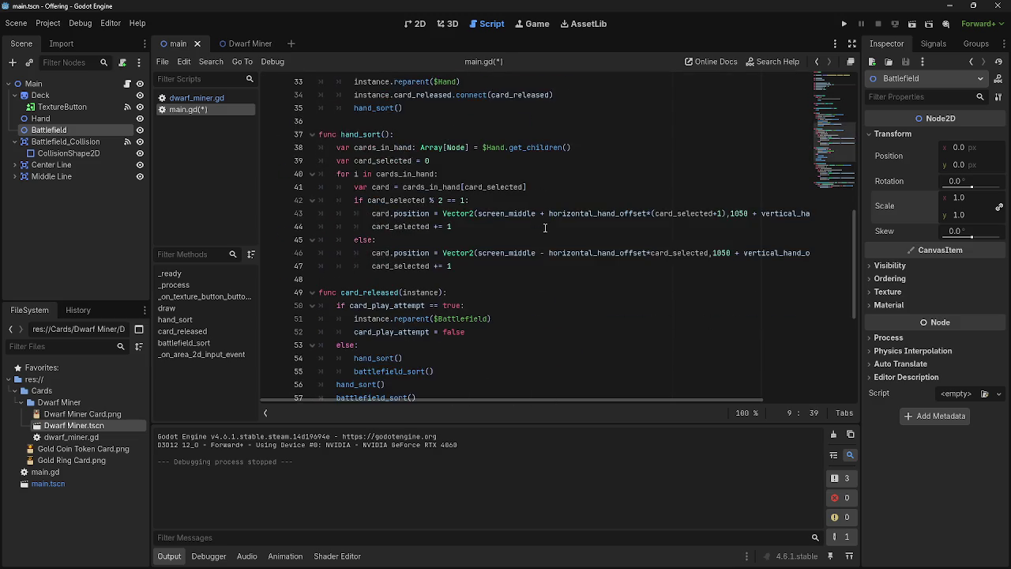
pyautogui.scroll(-4, 546, 227)
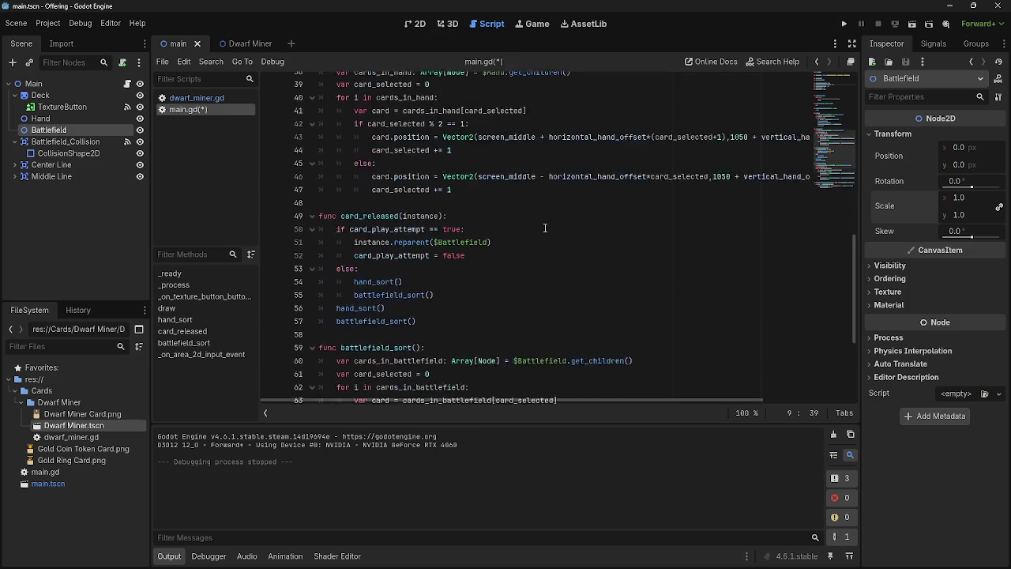
pyautogui.click(520, 226)
pyautogui.click(508, 252)
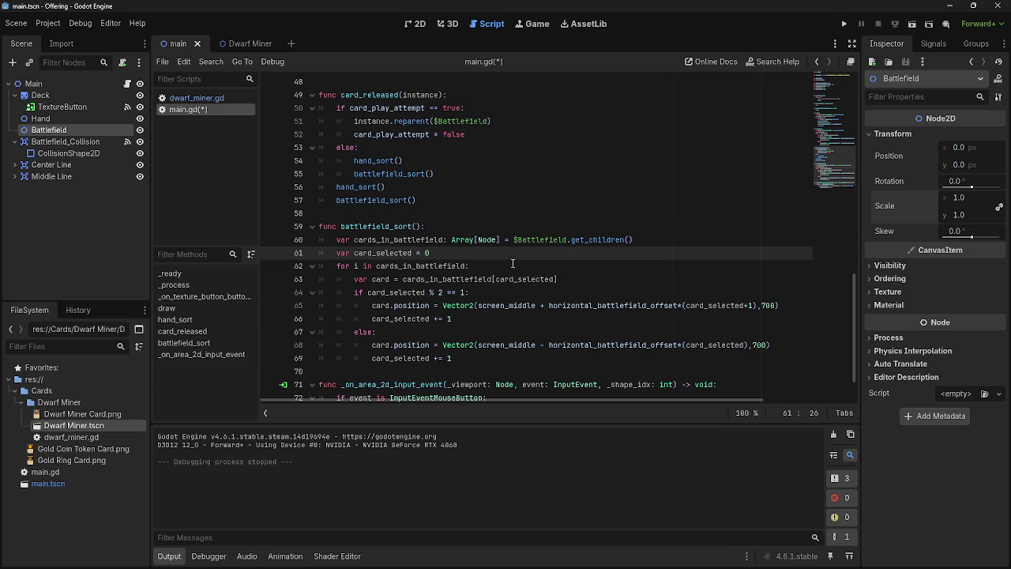
pyautogui.click(514, 265)
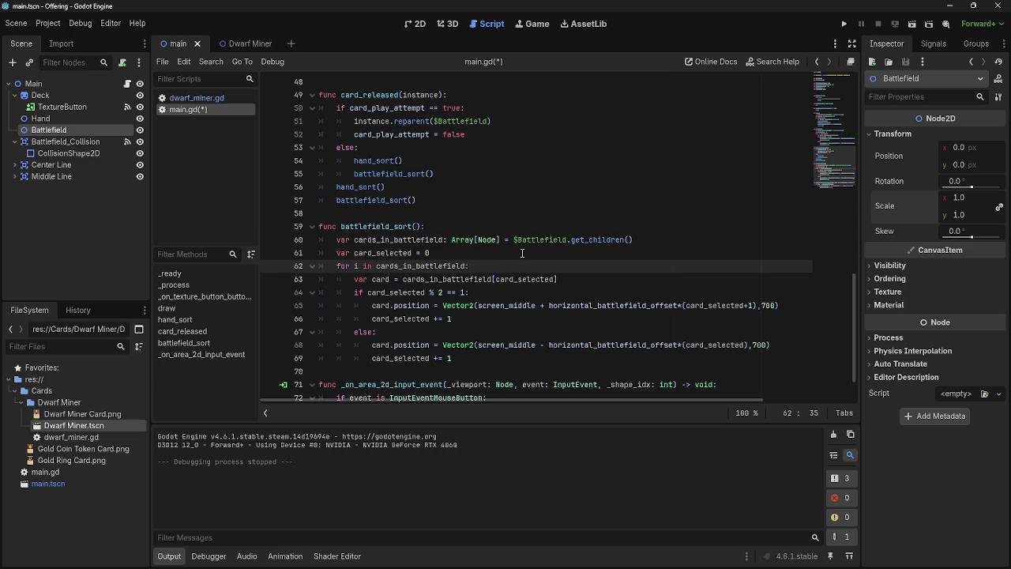
pyautogui.click(588, 286)
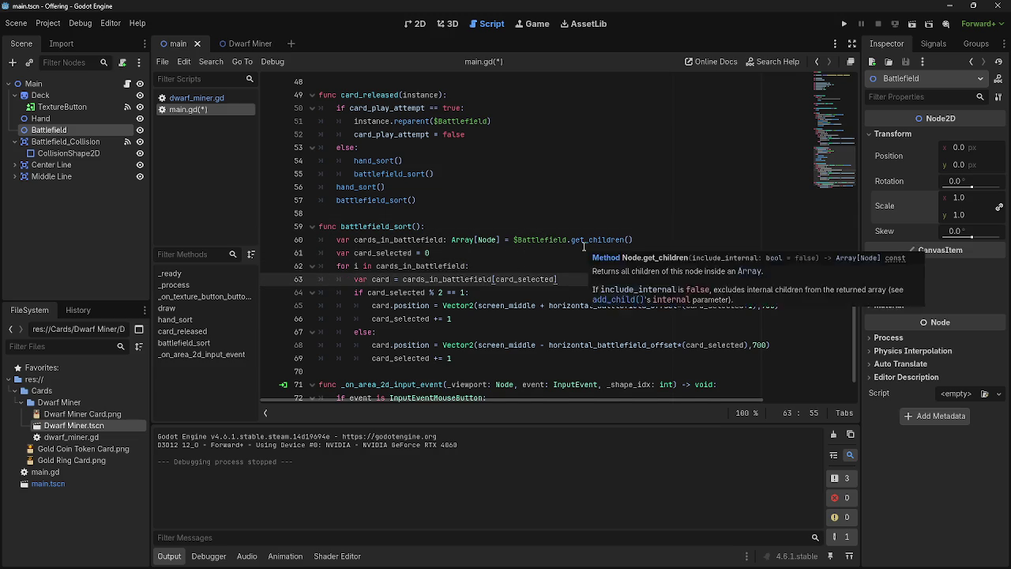
# - Add 'card.scale = Vector2(0.25,0.25)' after the card lookup in battlefield_sort and run the game
pyautogui.press('Return')
pyautogui.write('var card')
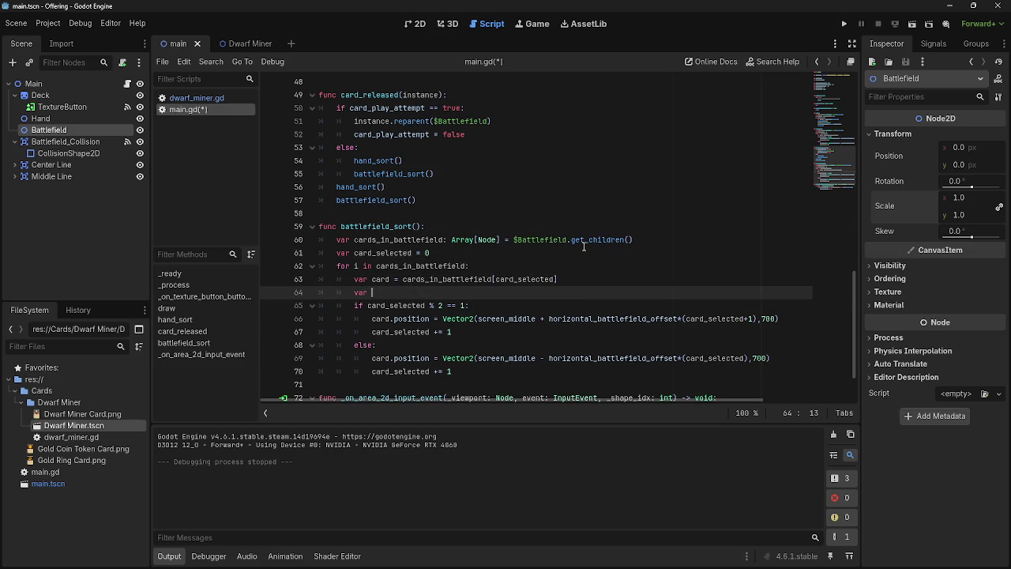
pyautogui.write('.scale')
pyautogui.write(' =')
pyautogui.write('.25')
pyautogui.press('BackSpace')
pyautogui.press('BackSpace')
pyautogui.press('BackSpace')
pyautogui.write('ctor2(')
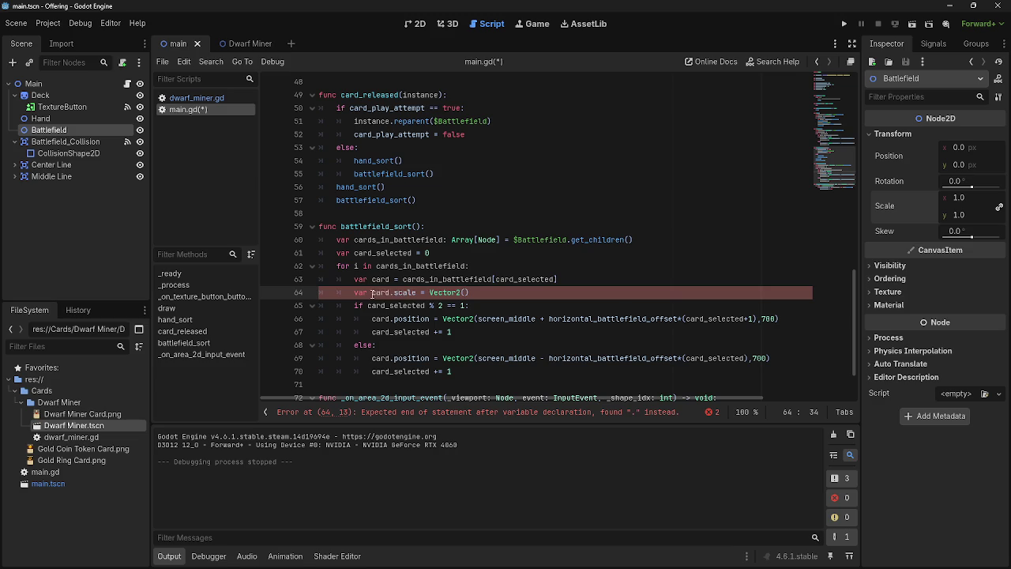
pyautogui.moveTo(372, 292); pyautogui.dragTo(353, 293)
pyautogui.press('BackSpace')
pyautogui.click(591, 294)
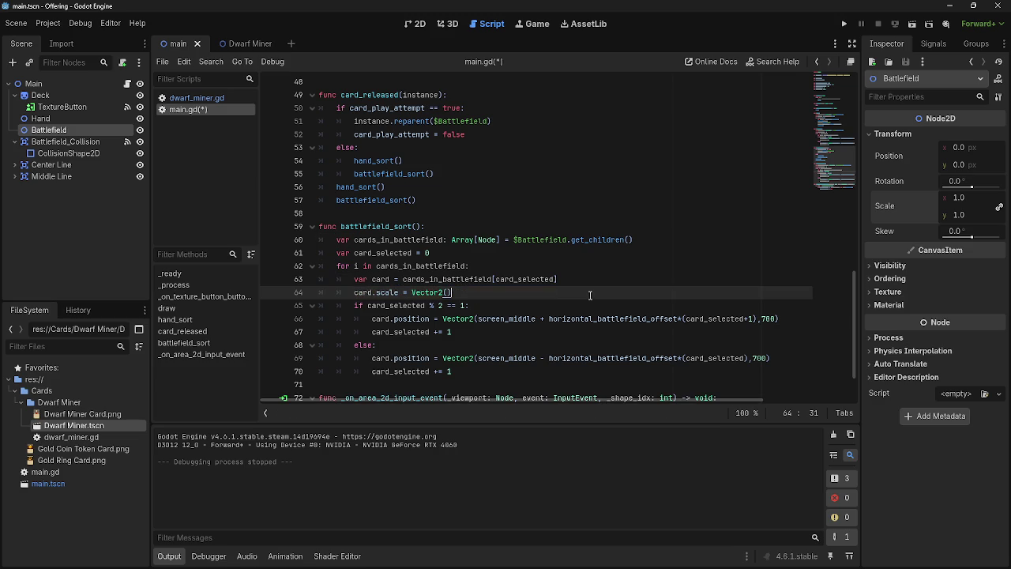
pyautogui.press('Left')
pyautogui.write('.25,')
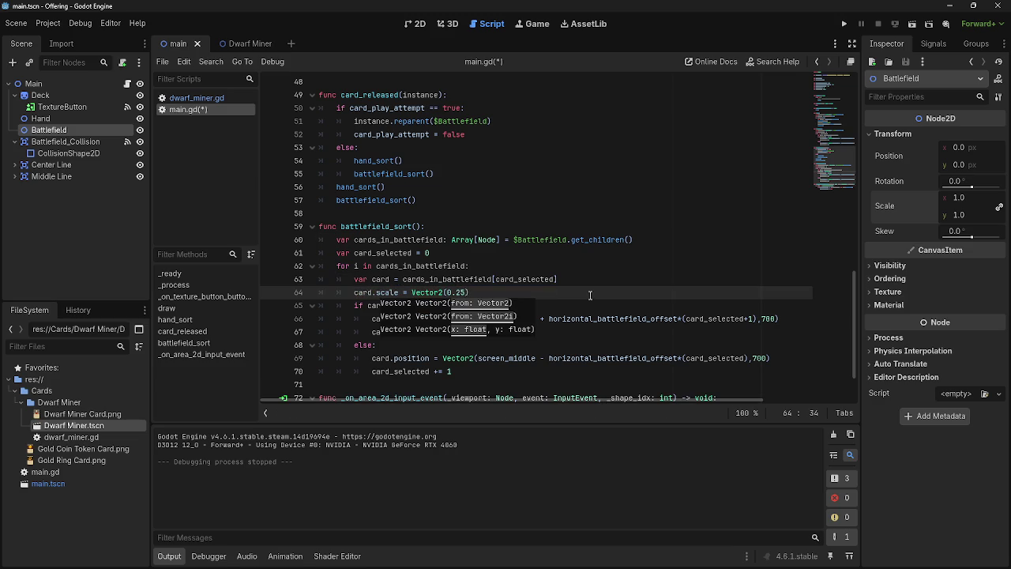
pyautogui.write('0.25')
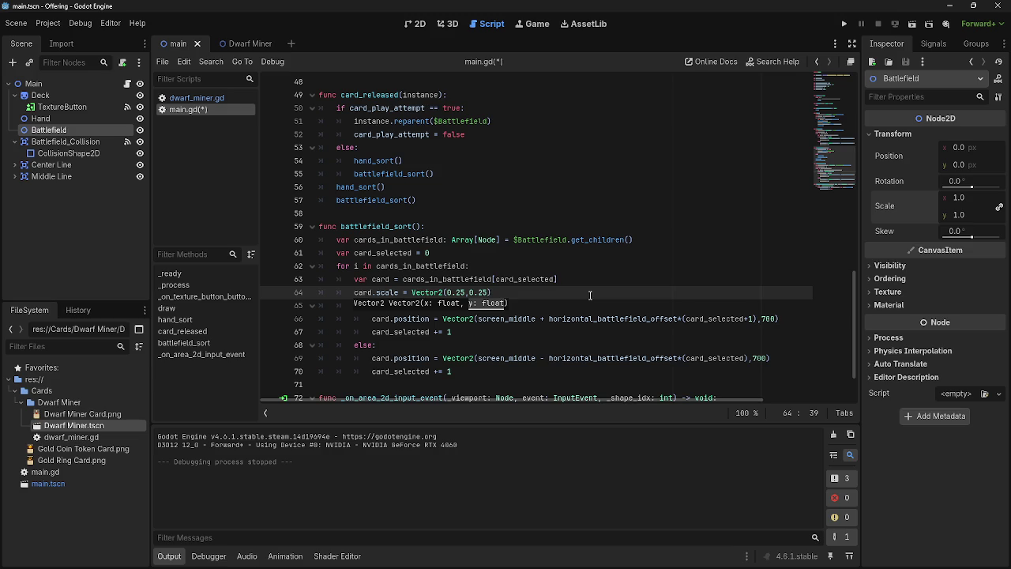
pyautogui.click(844, 25)
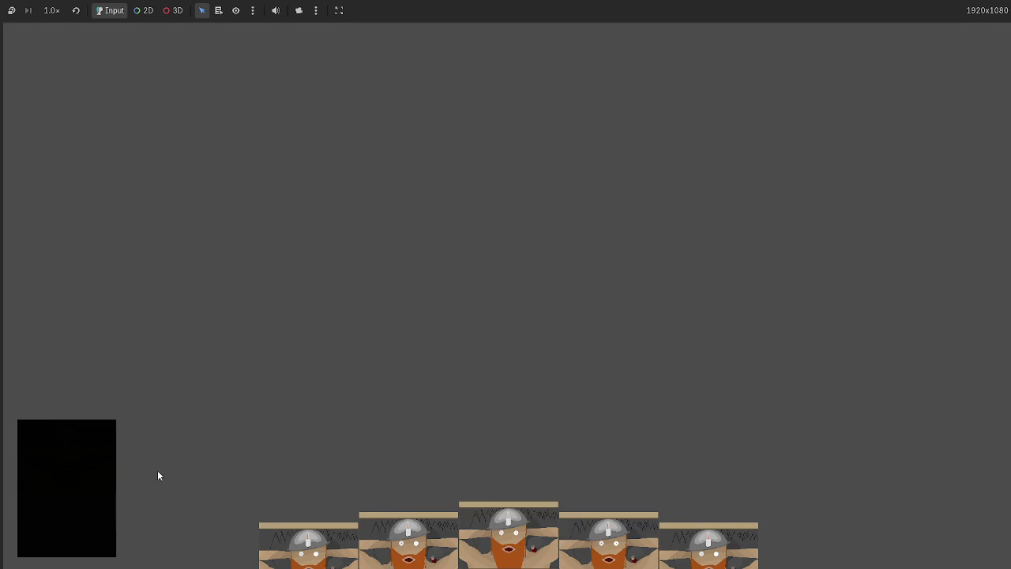
# - Play four hand cards onto the battlefield to test the 0.25 scale, then stop the game
pyautogui.moveTo(491, 431); pyautogui.dragTo(490, 204)
pyautogui.moveTo(592, 521); pyautogui.dragTo(584, 269)
pyautogui.moveTo(608, 506); pyautogui.dragTo(628, 256)
pyautogui.moveTo(515, 524)
pyautogui.mouseDown()
pyautogui.moveTo(542, 244)
pyautogui.moveTo(512, 293)
pyautogui.moveTo(527, 241)
pyautogui.mouseUp()
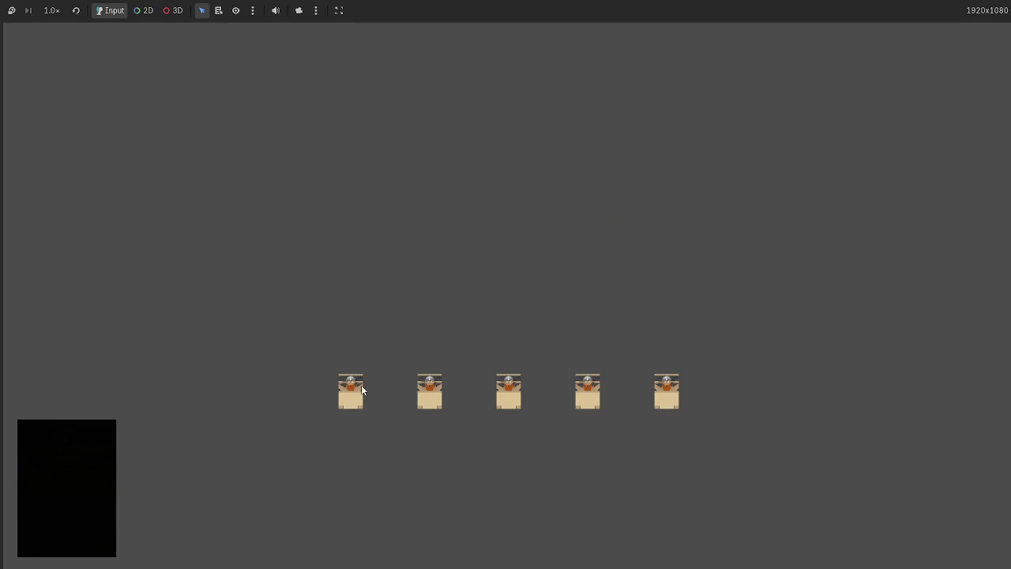
pyautogui.press('F8')
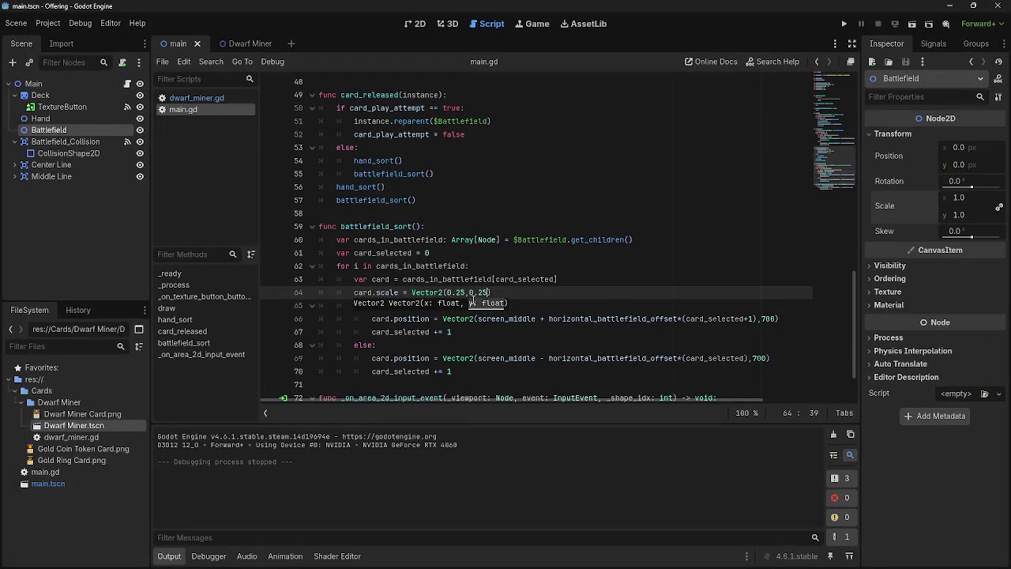
# - Change card.scale to Vector2(0.5,0.5) and rerun the game
pyautogui.press('BackSpace')
pyautogui.click(481, 292)
pyautogui.press('BackSpace')
pyautogui.press('BackSpace')
pyautogui.write('5')
pyautogui.click(843, 25)
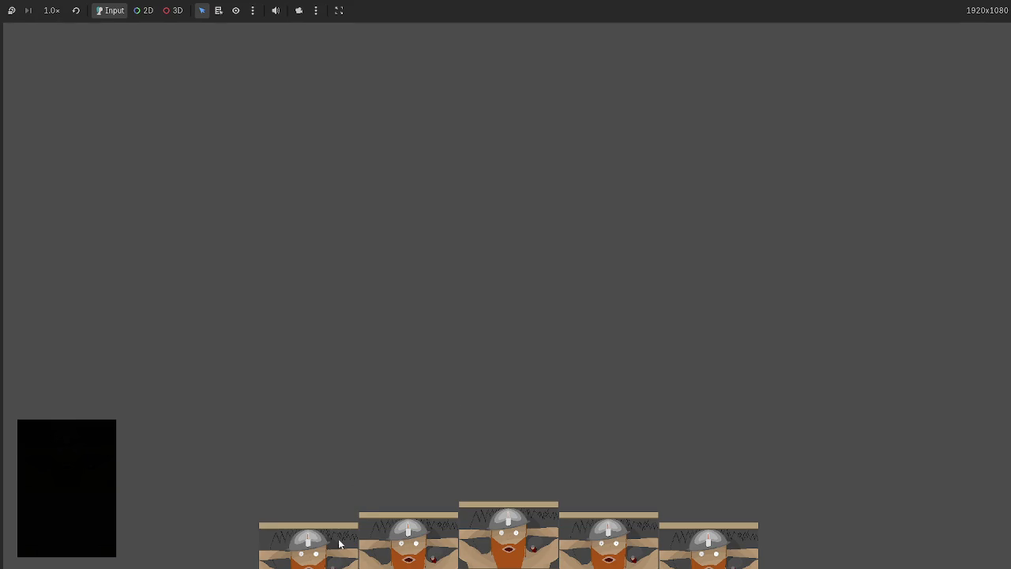
# - Play cards at 0.5 scale, restart with a fresh hand, play the middle card, then stop
pyautogui.click(340, 544)
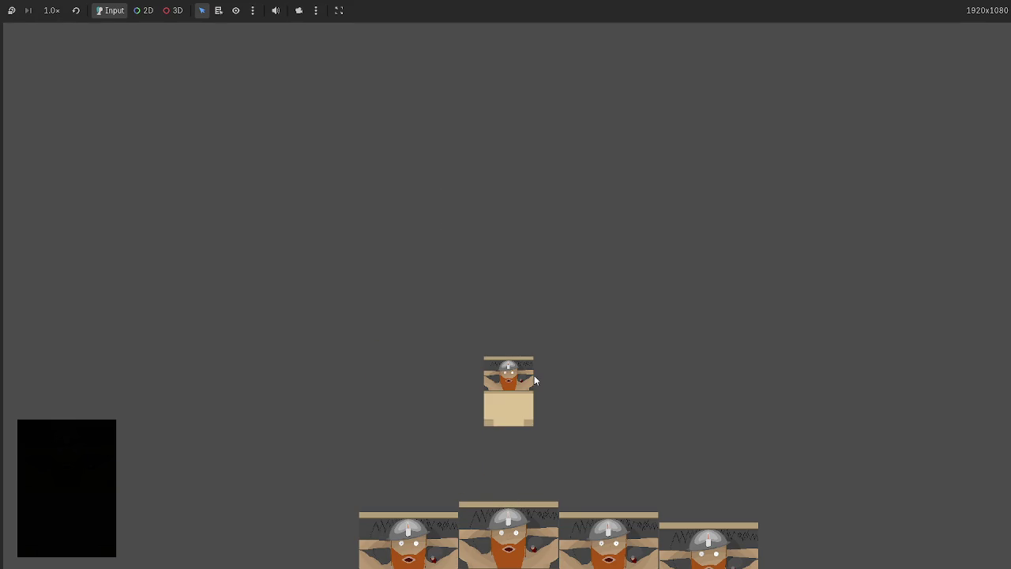
pyautogui.click(494, 505)
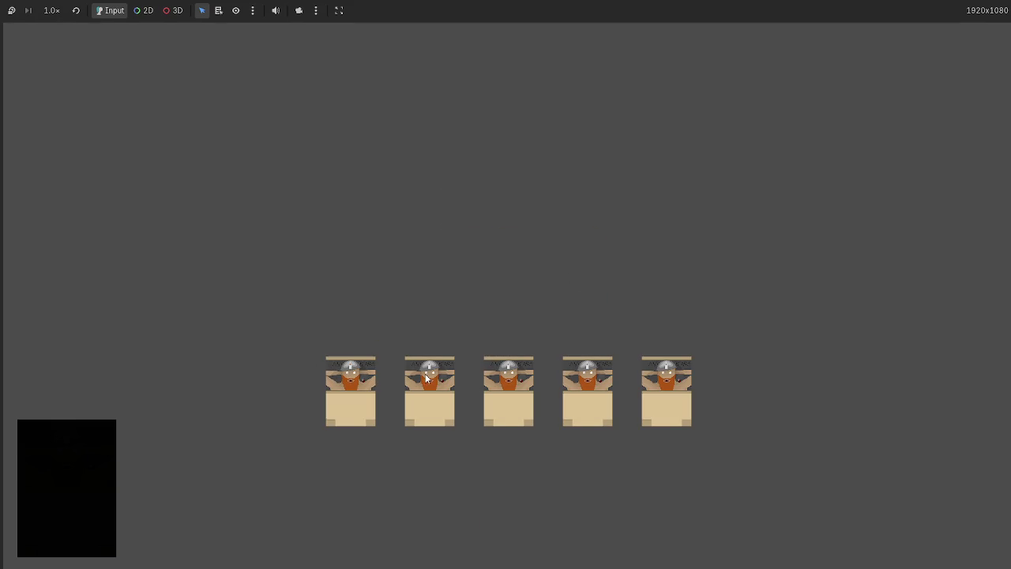
pyautogui.press('F5')
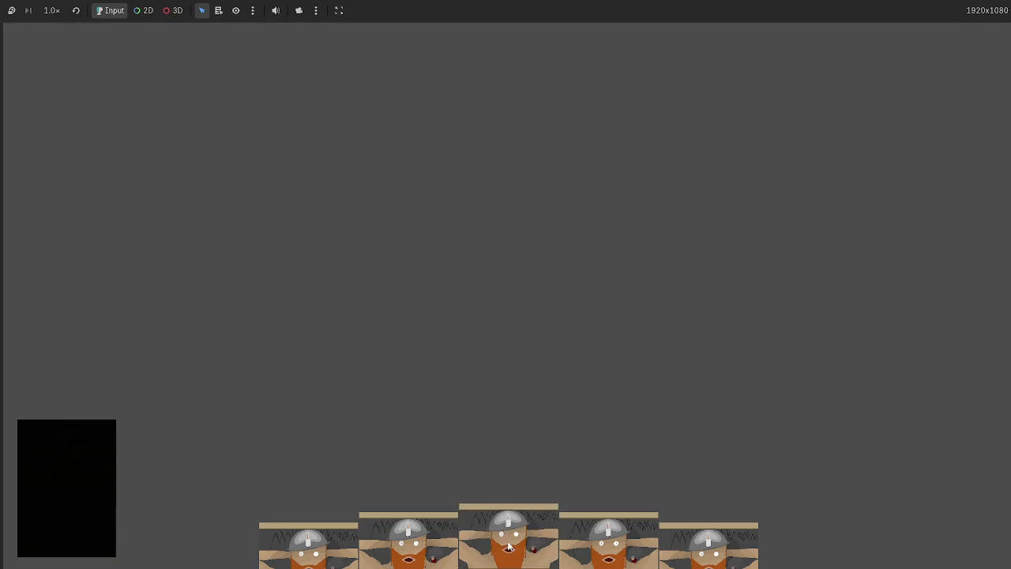
pyautogui.click(508, 546)
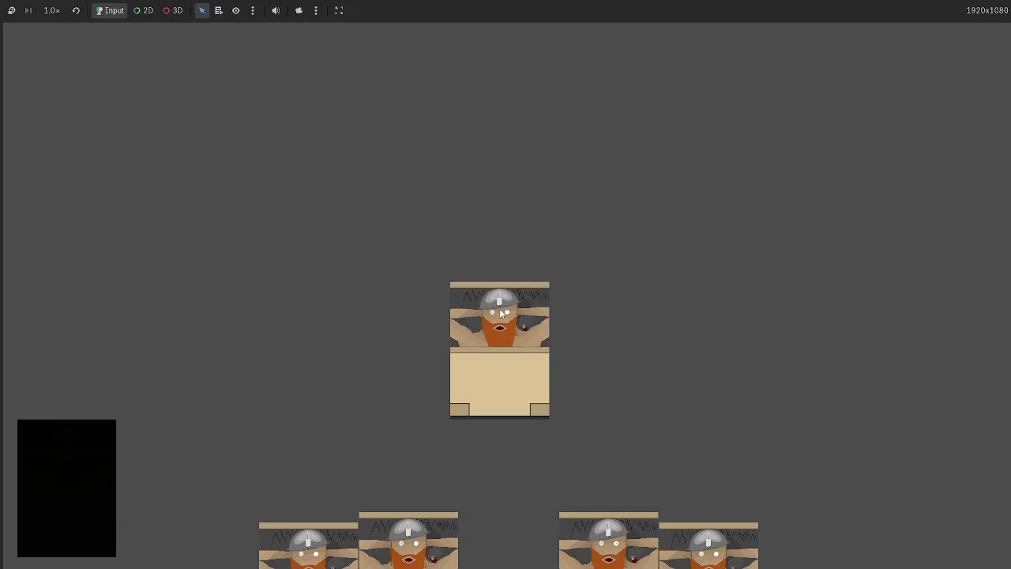
pyautogui.press('F8')
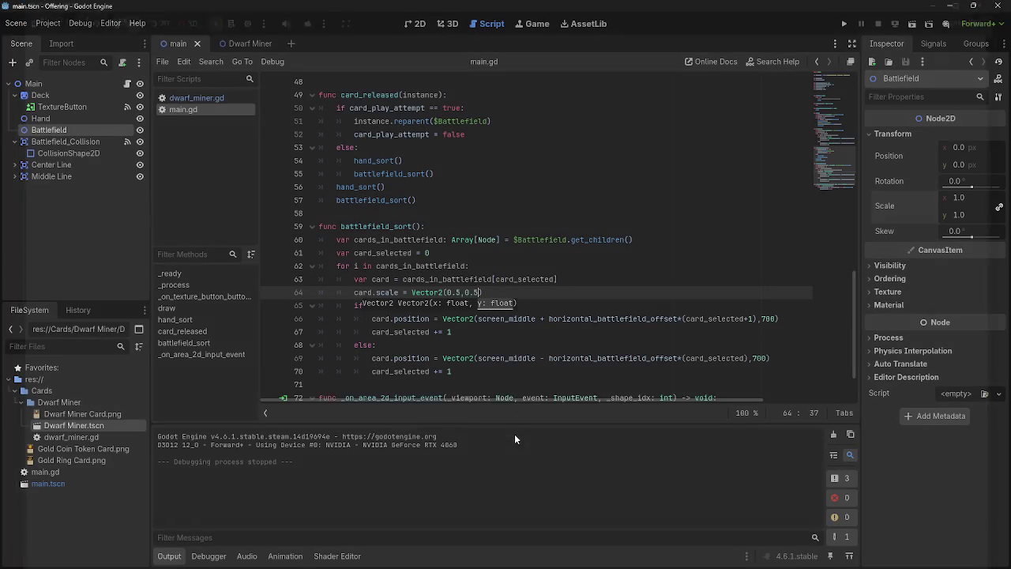
# - Change card.scale to Vector2(0.75,0.75) and run the game again
pyautogui.doubleClick(458, 292)
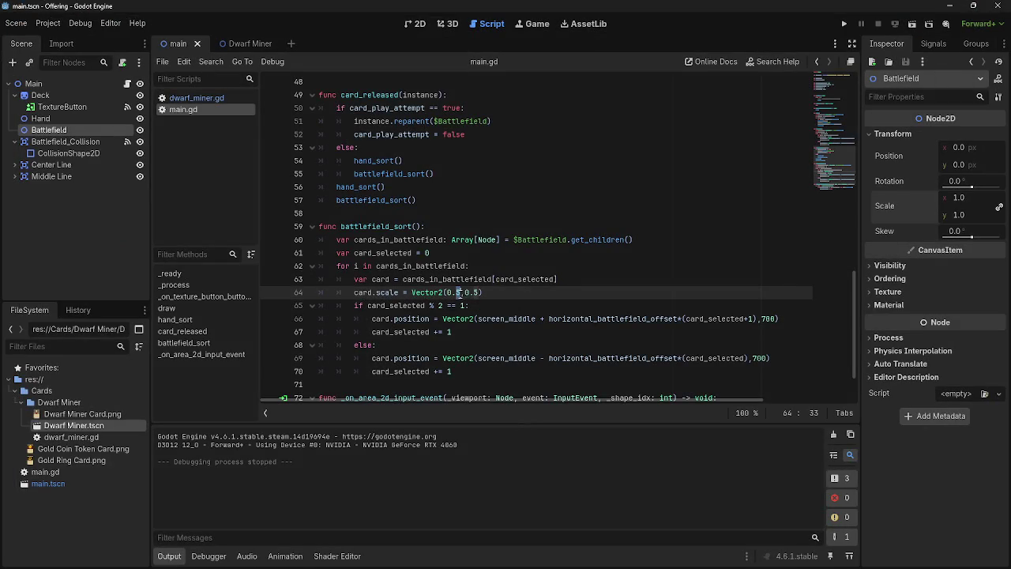
pyautogui.write('75')
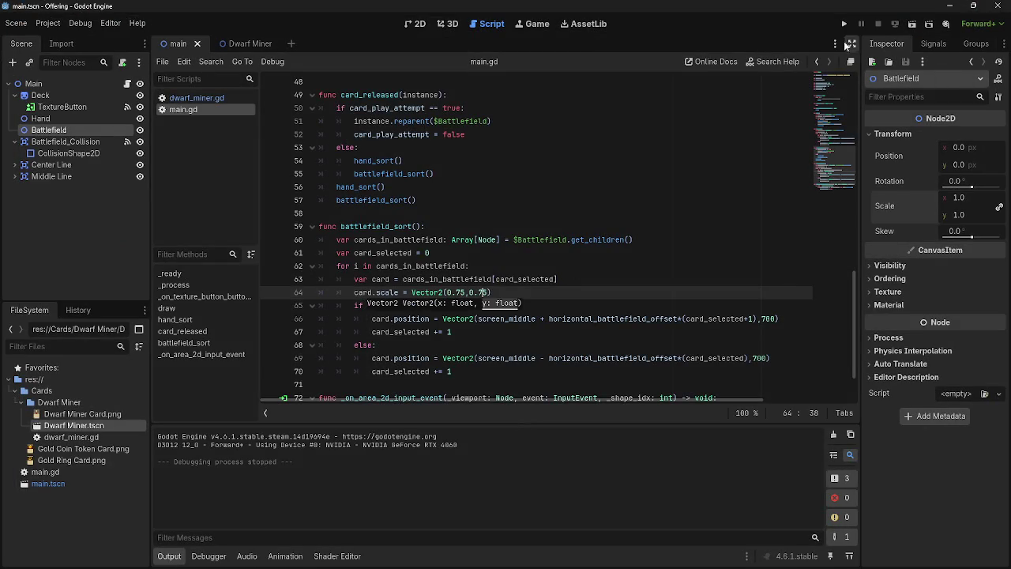
pyautogui.press('F5')
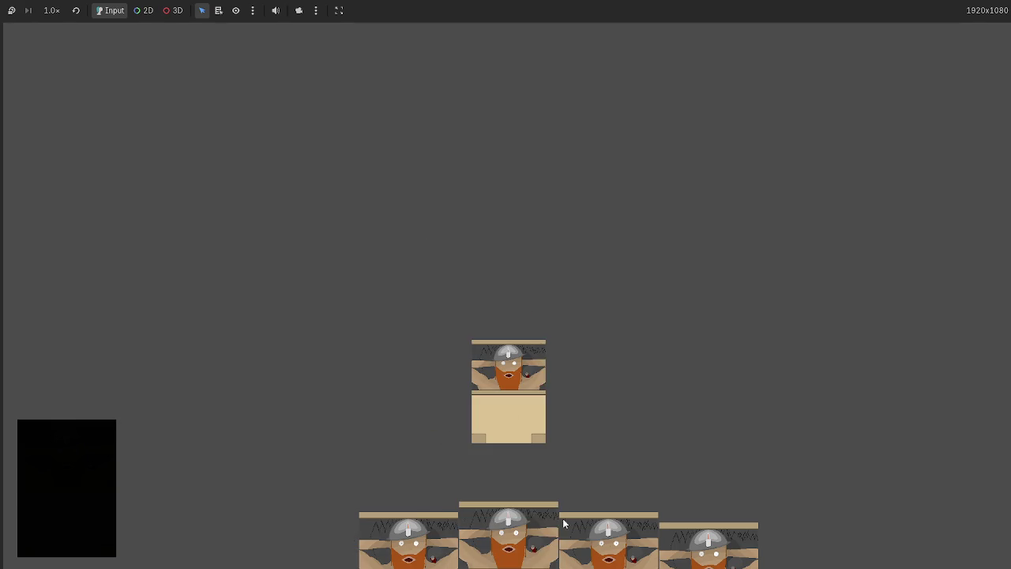
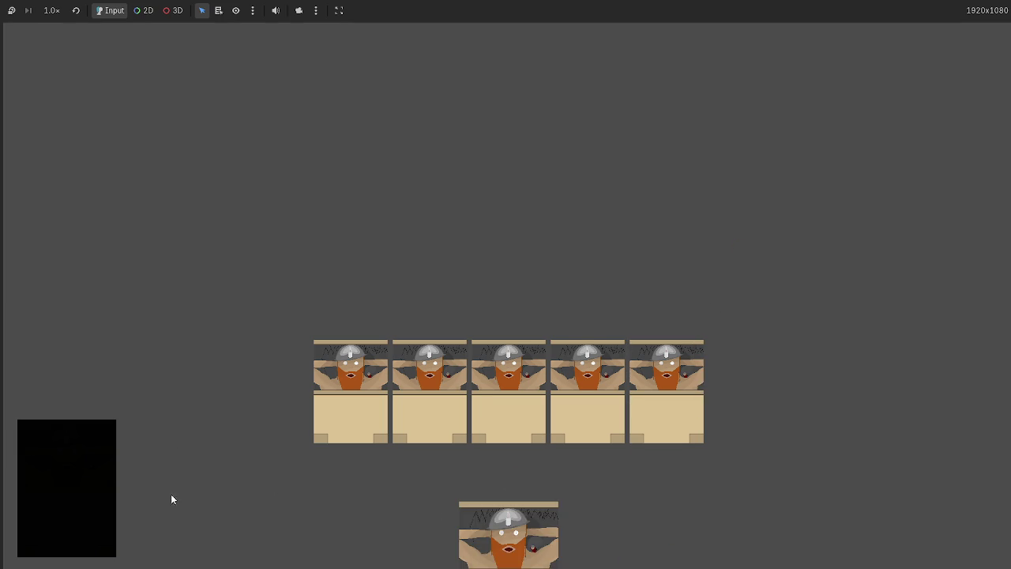
# - Play four more Dwarf Miner hand cards into the battlefield row, then stop the game
pyautogui.moveTo(526, 530); pyautogui.dragTo(566, 299)
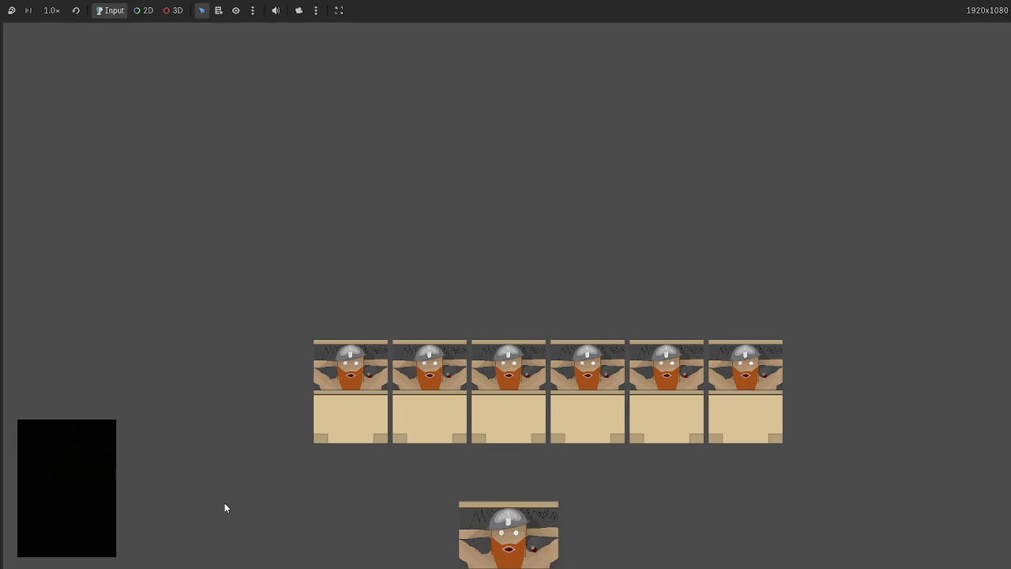
pyautogui.click(491, 534)
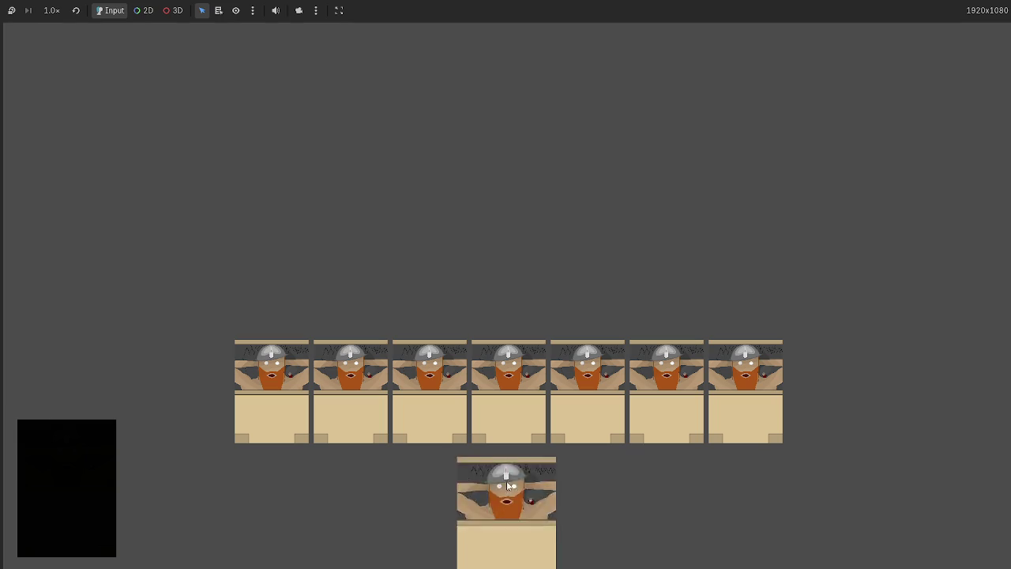
pyautogui.moveTo(479, 542); pyautogui.dragTo(493, 244)
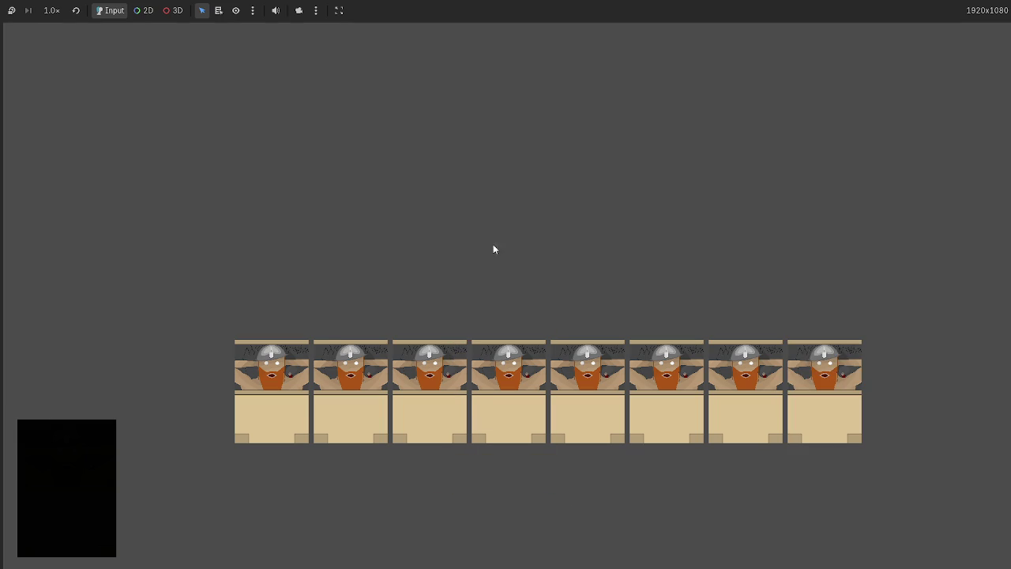
pyautogui.moveTo(505, 527); pyautogui.dragTo(506, 356)
pyautogui.press('F8')
pyautogui.scroll(-1, 471, 372)
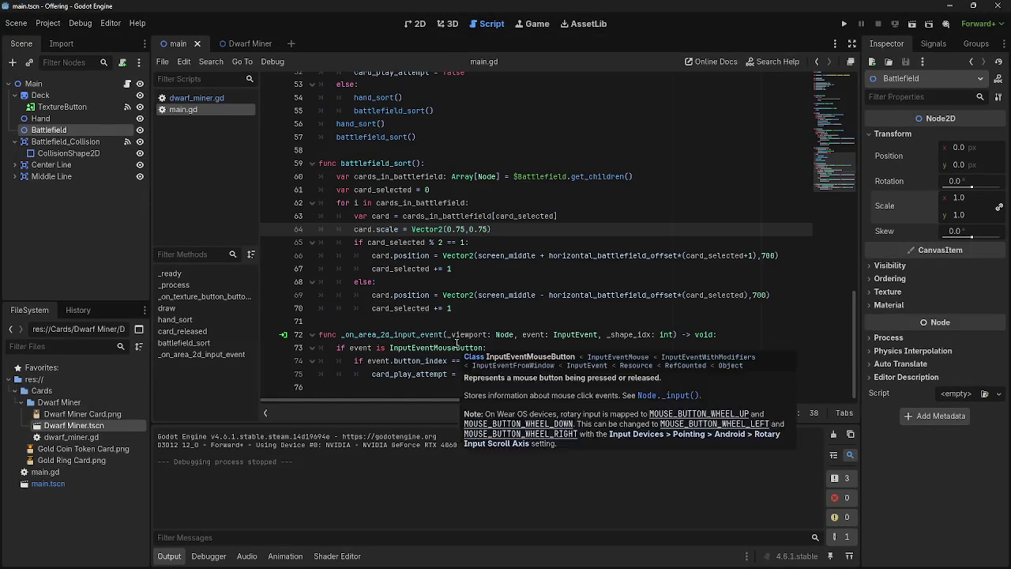
# - Review the card_play_attempt lines 50 and 75 in main.gd's card_released code
pyautogui.scroll(-1, 456, 343)
pyautogui.click(488, 373)
pyautogui.moveTo(478, 374); pyautogui.dragTo(376, 374)
pyautogui.click(561, 375)
pyautogui.scroll(3, 537, 376)
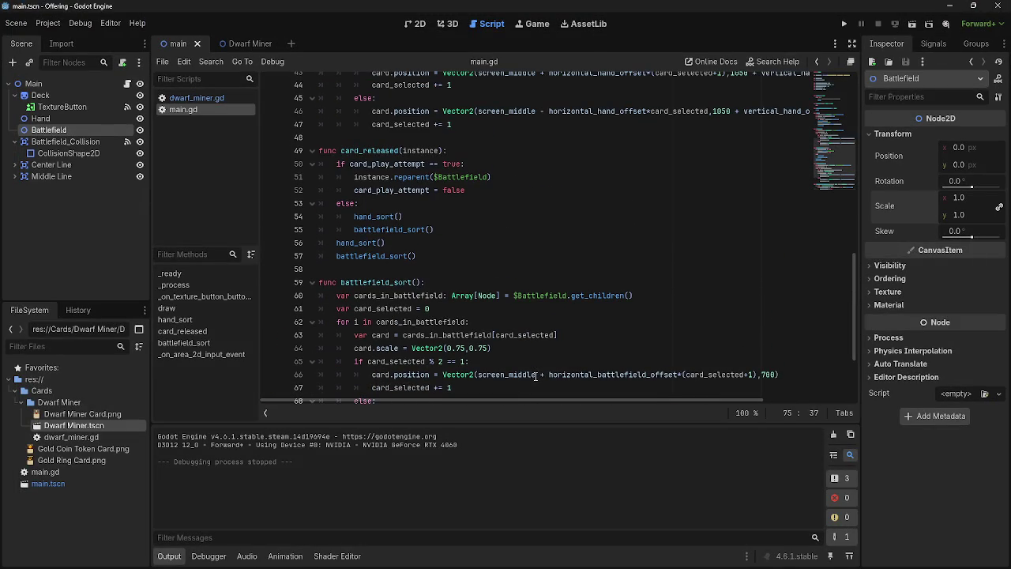
pyautogui.moveTo(334, 163); pyautogui.dragTo(502, 162)
pyautogui.click(503, 162)
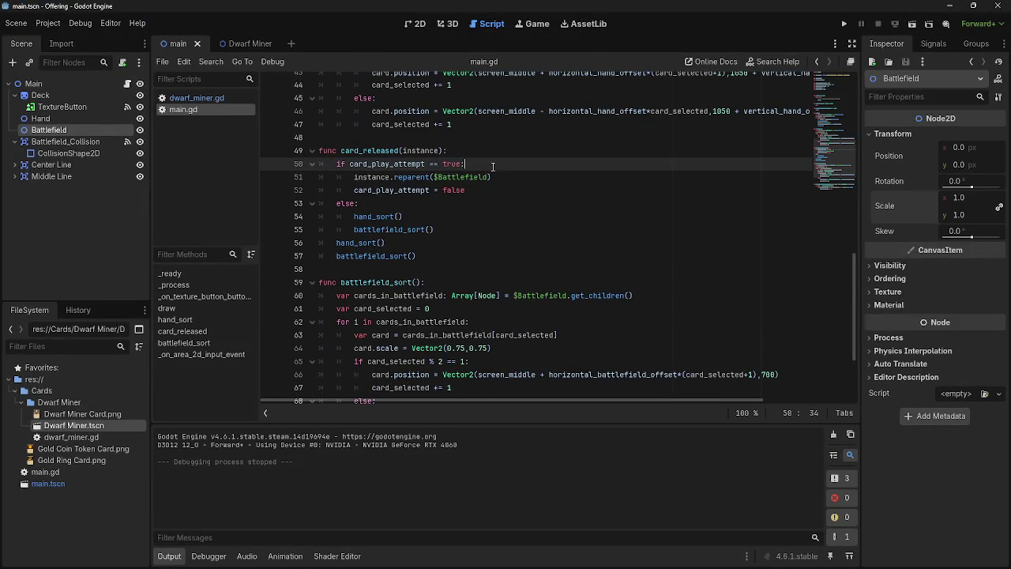
pyautogui.scroll(-3, 436, 228)
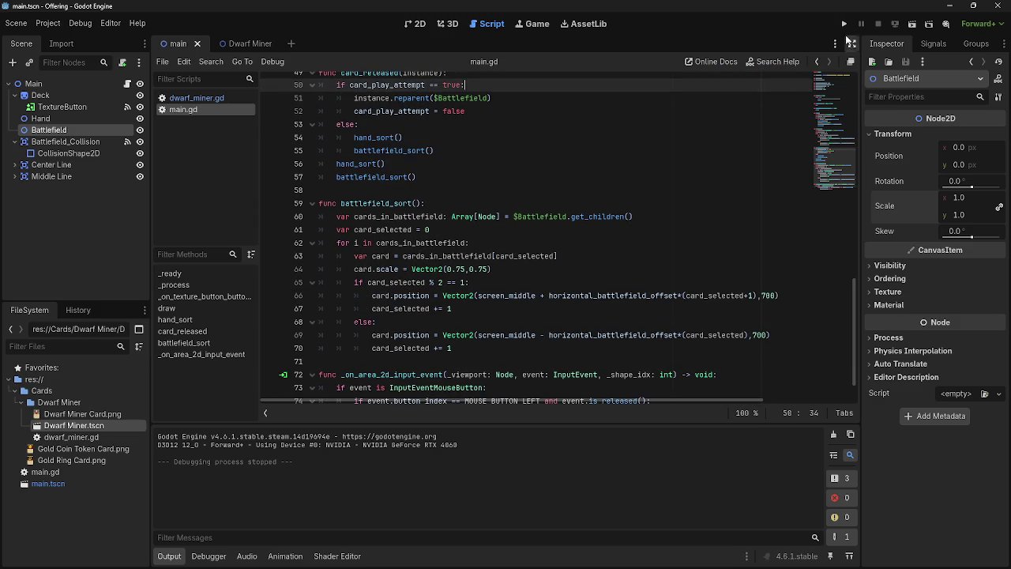
# - Run the project and drag hand cards up into the battlefield row
pyautogui.click(843, 24)
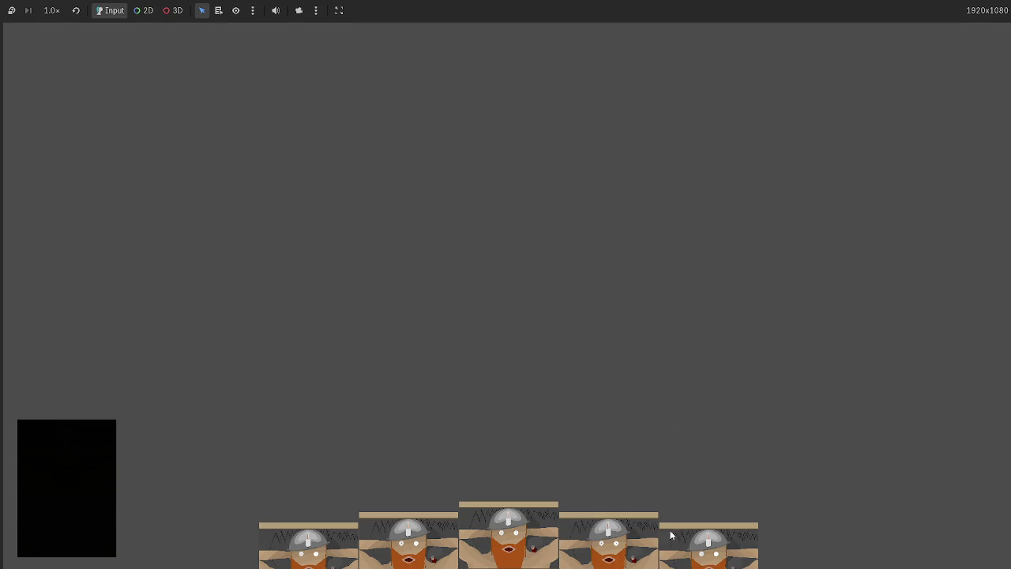
pyautogui.moveTo(670, 534); pyautogui.dragTo(791, 276)
pyautogui.moveTo(716, 528); pyautogui.dragTo(695, 406)
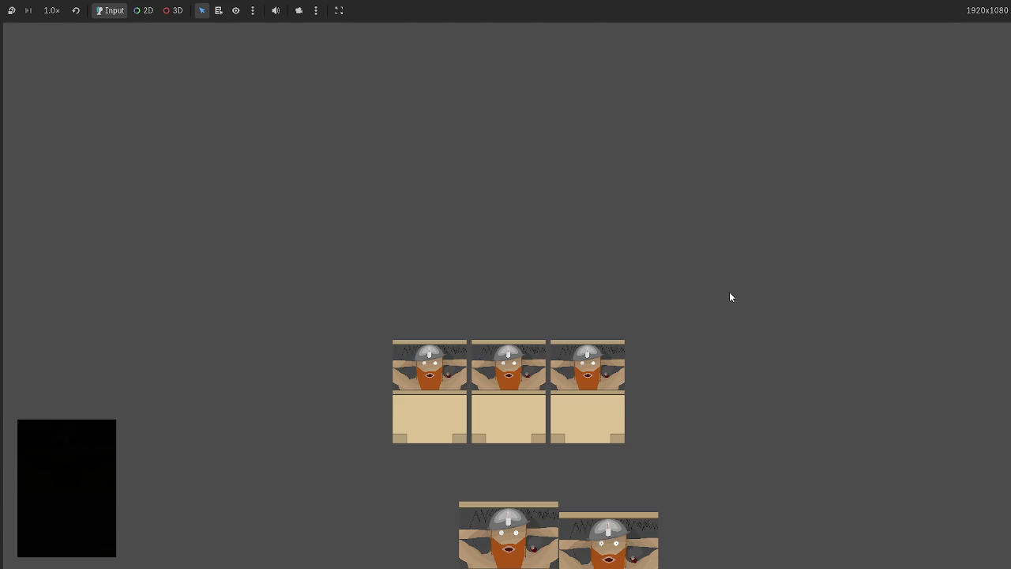
# - Stop the game, glance at OBS, and return to line 75 in the Godot editor
pyautogui.press('F8')
pyautogui.scroll(-1, 379, 357)
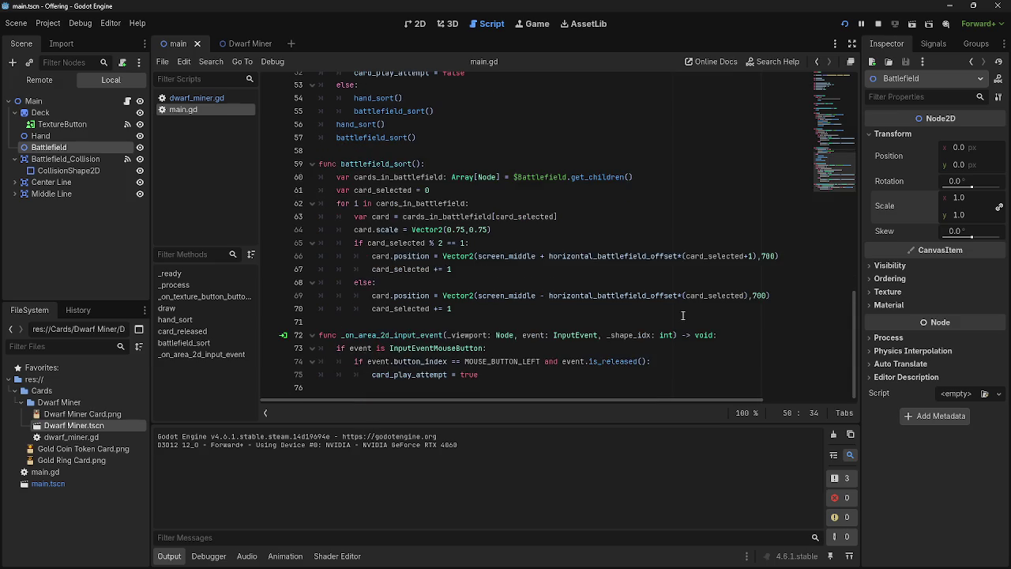
pyautogui.hotkey('alt', 'Tab')
pyautogui.hotkey('alt', 'Tab')
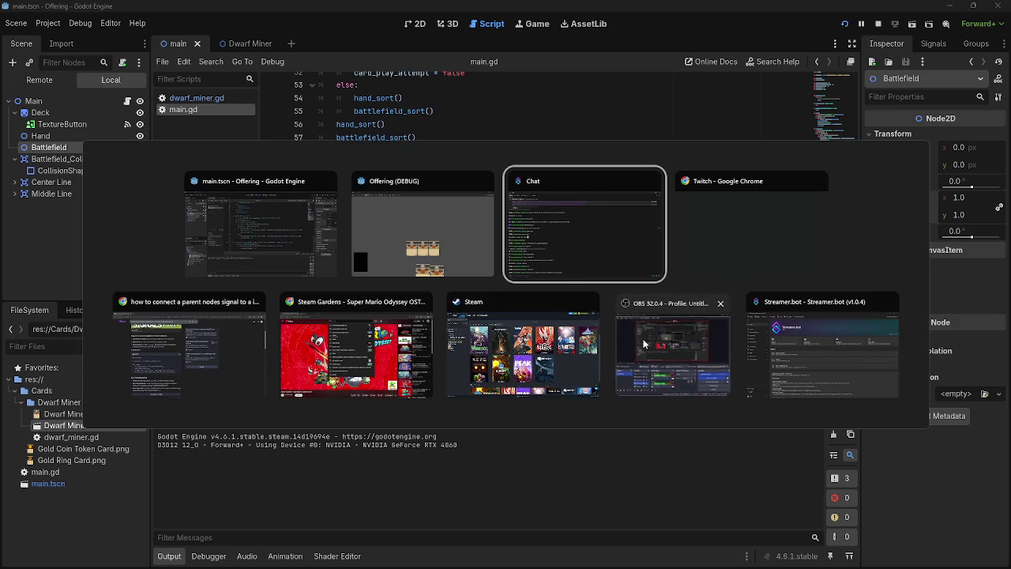
pyautogui.click(659, 307)
pyautogui.hotkey('alt', 'Tab')
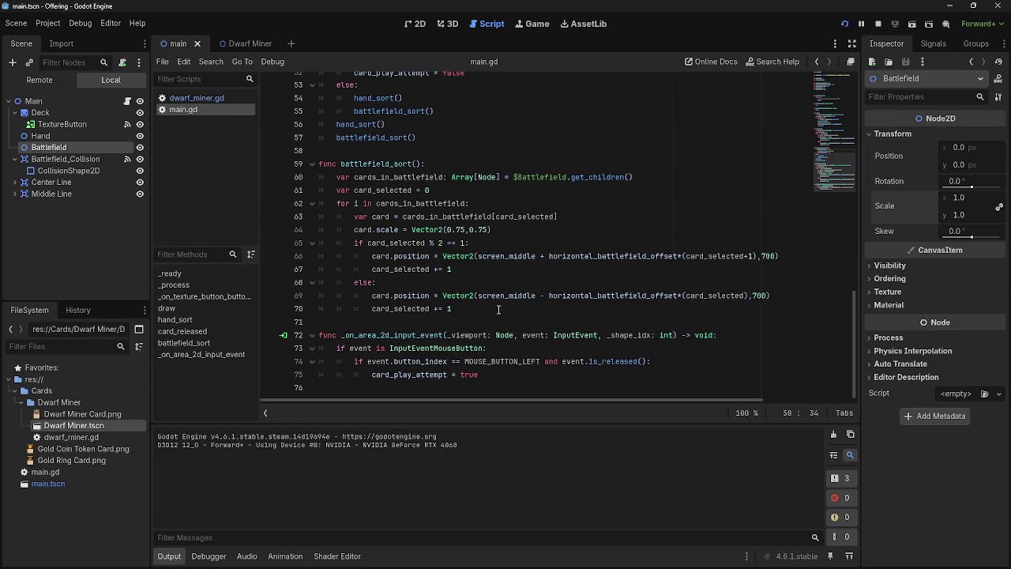
pyautogui.click(515, 379)
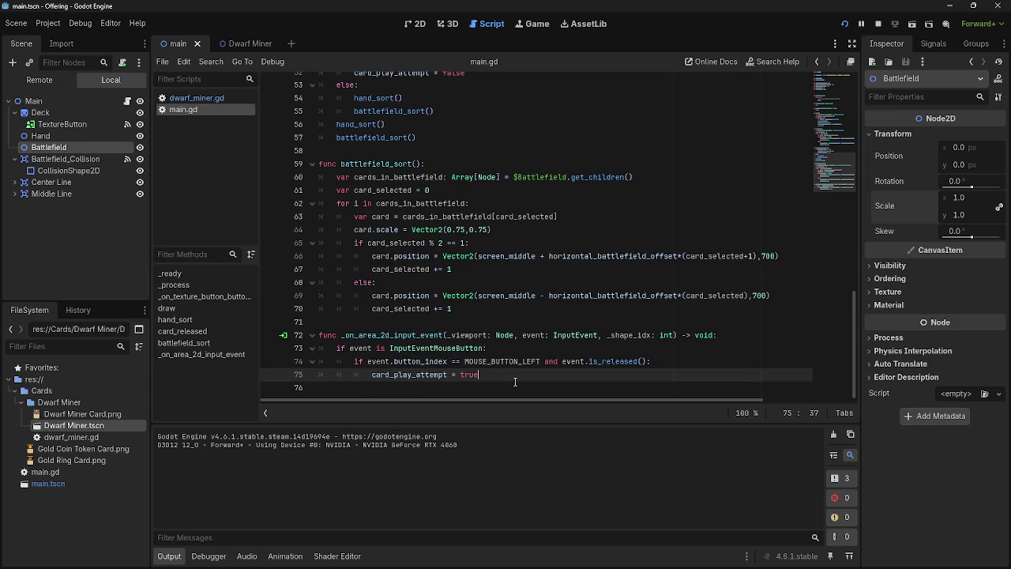
# - Back in the running game, play a fourth card into the battlefield, then stop it
pyautogui.hotkey('alt', 'Tab')
pyautogui.hotkey('alt', 'Tab')
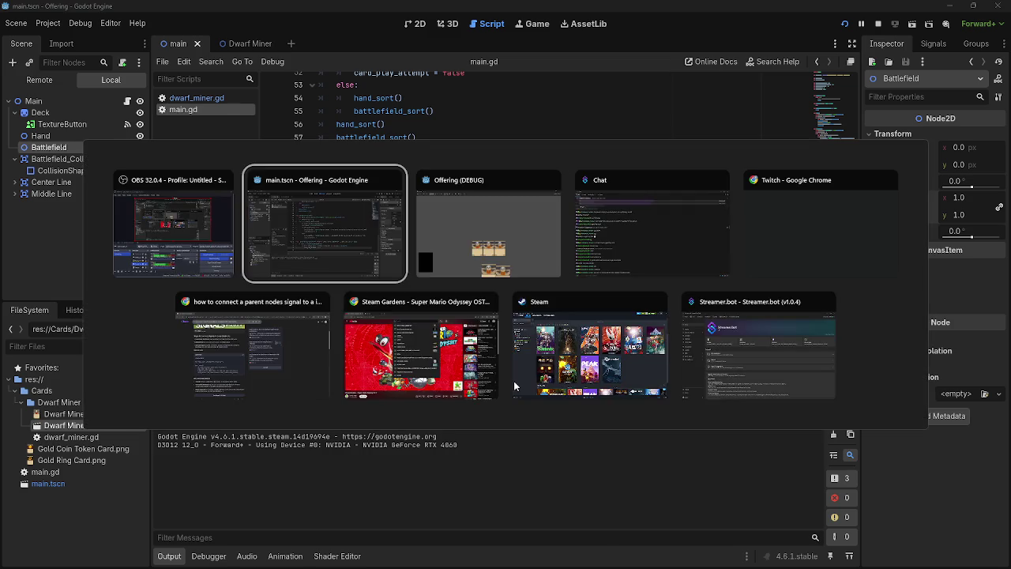
pyautogui.hotkey('alt', 'Tab')
pyautogui.moveTo(482, 509)
pyautogui.mouseDown()
pyautogui.moveTo(413, 527)
pyautogui.moveTo(202, 513)
pyautogui.mouseUp()
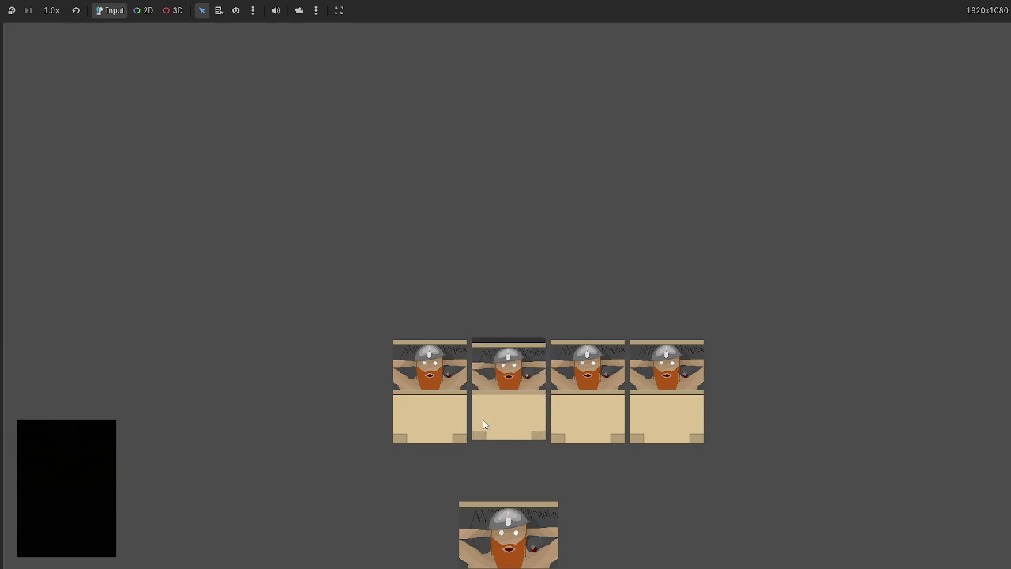
pyautogui.press('F8')
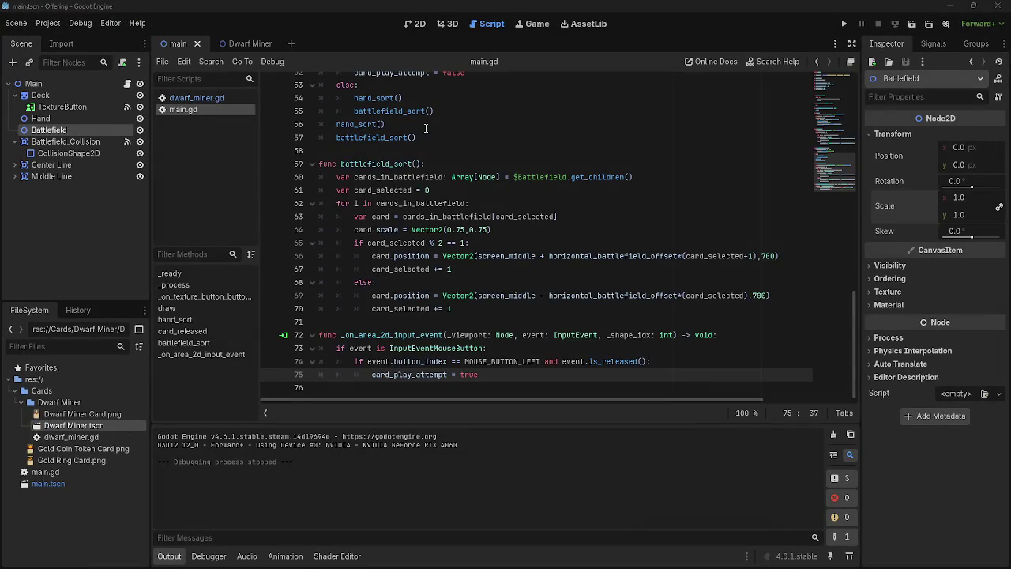
# - Open the Dwarf Miner scene and show dwarf_miner.gd from its first line in the Script workspace
pyautogui.click(418, 24)
pyautogui.click(233, 43)
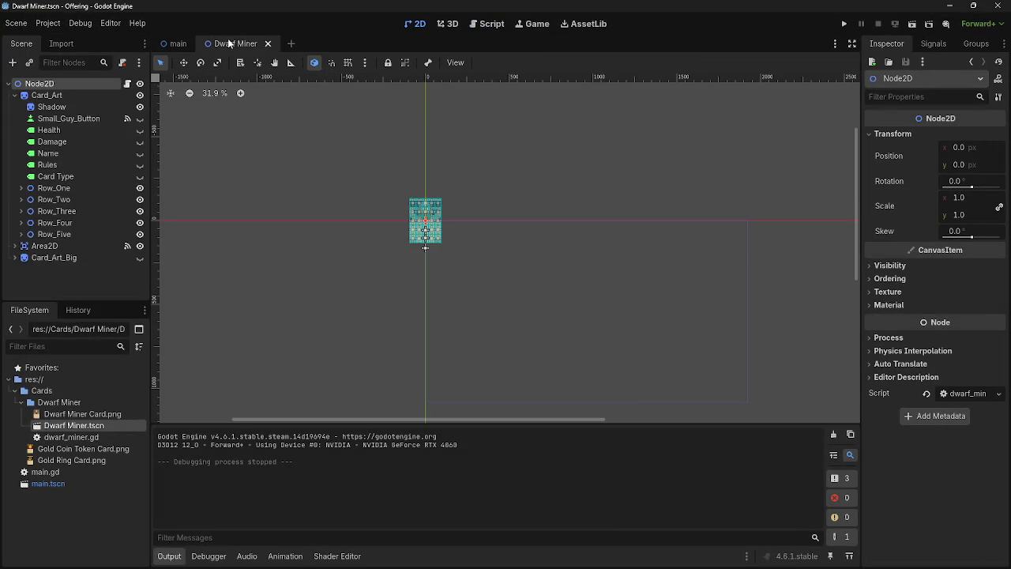
pyautogui.click(487, 24)
pyautogui.scroll(10, 494, 213)
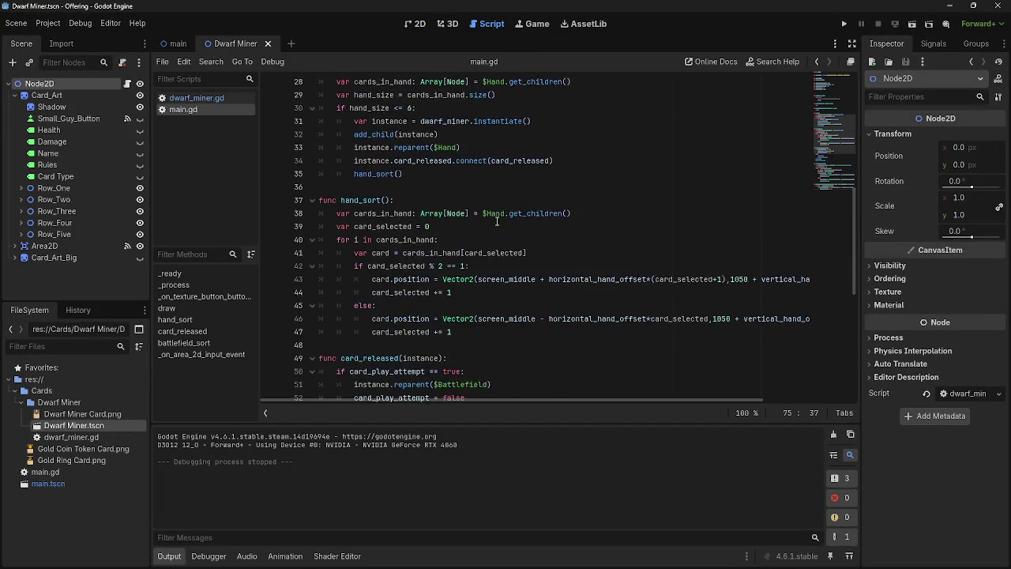
pyautogui.scroll(-1, 419, 260)
pyautogui.scroll(1, 419, 260)
pyautogui.scroll(-4, 420, 237)
pyautogui.scroll(-4, 421, 235)
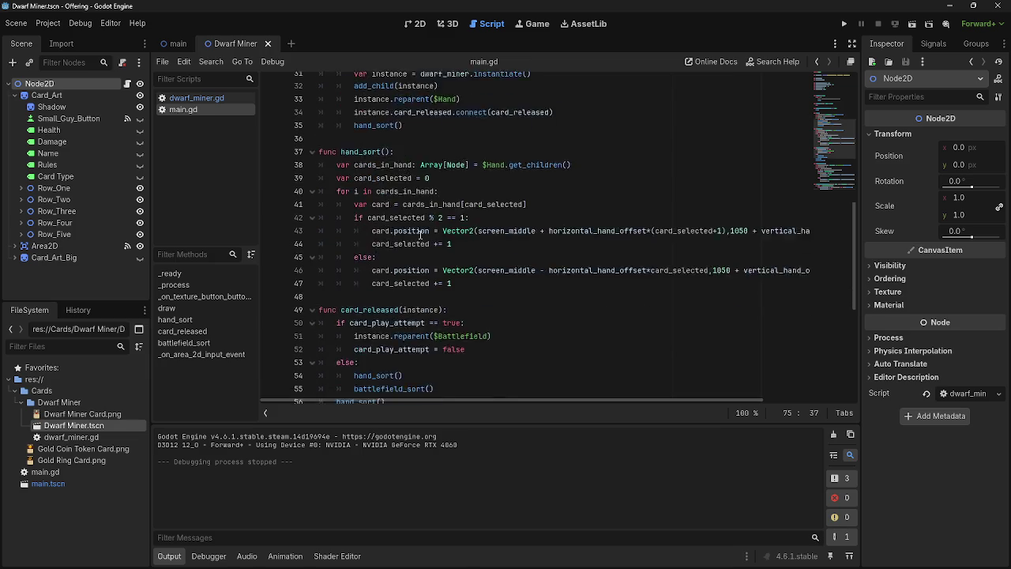
pyautogui.click(190, 98)
pyautogui.scroll(6, 508, 267)
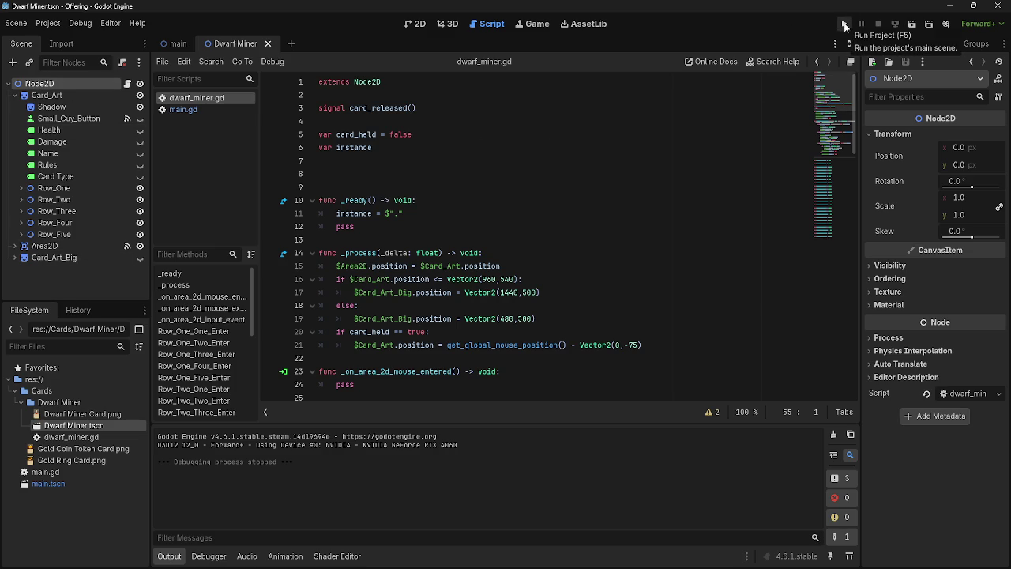
# - Add a $Card_Art.scale = Vector2(0.08.0.08) line 24 to the mouse-entered function
pyautogui.click(46, 95)
pyautogui.click(45, 245)
pyautogui.click(46, 95)
pyautogui.scroll(-14, 405, 248)
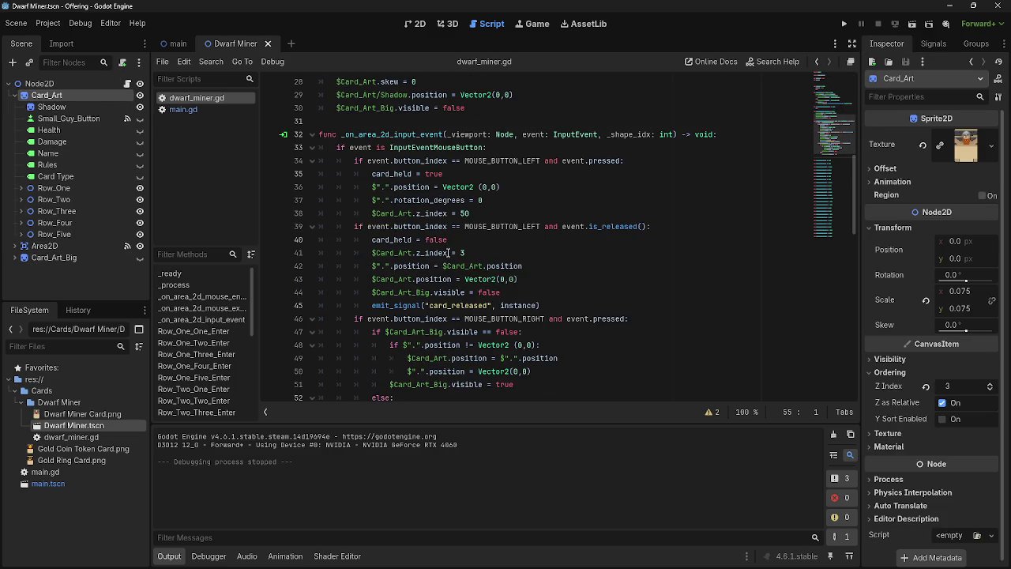
pyautogui.scroll(10, 531, 257)
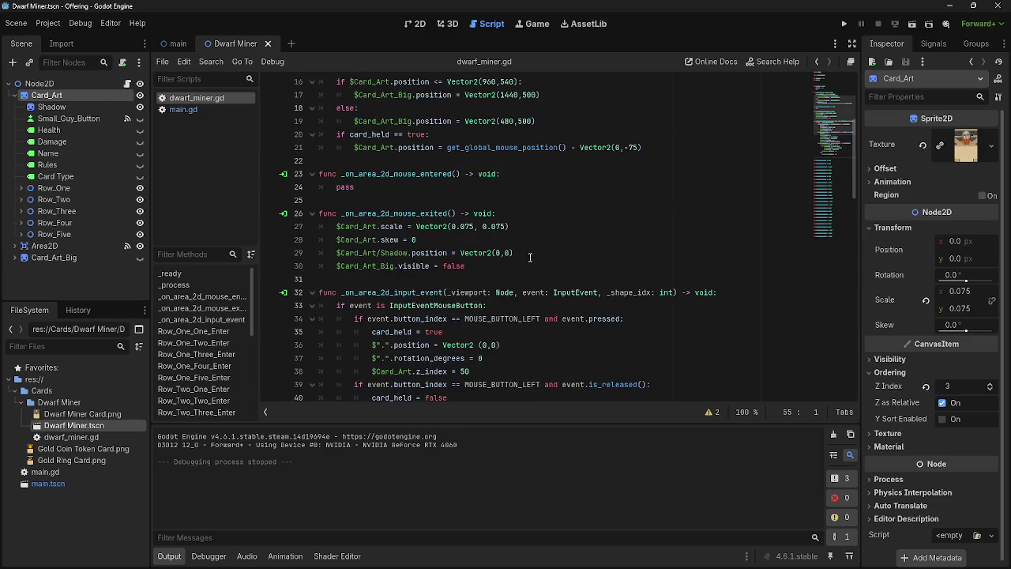
pyautogui.click(532, 213)
pyautogui.press('Return')
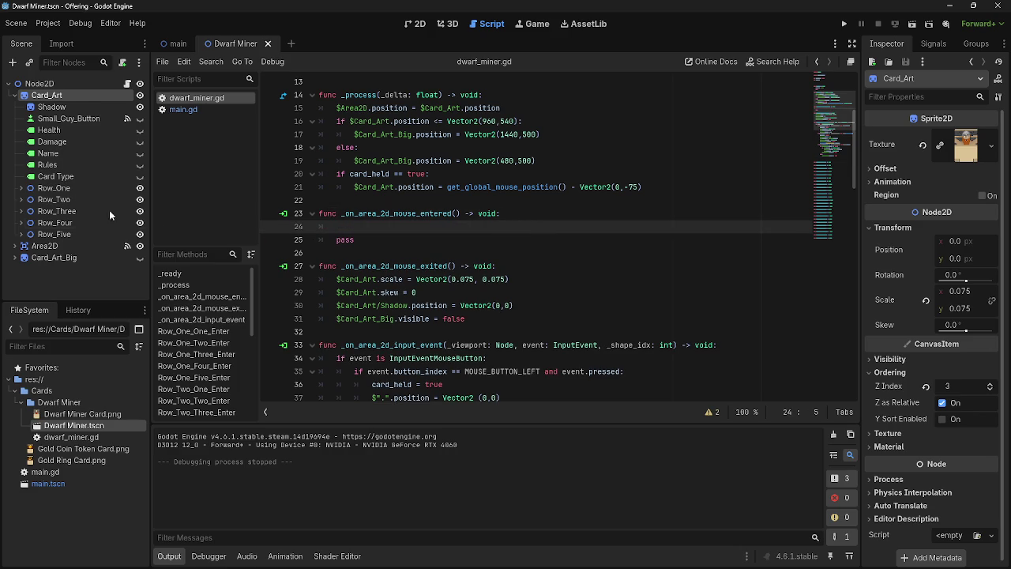
pyautogui.moveTo(46, 95)
pyautogui.mouseDown()
pyautogui.moveTo(325, 203)
pyautogui.moveTo(332, 227)
pyautogui.mouseUp()
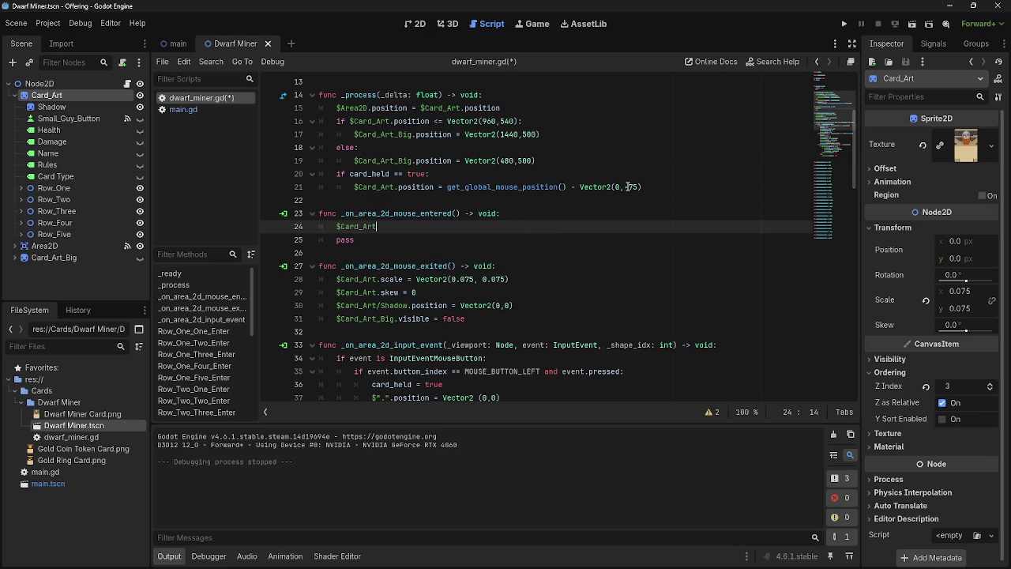
pyautogui.write('.sc')
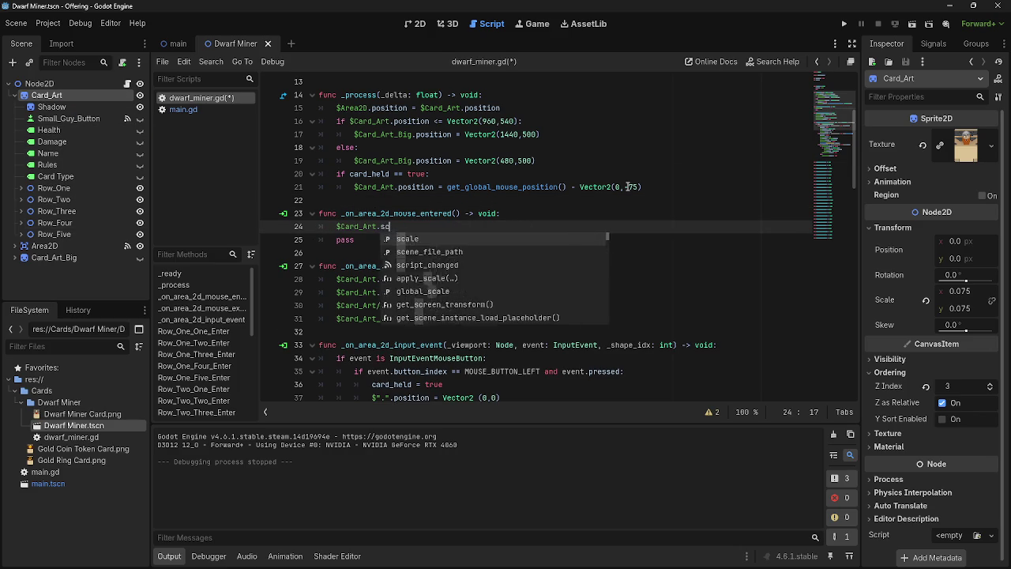
pyautogui.write('ale')
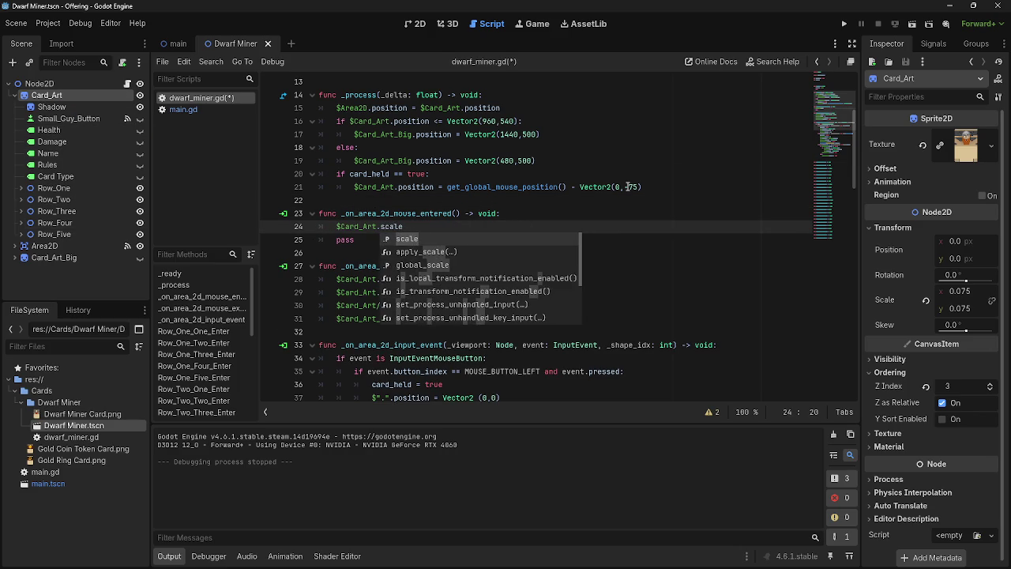
pyautogui.write(' = Vector2(')
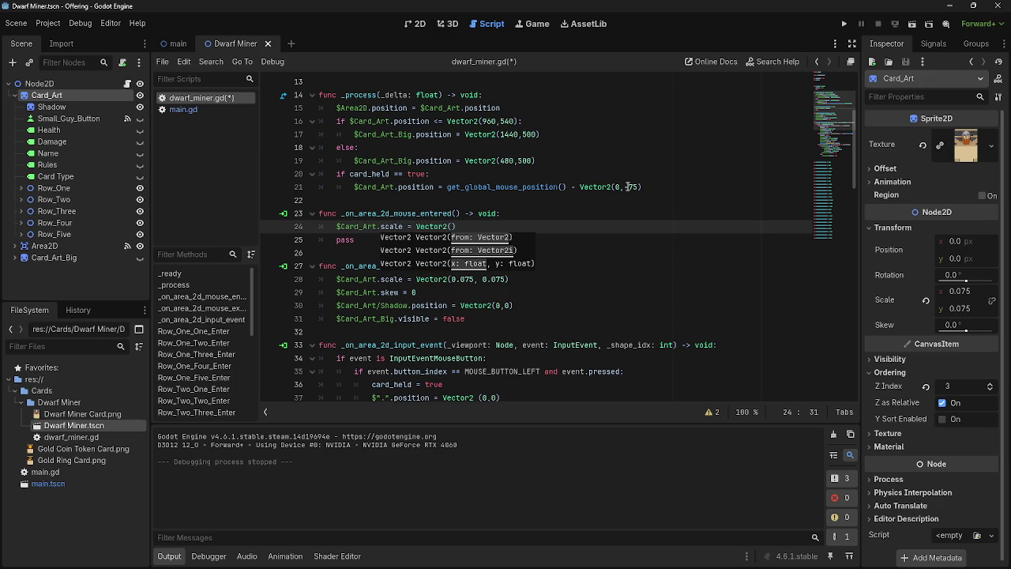
pyautogui.write('0.0')
pyautogui.write('8')
pyautogui.write('.0.0')
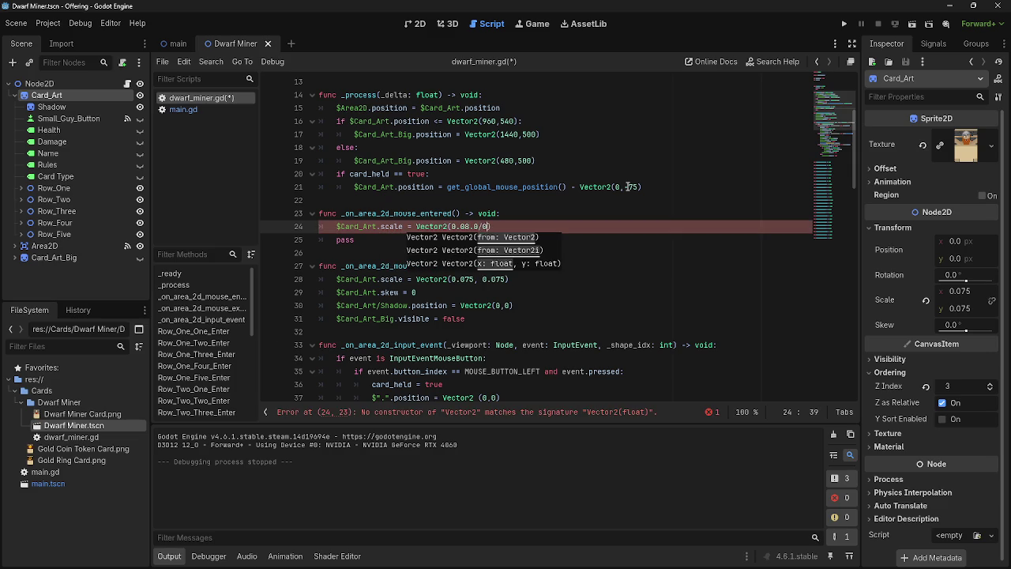
pyautogui.write('8')
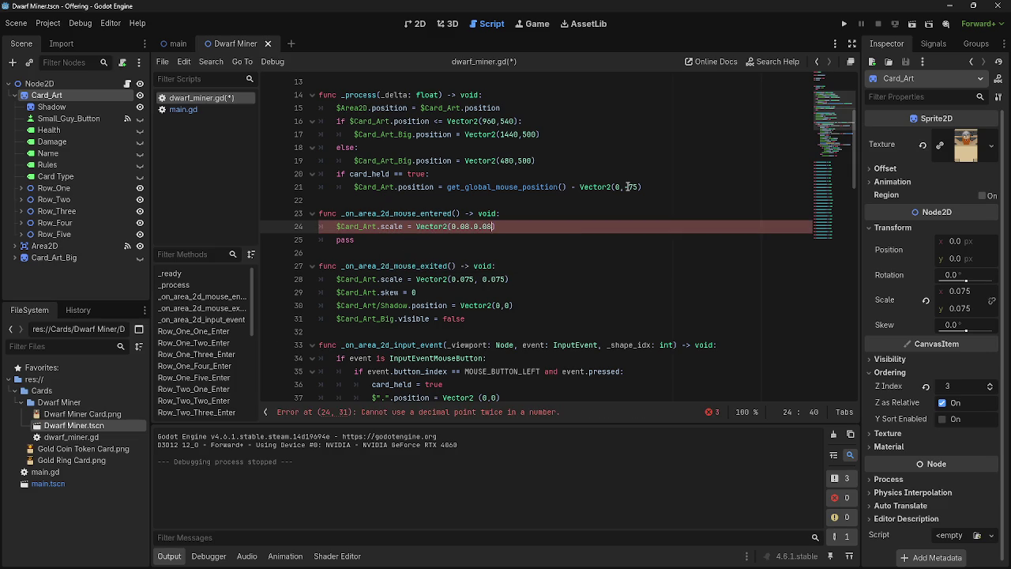
pyautogui.moveTo(498, 226); pyautogui.dragTo(330, 225)
pyautogui.hotkey('ctrl', 'c')
pyautogui.click(541, 235)
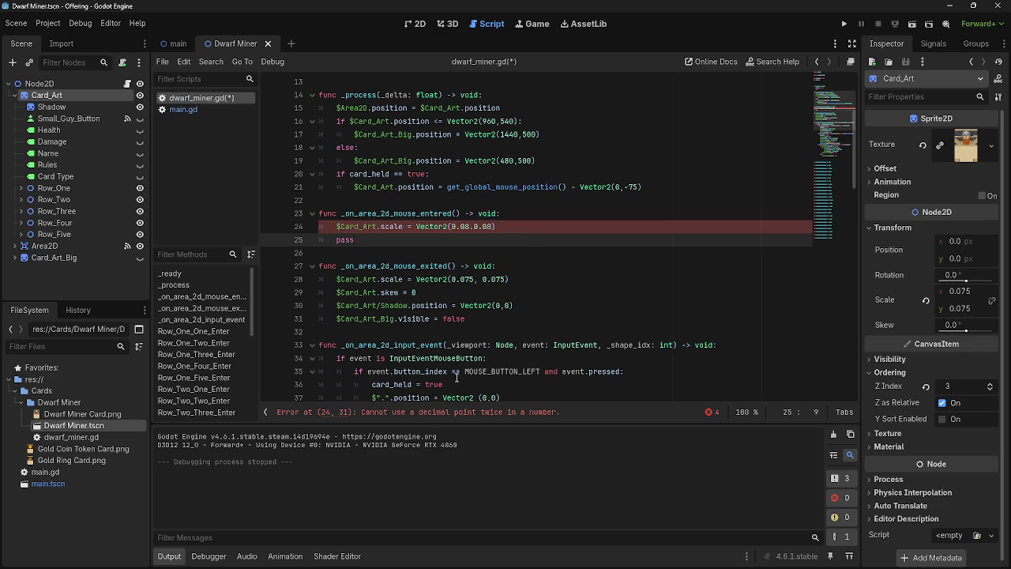
# - Fix the line 24 error by making the scale Vector2(0.08,0.08)
pyautogui.click(425, 411)
pyautogui.click(473, 239)
pyautogui.press('BackSpace')
pyautogui.write(',')
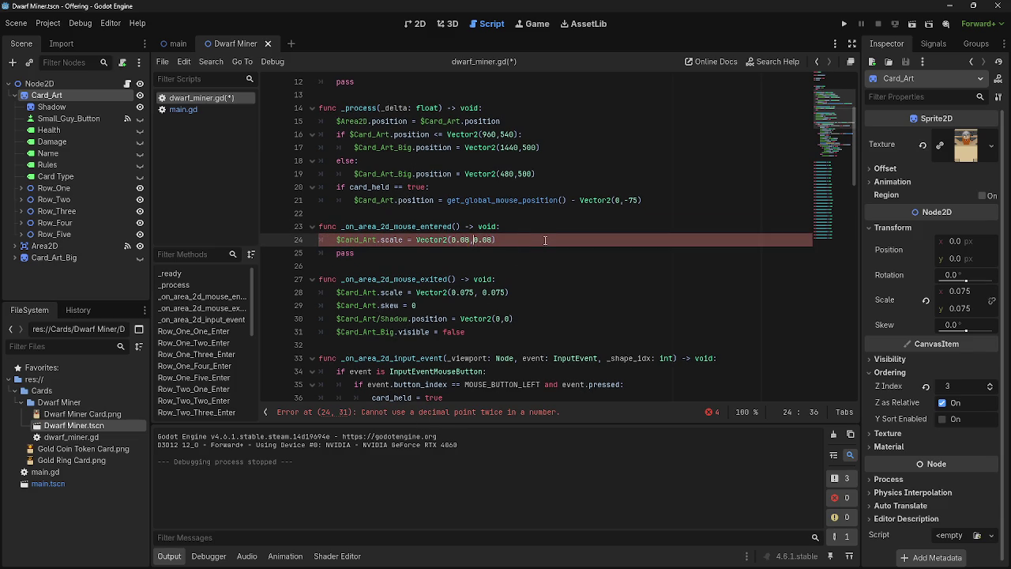
# - Duplicate the scale line as line 25 for $Area2D and run the project
pyautogui.click(545, 241)
pyautogui.press('Return')
pyautogui.hotkey('ctrl', 'v')
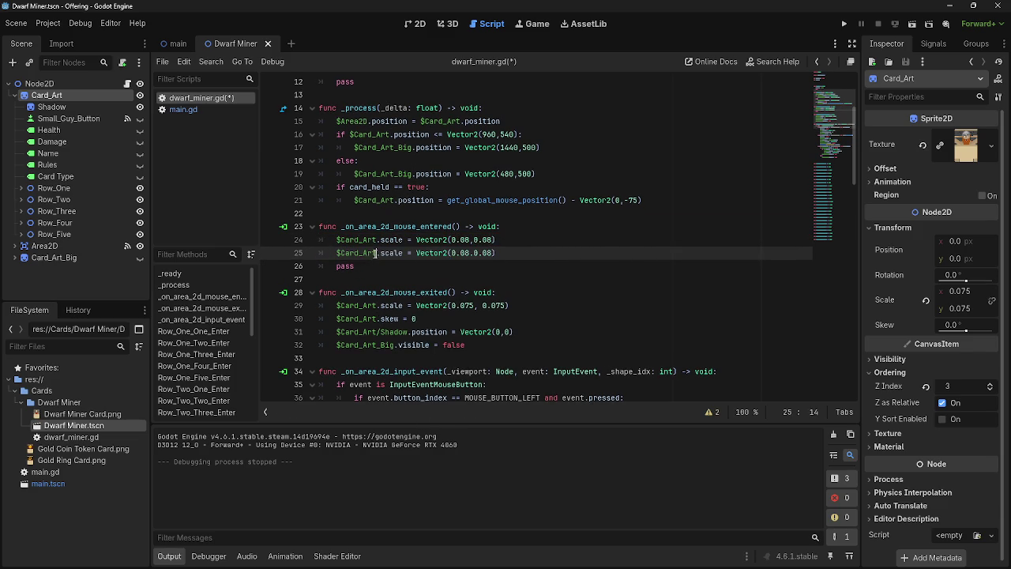
pyautogui.click(341, 253)
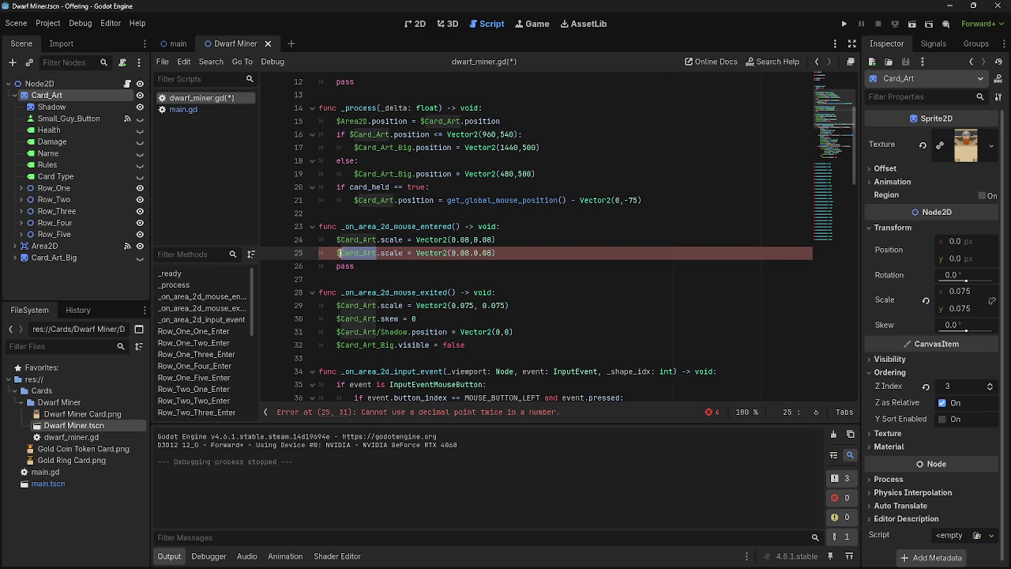
pyautogui.press('BackSpace')
pyautogui.press('BackSpace')
pyautogui.click(432, 253)
pyautogui.write(',')
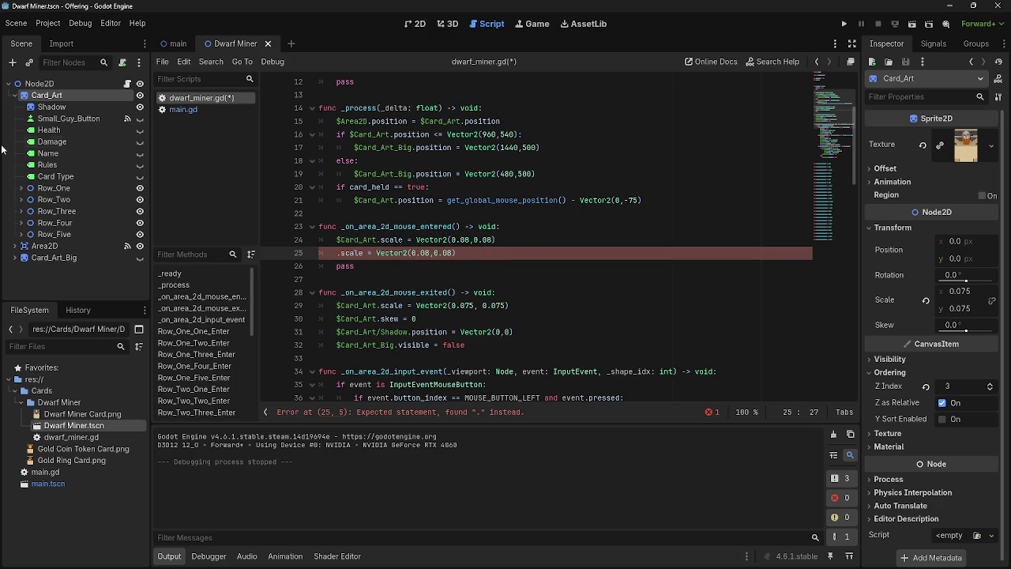
pyautogui.moveTo(47, 246); pyautogui.dragTo(336, 254)
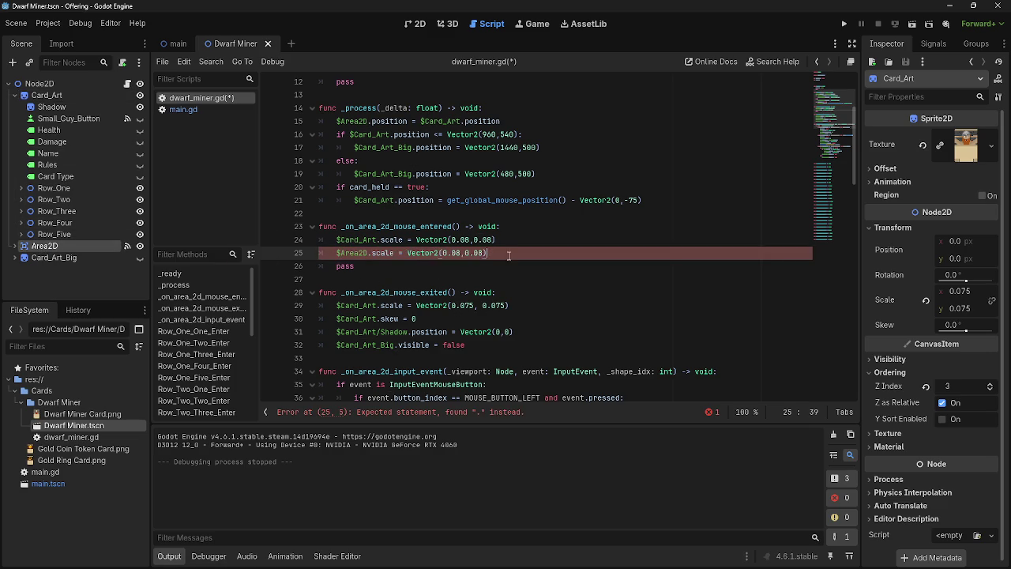
pyautogui.click(844, 24)
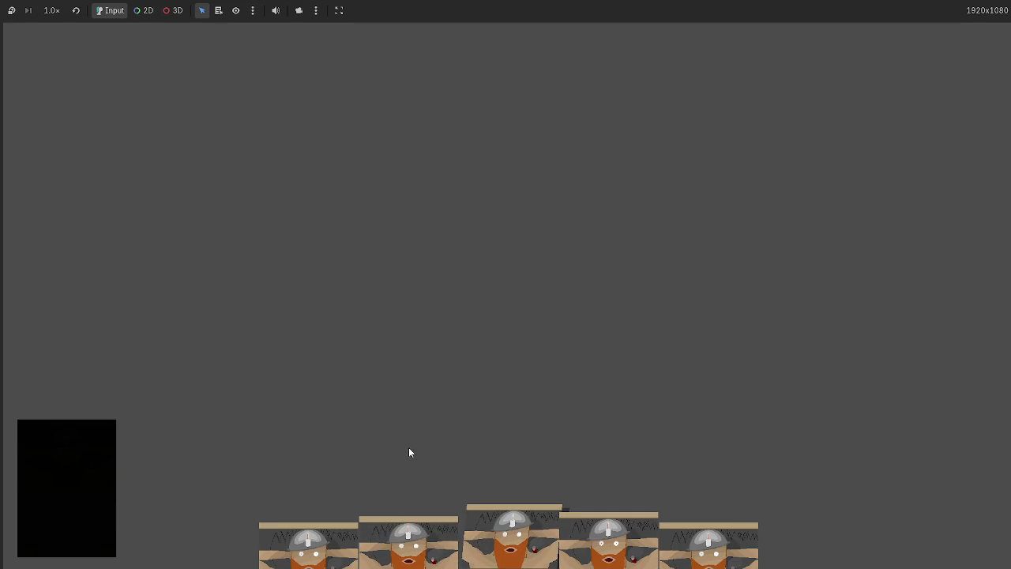
# - Stop the game and turn on Debug > Visible Collision Shapes
pyautogui.press('F8')
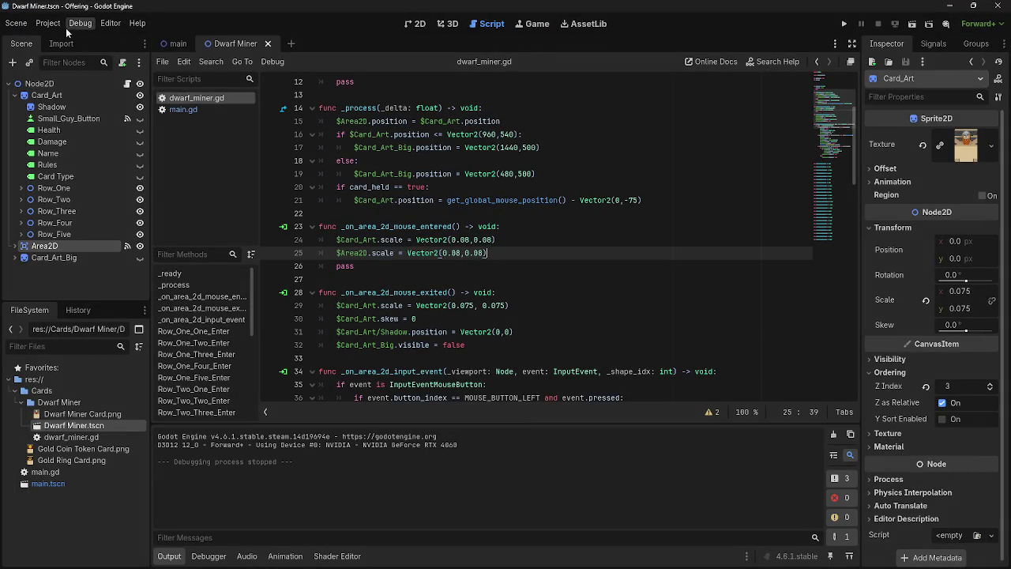
pyautogui.click(69, 28)
pyautogui.click(842, 26)
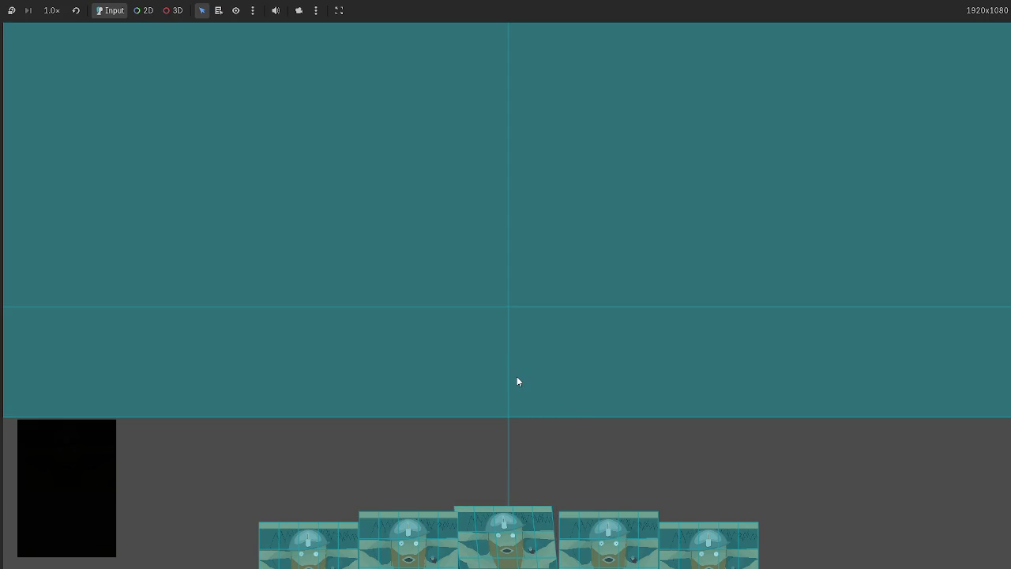
pyautogui.press('F8')
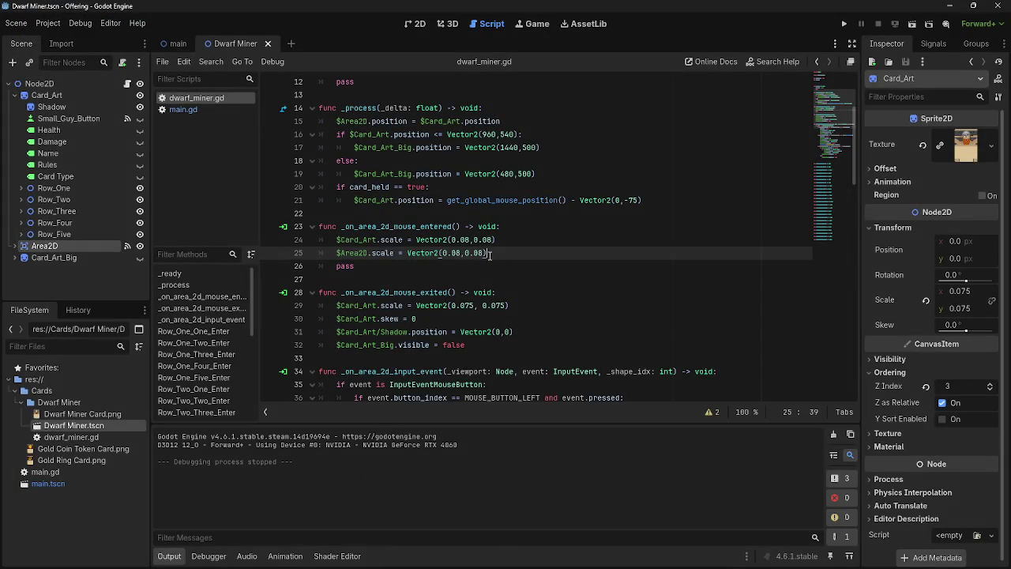
# - Rerun the game with collision shapes showing, then stop it
pyautogui.click(522, 296)
pyautogui.click(510, 254)
pyautogui.click(341, 240)
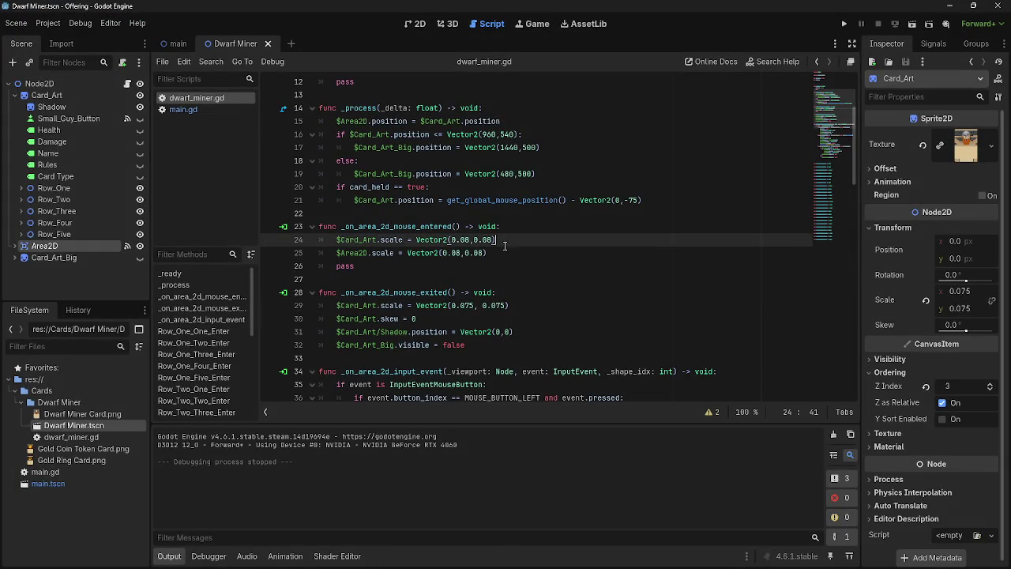
pyautogui.click(847, 25)
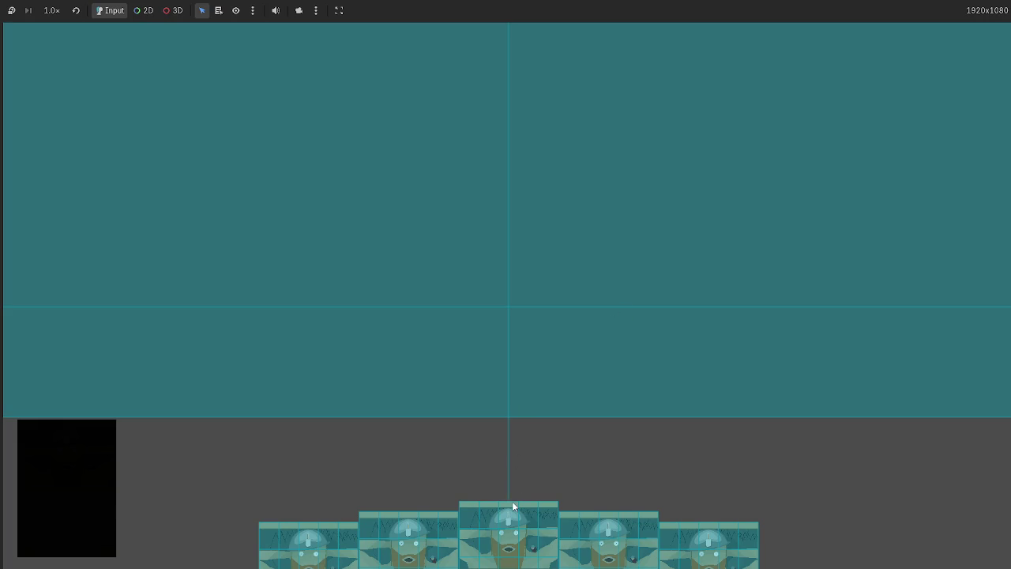
pyautogui.press('F8')
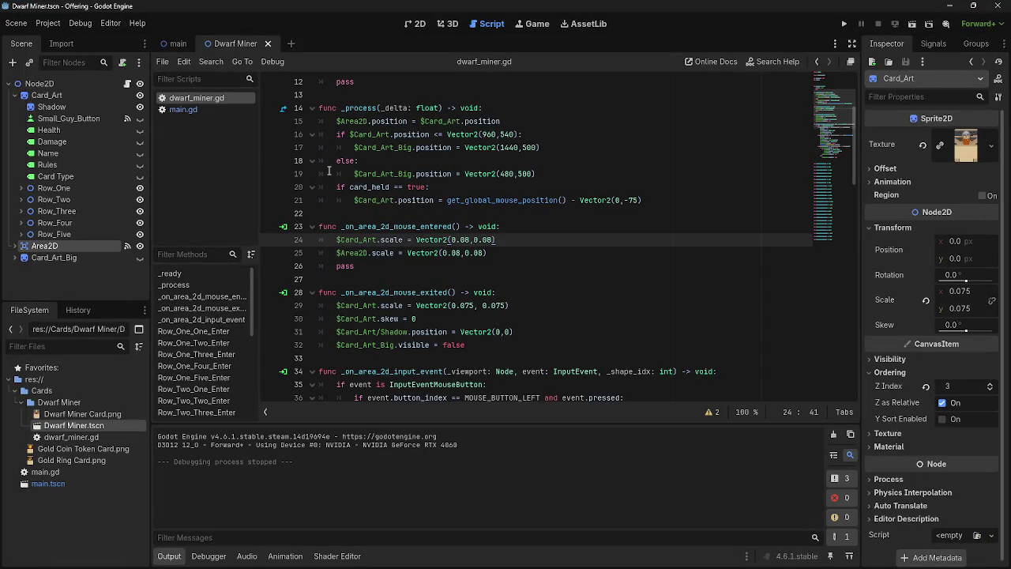
# - Compare the Card_Art and Area2D scale statements on lines 24 and 25
pyautogui.click(516, 254)
pyautogui.click(519, 241)
pyautogui.click(515, 254)
pyautogui.click(519, 241)
pyautogui.click(515, 253)
pyautogui.click(519, 241)
pyautogui.click(514, 253)
pyautogui.click(513, 245)
# - Delete the $Area2D.scale line and test the game by dragging a card into play
pyautogui.moveTo(509, 253); pyautogui.dragTo(324, 253)
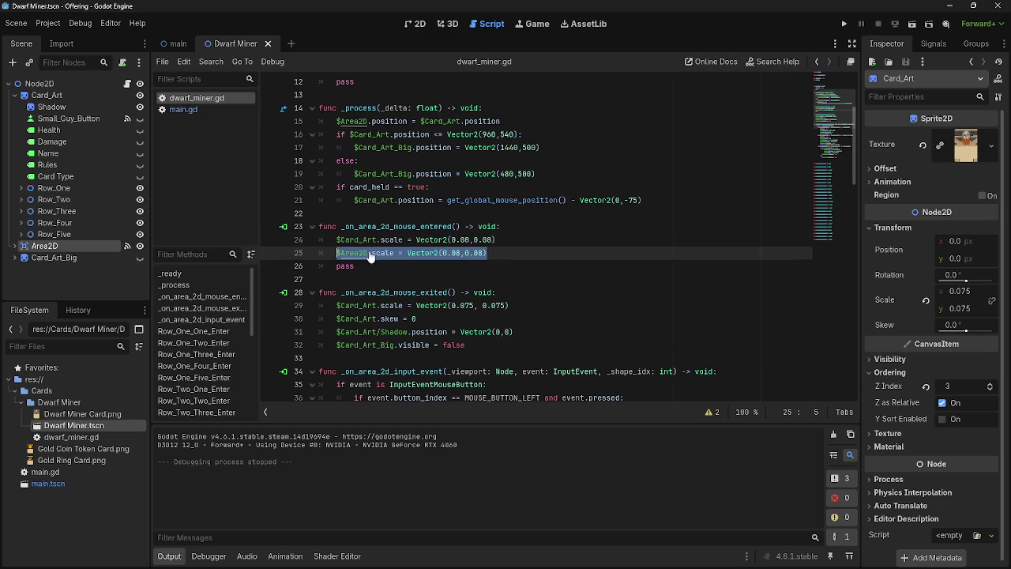
pyautogui.press('BackSpace')
pyautogui.click(845, 29)
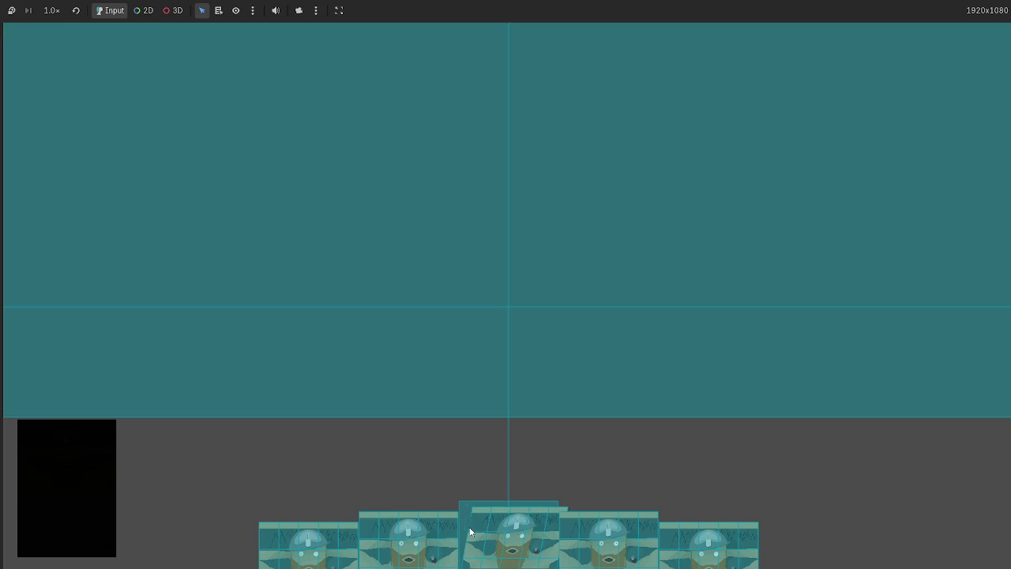
pyautogui.moveTo(474, 524)
pyautogui.mouseDown()
pyautogui.moveTo(445, 357)
pyautogui.moveTo(549, 390)
pyautogui.mouseUp()
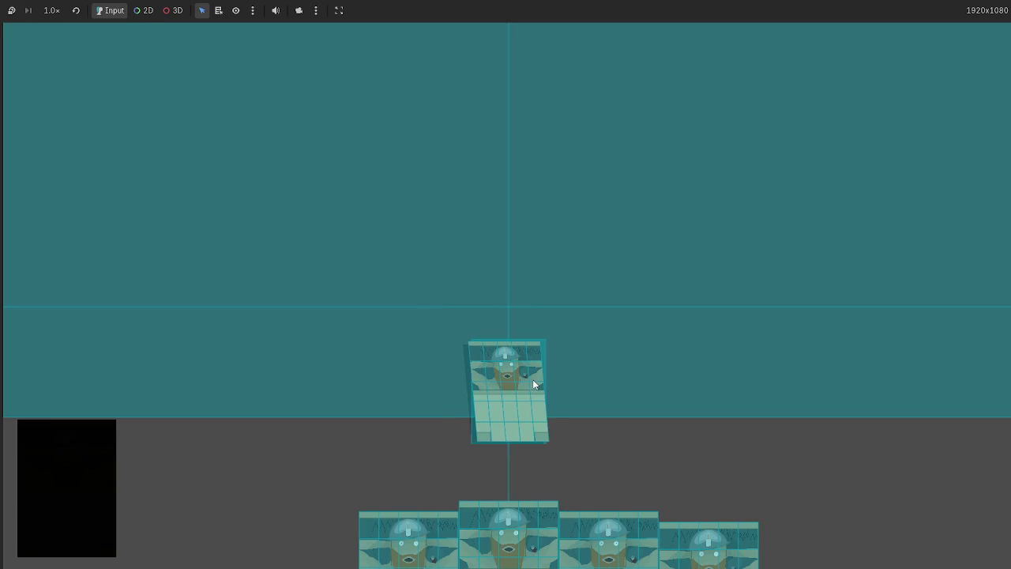
pyautogui.press('F8')
pyautogui.press('Return')
# - Toggle folding of the Row_One_Two_Enter and Row_One_One_Enter functions, then select the Card_Art scale line
pyautogui.scroll(-10, 533, 358)
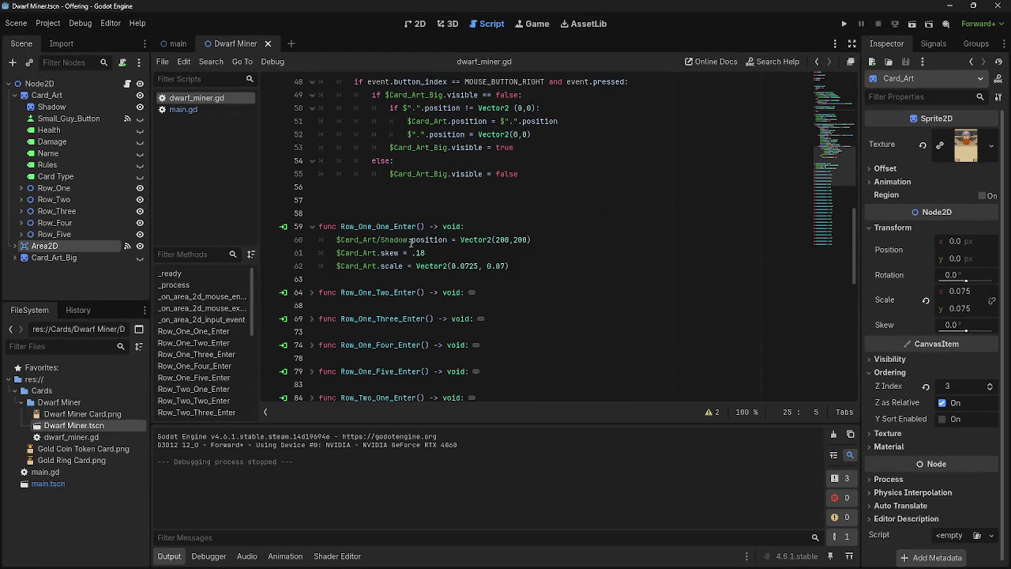
pyautogui.moveTo(411, 242)
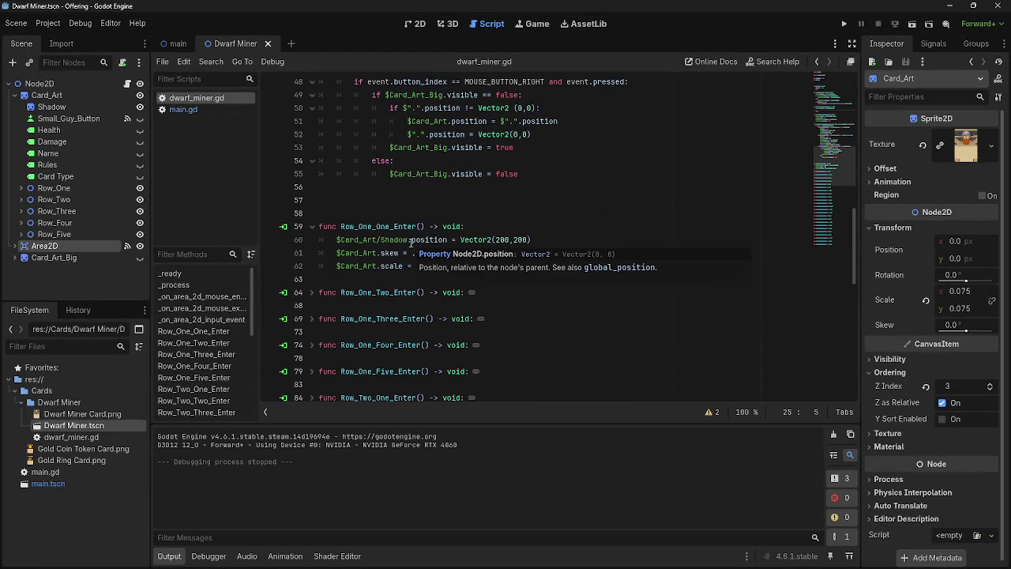
pyautogui.click(310, 293)
pyautogui.click(310, 293)
pyautogui.click(311, 227)
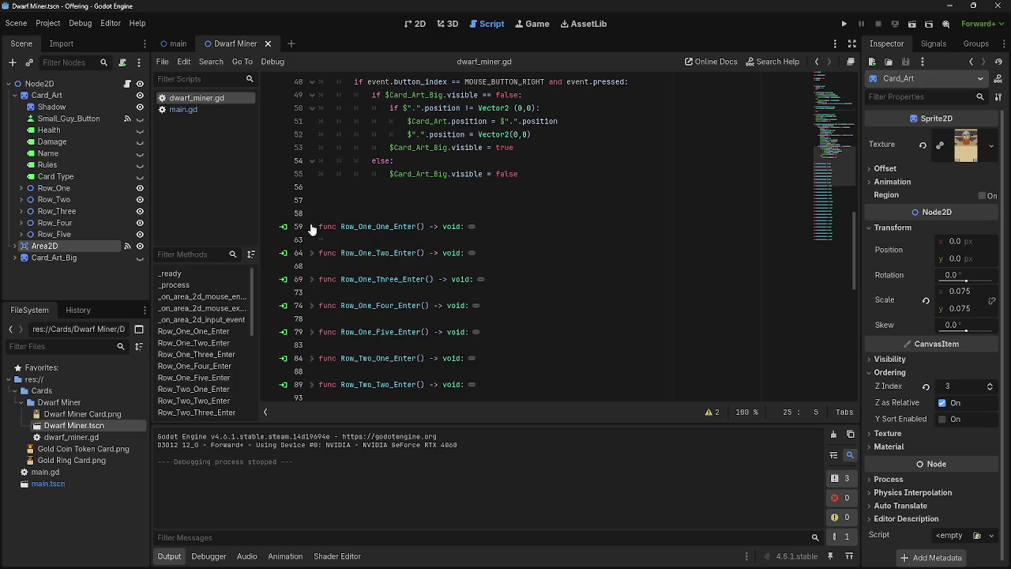
pyautogui.scroll(9, 457, 306)
pyautogui.scroll(5, 457, 307)
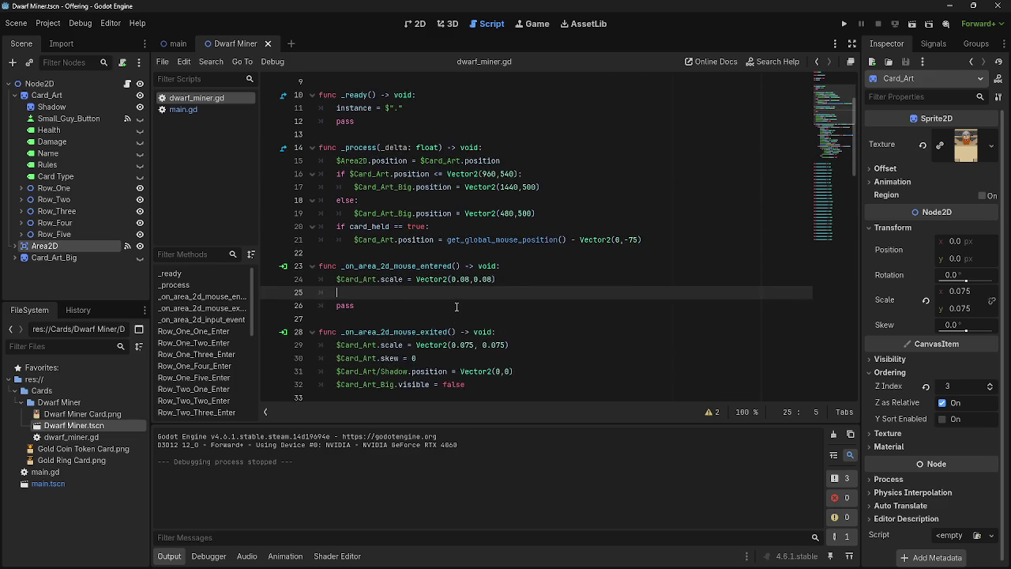
pyautogui.moveTo(512, 318); pyautogui.dragTo(292, 324)
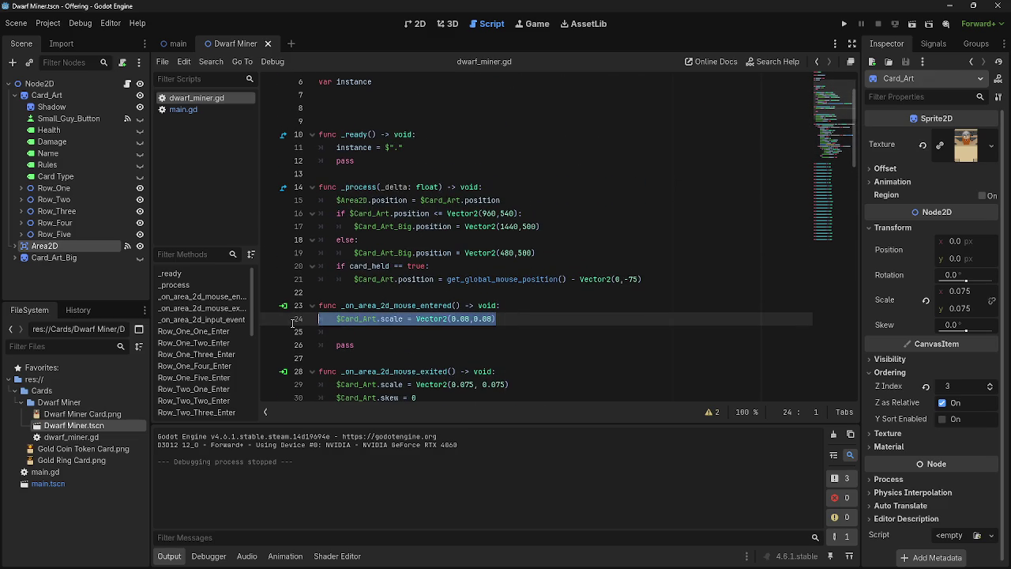
# - Delete the Card_Art scale line and the whole _on_area_2d_mouse_entered function
pyautogui.press('Delete')
pyautogui.press('Delete')
pyautogui.press('Delete')
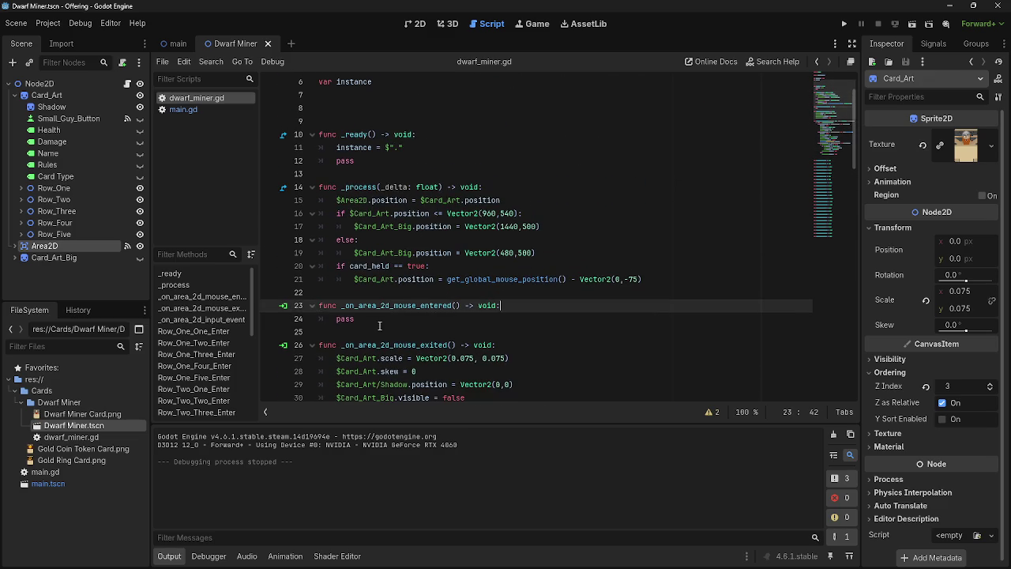
pyautogui.moveTo(355, 320); pyautogui.dragTo(275, 304)
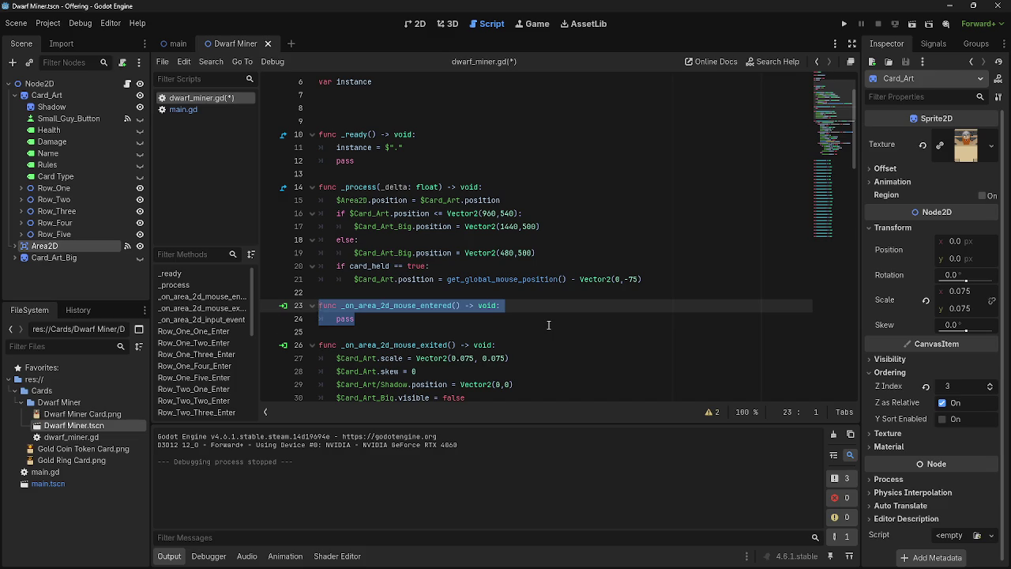
pyautogui.press('BackSpace')
pyautogui.press('BackSpace')
pyautogui.press('BackSpace')
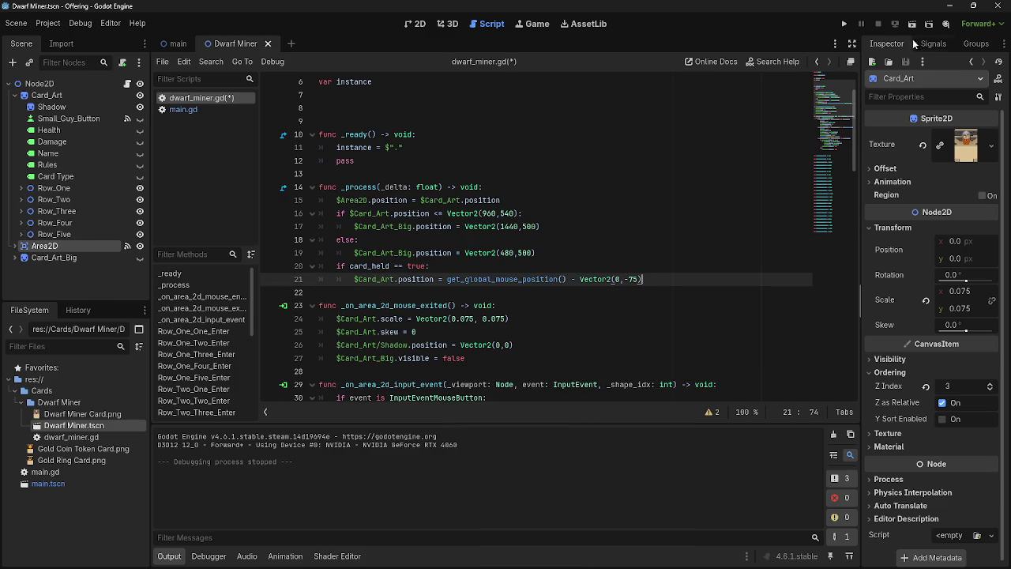
# - Disconnect Area2D's mouse_entered signal in the Node Signals panel and run the game
pyautogui.click(920, 43)
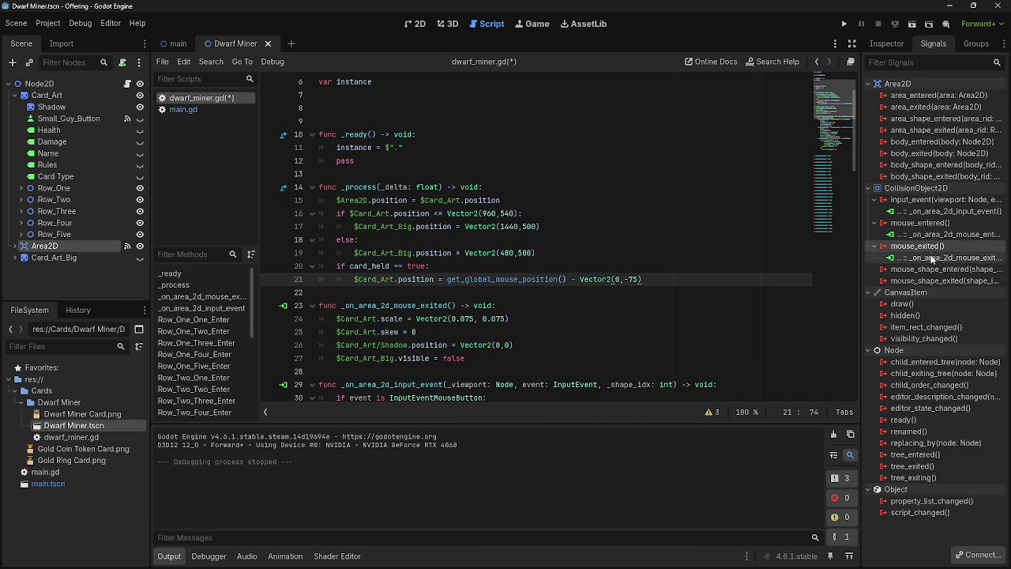
pyautogui.doubleClick(921, 222)
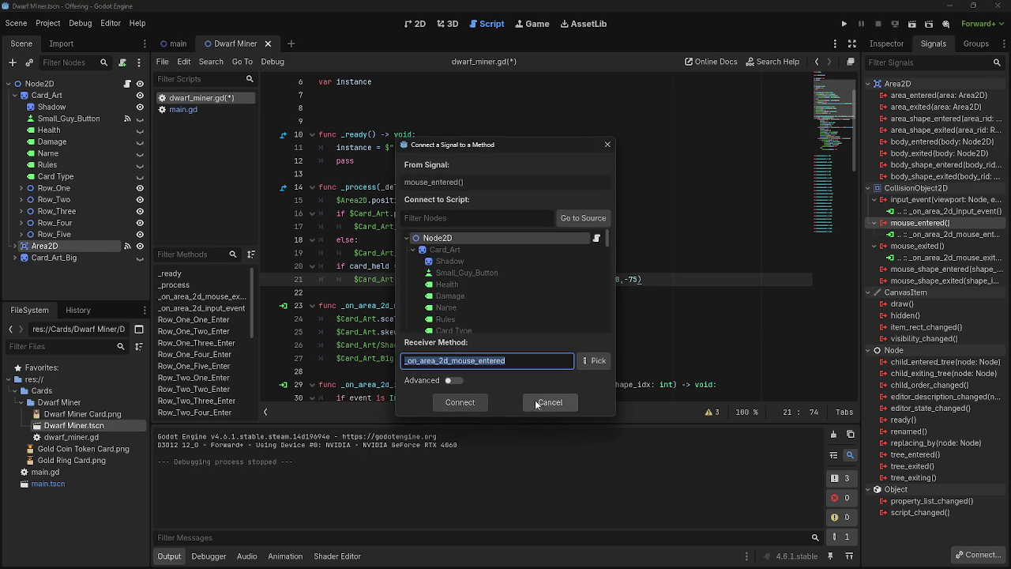
pyautogui.press('Return')
pyautogui.click(978, 555)
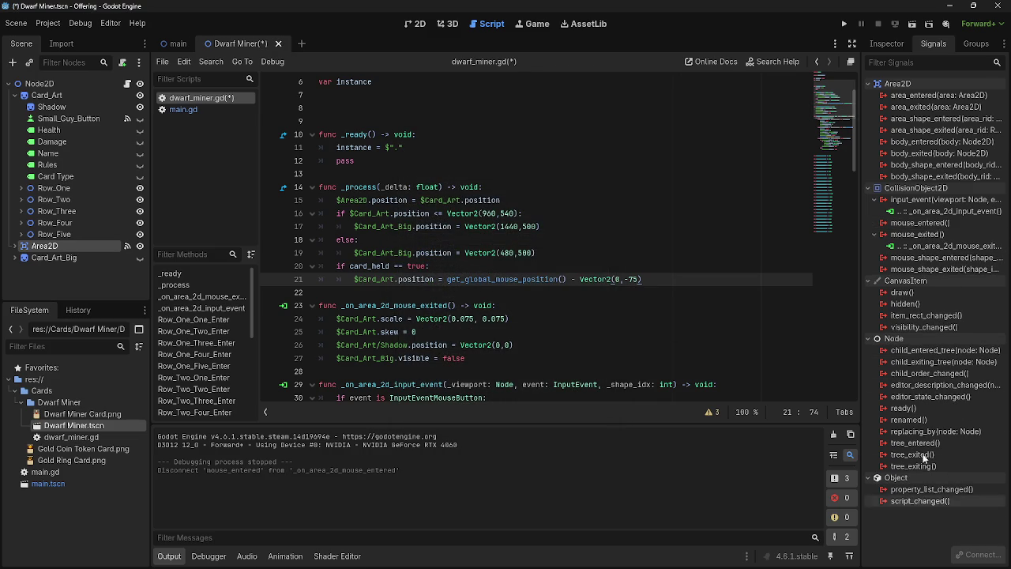
pyautogui.click(921, 222)
pyautogui.scroll(-1, 564, 328)
pyautogui.click(540, 271)
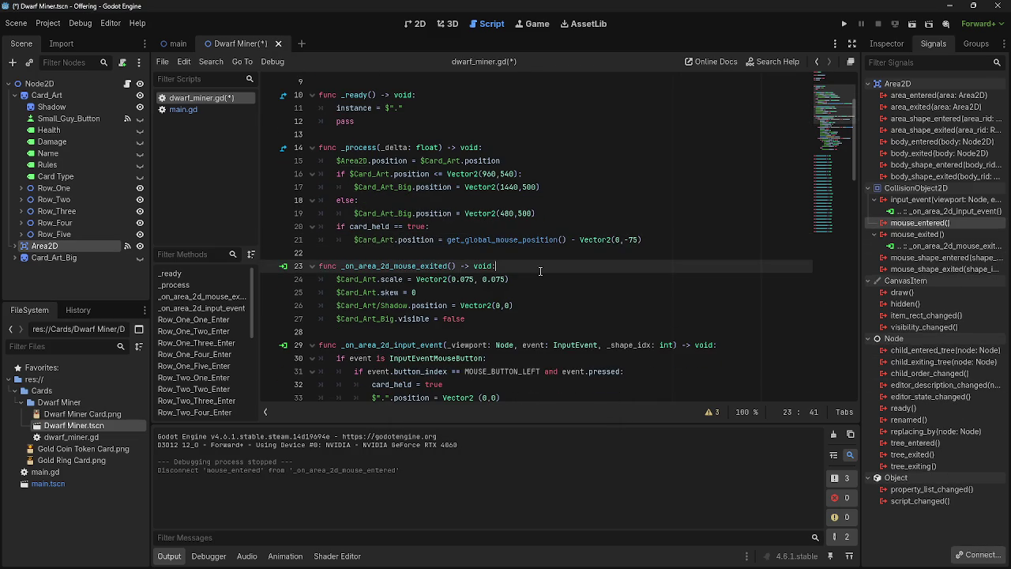
pyautogui.click(543, 254)
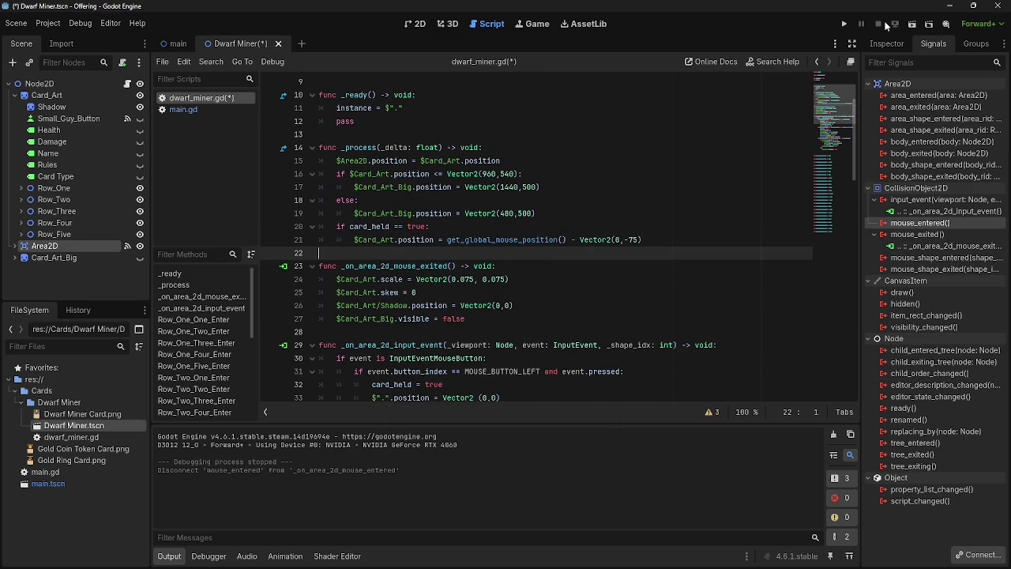
pyautogui.click(846, 24)
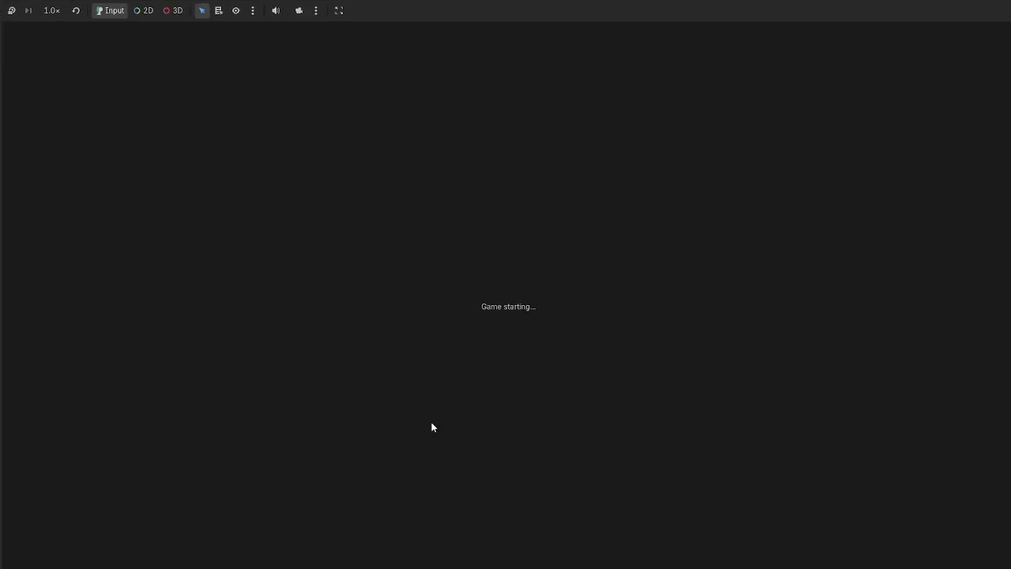
# - Pick up a Dwarf Miner card in the running game, then stop the test run
pyautogui.click(510, 503)
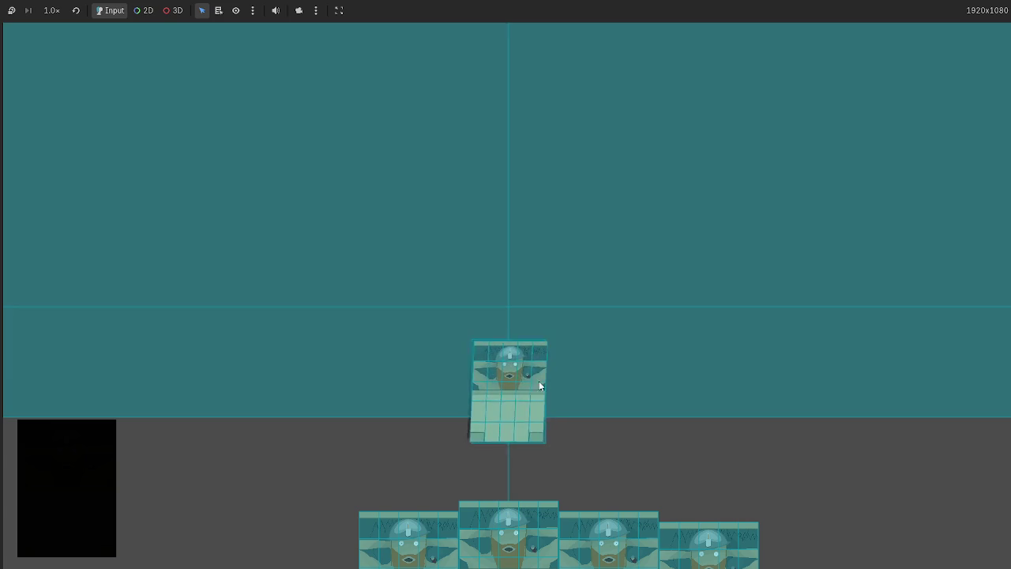
pyautogui.press('F8')
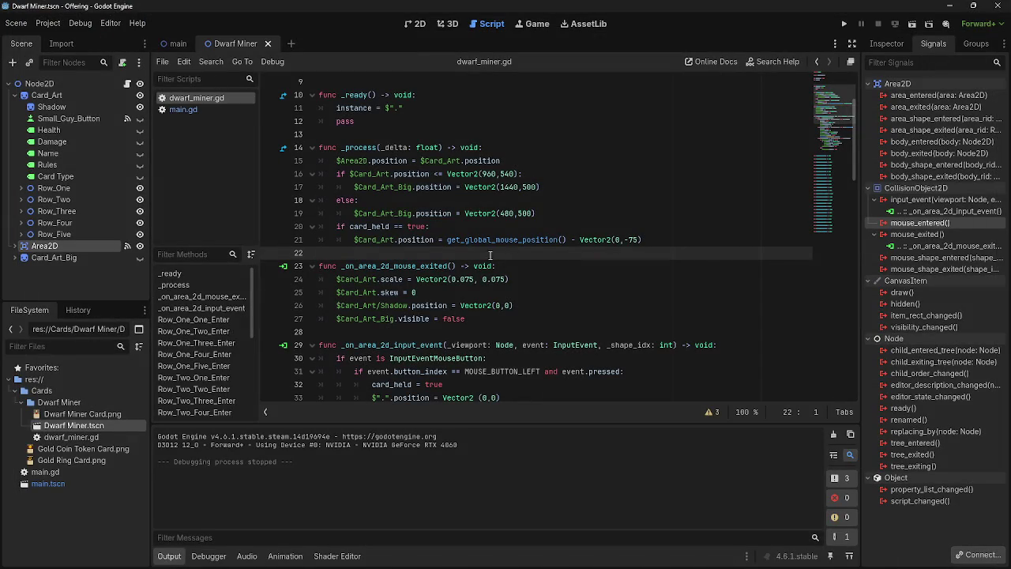
# - Expand Row_One_One_Enter and select the 0.0725 scale value on line 57
pyautogui.scroll(-10, 489, 256)
pyautogui.click(310, 161)
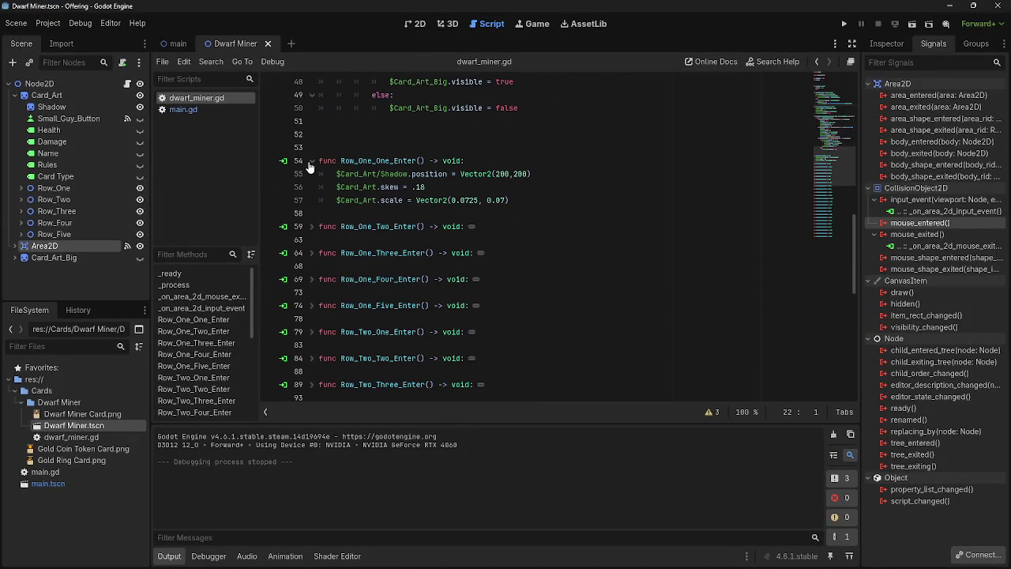
pyautogui.doubleClick(467, 200)
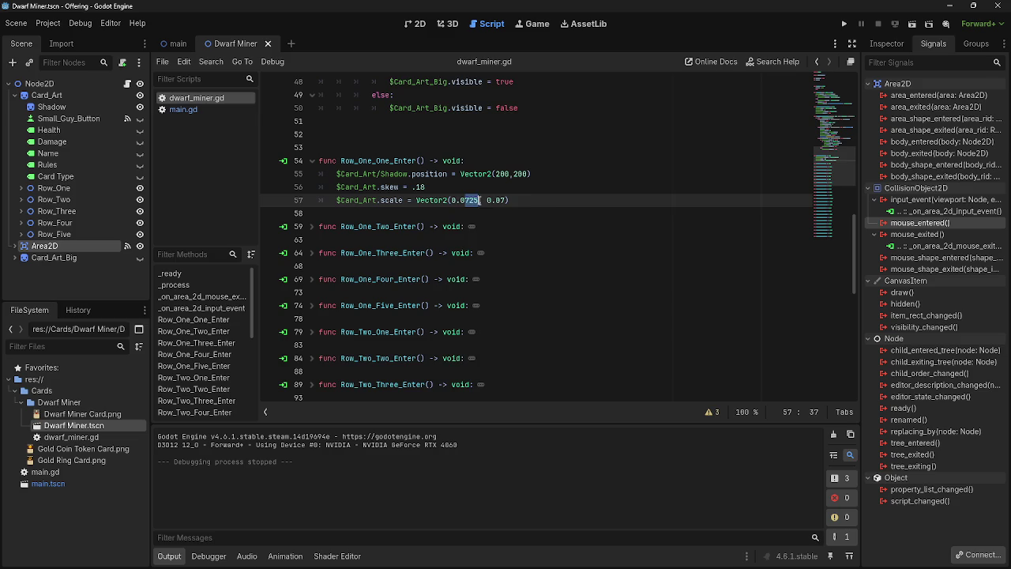
pyautogui.scroll(-5, 490, 221)
pyautogui.scroll(7, 405, 226)
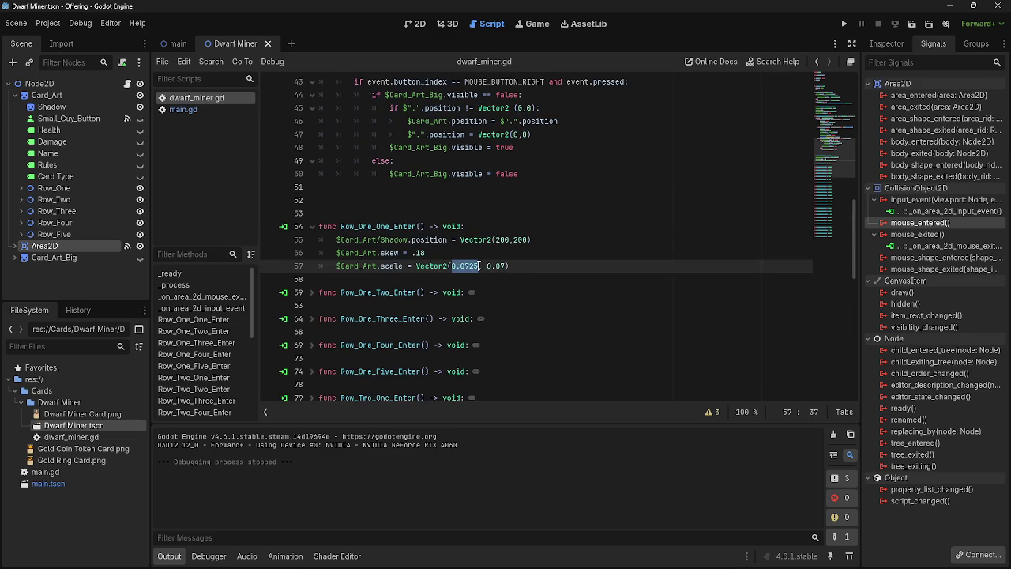
pyautogui.scroll(-3, 444, 309)
pyautogui.scroll(5, 506, 276)
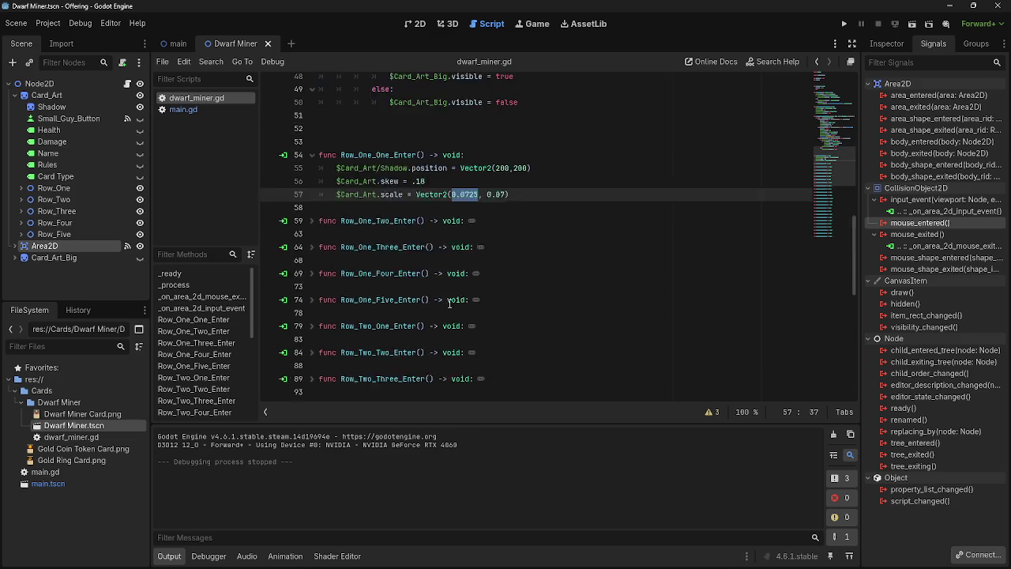
# - Search the script for 0.0725, step back and forth through every match, then close the search
pyautogui.hotkey('ctrl', 'f')
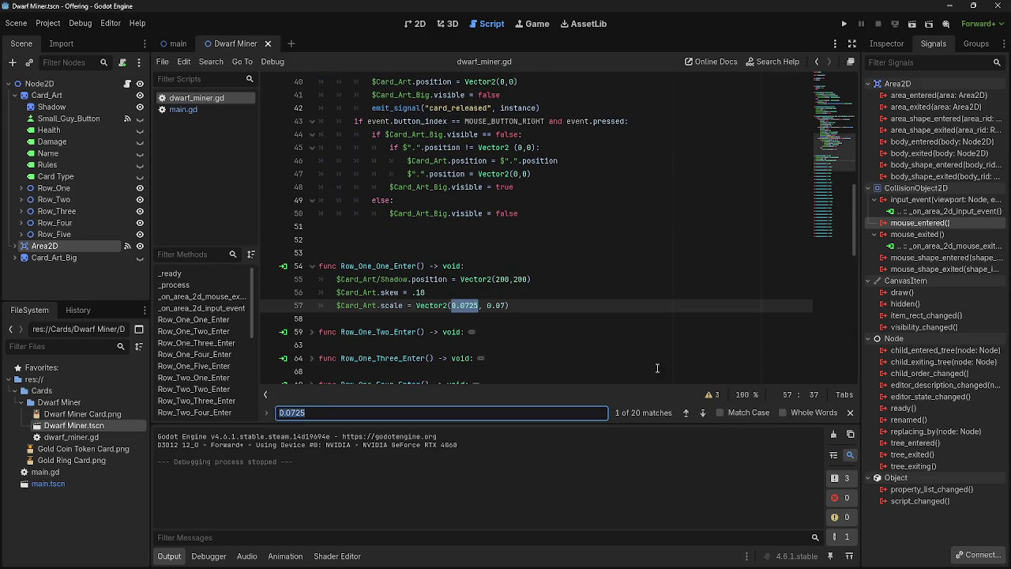
pyautogui.scroll(-4, 656, 368)
pyautogui.click(310, 176)
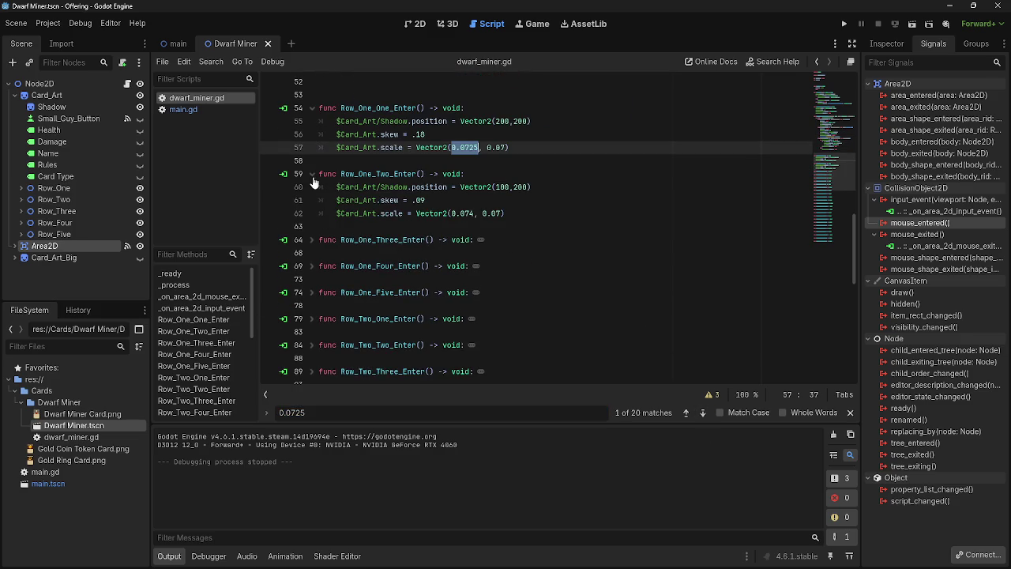
pyautogui.click(701, 414)
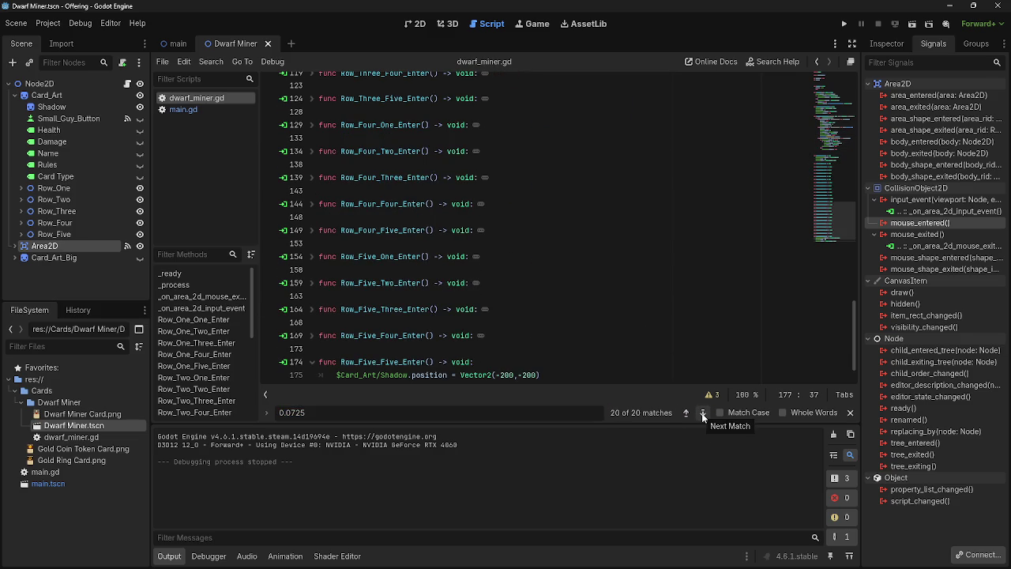
pyautogui.scroll(-1, 667, 350)
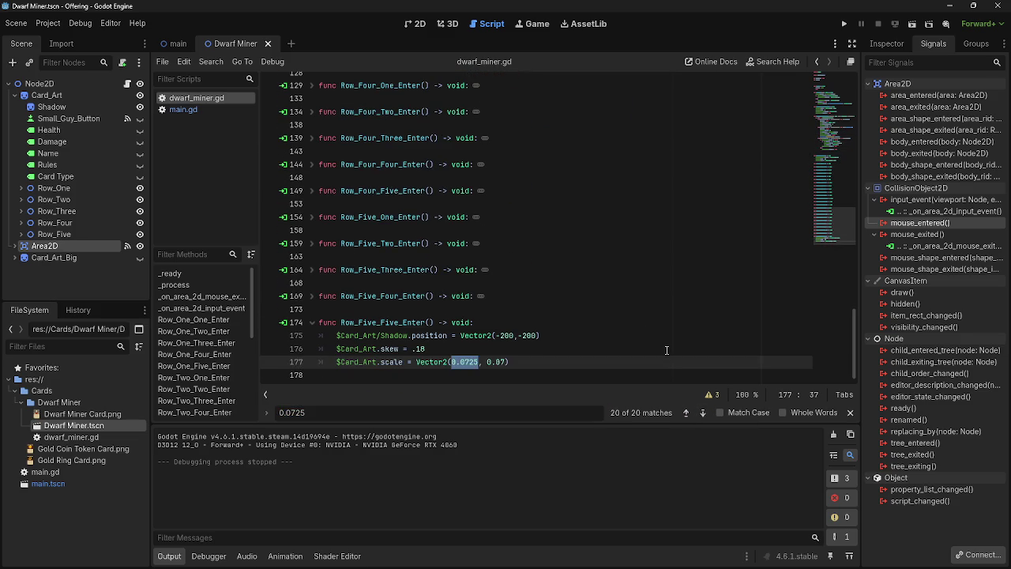
pyautogui.click(684, 414)
pyautogui.click(684, 414)
pyautogui.click(684, 414)
pyautogui.click(684, 414)
pyautogui.click(685, 414)
pyautogui.click(684, 414)
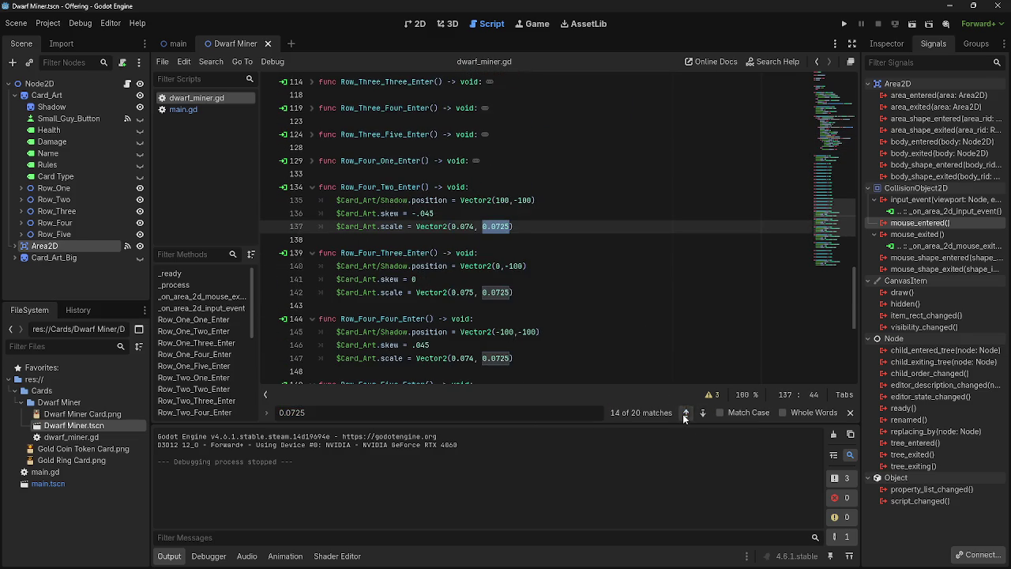
pyautogui.click(684, 414)
pyautogui.click(685, 414)
pyautogui.click(684, 414)
pyautogui.click(685, 414)
pyautogui.click(684, 414)
pyautogui.click(684, 414)
pyautogui.click(684, 414)
pyautogui.click(684, 414)
pyautogui.click(685, 412)
pyautogui.click(685, 412)
pyautogui.click(685, 413)
pyautogui.click(685, 412)
pyautogui.click(685, 413)
pyautogui.click(685, 412)
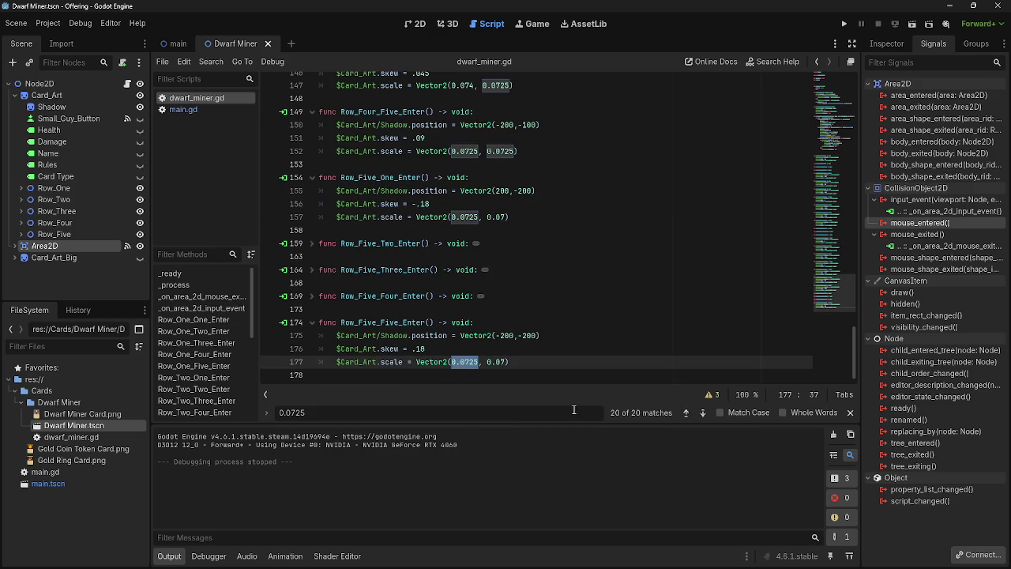
pyautogui.click(849, 411)
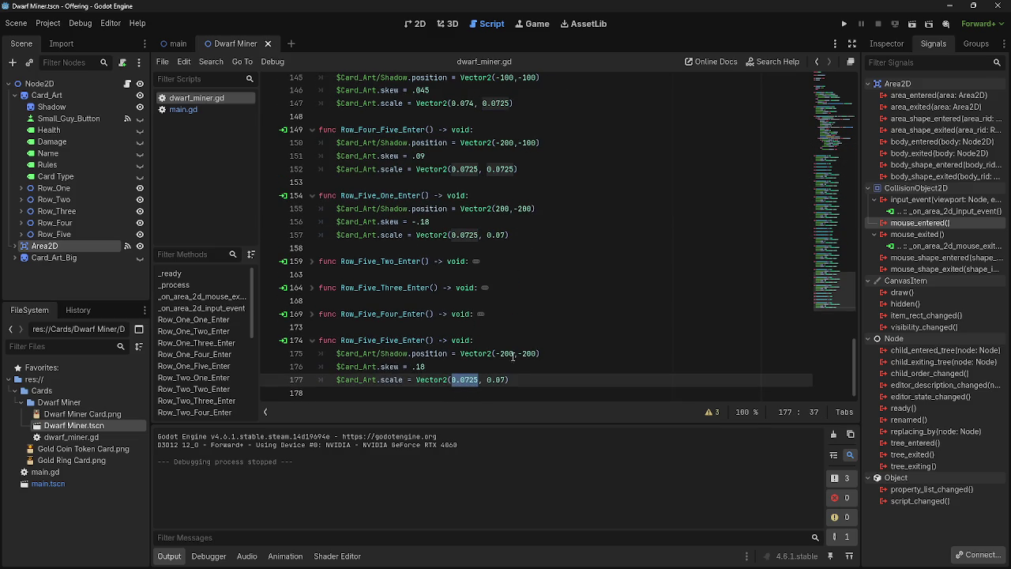
# - Fold every Row_*_Enter function from Row_Five_Five up to Row_One_One, then run the project
pyautogui.click(313, 342)
pyautogui.scroll(4, 336, 294)
pyautogui.click(312, 357)
pyautogui.click(311, 288)
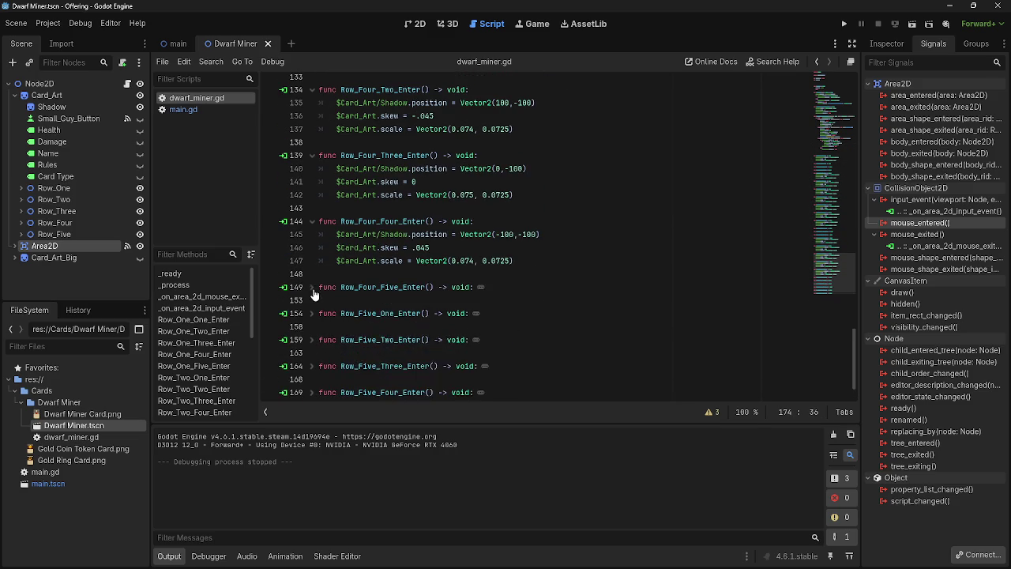
pyautogui.click(313, 262)
pyautogui.click(313, 273)
pyautogui.click(312, 286)
pyautogui.click(311, 273)
pyautogui.click(312, 198)
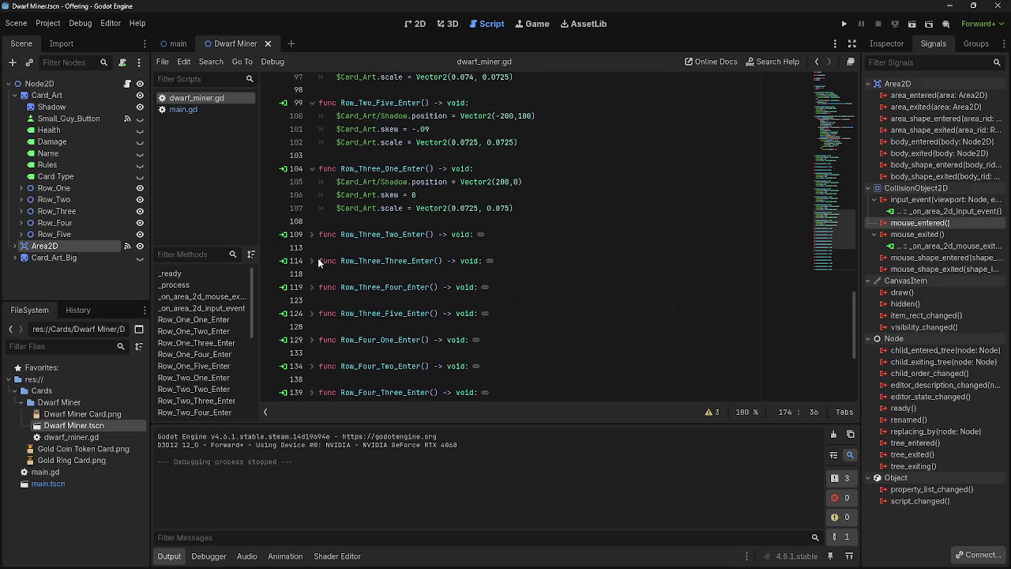
pyautogui.click(311, 169)
pyautogui.click(312, 223)
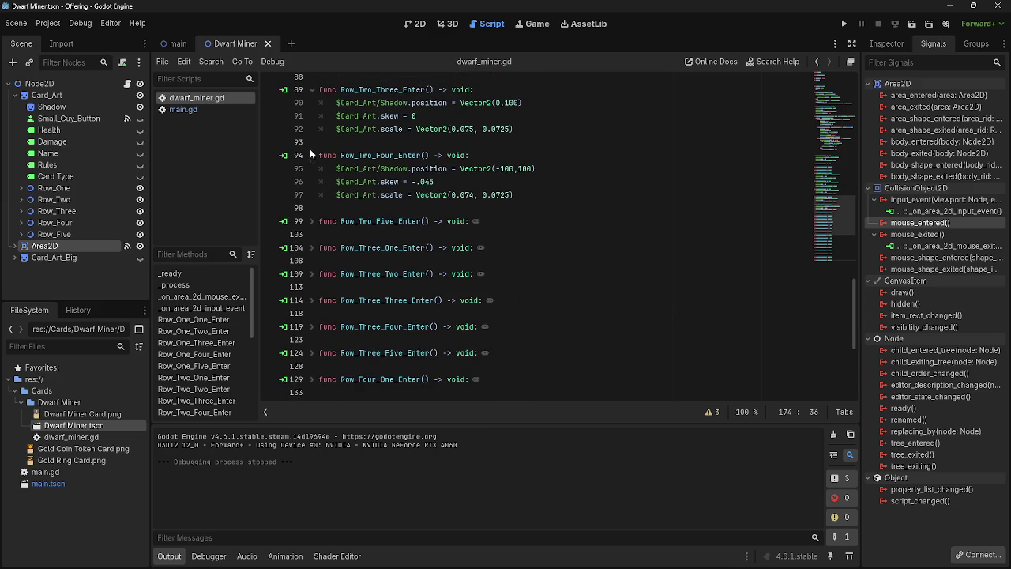
pyautogui.click(312, 155)
pyautogui.click(311, 208)
pyautogui.click(312, 219)
pyautogui.click(311, 223)
pyautogui.click(309, 179)
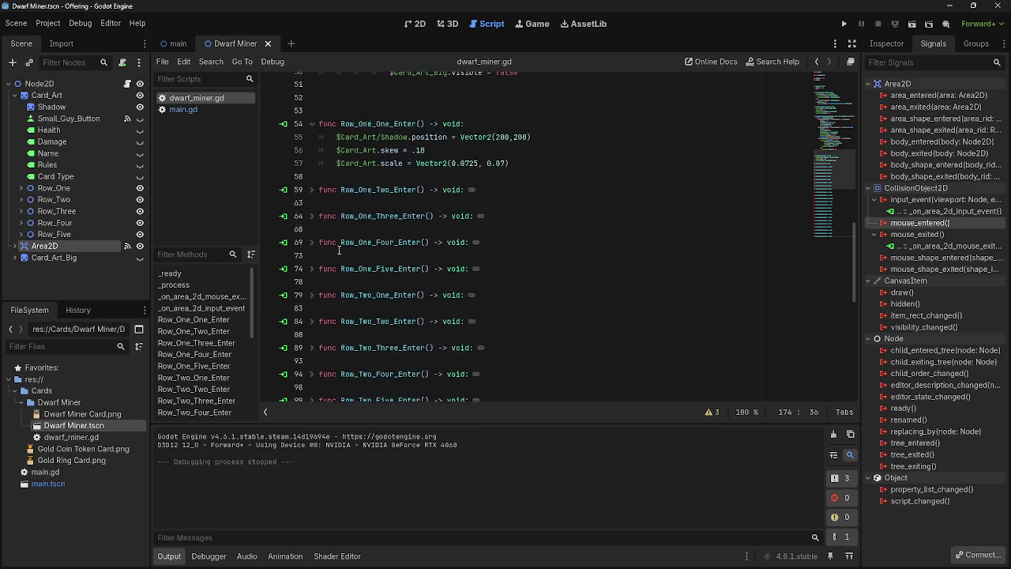
pyautogui.click(311, 182)
pyautogui.click(844, 24)
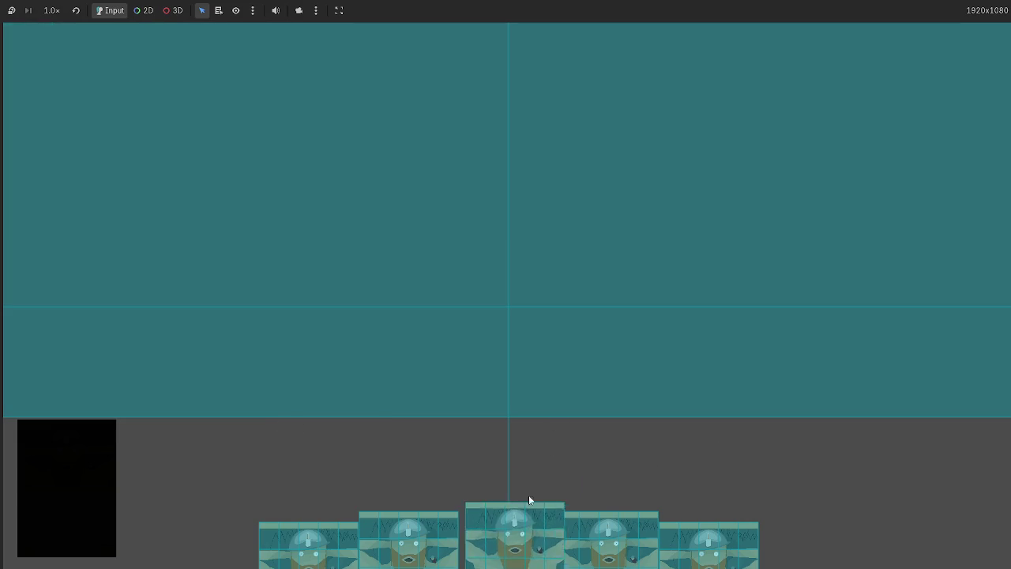
# - Play all five hand cards onto the battlefield
pyautogui.moveTo(529, 494)
pyautogui.mouseDown()
pyautogui.moveTo(605, 299)
pyautogui.moveTo(585, 313)
pyautogui.mouseUp()
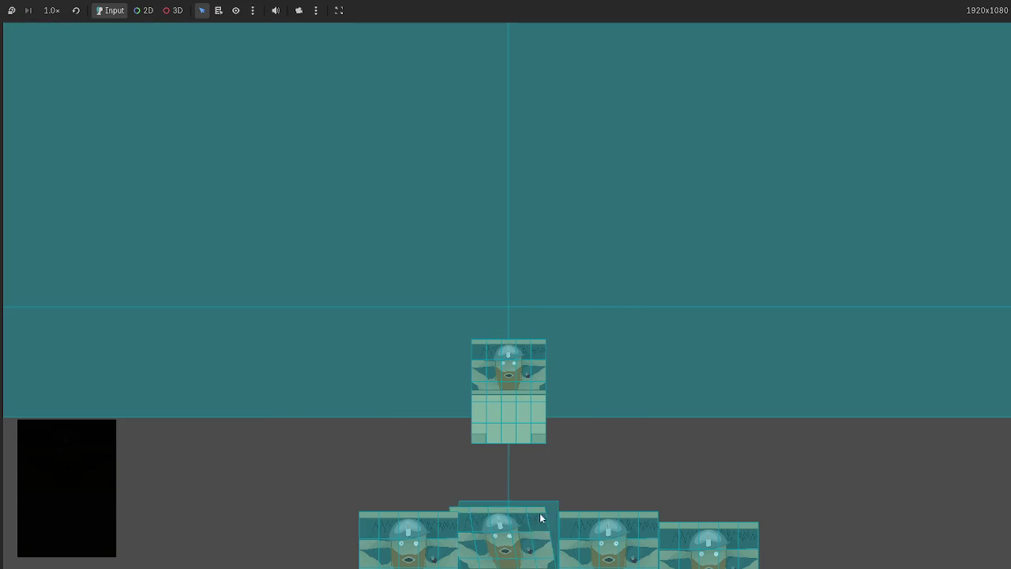
pyautogui.moveTo(542, 517); pyautogui.dragTo(624, 316)
pyautogui.moveTo(588, 517)
pyautogui.mouseDown()
pyautogui.moveTo(702, 251)
pyautogui.moveTo(699, 261)
pyautogui.mouseUp()
pyautogui.moveTo(543, 532); pyautogui.dragTo(654, 435)
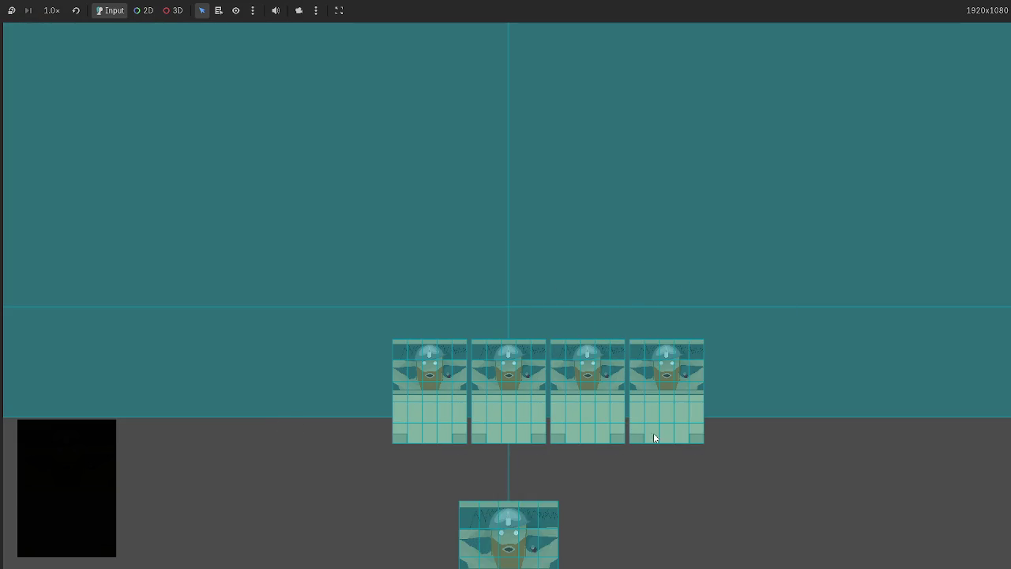
pyautogui.moveTo(506, 526); pyautogui.dragTo(395, 324)
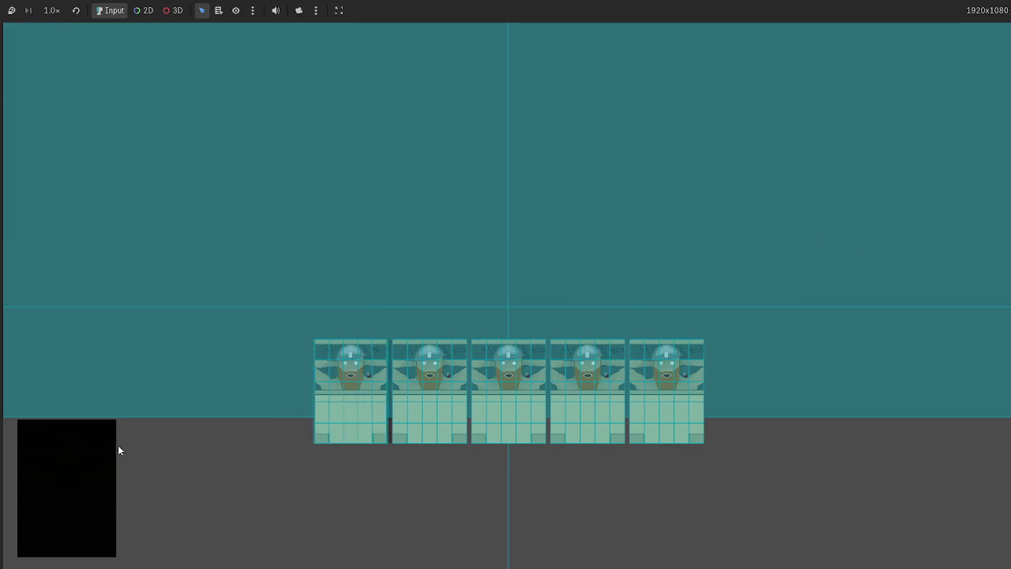
# - Deal more cards from the deck and play each into the battlefield row
pyautogui.click(67, 476)
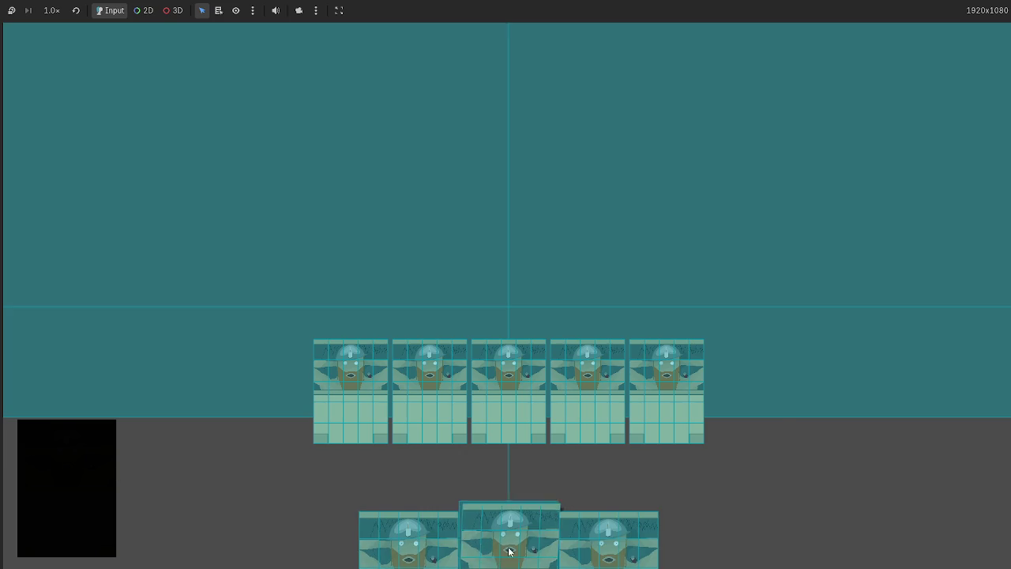
pyautogui.moveTo(510, 538); pyautogui.dragTo(765, 255)
pyautogui.moveTo(608, 537)
pyautogui.mouseDown()
pyautogui.moveTo(788, 346)
pyautogui.moveTo(861, 312)
pyautogui.mouseUp()
pyautogui.moveTo(544, 553)
pyautogui.mouseDown()
pyautogui.moveTo(608, 252)
pyautogui.moveTo(859, 436)
pyautogui.mouseUp()
pyautogui.click(75, 471)
pyautogui.moveTo(505, 538); pyautogui.dragTo(534, 265)
pyautogui.moveTo(535, 542); pyautogui.dragTo(551, 270)
pyautogui.click(83, 463)
pyautogui.moveTo(502, 516); pyautogui.dragTo(532, 215)
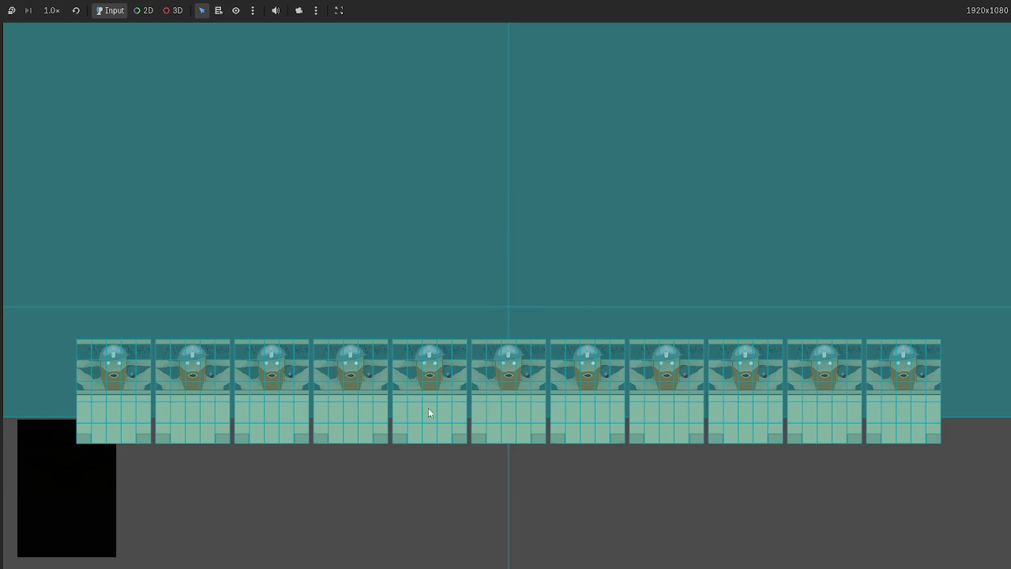
pyautogui.click(75, 467)
# - Pick the cards back up out of the battlefield row, then stop the game with F8
pyautogui.moveTo(386, 484)
pyautogui.mouseDown()
pyautogui.moveTo(316, 273)
pyautogui.moveTo(378, 246)
pyautogui.moveTo(795, 432)
pyautogui.mouseUp()
pyautogui.click(795, 430)
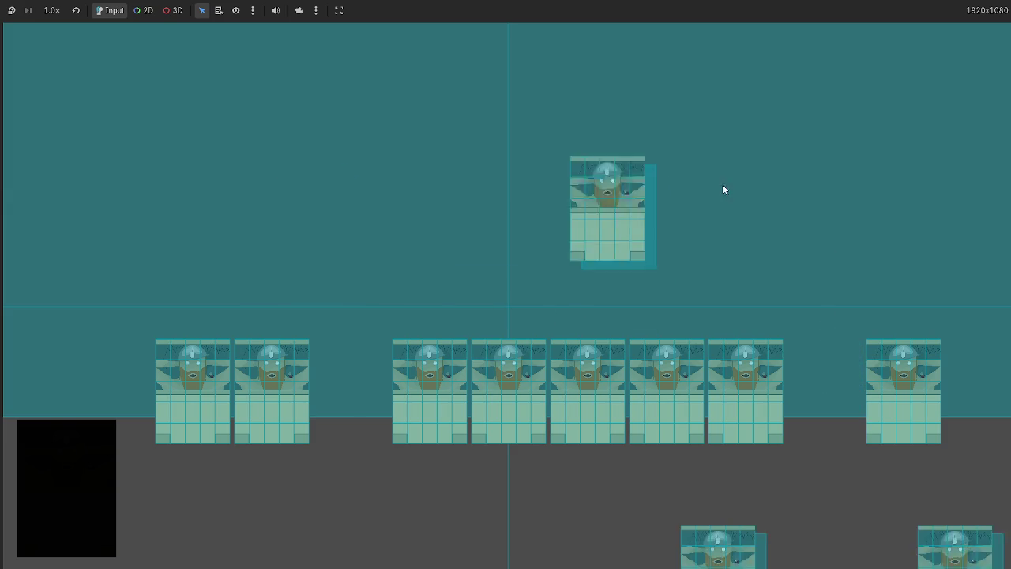
pyautogui.click(725, 357)
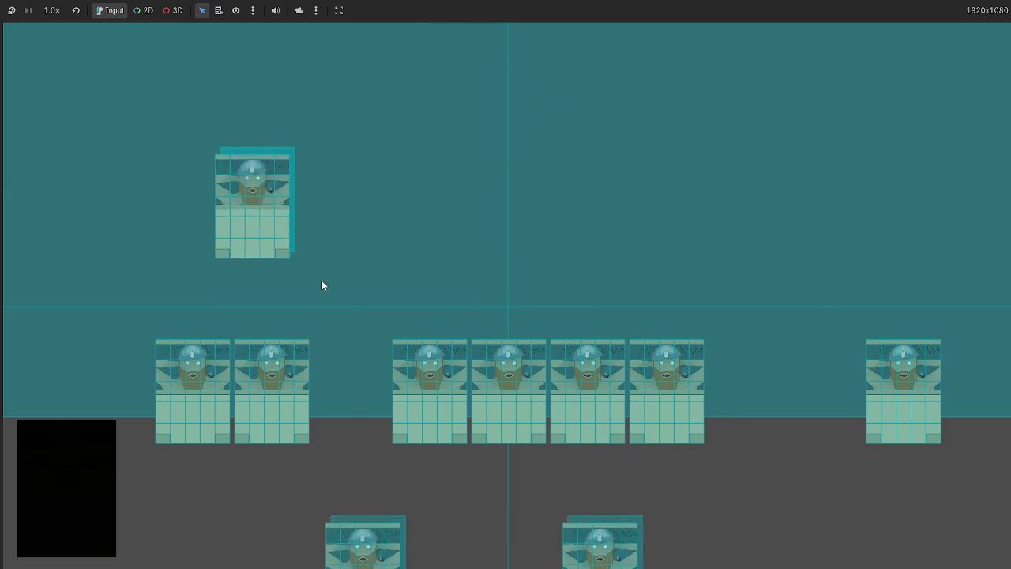
pyautogui.click(667, 371)
pyautogui.click(556, 411)
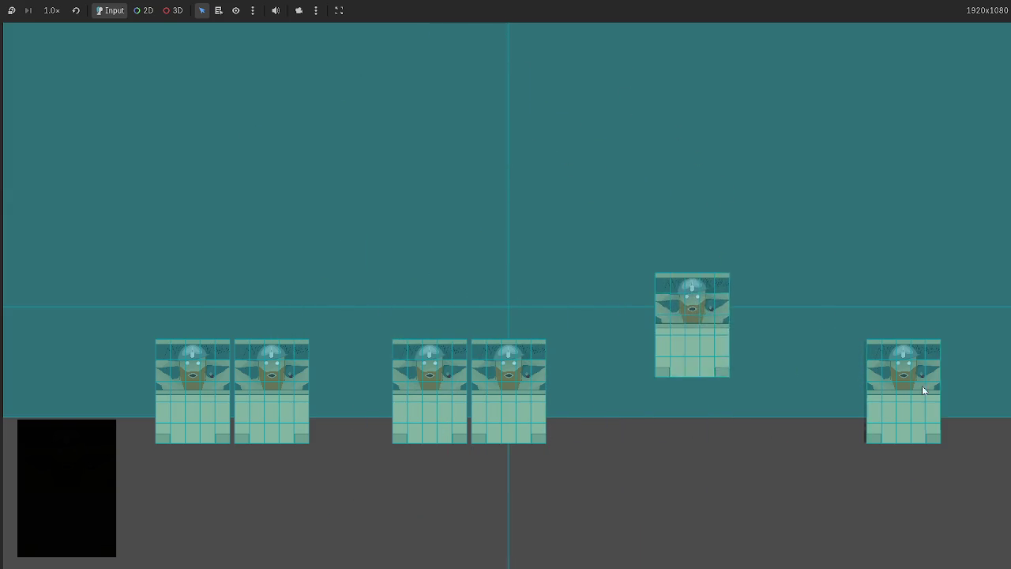
pyautogui.click(922, 385)
pyautogui.click(462, 382)
pyautogui.click(506, 379)
pyautogui.click(245, 371)
pyautogui.click(197, 372)
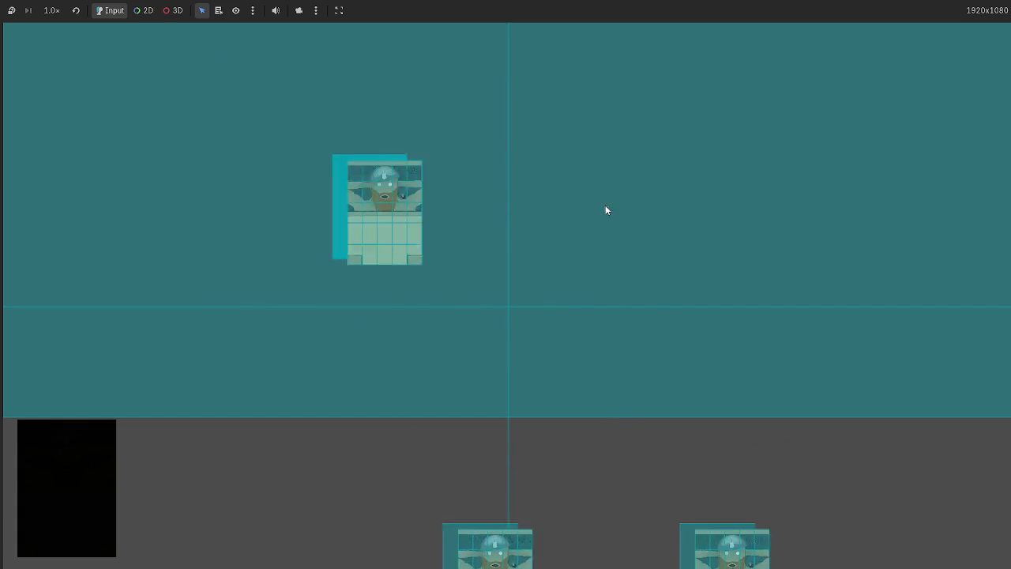
pyautogui.press('F8')
pyautogui.scroll(10, 378, 291)
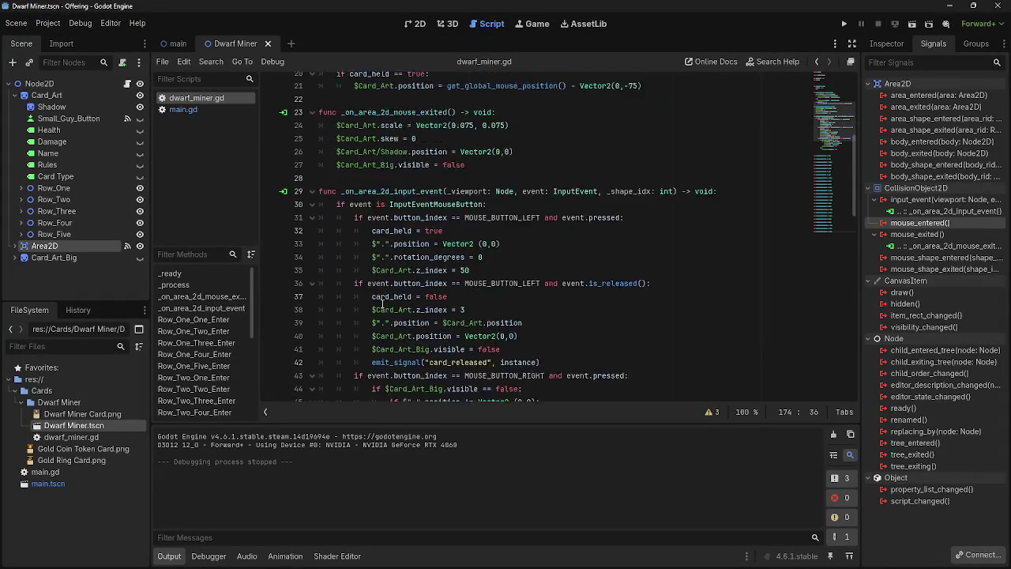
# - Review main.gd and the main scene layout, checking battlefield_sort
pyautogui.click(182, 109)
pyautogui.click(172, 43)
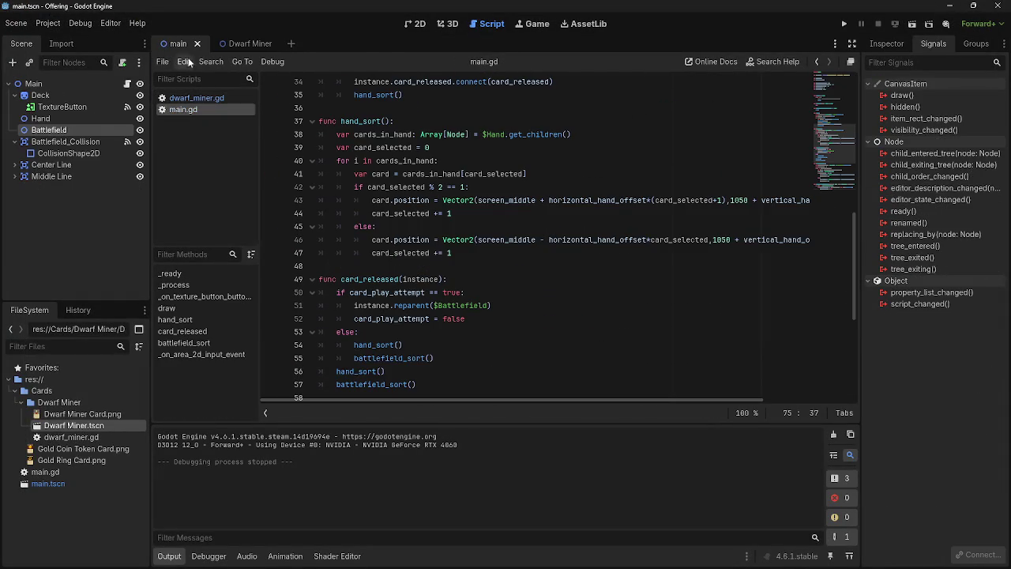
pyautogui.click(417, 23)
pyautogui.click(488, 24)
pyautogui.scroll(-6, 534, 284)
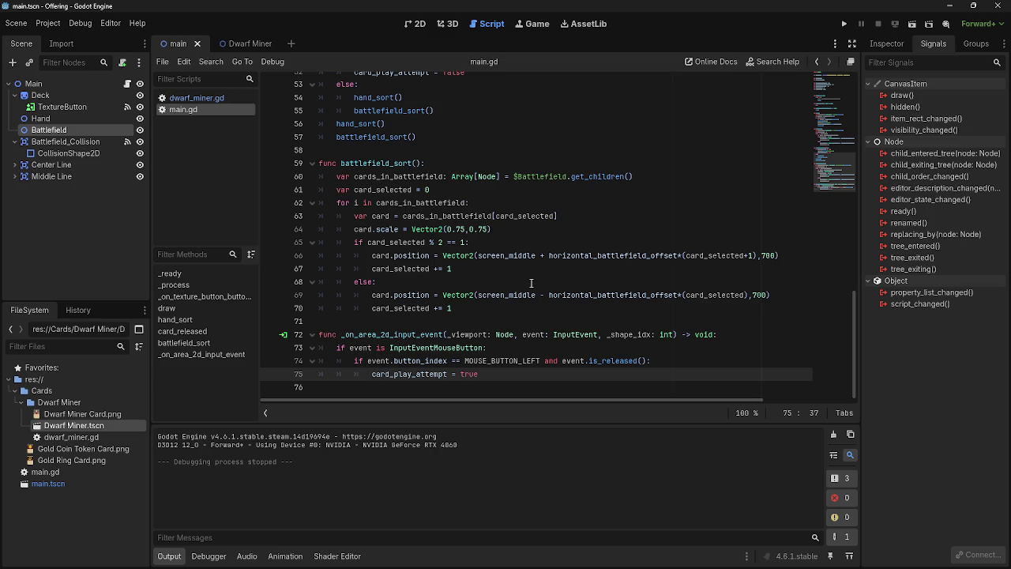
# - Run the game, drag the middle hand card toward the board, stop with F8
pyautogui.click(844, 24)
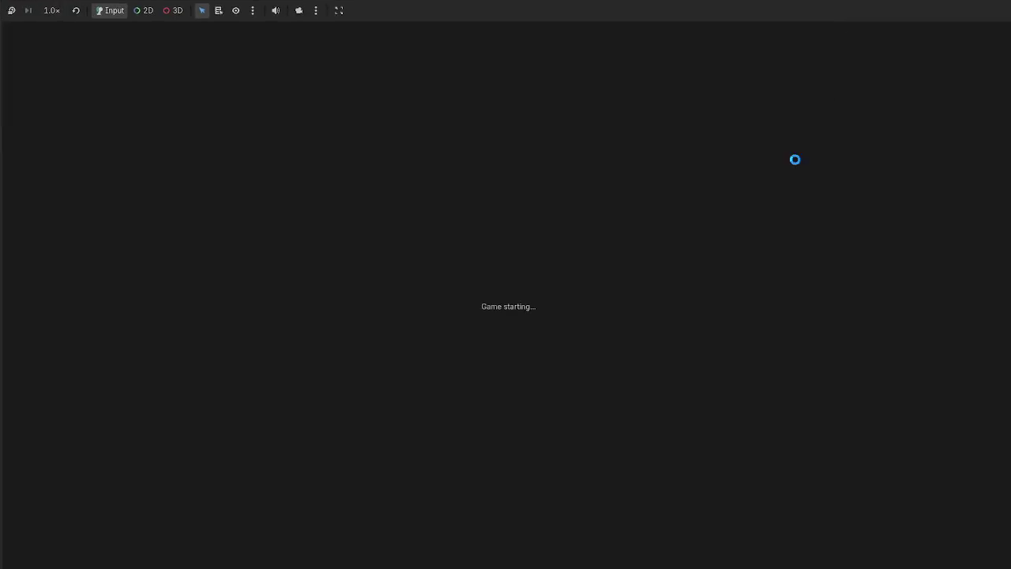
pyautogui.moveTo(508, 528)
pyautogui.mouseDown()
pyautogui.moveTo(556, 316)
pyautogui.moveTo(509, 407)
pyautogui.moveTo(536, 285)
pyautogui.moveTo(756, 357)
pyautogui.moveTo(464, 303)
pyautogui.moveTo(599, 327)
pyautogui.mouseUp()
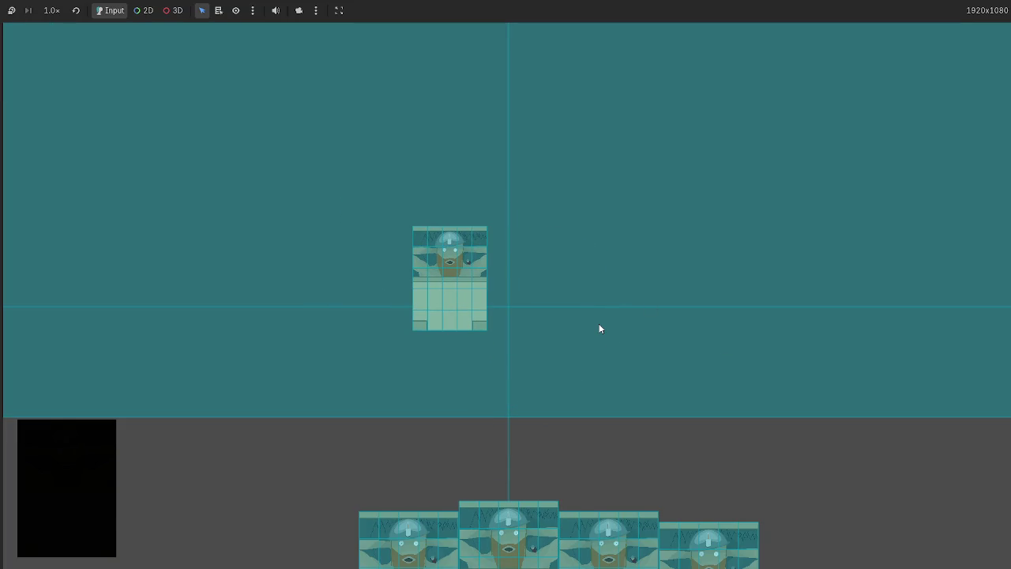
pyautogui.press('F8')
pyautogui.click(207, 98)
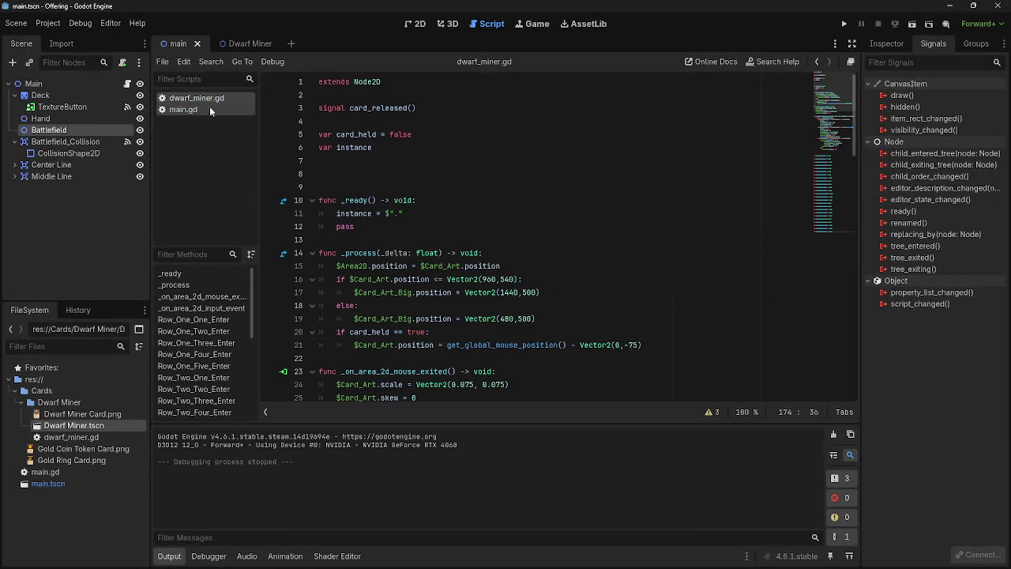
# - Put the cursor on empty lines 7 and 8 of dwarf_miner.gd, scroll through the code, then Alt+Tab
pyautogui.click(412, 162)
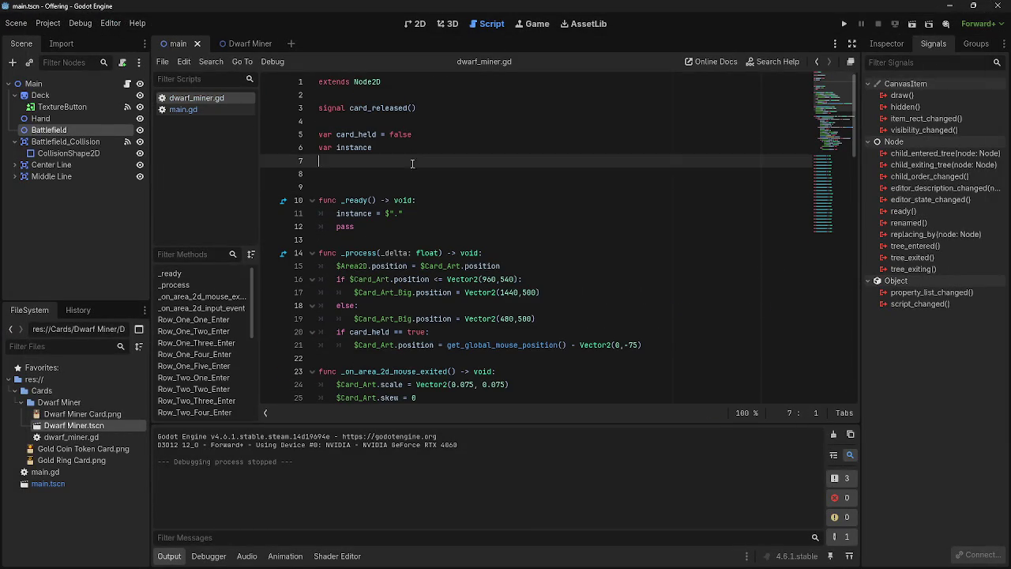
pyautogui.click(411, 176)
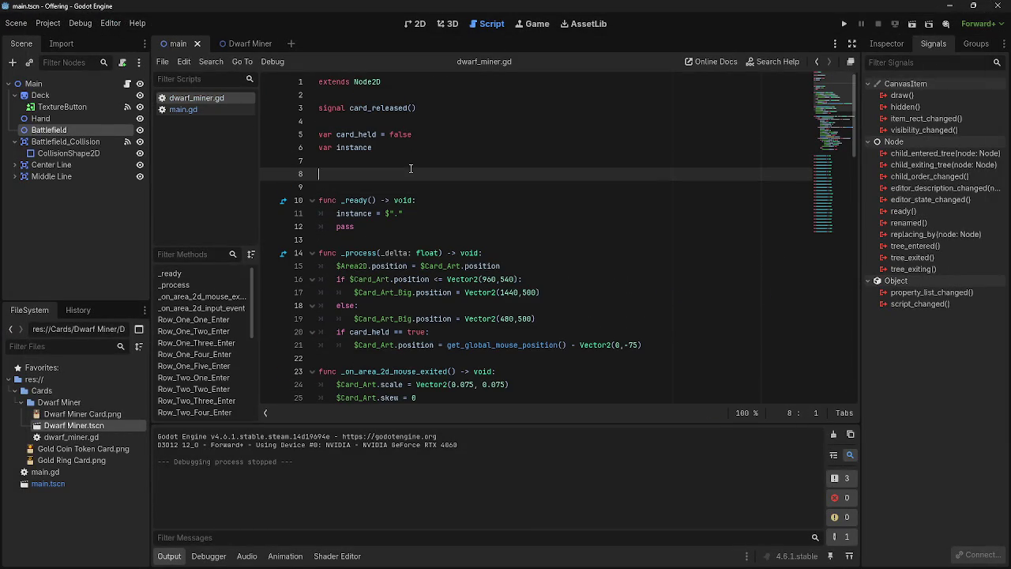
pyautogui.scroll(-4, 524, 289)
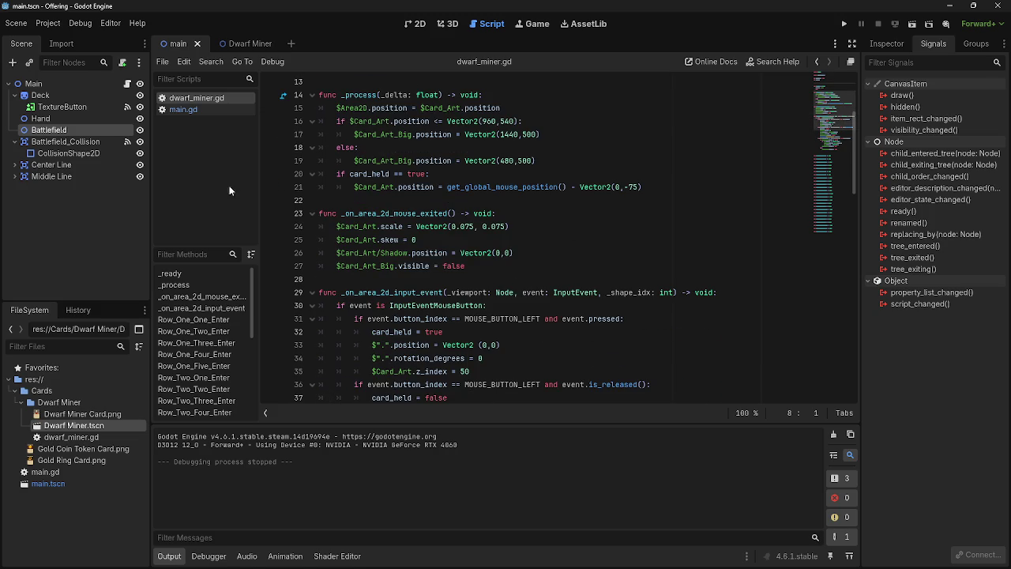
pyautogui.scroll(-5, 529, 249)
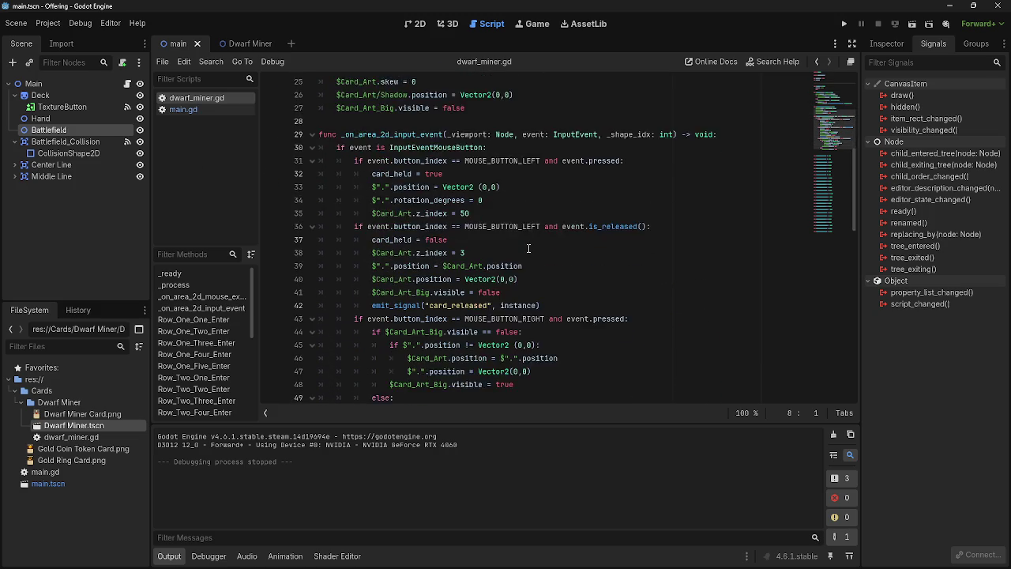
pyautogui.scroll(-1, 528, 249)
pyautogui.scroll(-1, 462, 282)
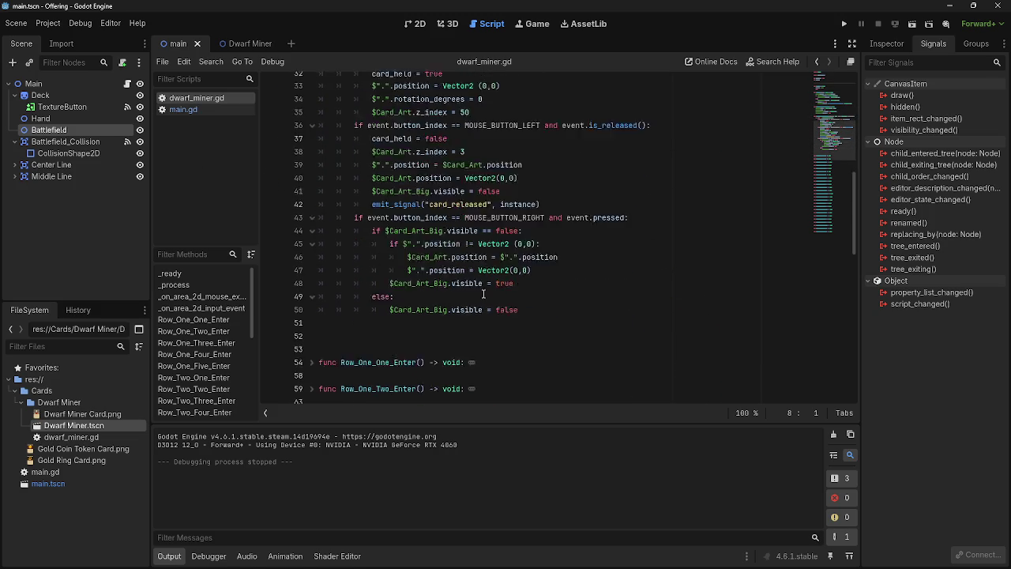
pyautogui.scroll(11, 513, 265)
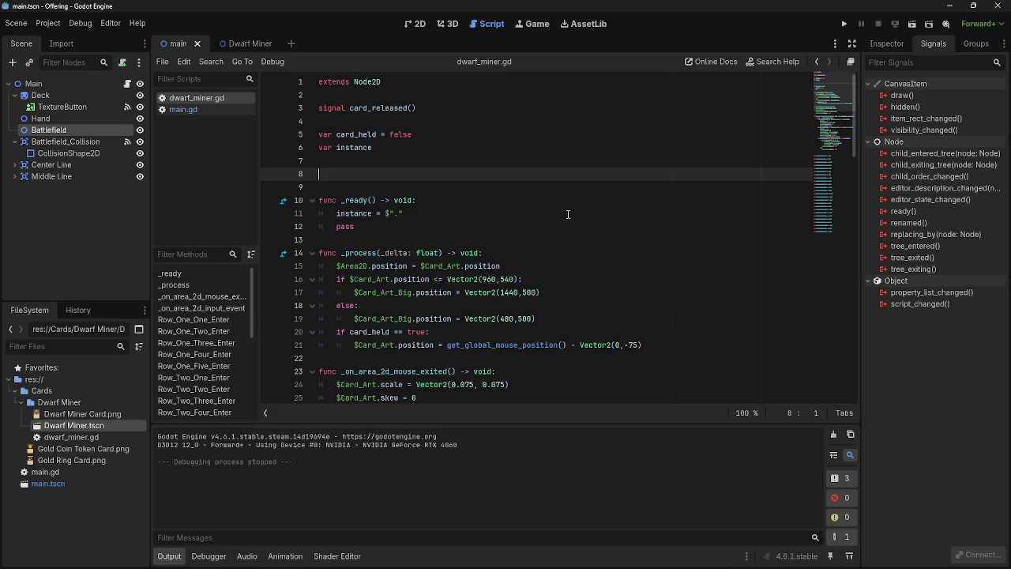
pyautogui.hotkey('alt', 'Tab')
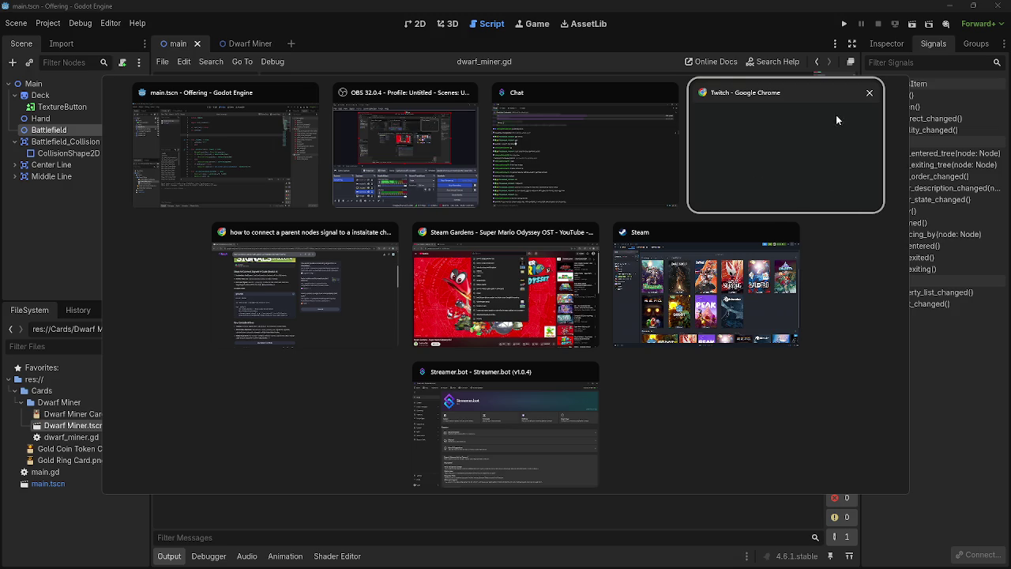
pyautogui.click(807, 150)
pyautogui.click(109, 10)
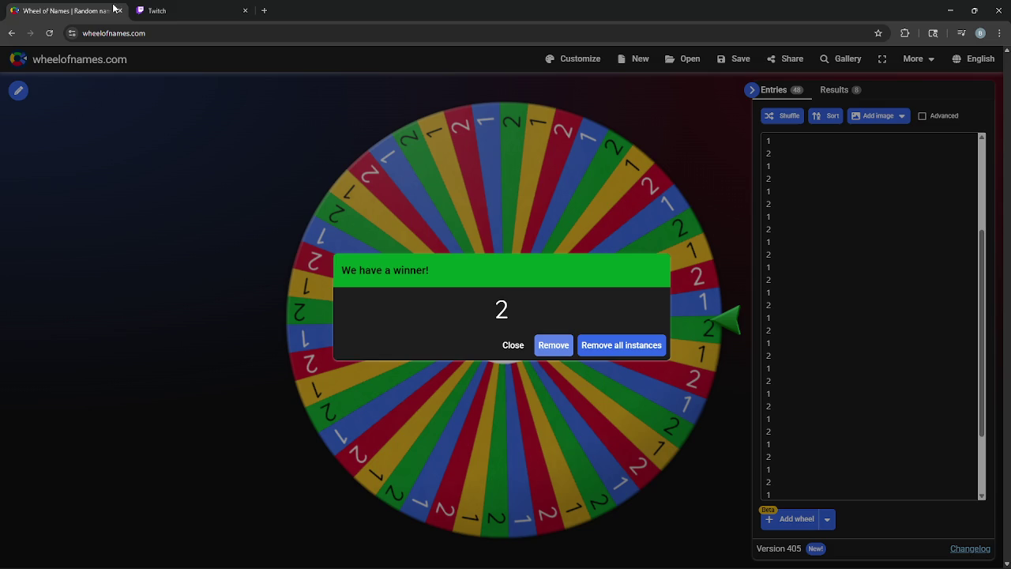
pyautogui.click(119, 10)
pyautogui.hotkey('alt', 'Tab')
pyautogui.hotkey('alt', 'Tab')
pyautogui.hotkey('alt', 'Tab')
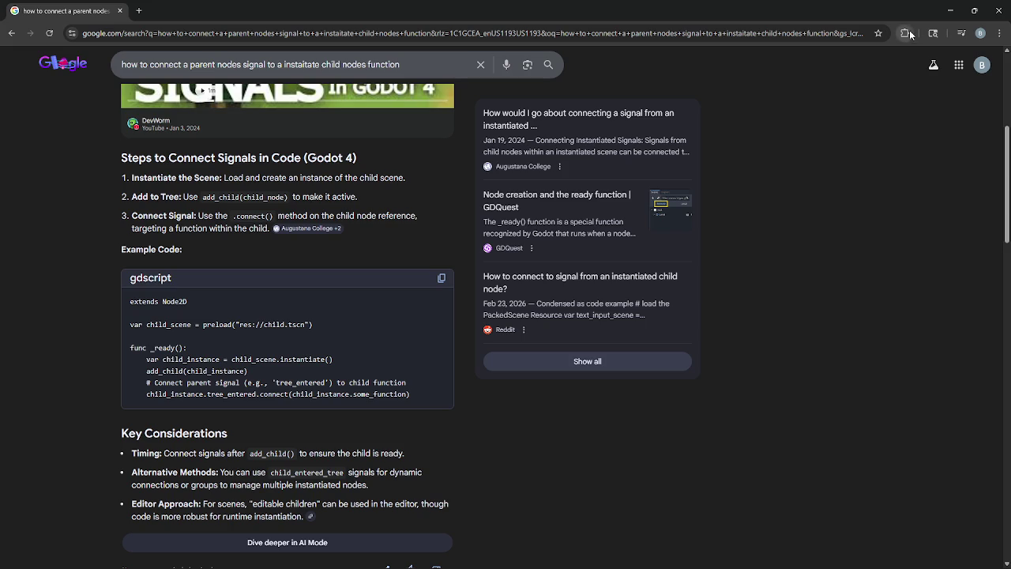
pyautogui.click(975, 10)
pyautogui.moveTo(643, 45); pyautogui.dragTo(865, 46)
pyautogui.click(912, 47)
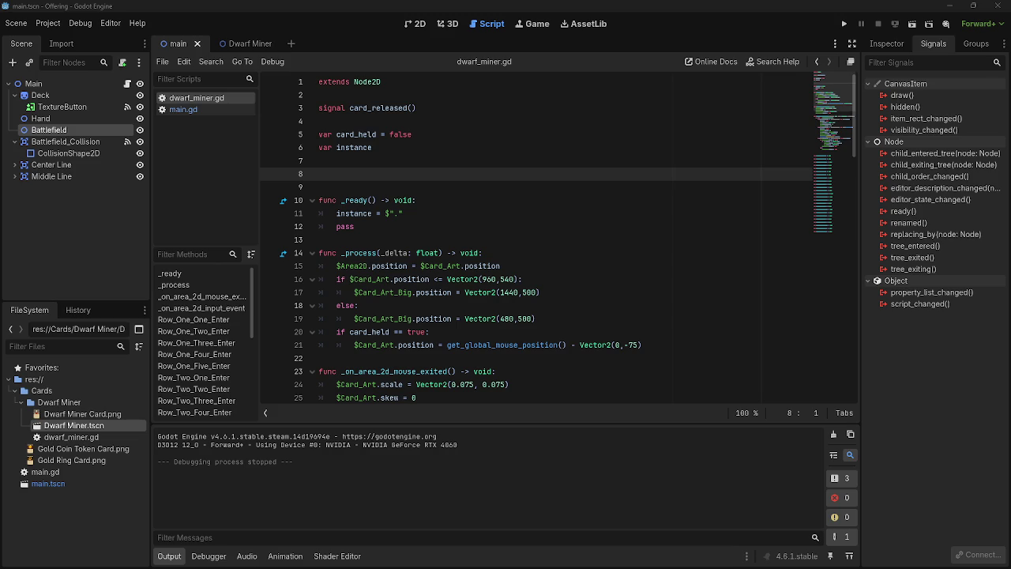
pyautogui.click(515, 200)
pyautogui.scroll(-2, 514, 261)
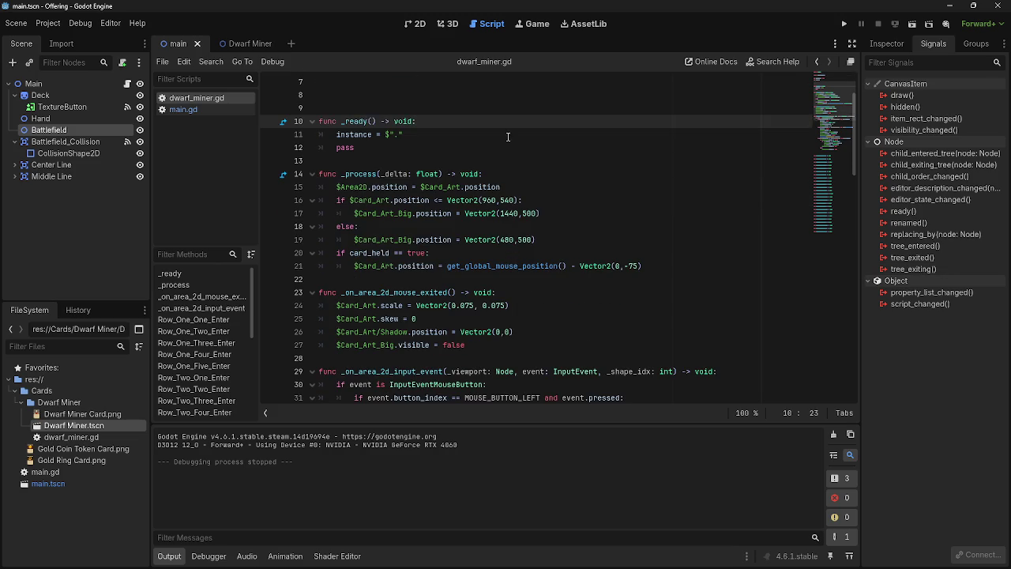
pyautogui.click(482, 133)
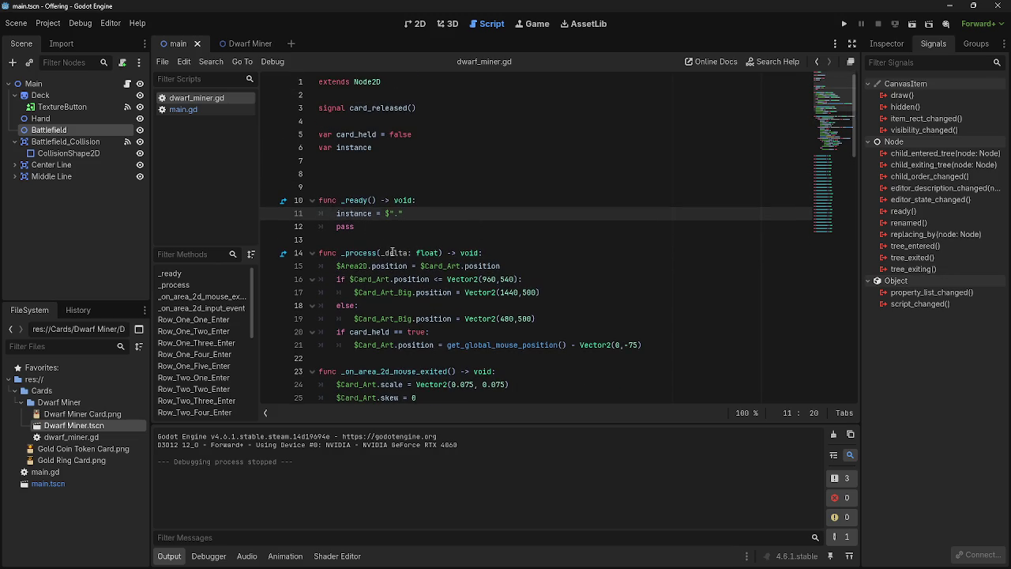
pyautogui.scroll(-5, 441, 261)
pyautogui.scroll(-4, 441, 262)
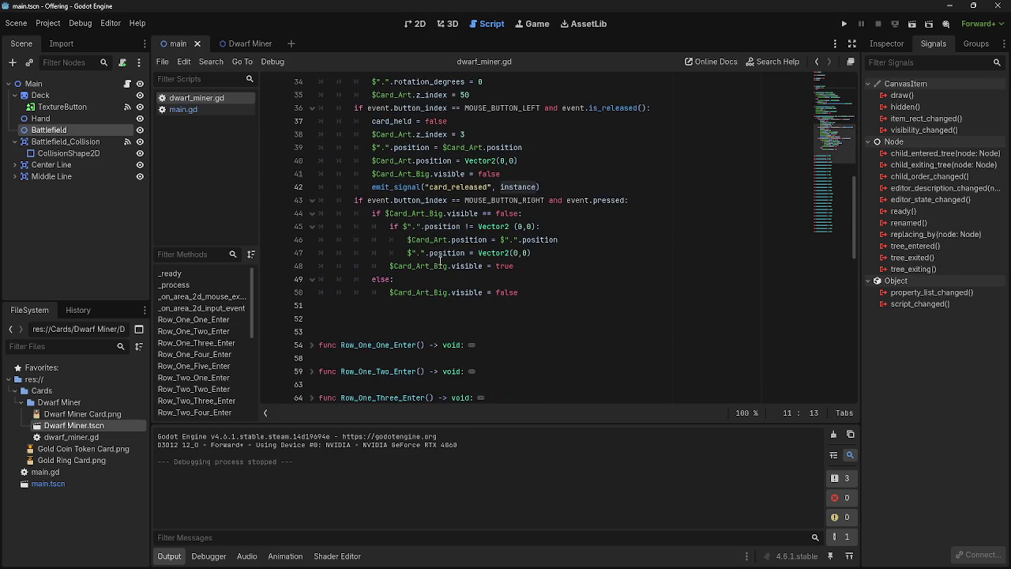
pyautogui.scroll(11, 441, 262)
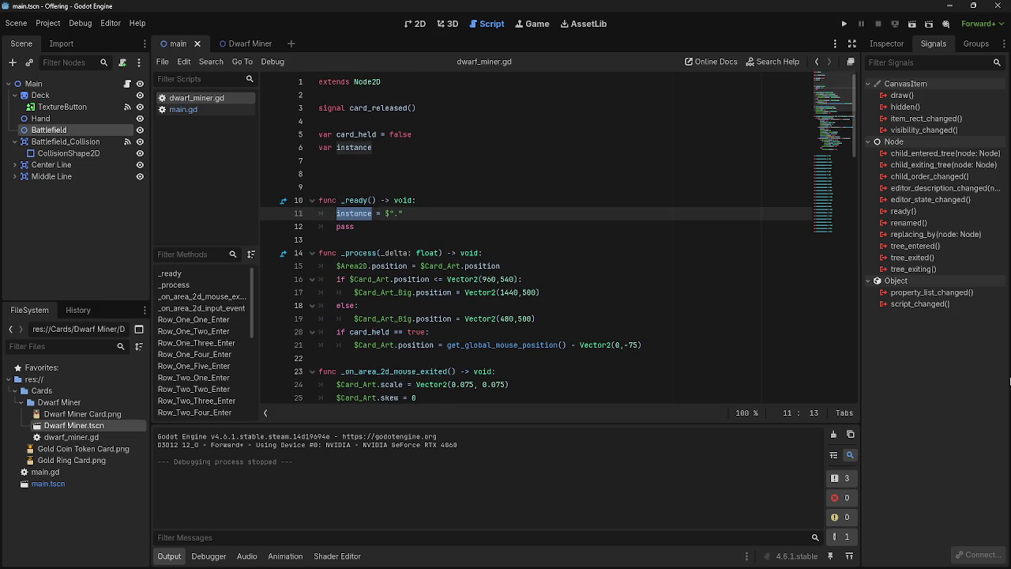
pyautogui.click(707, 253)
pyautogui.click(711, 279)
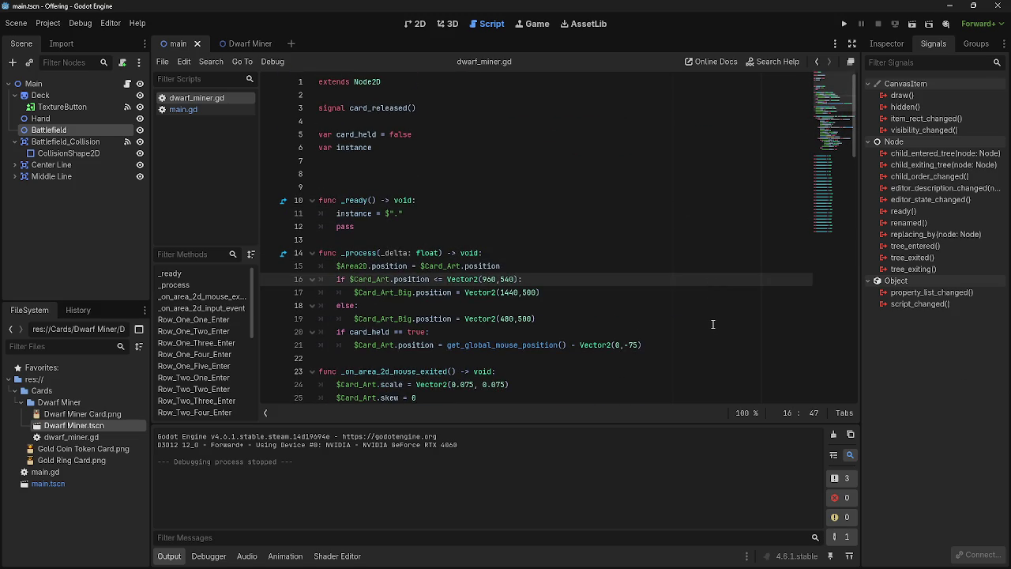
pyautogui.scroll(-2, 712, 324)
pyautogui.click(550, 147)
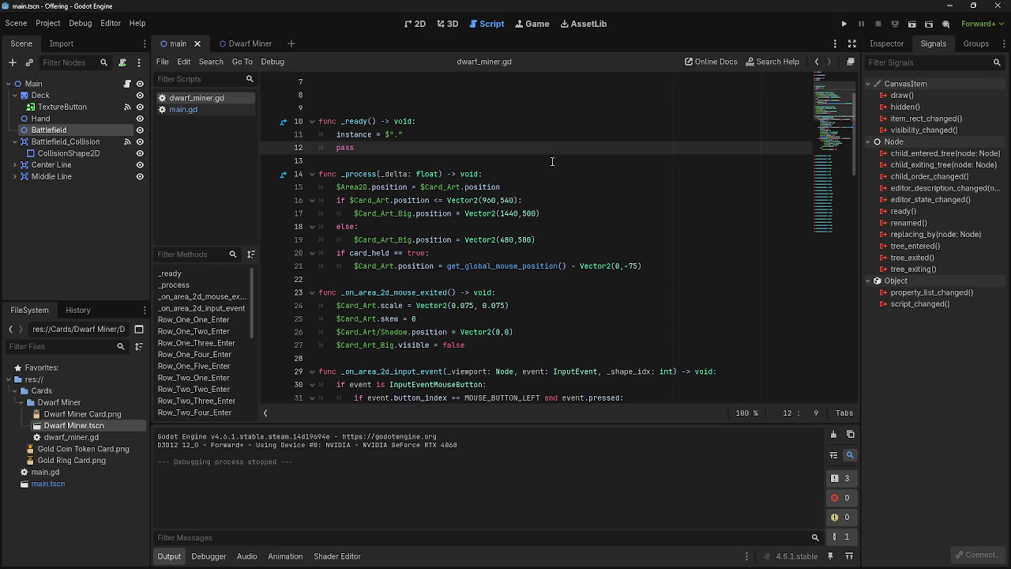
pyautogui.scroll(2, 552, 161)
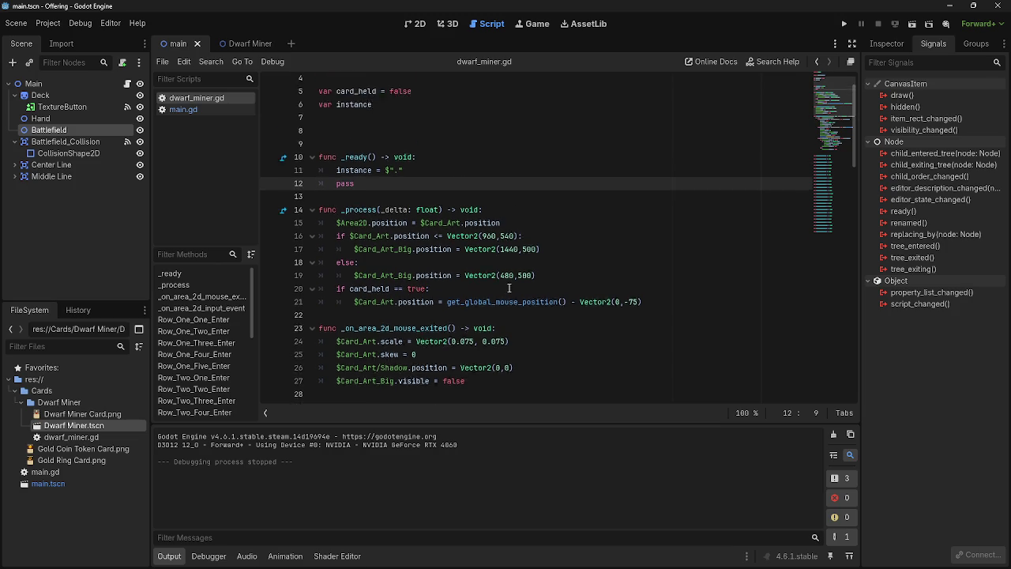
pyautogui.scroll(-9, 512, 248)
pyautogui.scroll(-8, 512, 247)
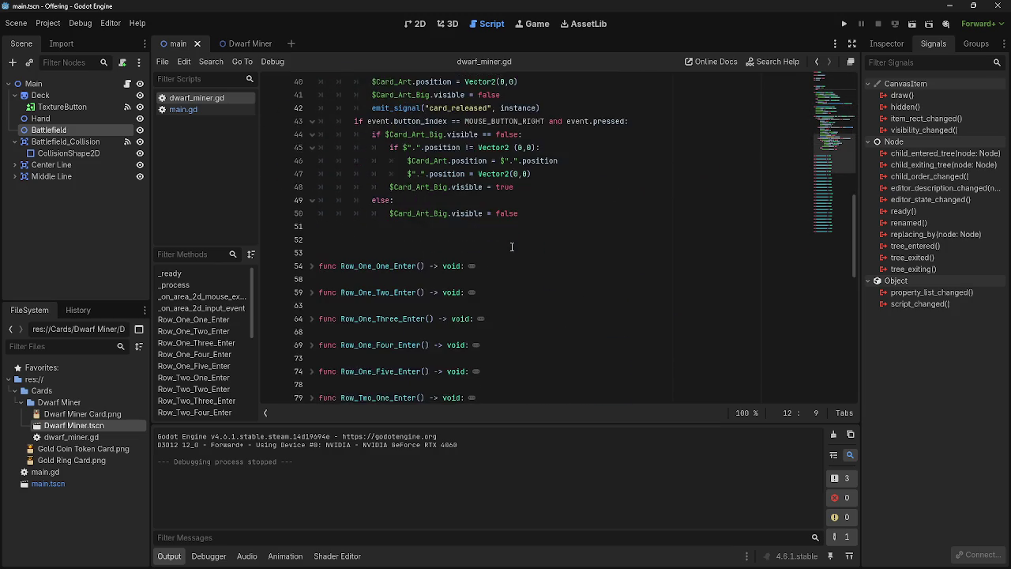
pyautogui.scroll(13, 552, 356)
pyautogui.scroll(5, 552, 356)
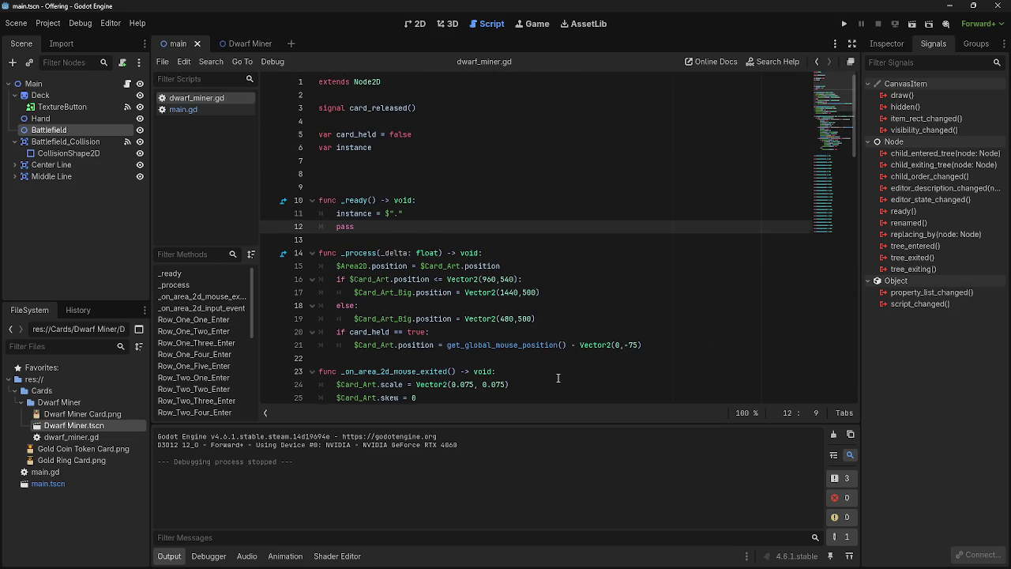
pyautogui.click(483, 213)
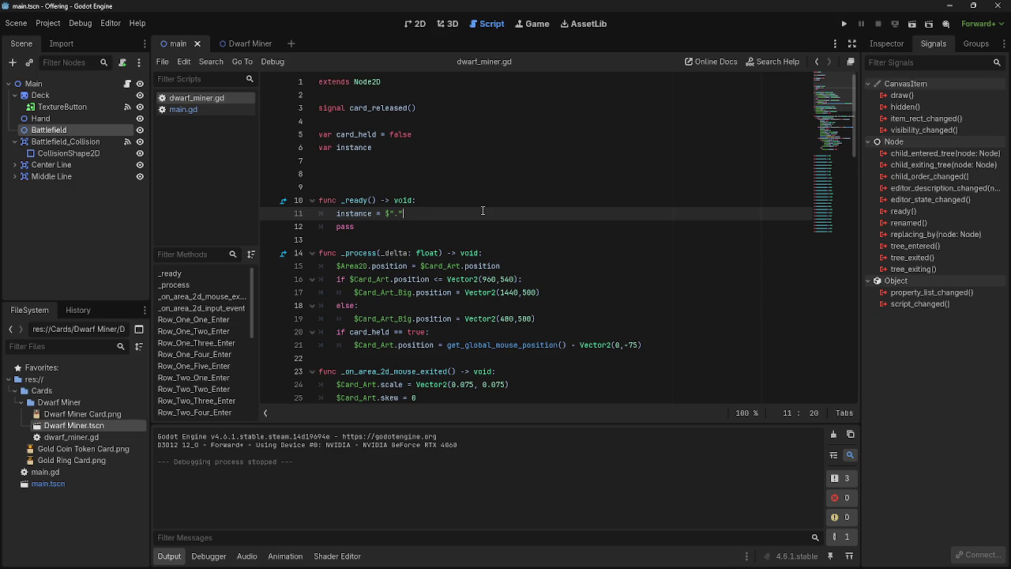
# - Write a 'parent_node = get_parent()' line below line 11, correcting typos along the way
pyautogui.press('Return')
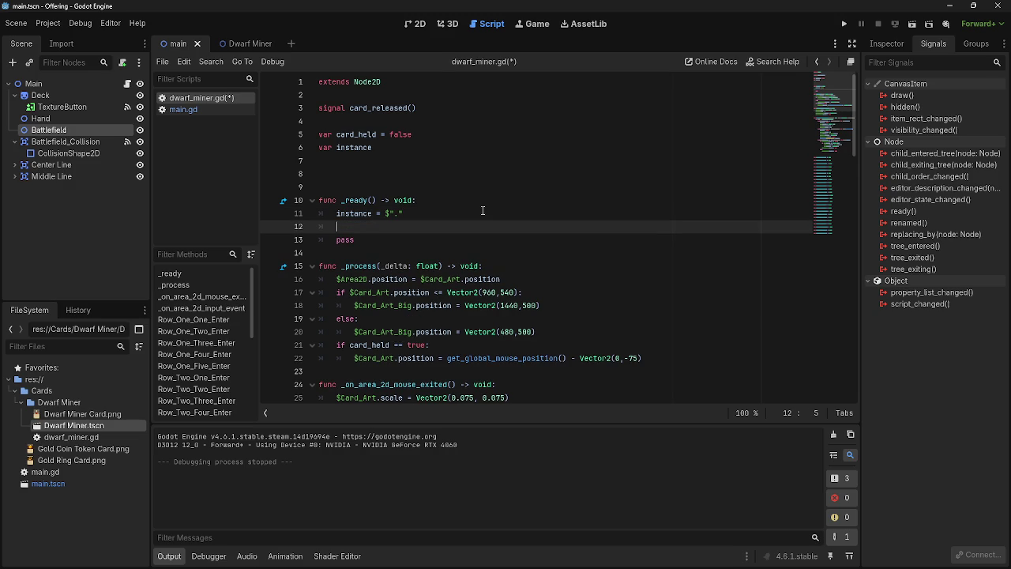
pyautogui.write('get')
pyautogui.write('_part')
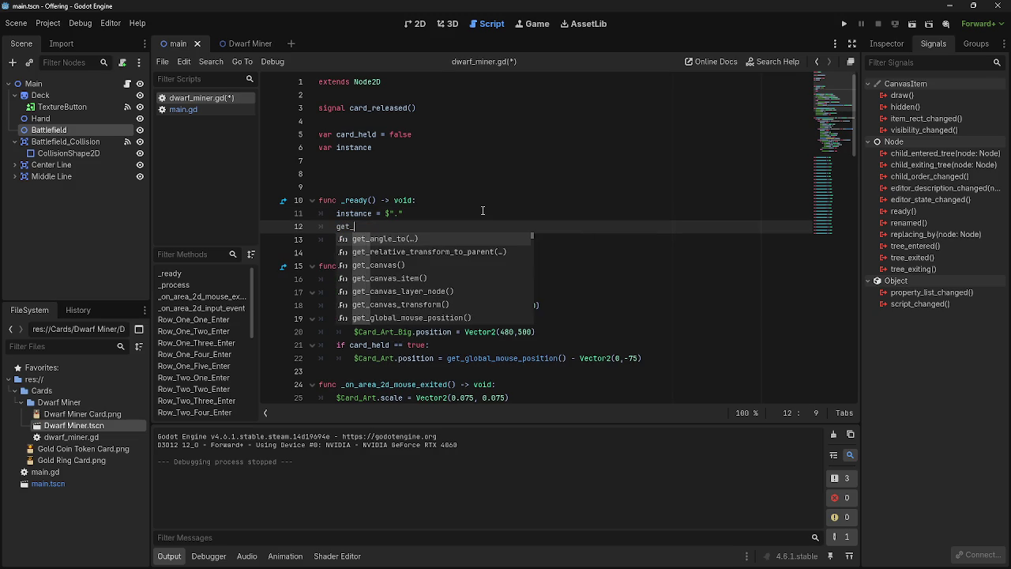
pyautogui.press('Return')
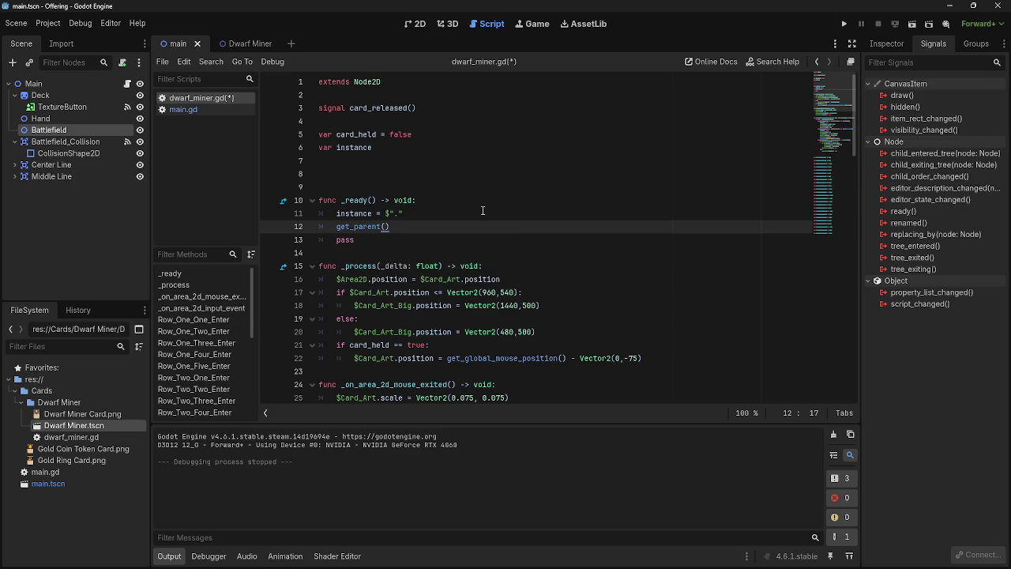
pyautogui.write(' =')
pyautogui.hotkey('alt', 'Tab')
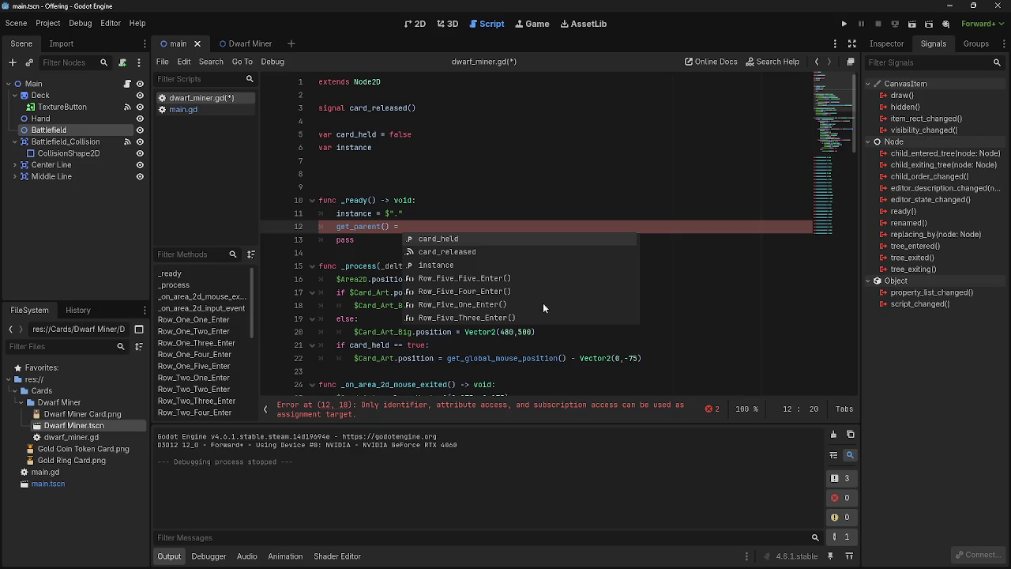
pyautogui.press('BackSpace')
pyautogui.press('BackSpace')
pyautogui.press('BackSpace')
pyautogui.click(338, 227)
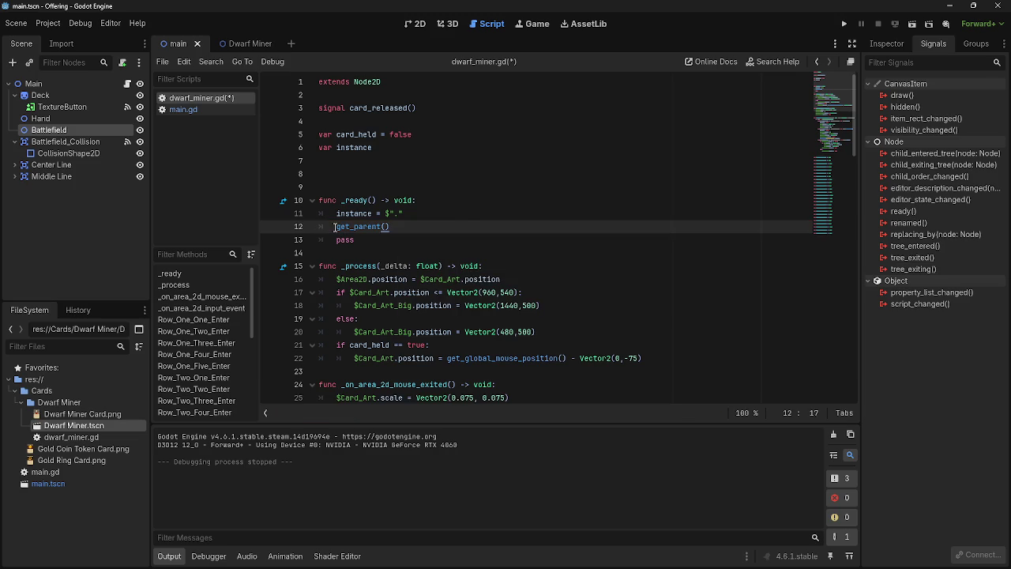
pyautogui.write('var')
pyautogui.press('BackSpace')
pyautogui.press('BackSpace')
pyautogui.press('BackSpace')
pyautogui.write('parent nod')
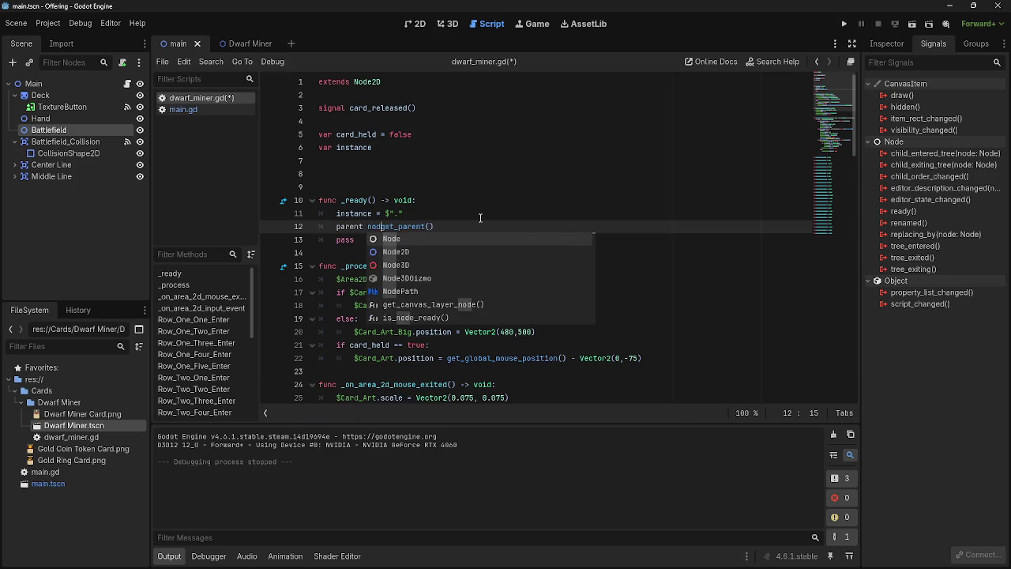
pyautogui.press('BackSpace')
pyautogui.press('BackSpace')
pyautogui.write('_n')
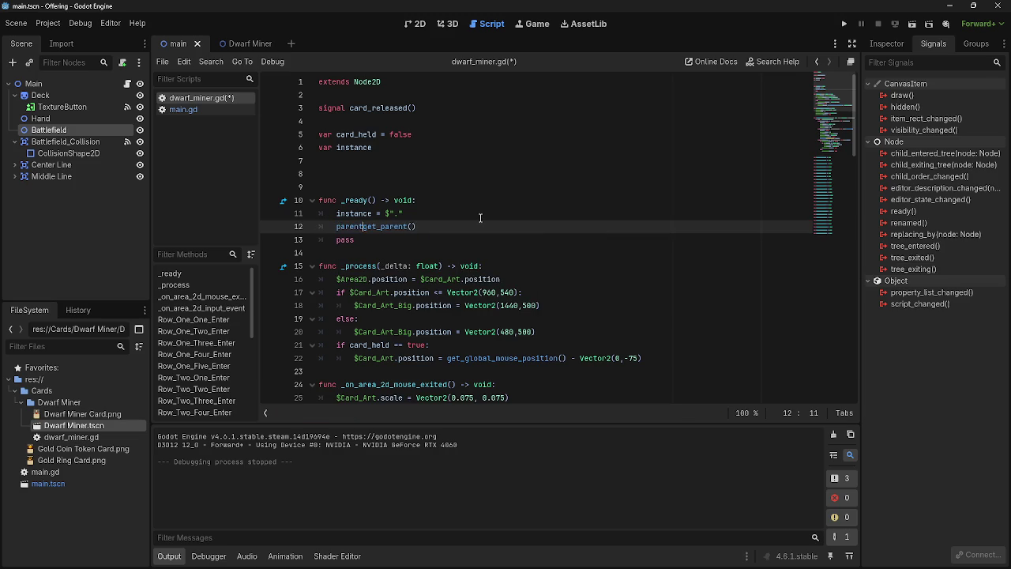
pyautogui.write('ode =')
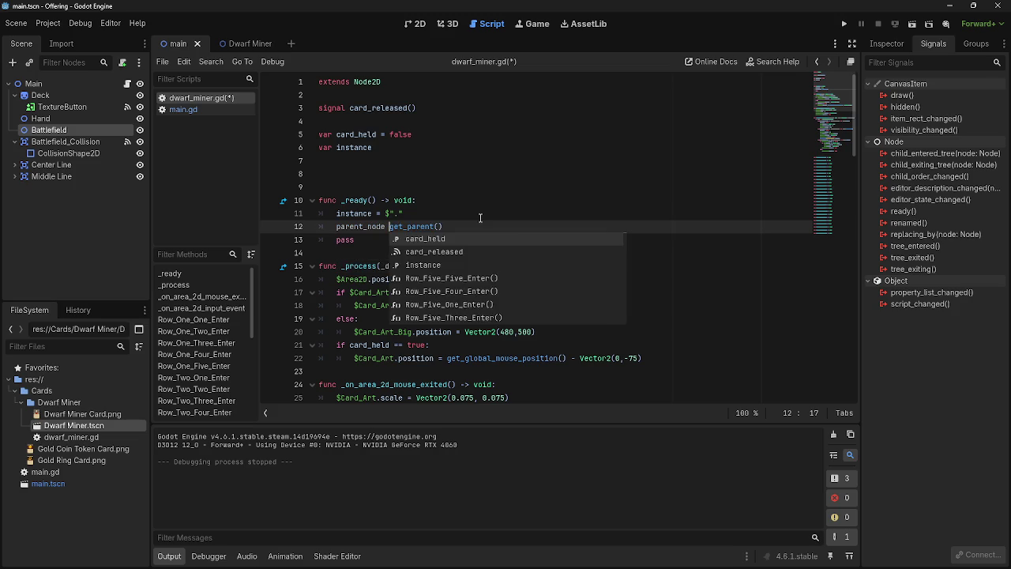
# - Remove that line and declare 'var parent_node' under the card_held declaration
pyautogui.click(530, 220)
pyautogui.hotkey('shift', 'Home')
pyautogui.hotkey('ctrl', 'c')
pyautogui.press('BackSpace')
pyautogui.press('BackSpace')
pyautogui.press('BackSpace')
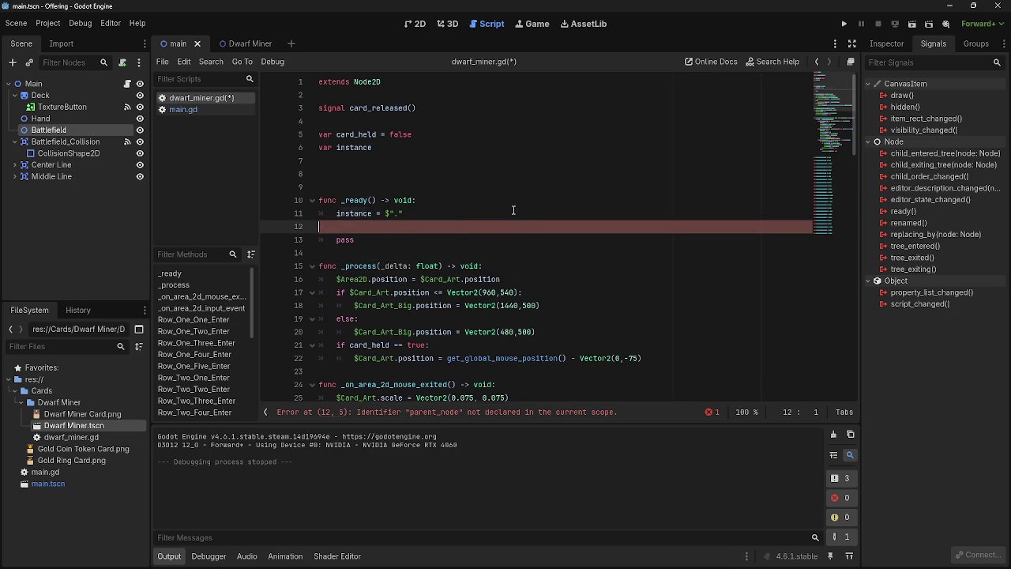
pyautogui.click(425, 150)
pyautogui.click(453, 123)
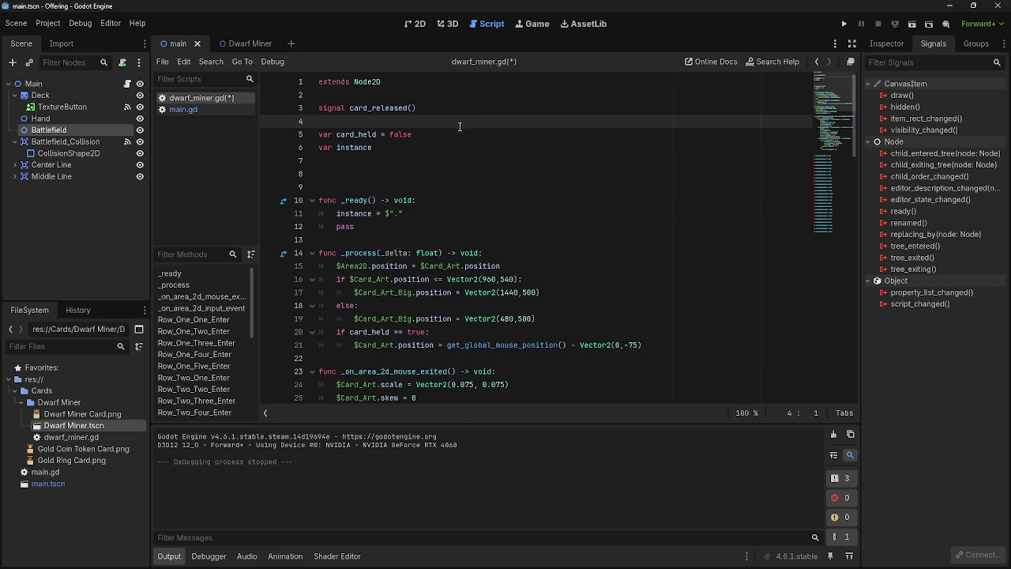
pyautogui.click(459, 136)
pyautogui.press('Return')
pyautogui.write('var ')
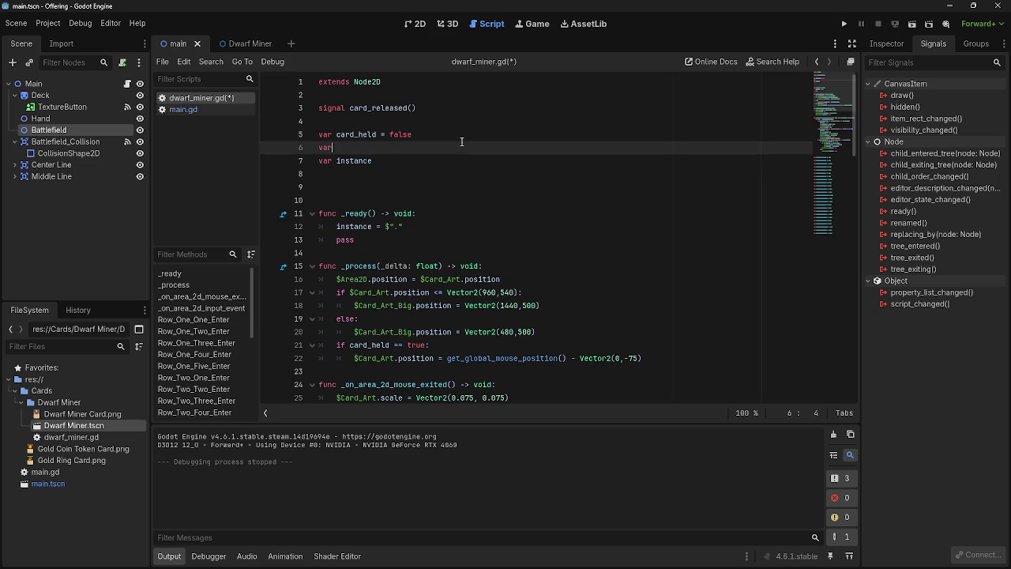
pyautogui.write('parent')
pyautogui.write('_node')
# - Paste 'parent_node = get_parent()' as the first line of _process
pyautogui.scroll(-2, 478, 266)
pyautogui.click(556, 195)
pyautogui.press('Return')
pyautogui.hotkey('ctrl', 'v')
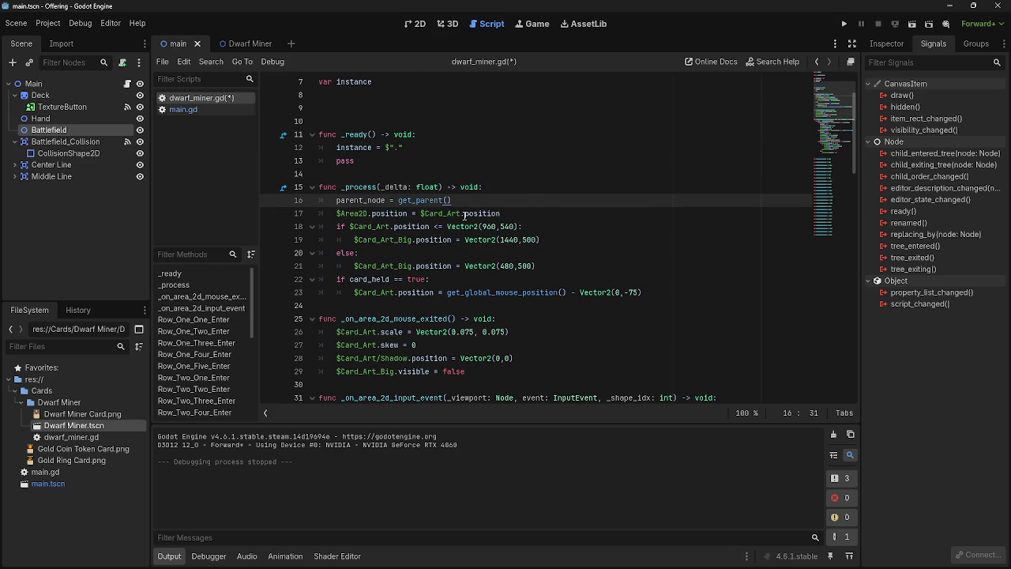
pyautogui.click(543, 188)
pyautogui.scroll(2, 531, 207)
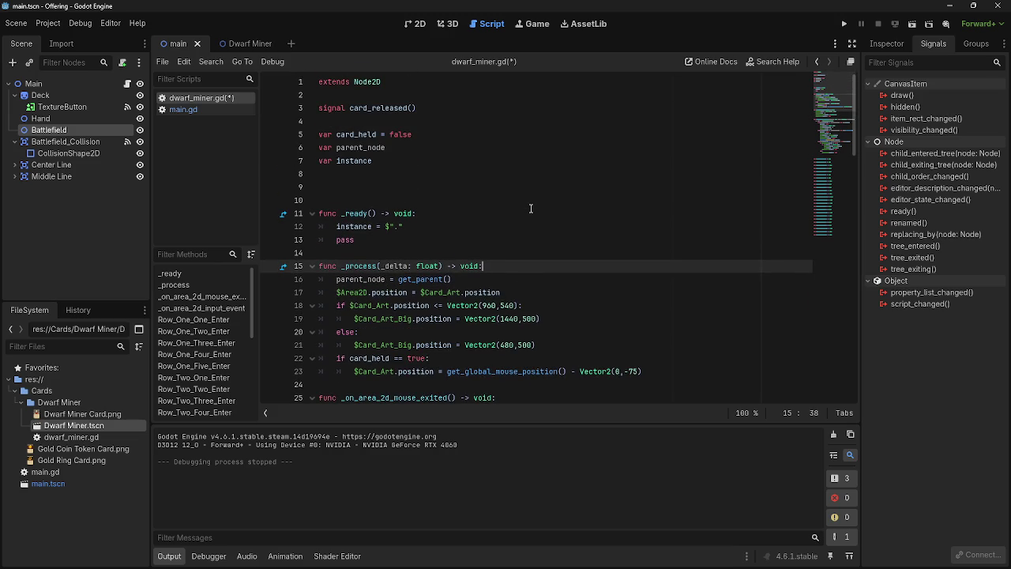
pyautogui.scroll(-2, 509, 247)
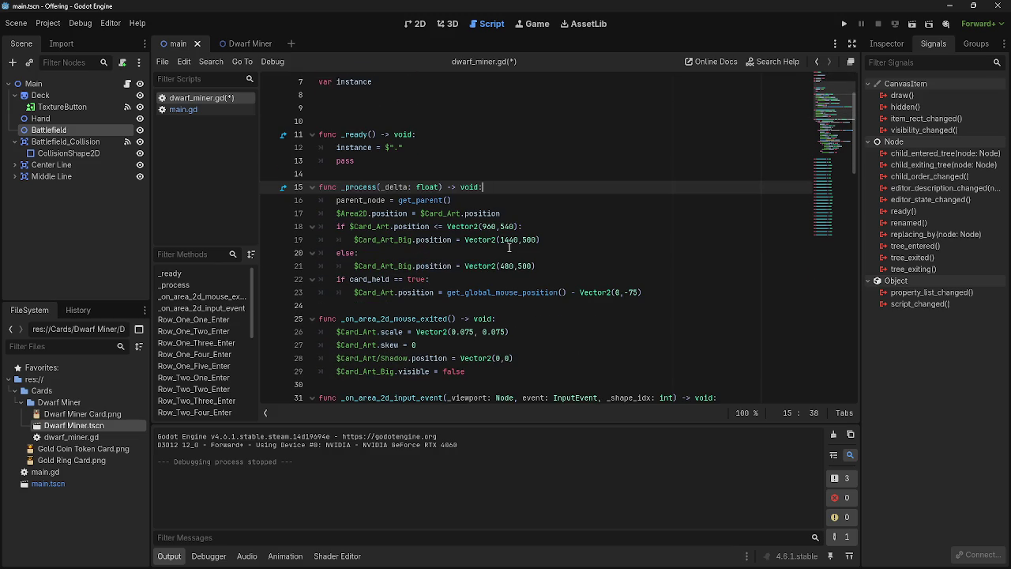
pyautogui.scroll(-3, 508, 248)
pyautogui.scroll(-6, 509, 248)
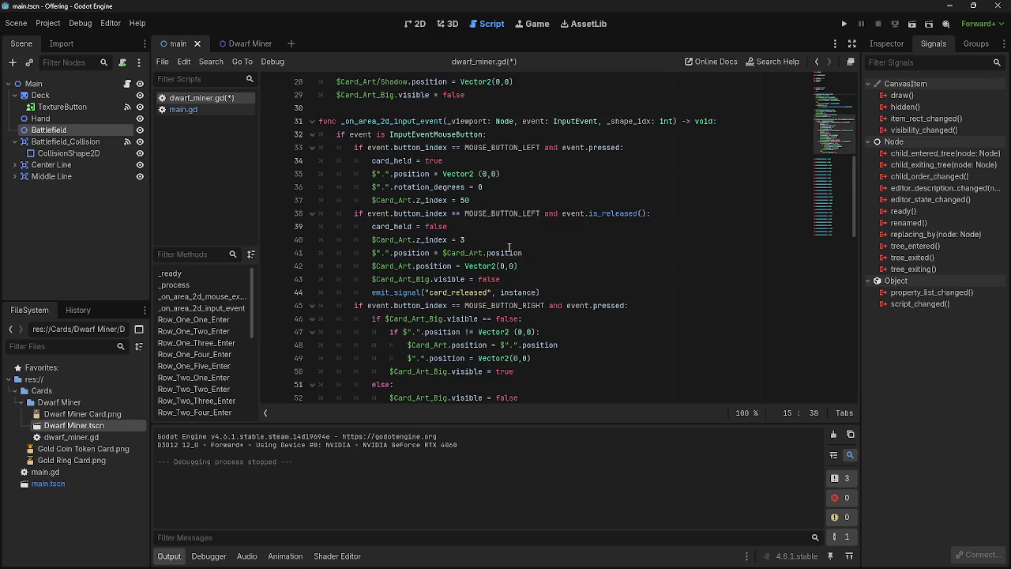
pyautogui.scroll(-2, 508, 247)
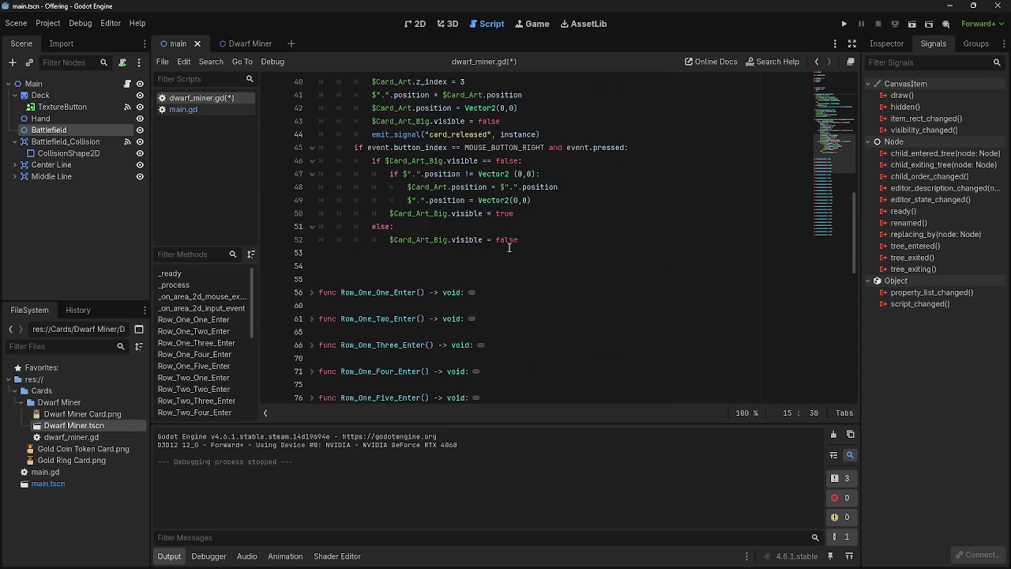
pyautogui.scroll(7, 509, 248)
pyautogui.scroll(5, 509, 247)
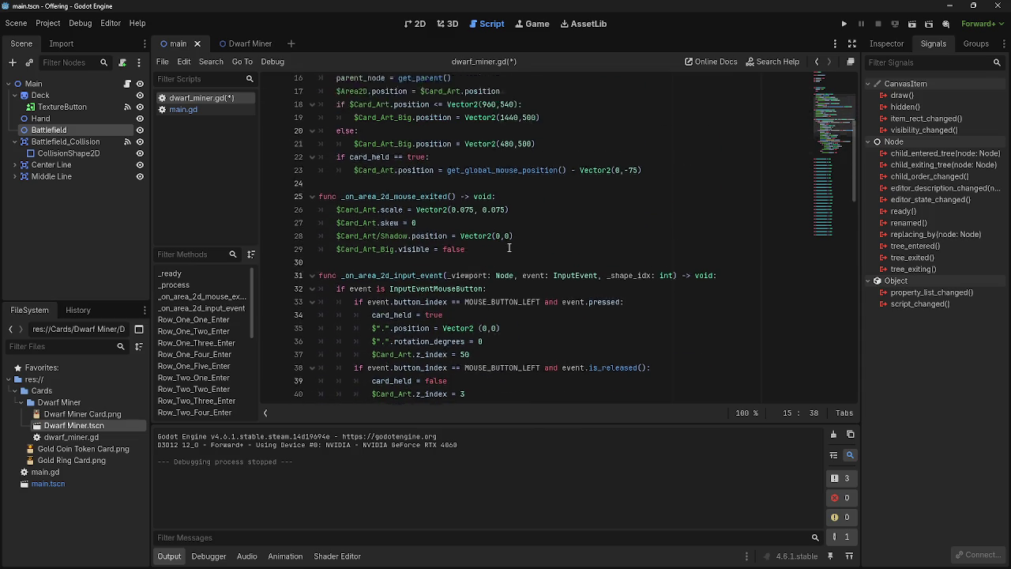
pyautogui.moveTo(466, 239); pyautogui.dragTo(320, 239)
pyautogui.click(461, 239)
pyautogui.scroll(1, 460, 239)
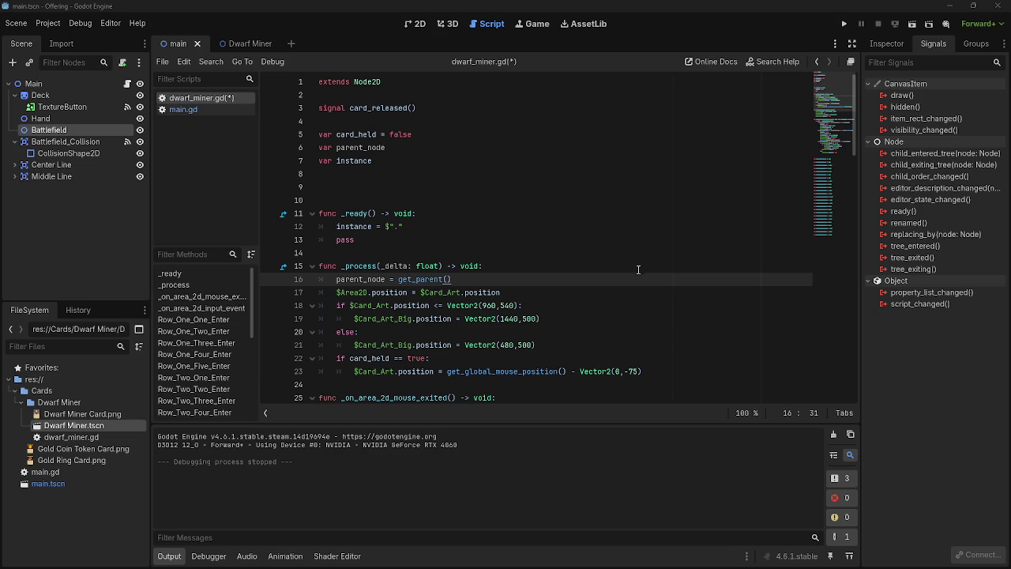
pyautogui.scroll(-4, 636, 268)
pyautogui.click(606, 229)
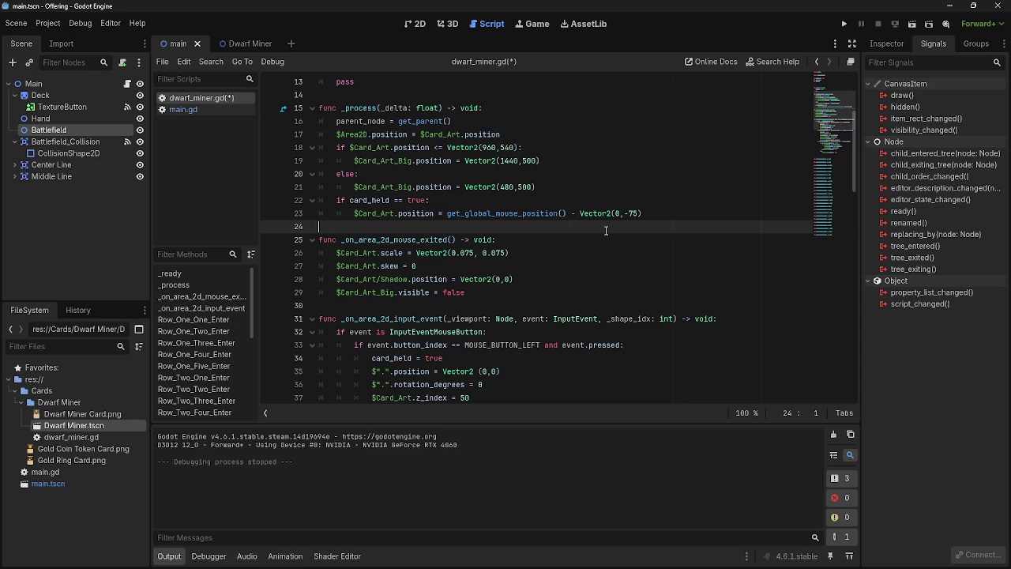
pyautogui.scroll(-6, 574, 233)
pyautogui.scroll(8, 572, 235)
pyautogui.scroll(-5, 552, 245)
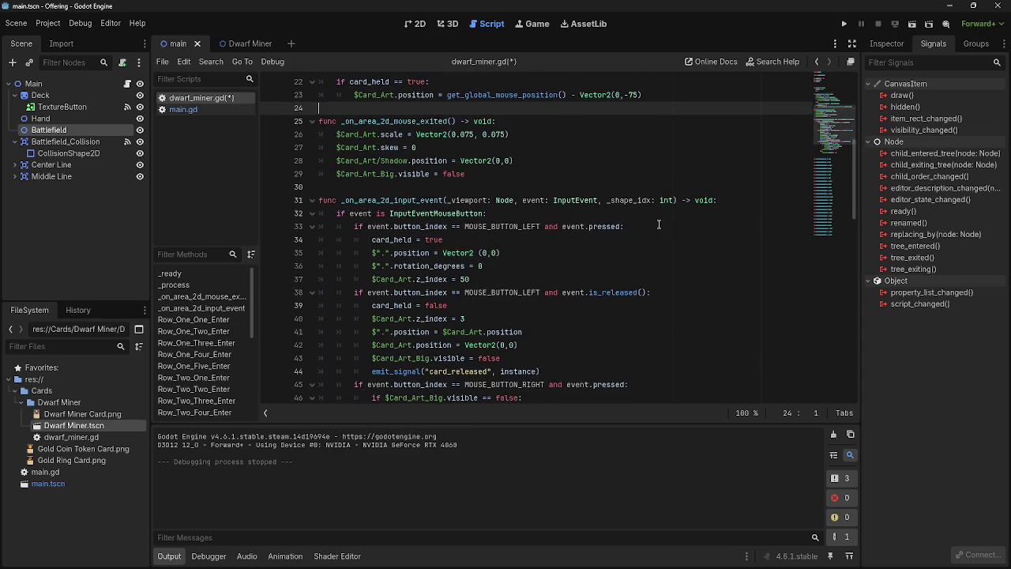
pyautogui.scroll(-1, 536, 175)
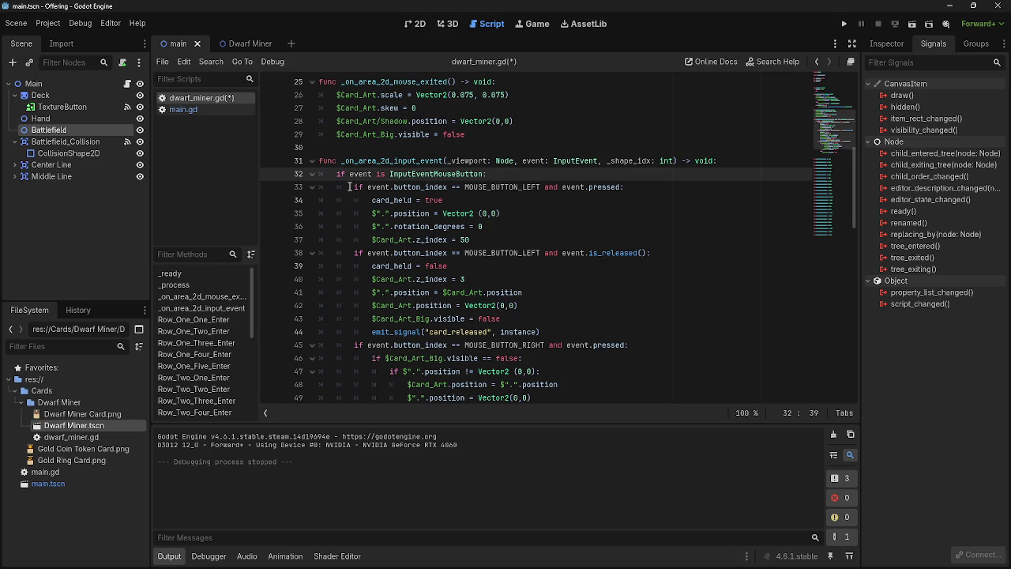
# - Open a new line and indent the left-click press and release blocks one level deeper
pyautogui.press('Return')
pyautogui.click(354, 200)
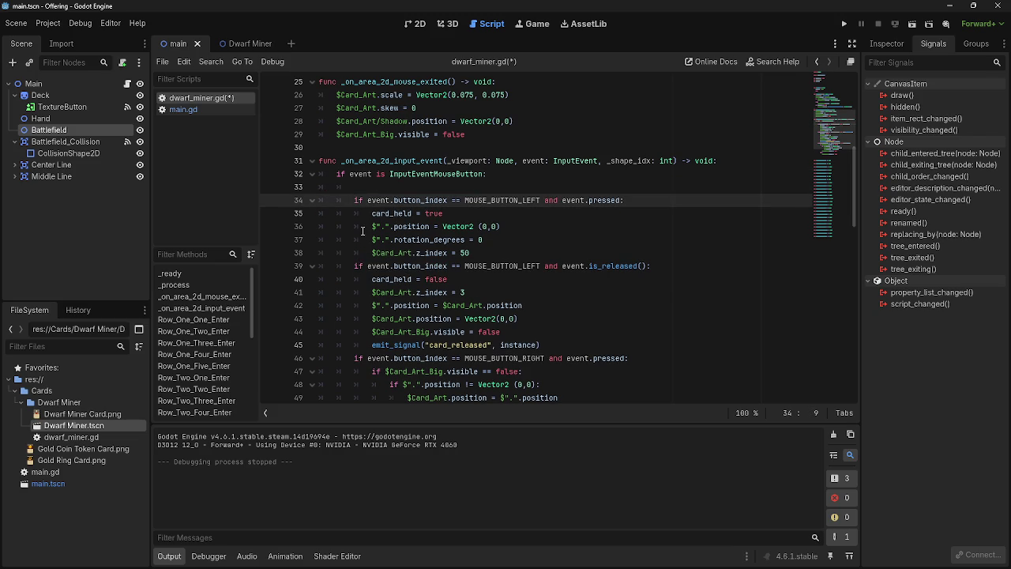
pyautogui.moveTo(356, 201); pyautogui.dragTo(569, 344)
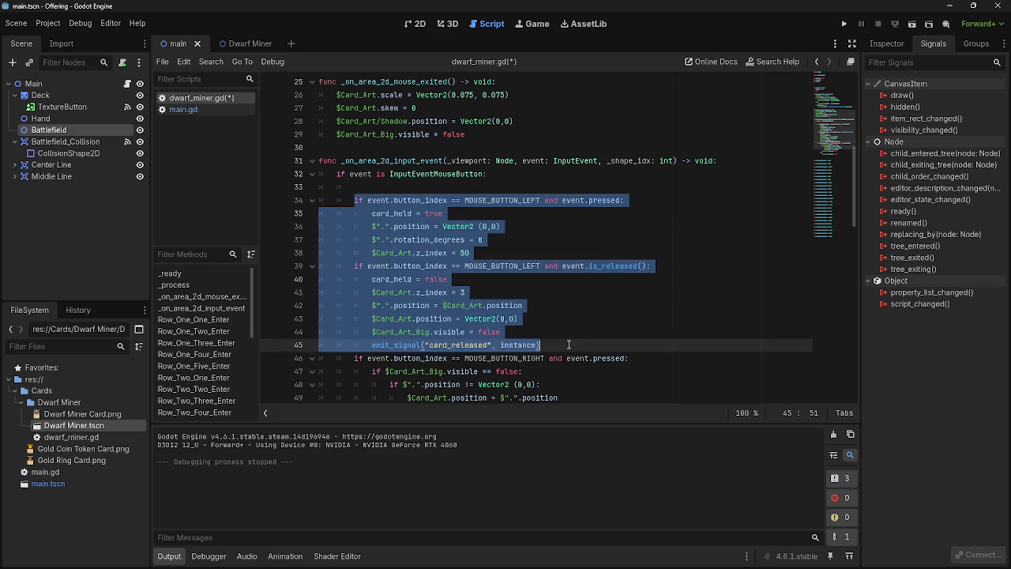
pyautogui.press('Tab')
# - Write the condition 'if parent_node.name == "Hand":' on line 33 and launch the game
pyautogui.click(392, 184)
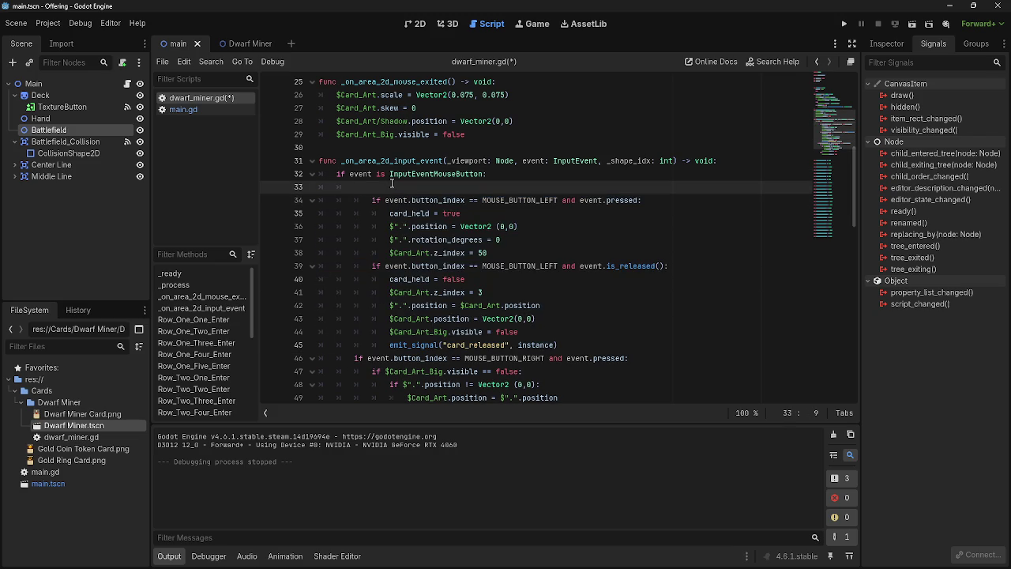
pyautogui.write('if ')
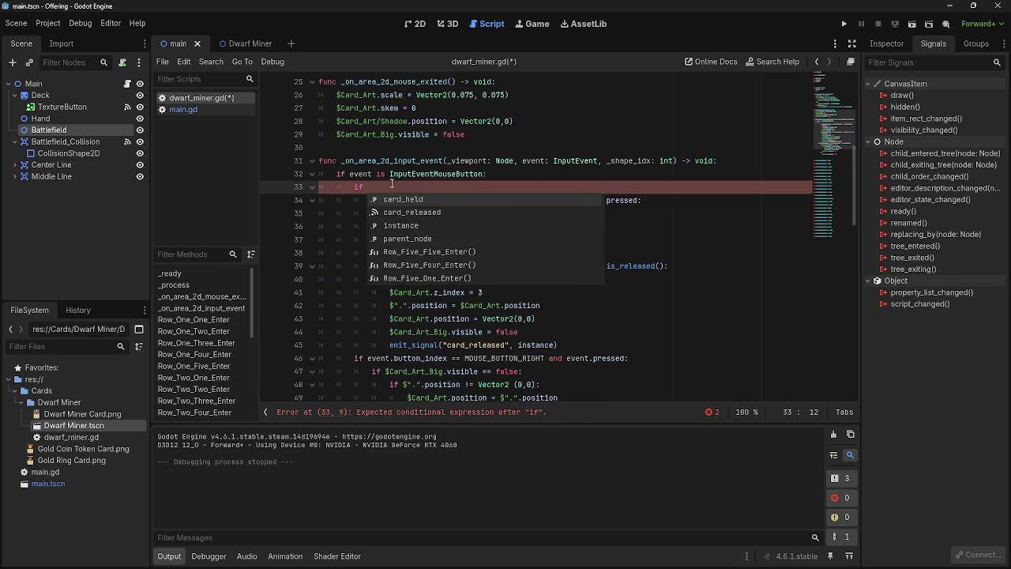
pyautogui.write('parent_node ')
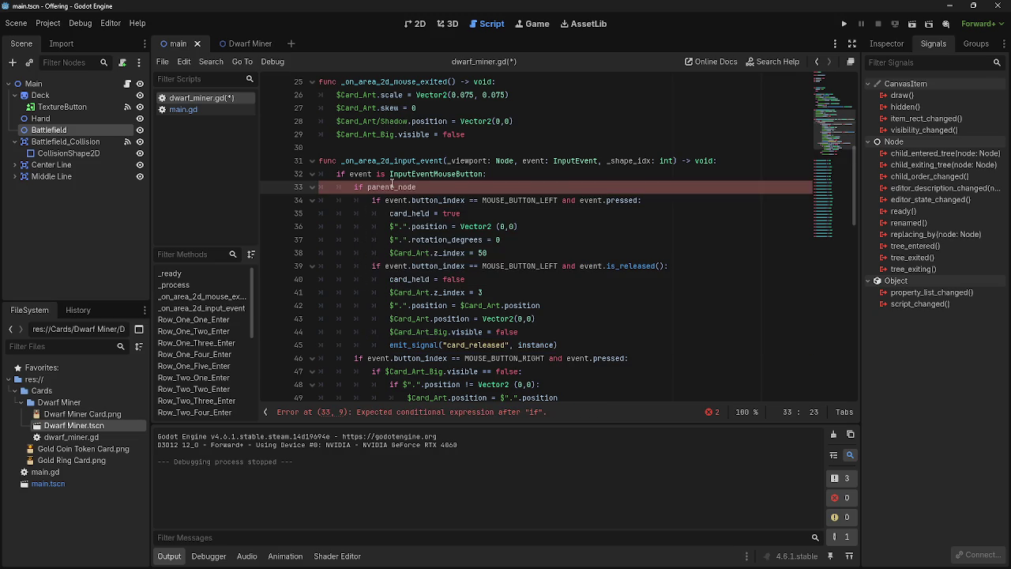
pyautogui.write('==')
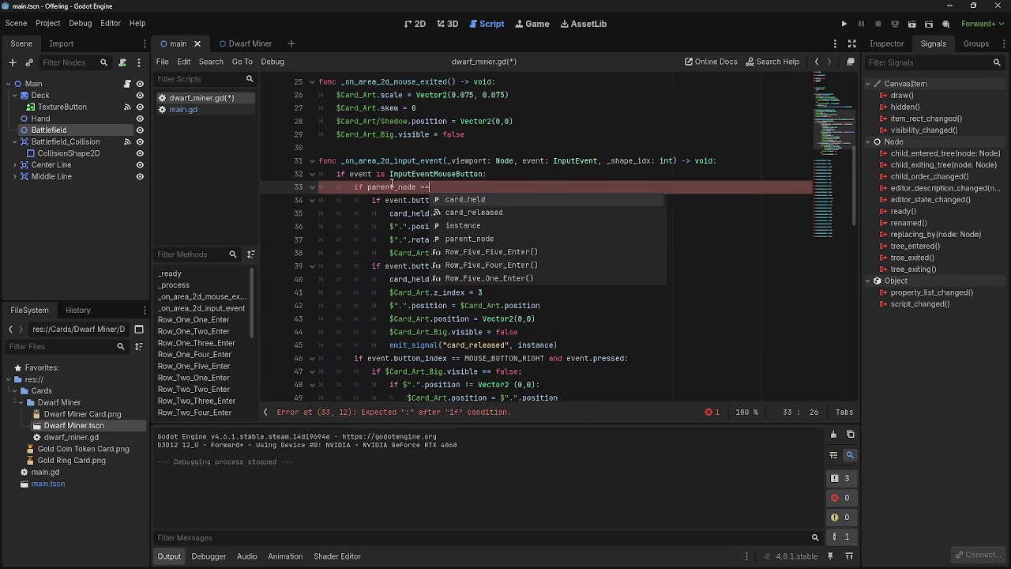
pyautogui.press('BackSpace')
pyautogui.press('BackSpace')
pyautogui.press('BackSpace')
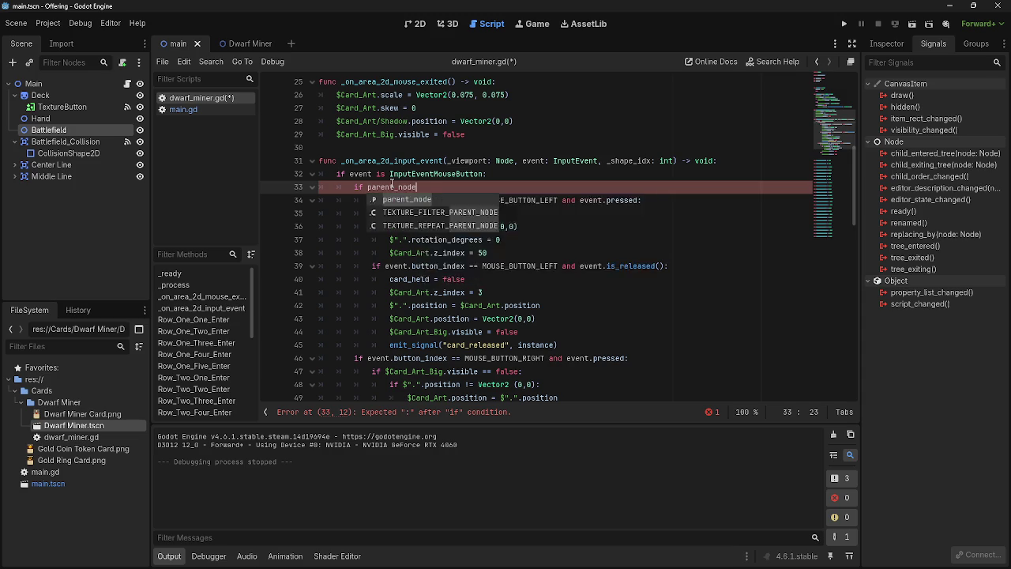
pyautogui.write('.name ==')
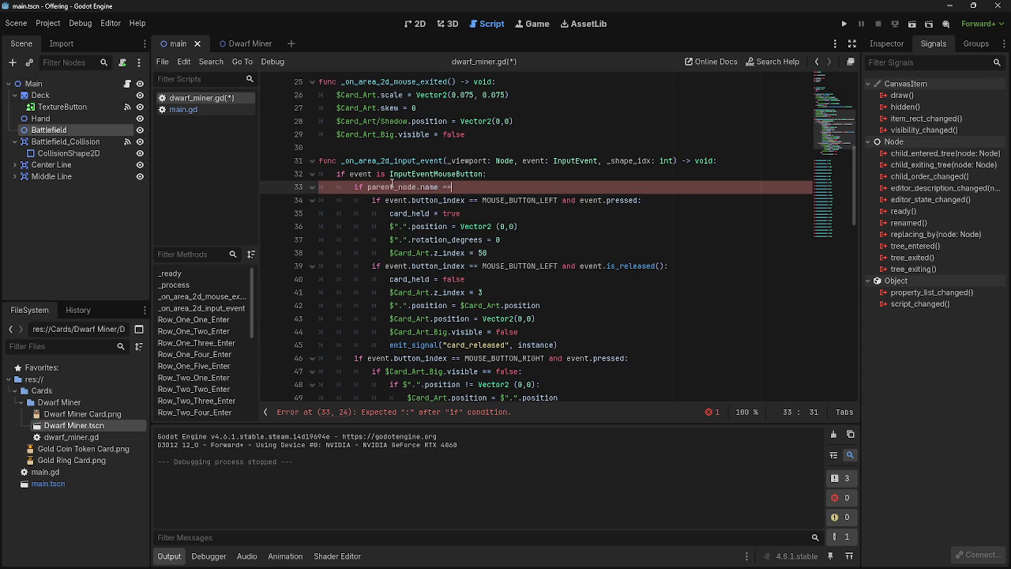
pyautogui.write(' "')
pyautogui.press('Escape')
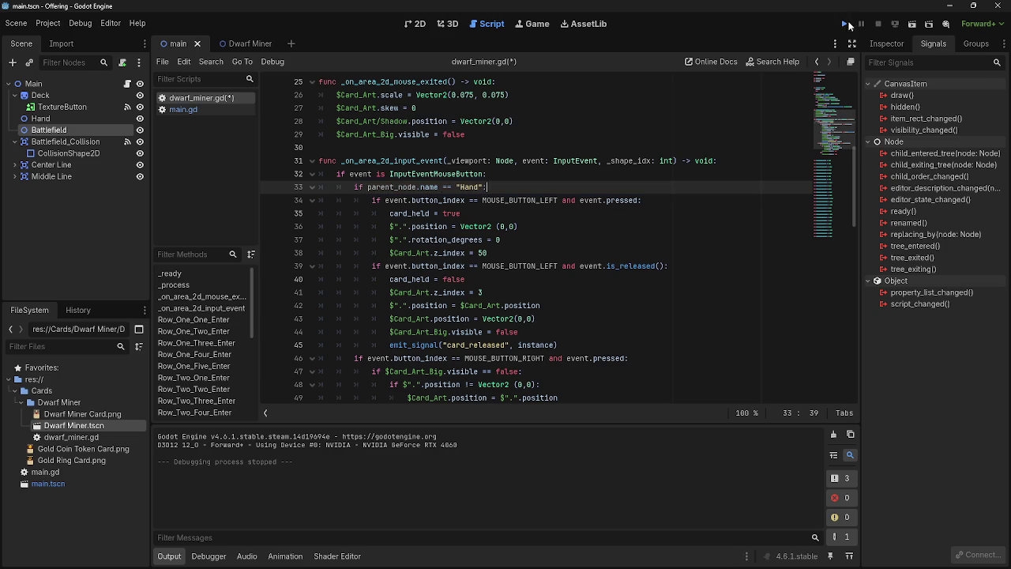
pyautogui.click(846, 24)
pyautogui.click(548, 438)
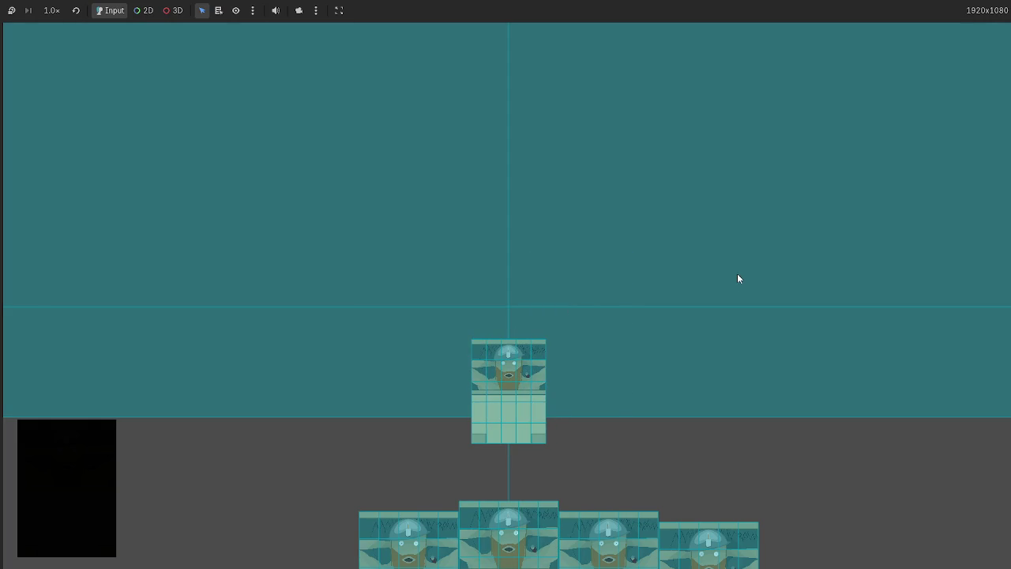
# - Play the hand cards into the centre row, then stop the game with F8
pyautogui.click(530, 539)
pyautogui.click(579, 527)
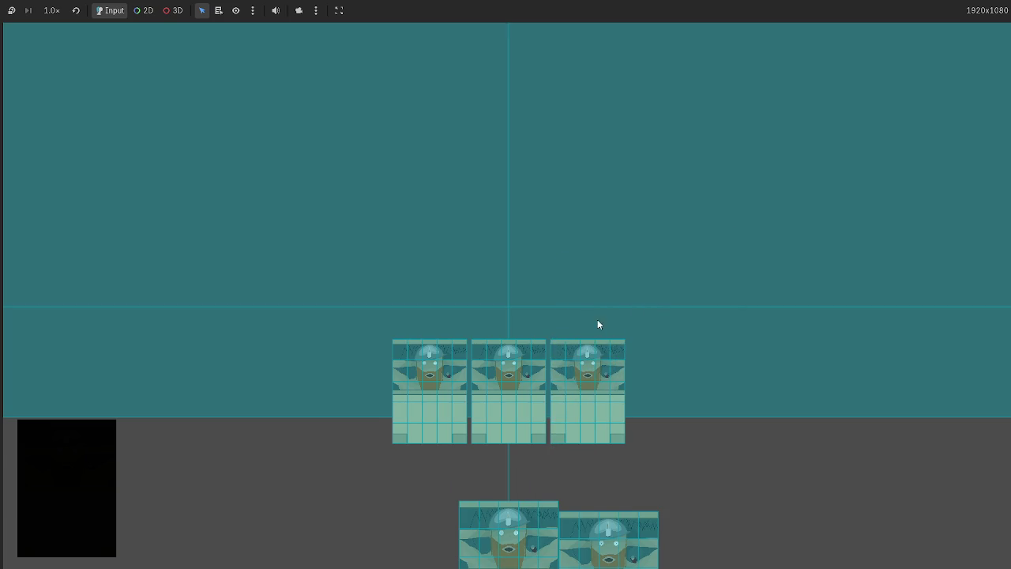
pyautogui.click(604, 523)
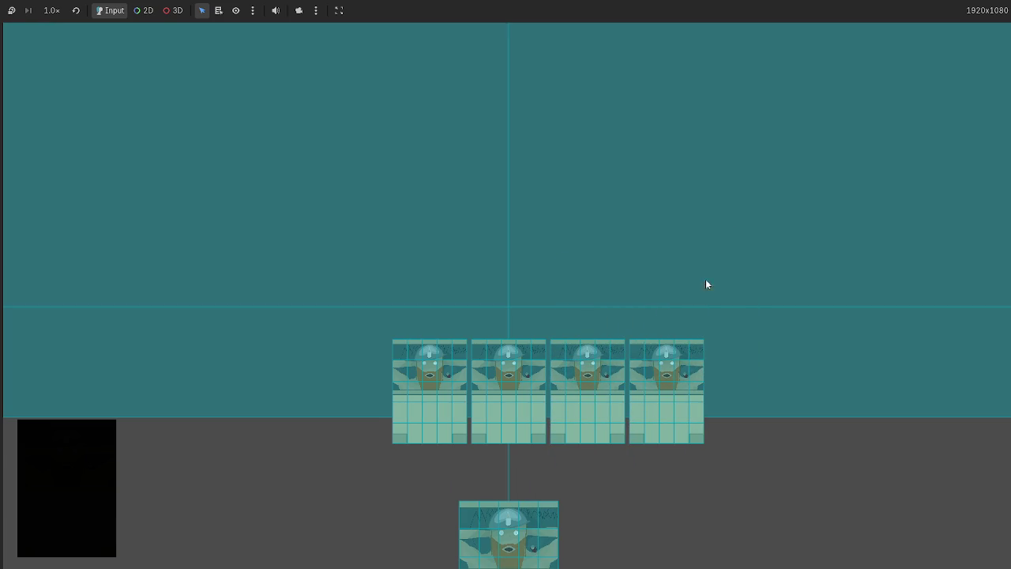
pyautogui.click(485, 476)
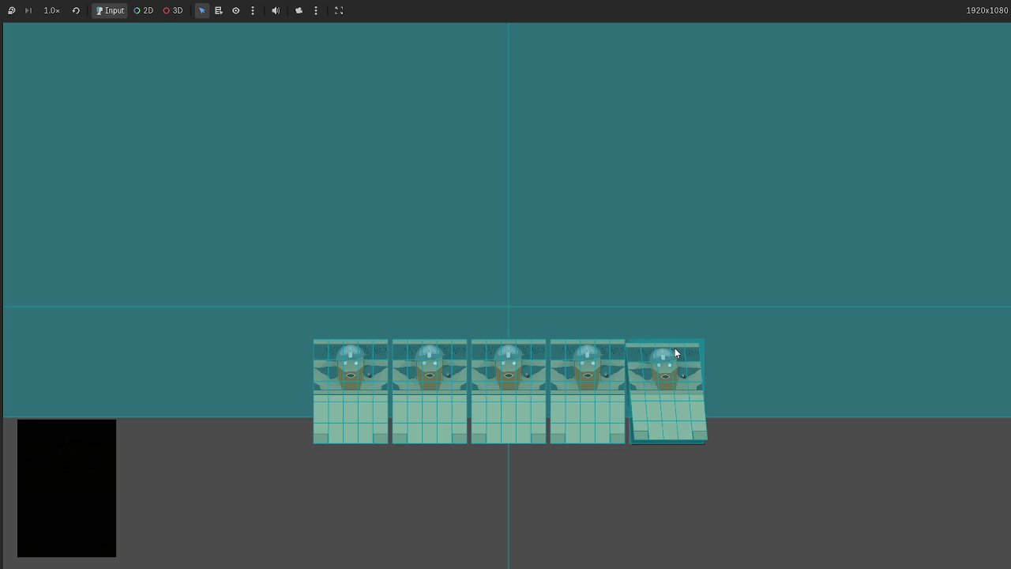
pyautogui.press('F8')
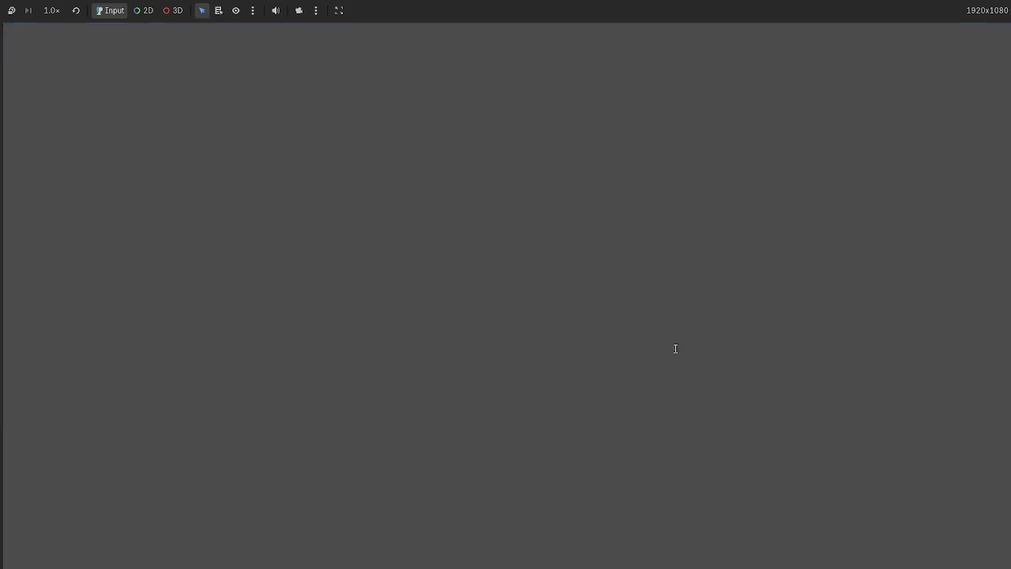
# - Check the Deck node in the 2D view, rerun, play every hand card into a row, and stop
pyautogui.click(412, 24)
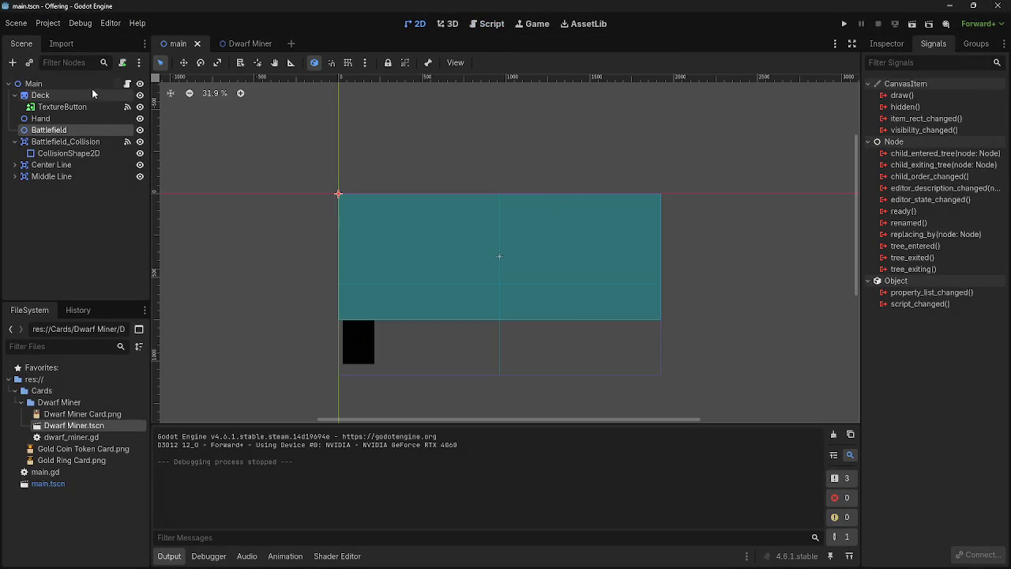
pyautogui.click(39, 95)
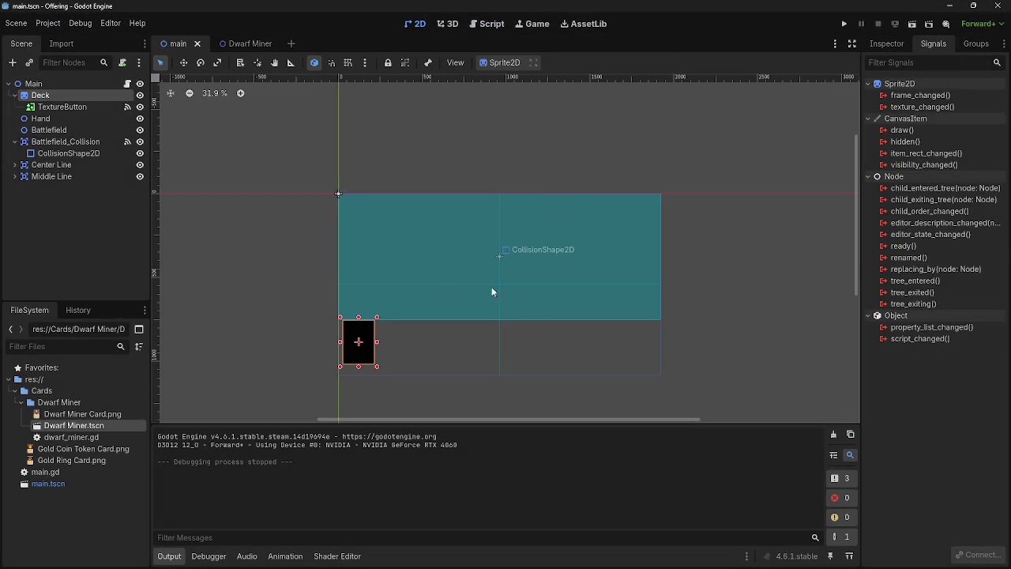
pyautogui.click(733, 287)
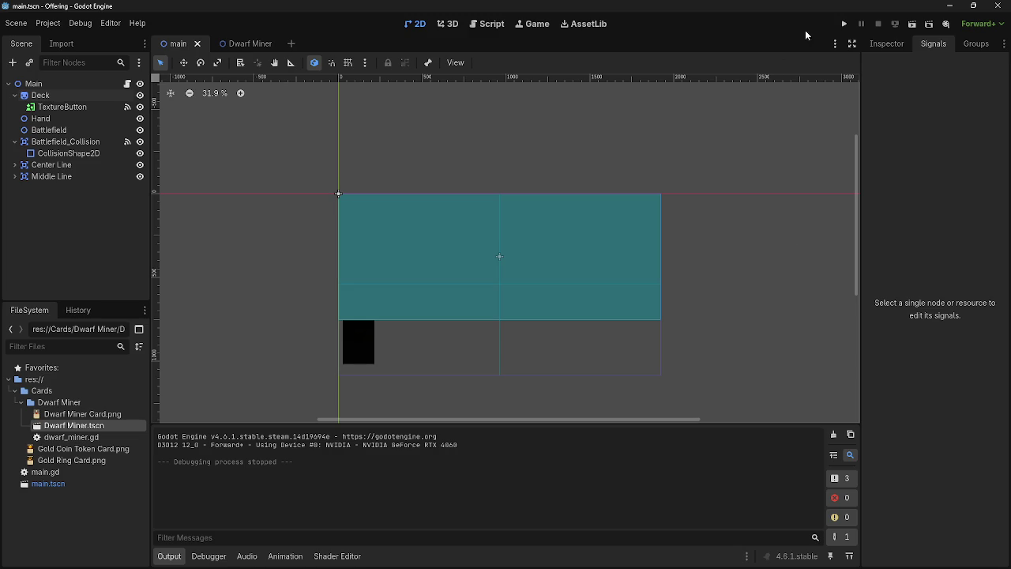
pyautogui.click(844, 24)
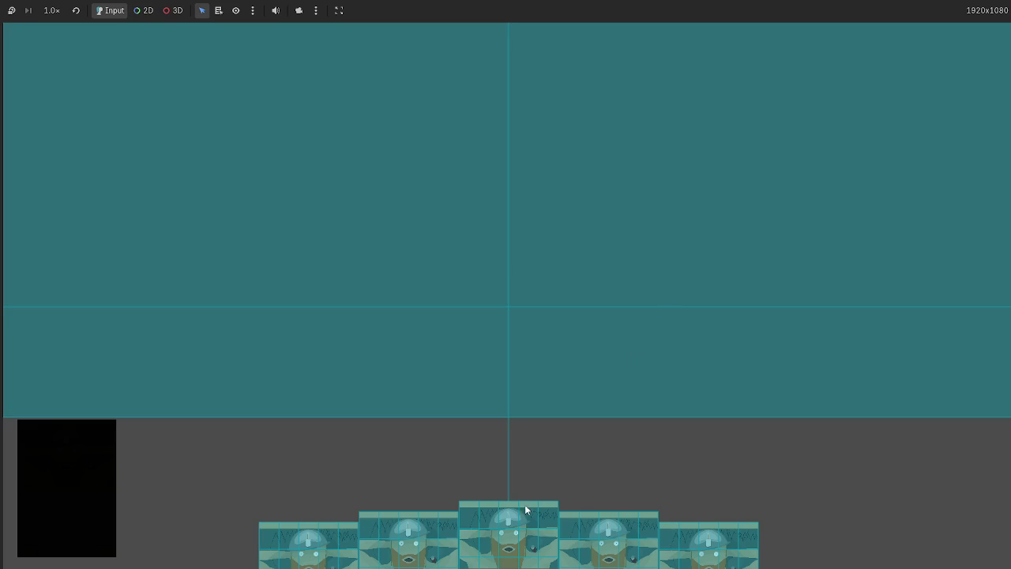
pyautogui.moveTo(525, 510); pyautogui.dragTo(526, 330)
pyautogui.moveTo(507, 522); pyautogui.dragTo(603, 348)
pyautogui.moveTo(553, 522)
pyautogui.mouseDown()
pyautogui.moveTo(616, 324)
pyautogui.moveTo(629, 348)
pyautogui.moveTo(477, 366)
pyautogui.mouseUp()
pyautogui.moveTo(505, 529)
pyautogui.mouseDown()
pyautogui.moveTo(369, 300)
pyautogui.moveTo(614, 274)
pyautogui.moveTo(366, 318)
pyautogui.mouseUp()
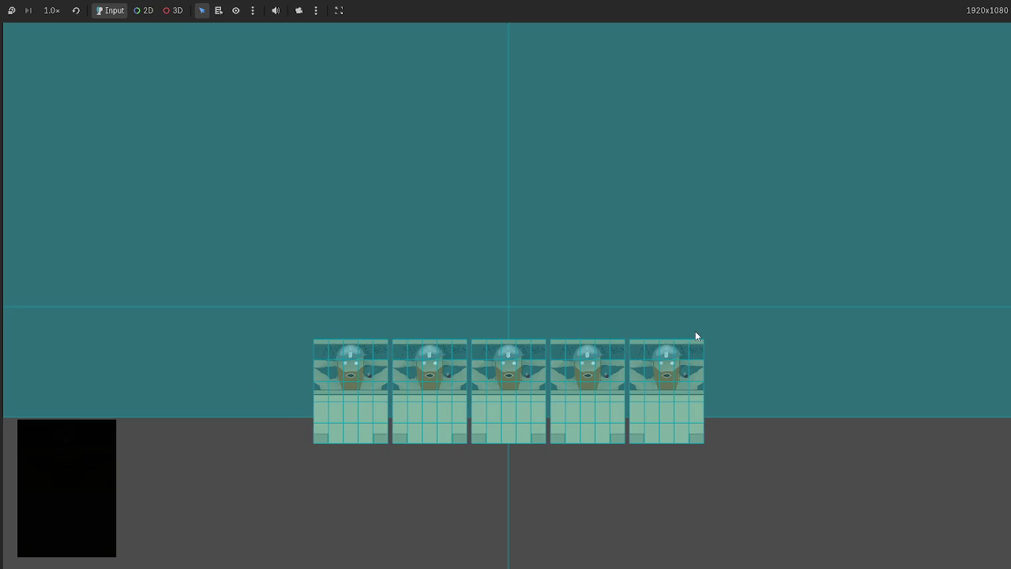
pyautogui.press('F8')
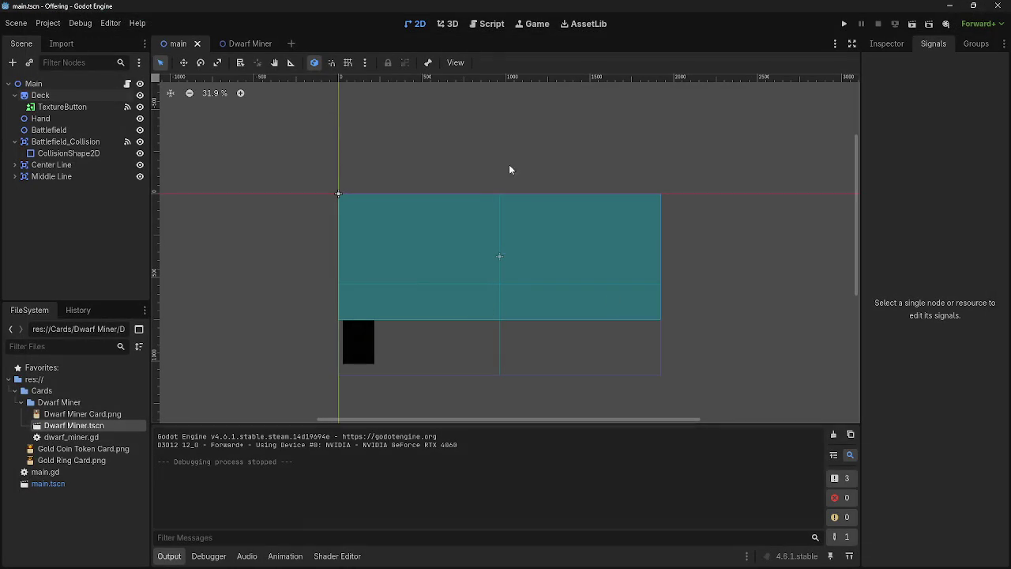
# - Add a Node2D under Main, move it up below Battlefield, and rename it Health
pyautogui.scroll(5, 501, 314)
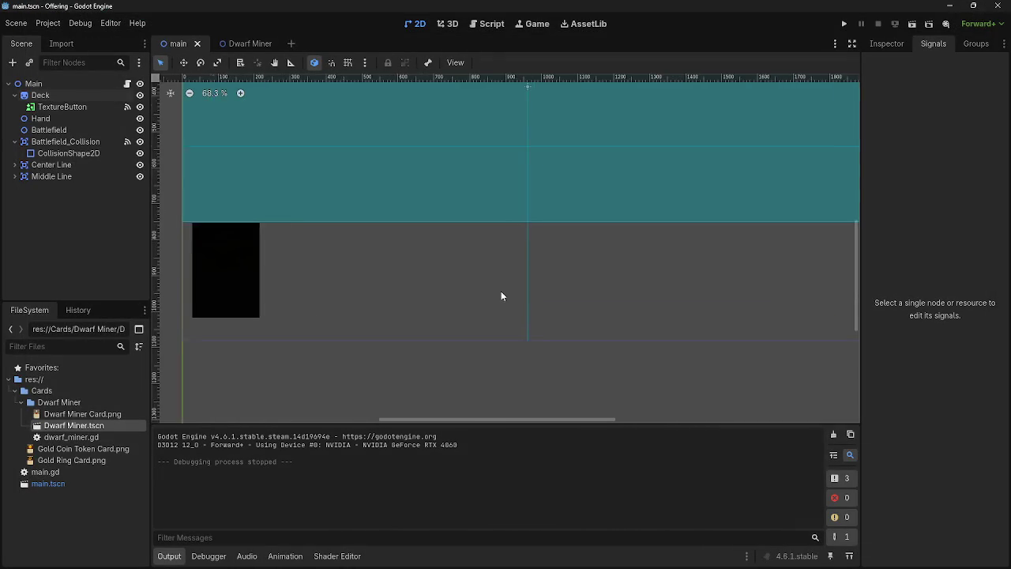
pyautogui.scroll(4, 545, 327)
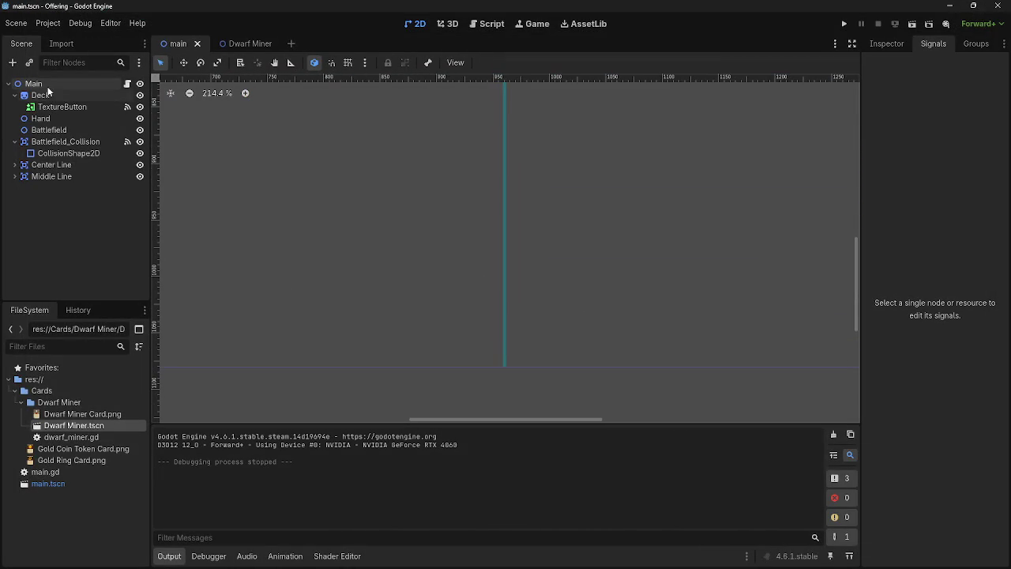
pyautogui.click(12, 62)
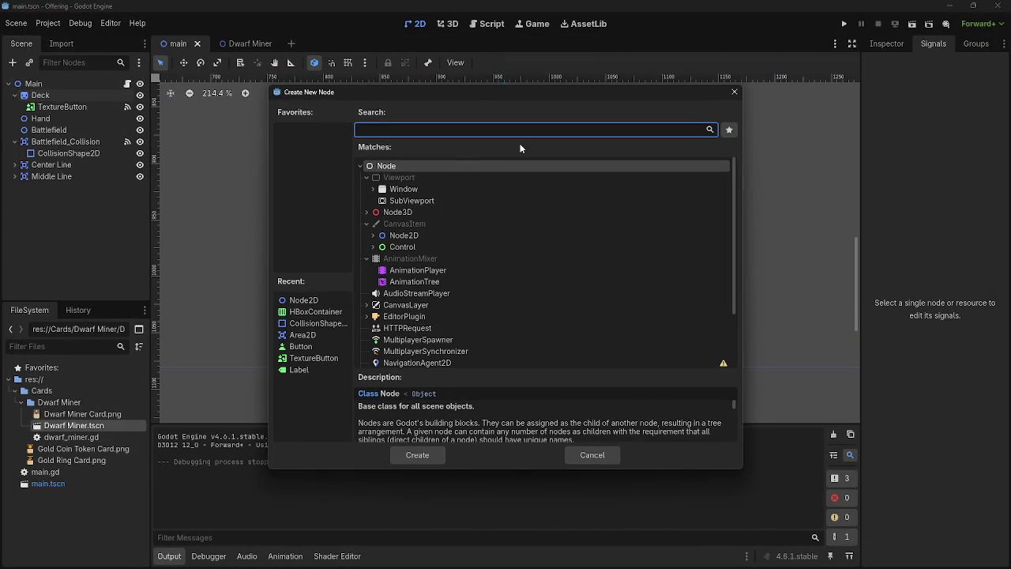
pyautogui.click(417, 235)
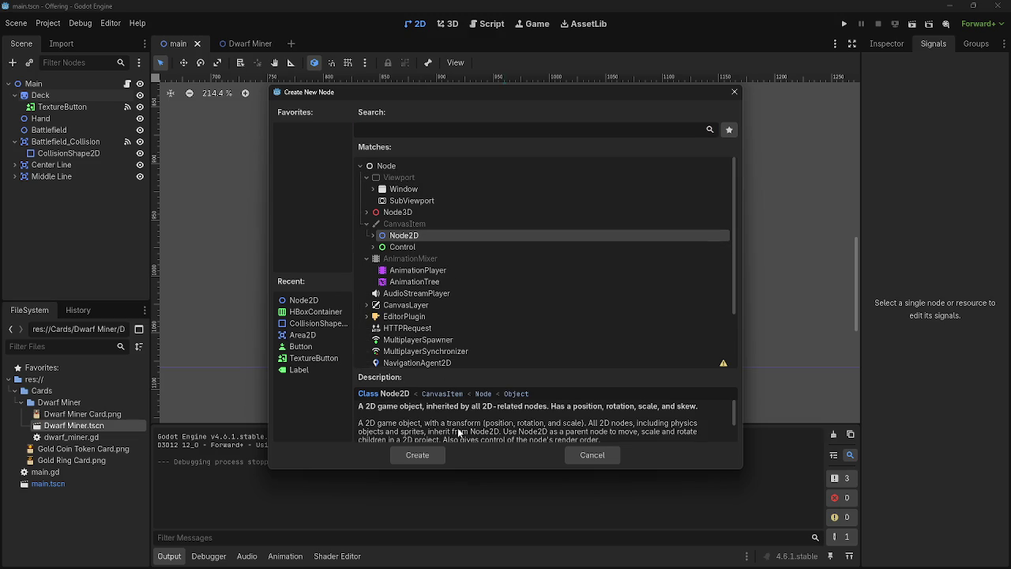
pyautogui.click(417, 455)
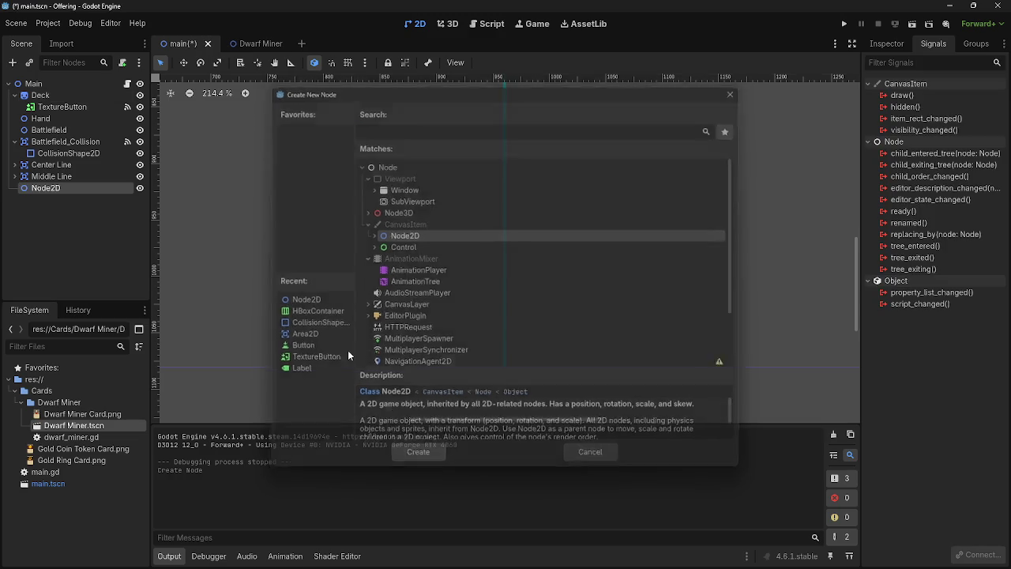
pyautogui.moveTo(45, 188); pyautogui.dragTo(45, 140)
pyautogui.click(45, 141)
pyautogui.write('Health')
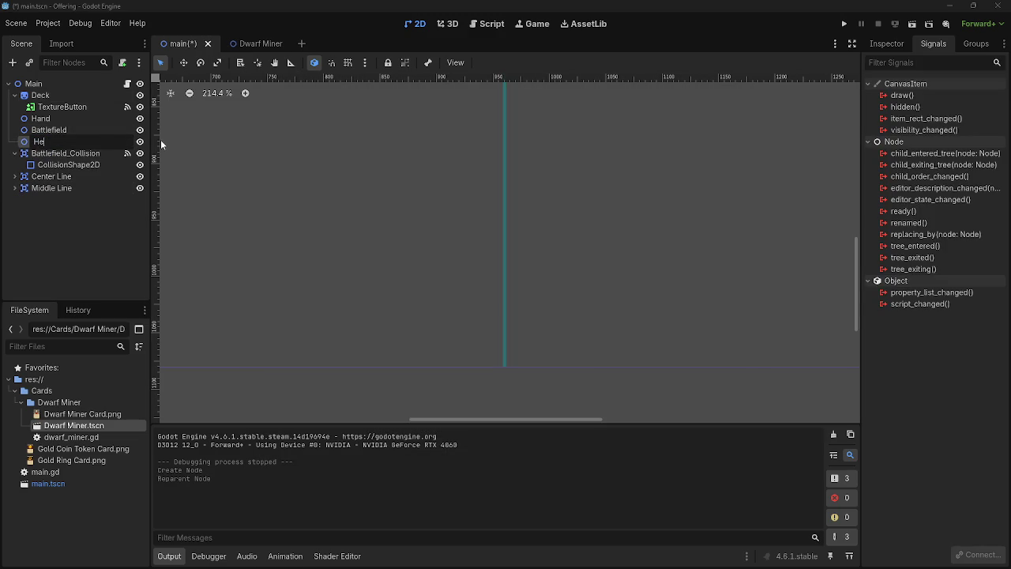
pyautogui.press('Return')
# - Glance at the script view, return to the 2D scene, and begin adding a child under Health
pyautogui.scroll(-6, 221, 197)
pyautogui.scroll(-2, 411, 179)
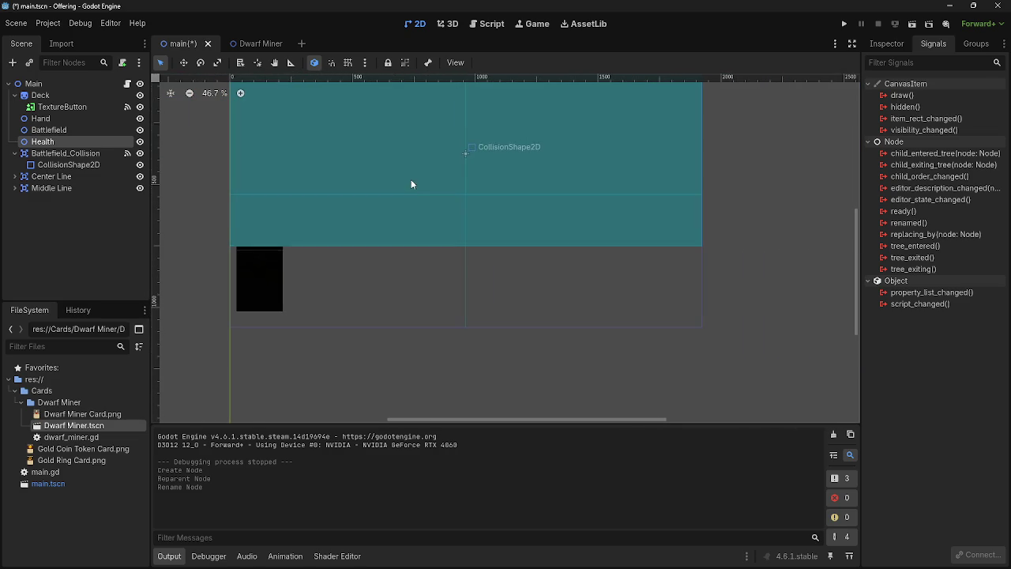
pyautogui.click(488, 24)
pyautogui.click(416, 24)
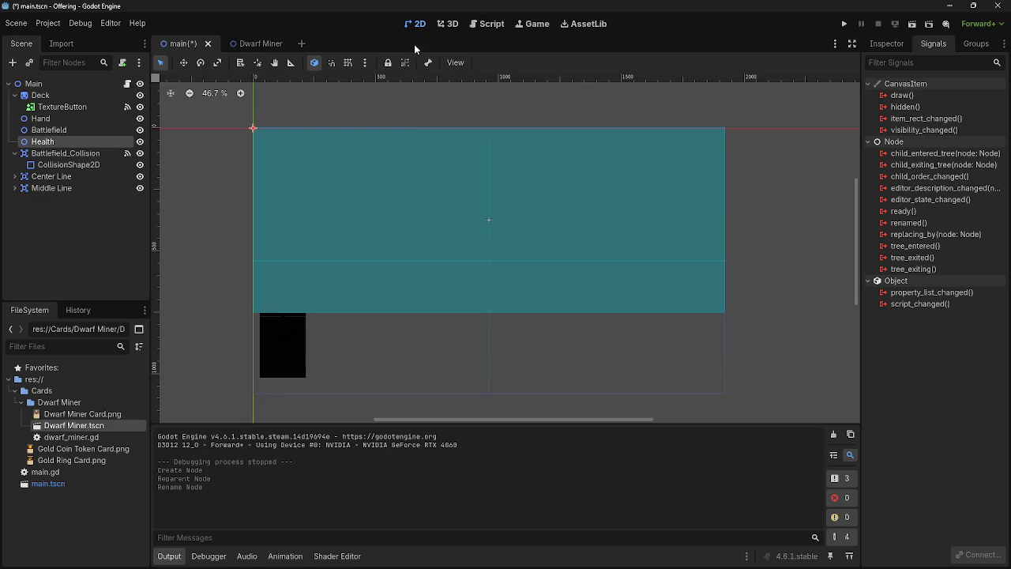
pyautogui.click(12, 61)
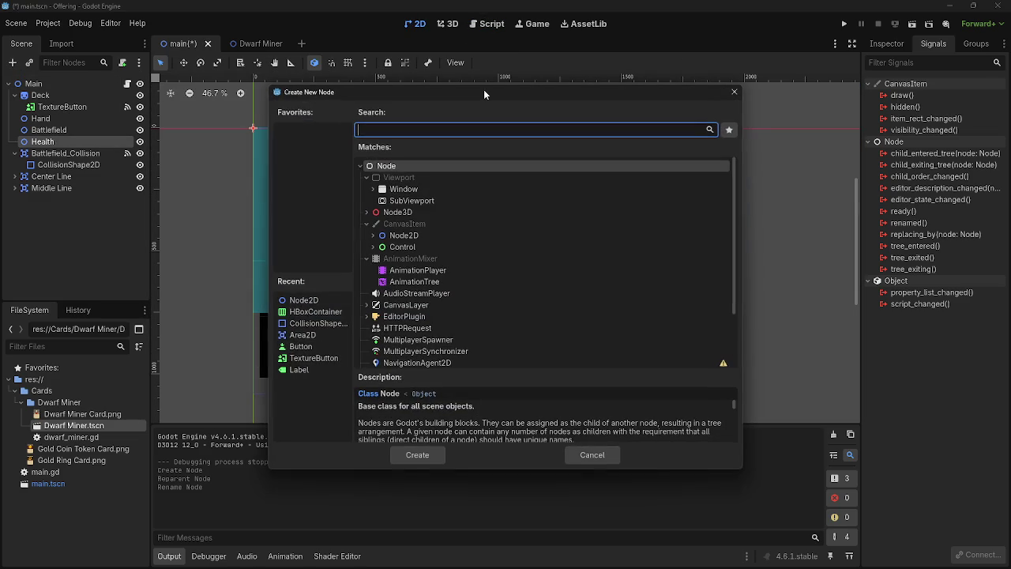
# - Search for 'label' and create a Label node under Health
pyautogui.write('q')
pyautogui.press('BackSpace')
pyautogui.write('label')
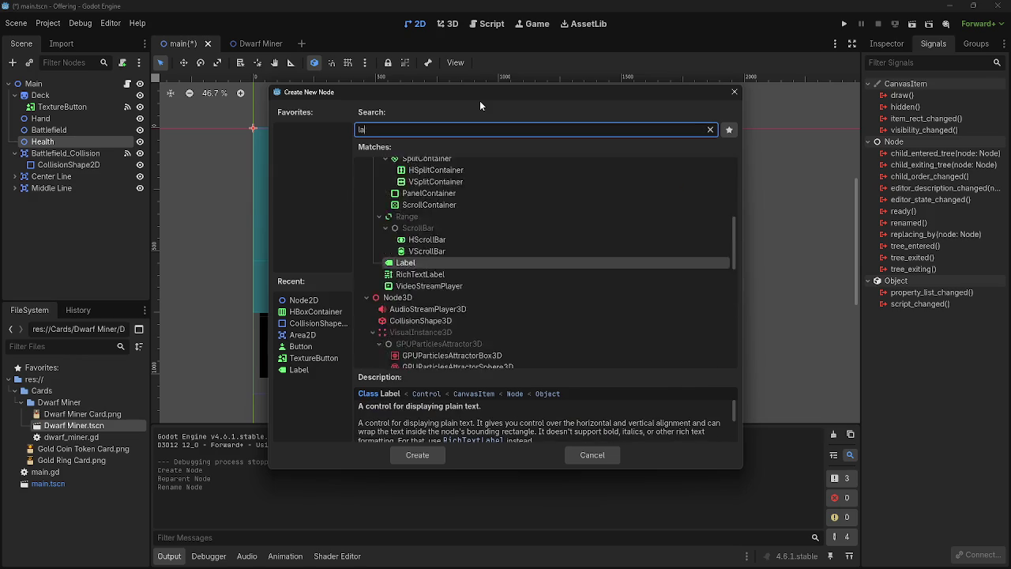
pyautogui.click(417, 453)
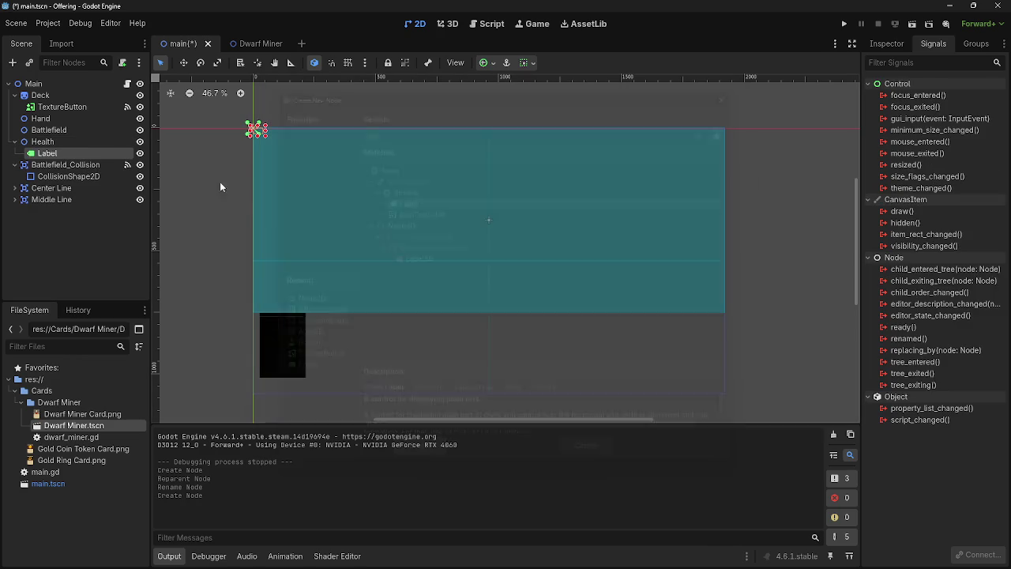
# - Override the Label's font size to 75 under Theme Overrides > Font Sizes
pyautogui.click(887, 43)
pyautogui.scroll(-3, 959, 322)
pyautogui.click(949, 384)
pyautogui.click(947, 381)
pyautogui.scroll(-3, 949, 371)
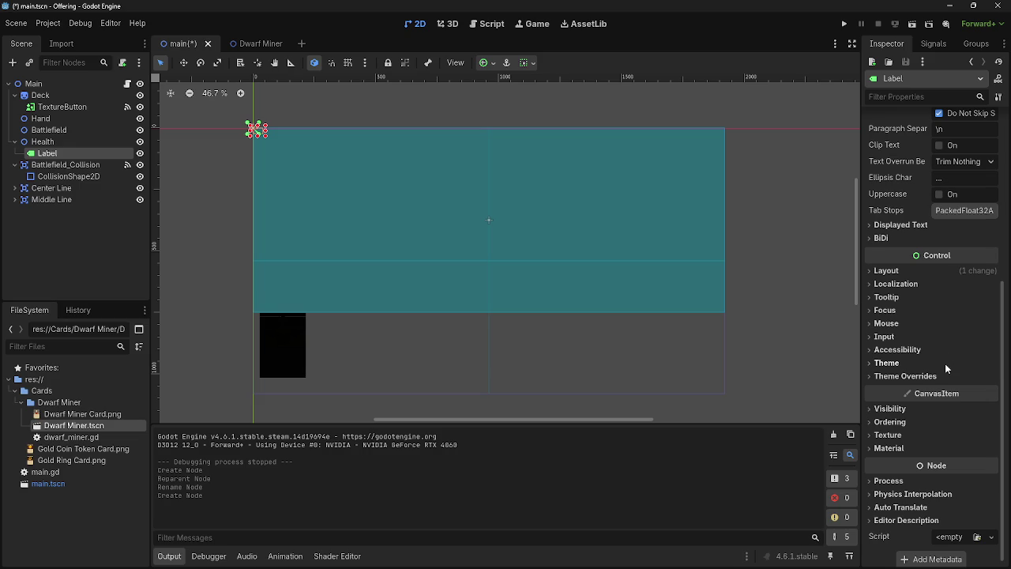
pyautogui.click(946, 376)
pyautogui.click(890, 414)
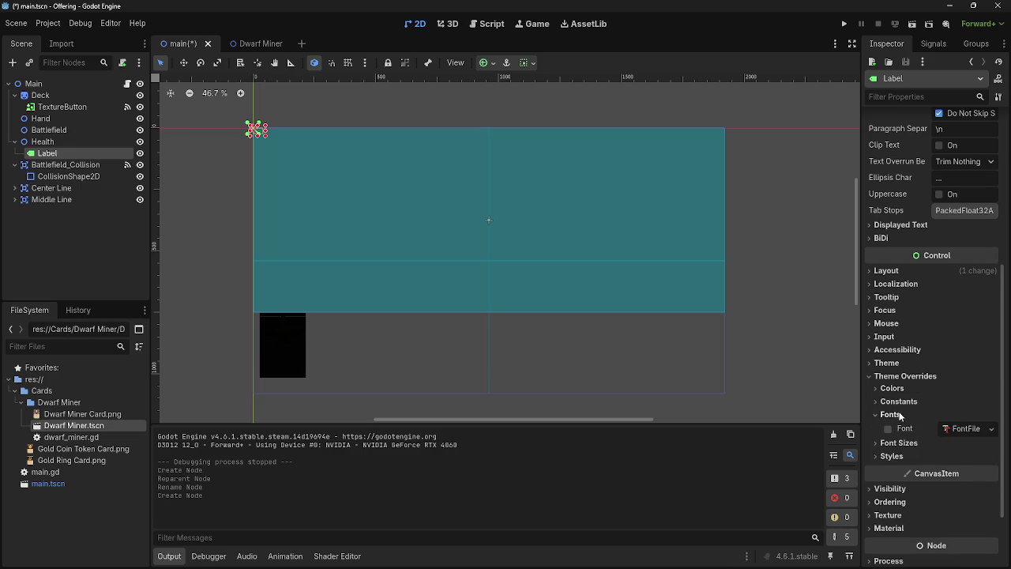
pyautogui.click(899, 442)
pyautogui.click(890, 414)
pyautogui.click(956, 444)
pyautogui.write('76')
pyautogui.press('Return')
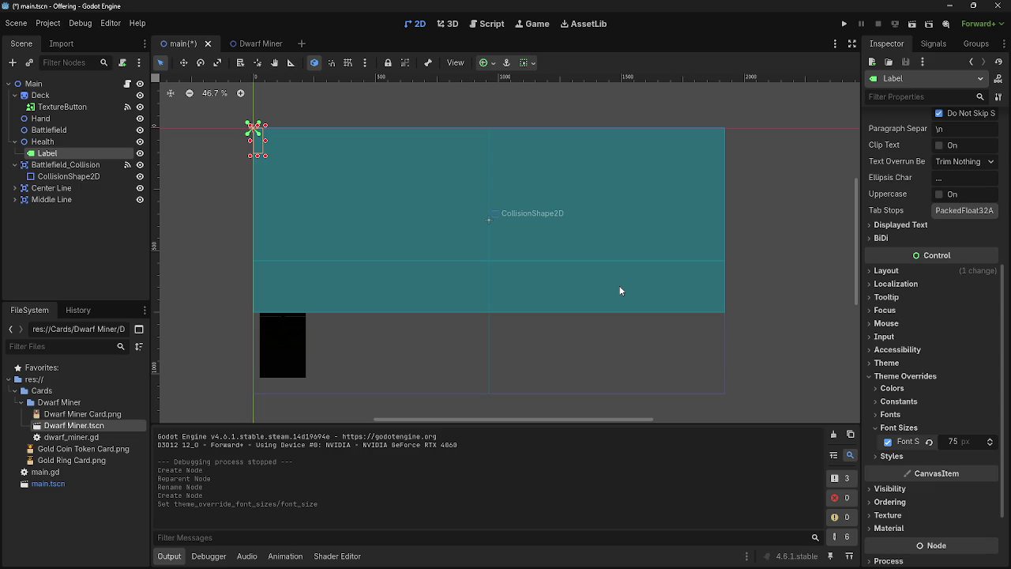
# - Set the Label's text to 'test'
pyautogui.scroll(5, 893, 147)
pyautogui.click(919, 156)
pyautogui.write('test')
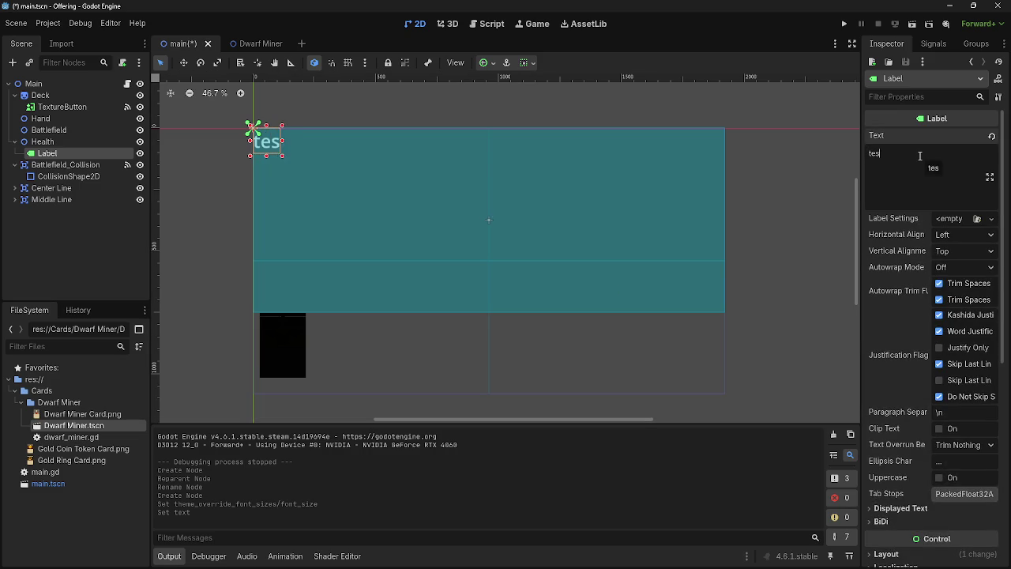
pyautogui.moveTo(312, 162)
pyautogui.mouseDown()
pyautogui.moveTo(321, 199)
pyautogui.moveTo(359, 221)
pyautogui.moveTo(221, 79)
pyautogui.mouseUp()
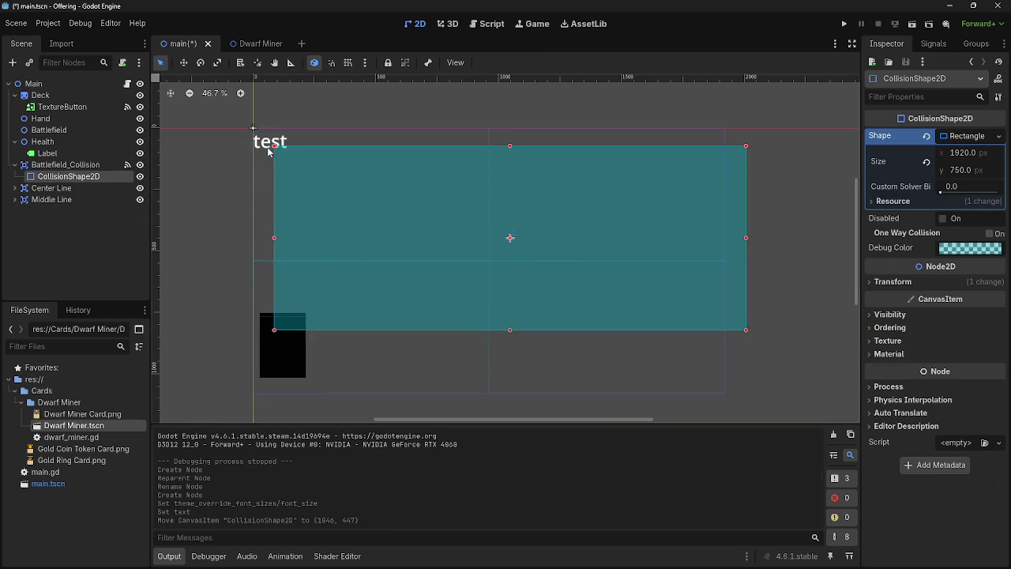
# - Undo the accidental collision shape move, then try moving Health and the label, and undo
pyautogui.hotkey('ctrl', 'z')
pyautogui.click(49, 129)
pyautogui.click(55, 119)
pyautogui.click(55, 130)
pyautogui.click(55, 118)
pyautogui.click(47, 153)
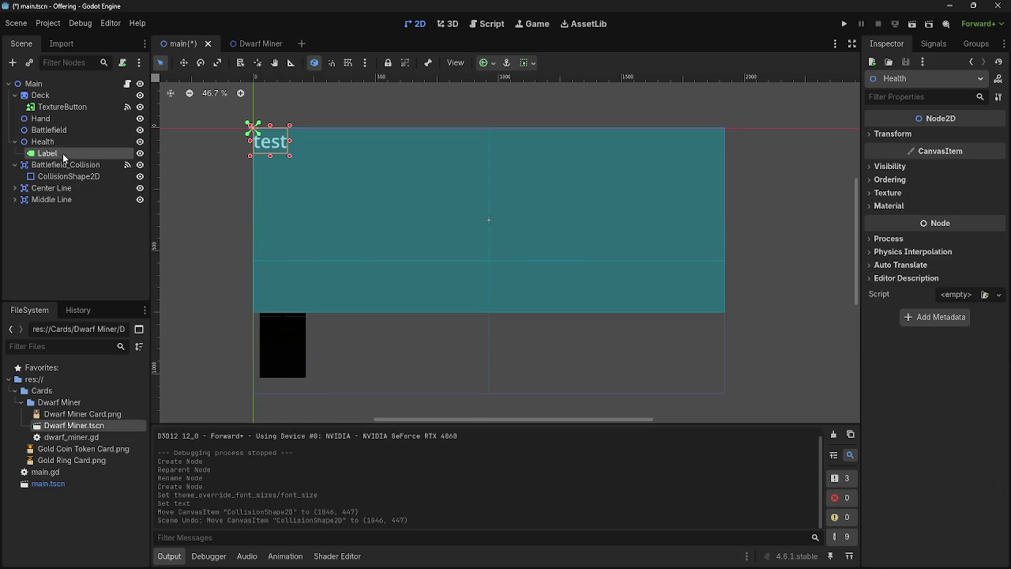
pyautogui.click(42, 141)
pyautogui.click(941, 139)
pyautogui.moveTo(960, 165)
pyautogui.mouseDown()
pyautogui.moveTo(989, 165)
pyautogui.moveTo(952, 164)
pyautogui.mouseUp()
pyautogui.moveTo(253, 111)
pyautogui.mouseDown()
pyautogui.moveTo(330, 116)
pyautogui.moveTo(374, 155)
pyautogui.moveTo(474, 336)
pyautogui.mouseUp()
pyautogui.hotkey('ctrl', 'z')
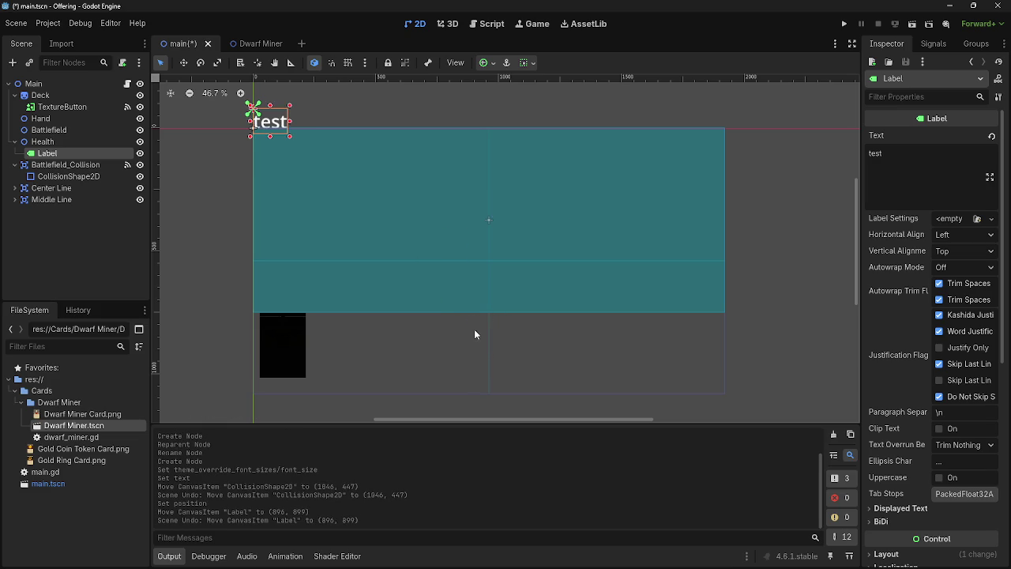
pyautogui.hotkey('ctrl', 'z')
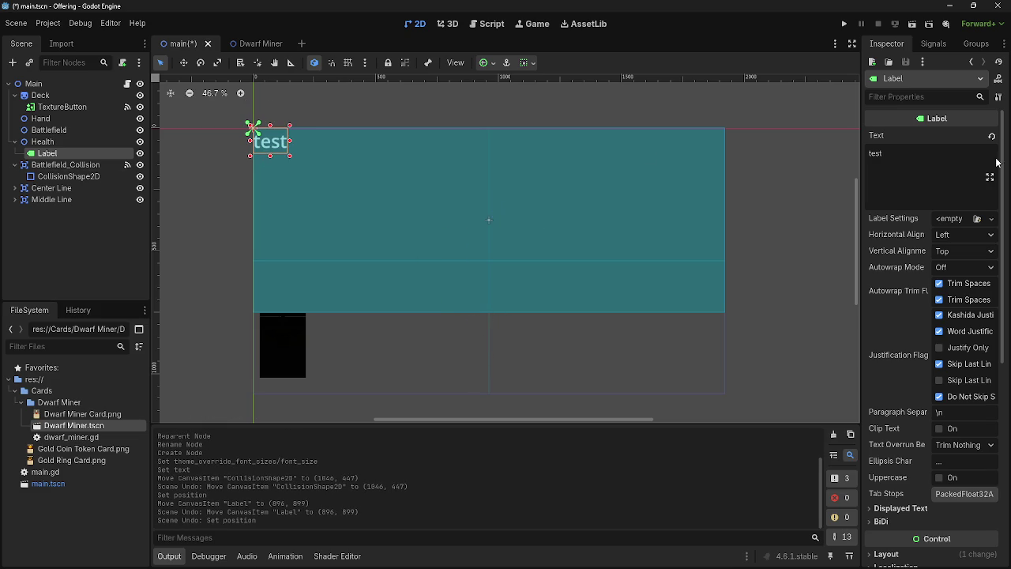
# - Try changing the Label's custom minimum width in Layout, then undo it
pyautogui.click(909, 554)
pyautogui.scroll(-5, 959, 462)
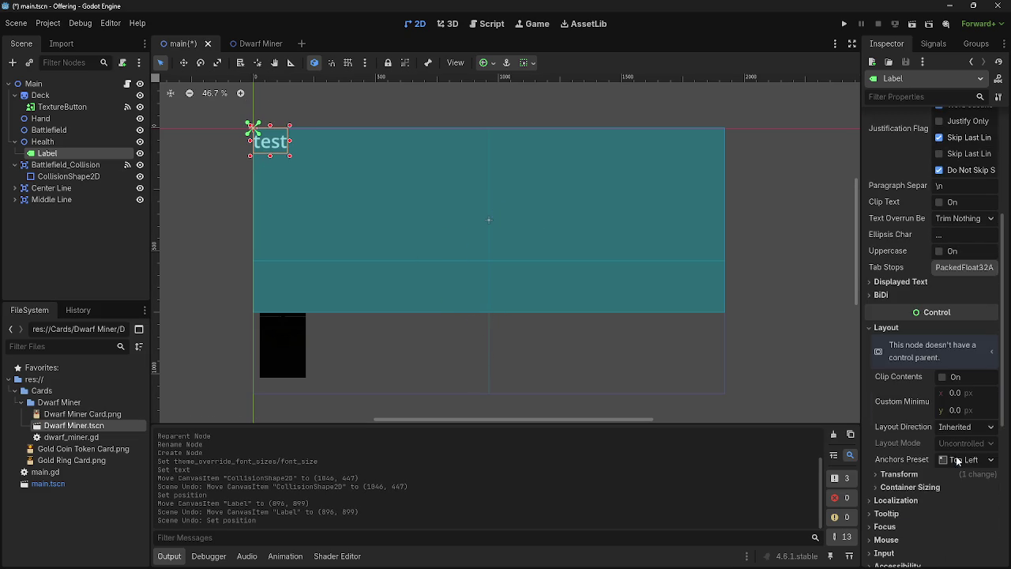
pyautogui.moveTo(959, 395); pyautogui.dragTo(952, 395)
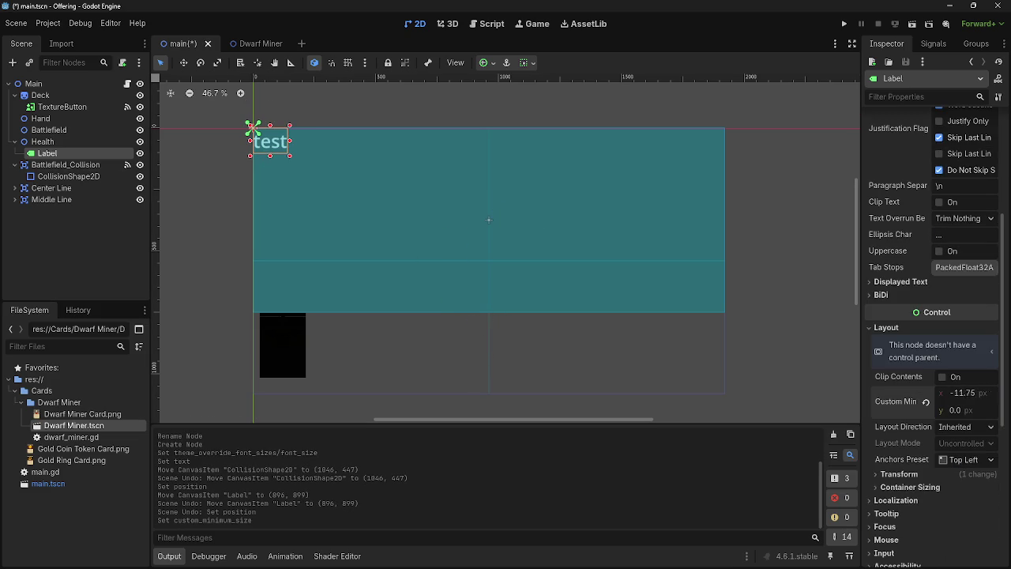
pyautogui.hotkey('ctrl', 'z')
pyautogui.click(917, 332)
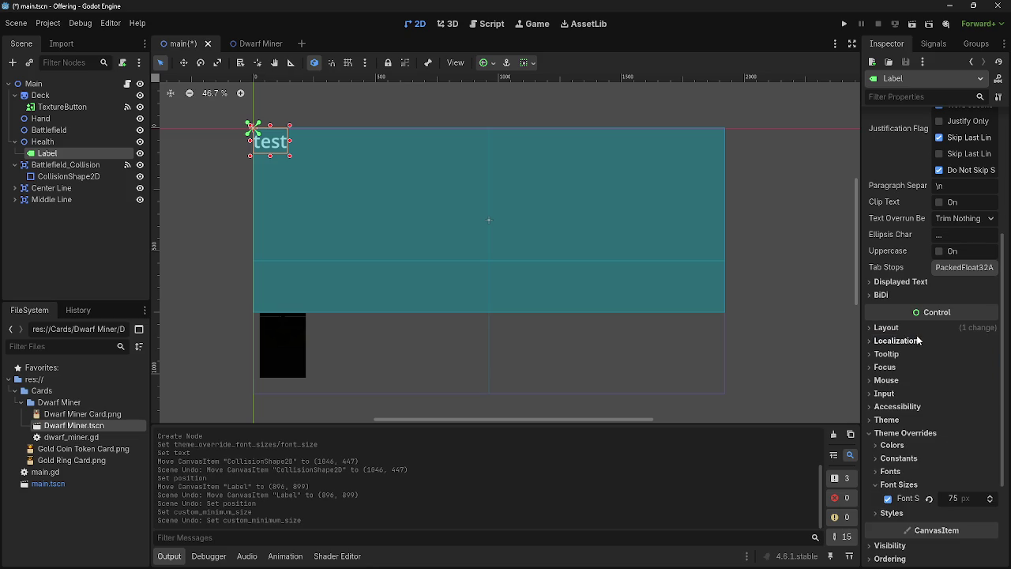
pyautogui.scroll(5, 919, 523)
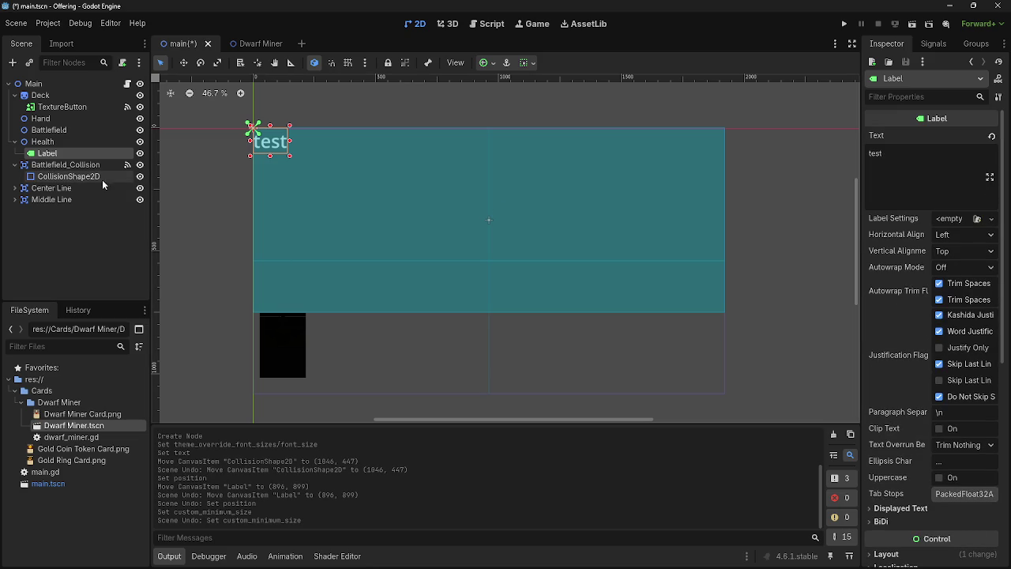
# - Drag the test label downward, undo, and shift its Transform X position left
pyautogui.moveTo(257, 142)
pyautogui.mouseDown()
pyautogui.moveTo(343, 154)
pyautogui.moveTo(273, 145)
pyautogui.moveTo(318, 172)
pyautogui.moveTo(333, 205)
pyautogui.moveTo(253, 198)
pyautogui.mouseUp()
pyautogui.scroll(-5, 964, 339)
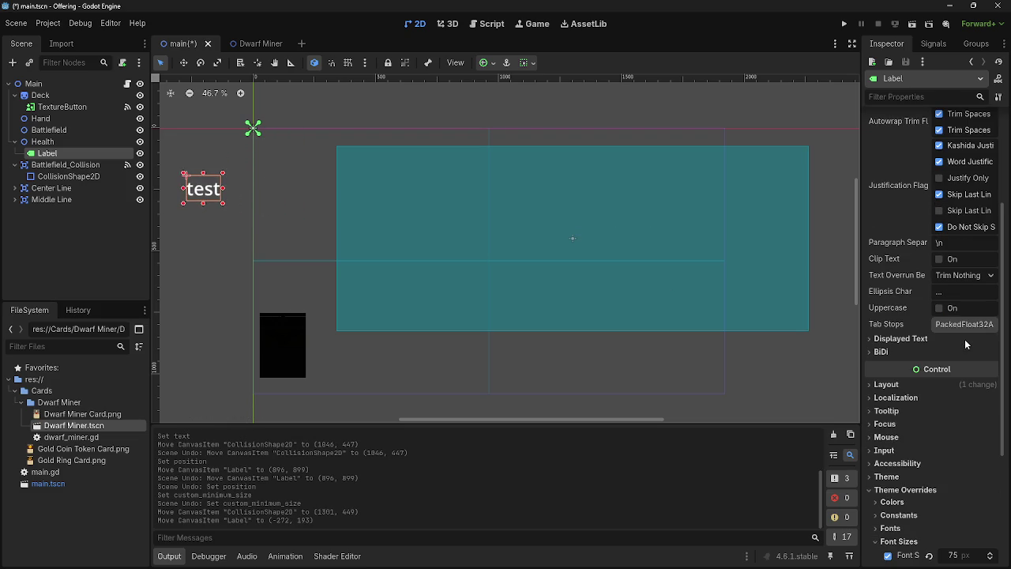
pyautogui.click(944, 382)
pyautogui.scroll(-2, 943, 382)
pyautogui.click(926, 472)
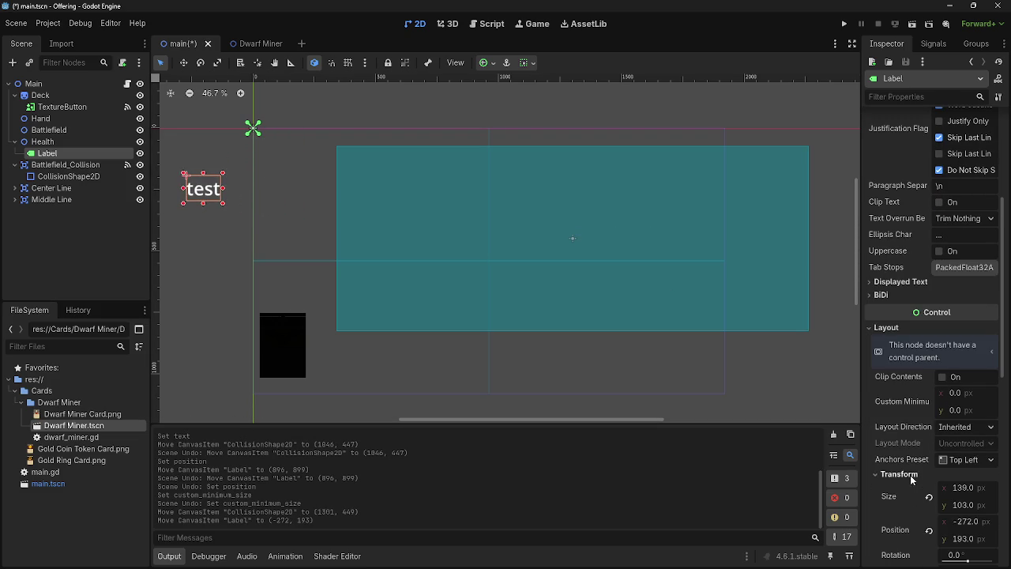
pyautogui.hotkey('ctrl', 'z')
pyautogui.hotkey('ctrl', 'z')
pyautogui.scroll(-4, 978, 419)
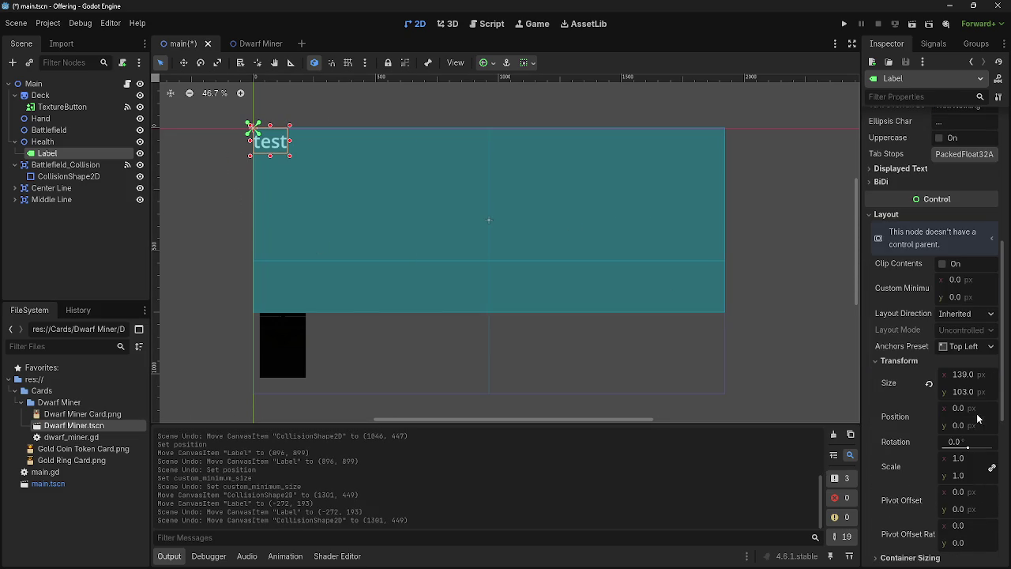
pyautogui.moveTo(953, 418); pyautogui.dragTo(900, 417)
# - Drag the test label to the bottom centre and set its position to Y 960, X 1000 then 960
pyautogui.moveTo(233, 139)
pyautogui.mouseDown()
pyautogui.moveTo(279, 231)
pyautogui.moveTo(516, 407)
pyautogui.moveTo(474, 385)
pyautogui.mouseUp()
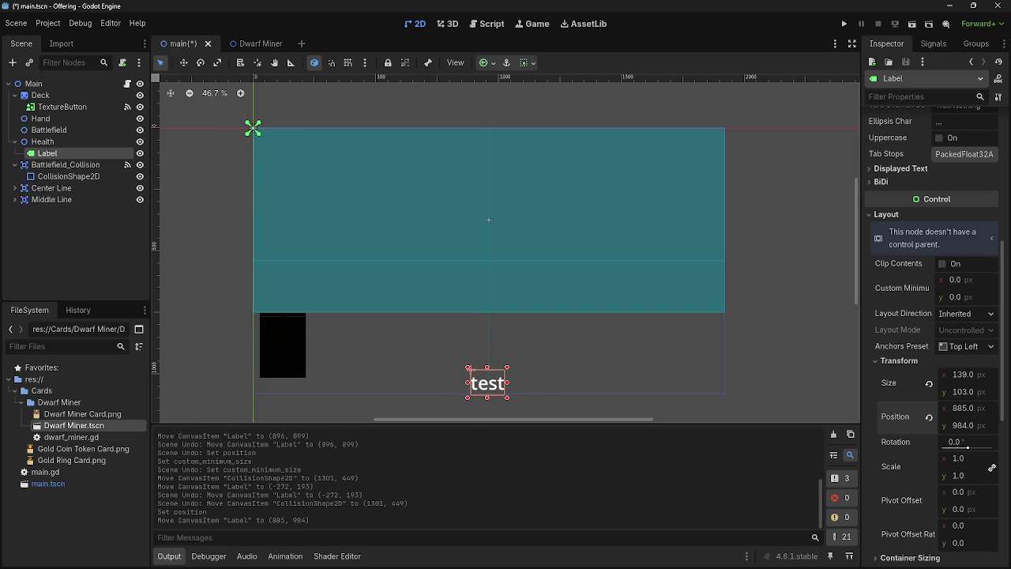
pyautogui.click(962, 423)
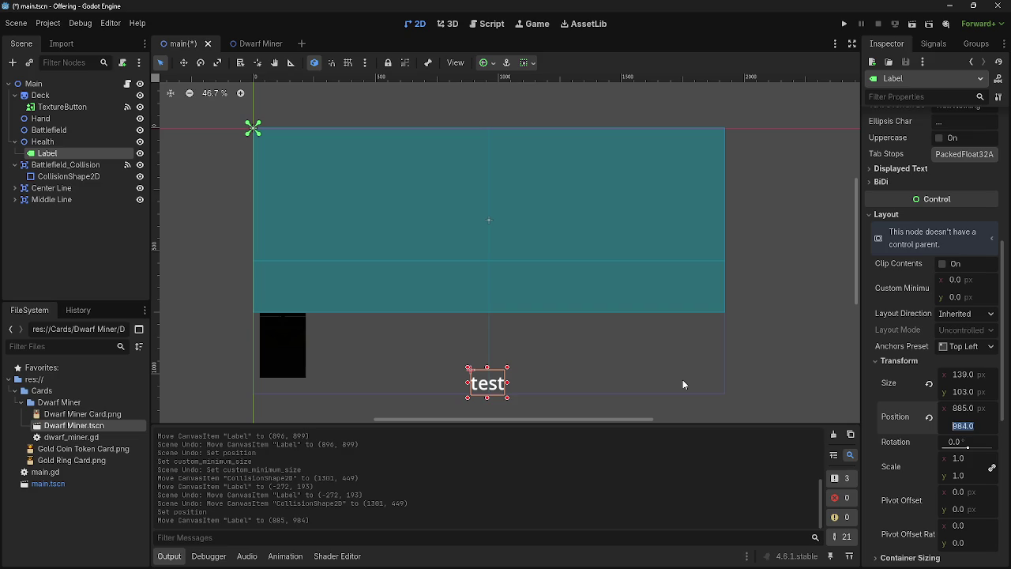
pyautogui.write('960')
pyautogui.press('Return')
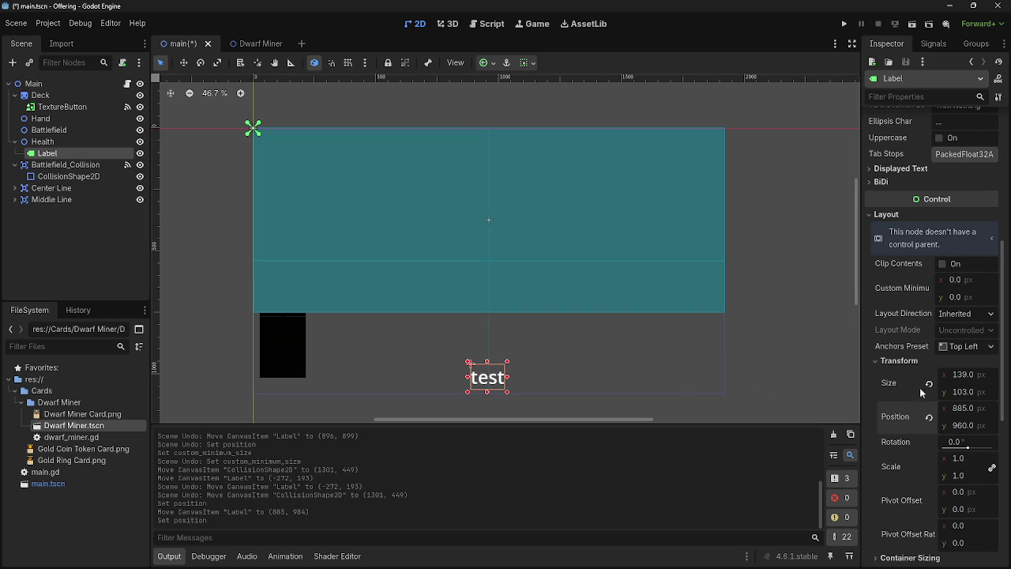
pyautogui.click(966, 409)
pyautogui.write('1000')
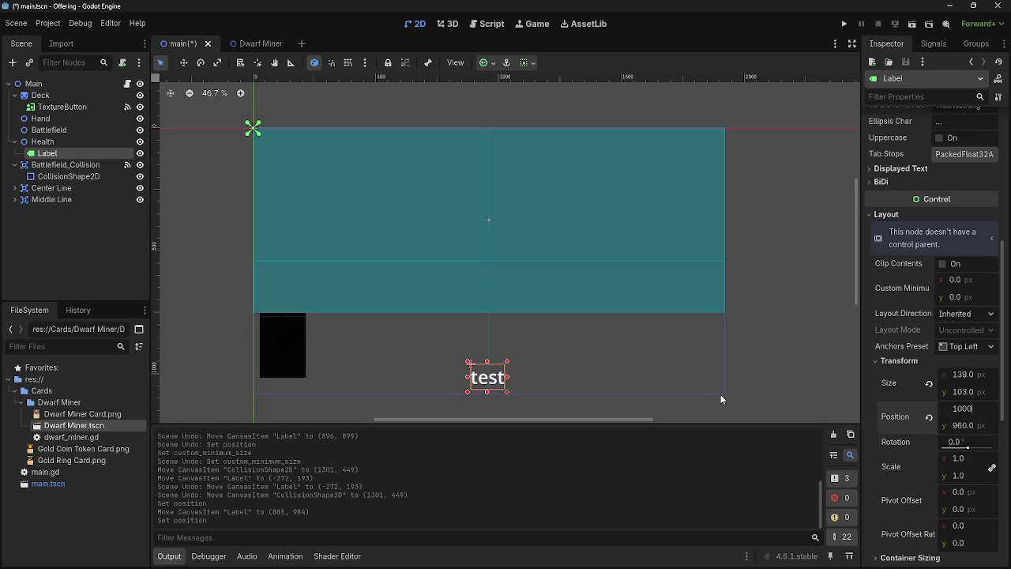
pyautogui.press('Return')
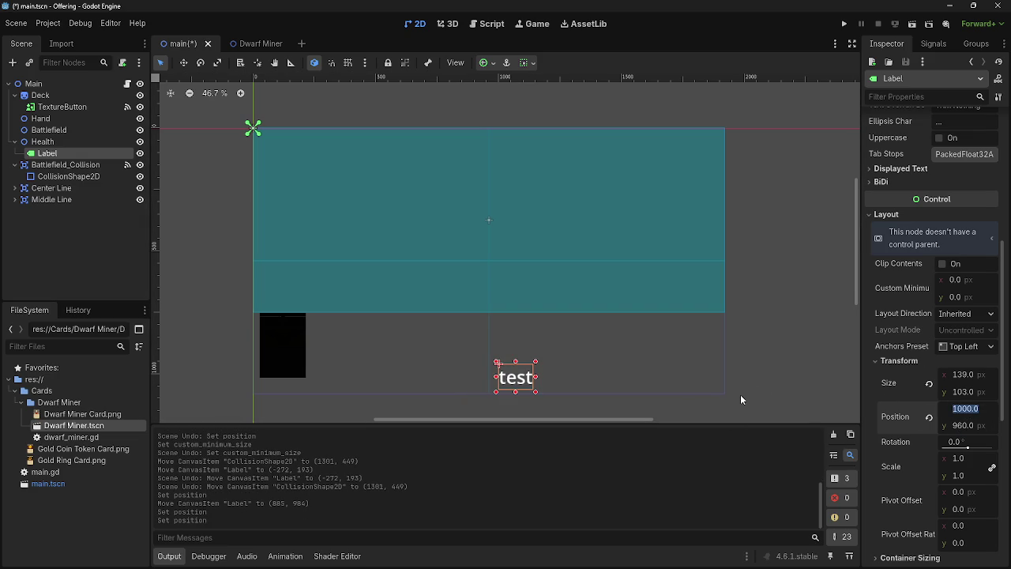
pyautogui.write('960')
pyautogui.press('Return')
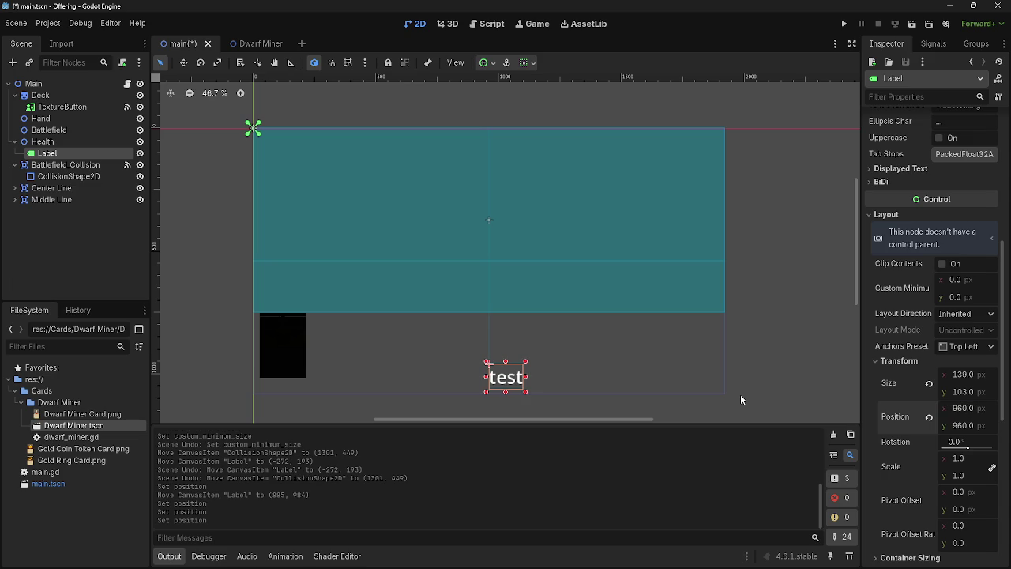
# - Step the Label's X position to 920 then 880, settling it near (885, 986)
pyautogui.click(956, 408)
pyautogui.write('20')
pyautogui.press('Return')
pyautogui.click(967, 410)
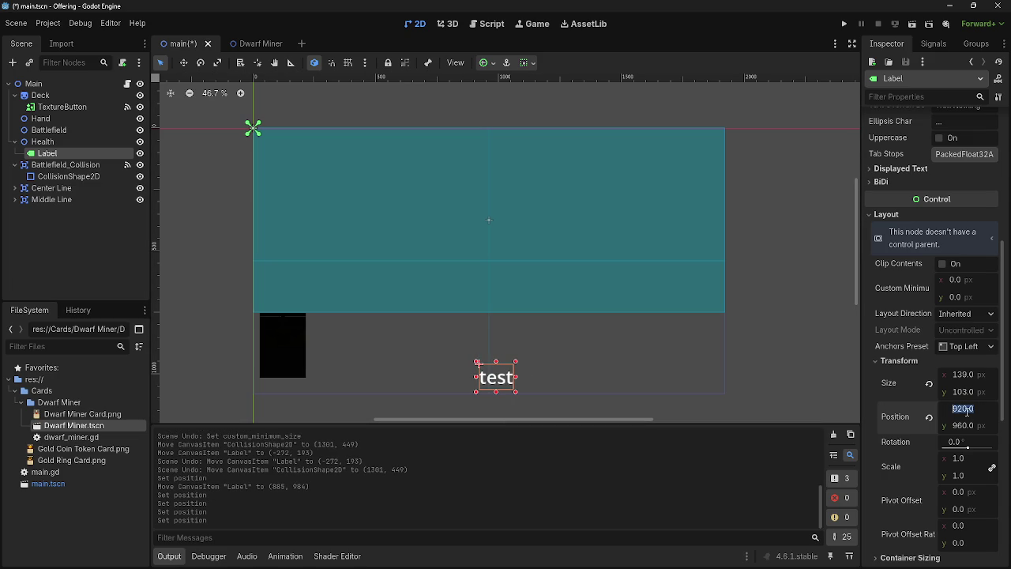
pyautogui.write('80')
pyautogui.press('Return')
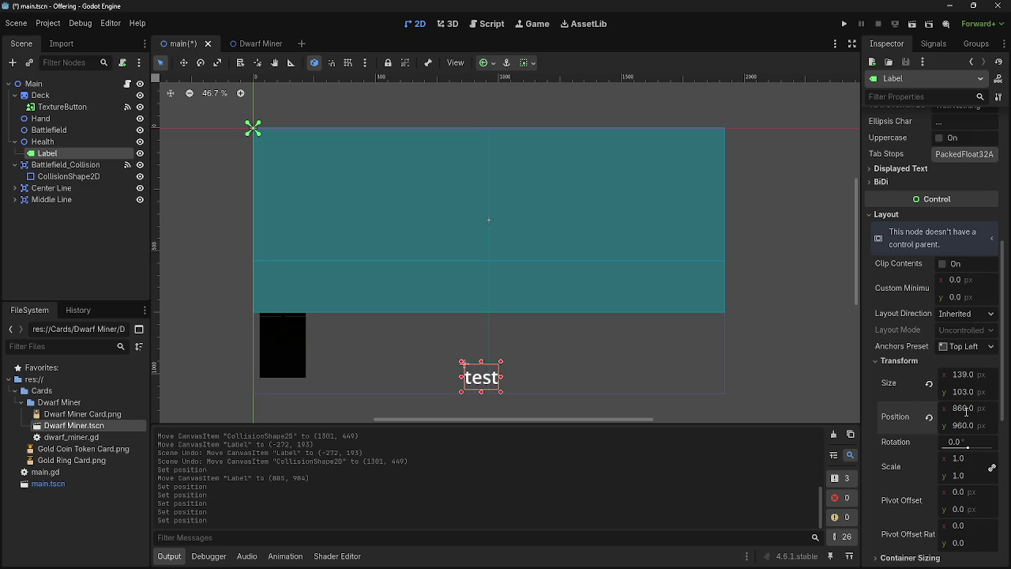
pyautogui.moveTo(496, 378); pyautogui.dragTo(492, 383)
pyautogui.click(967, 408)
pyautogui.write('880')
pyautogui.press('Return')
pyautogui.click(967, 409)
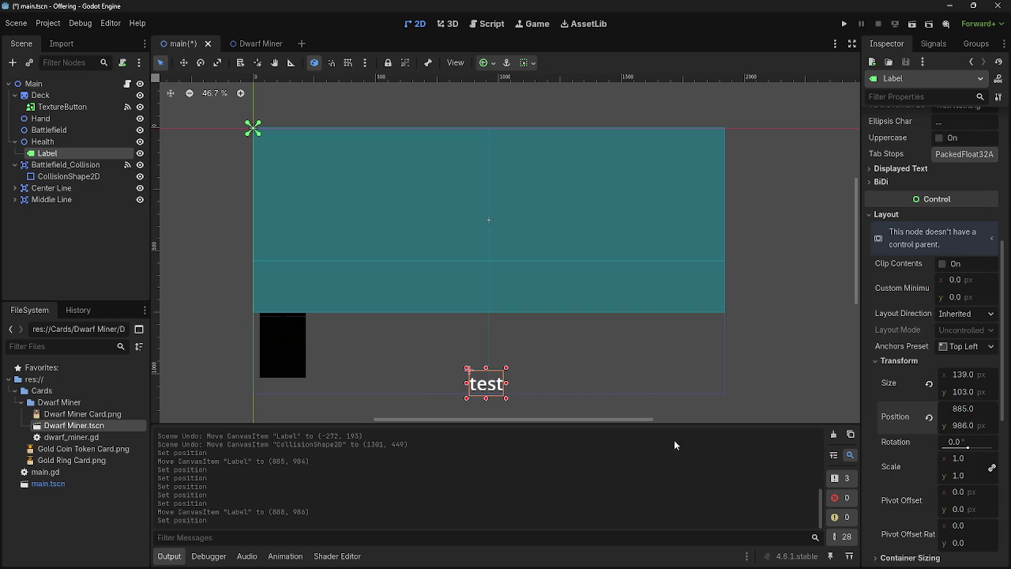
pyautogui.scroll(5, 474, 391)
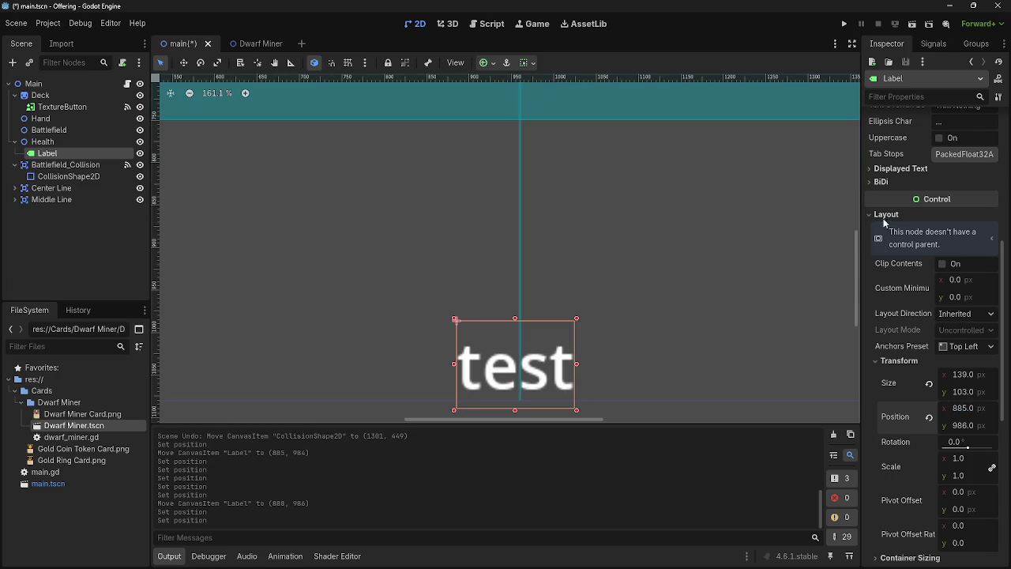
# - Change the Label text to 100, centre-align it horizontally, and nudge it slightly right
pyautogui.scroll(5, 970, 217)
pyautogui.doubleClick(908, 147)
pyautogui.write('100')
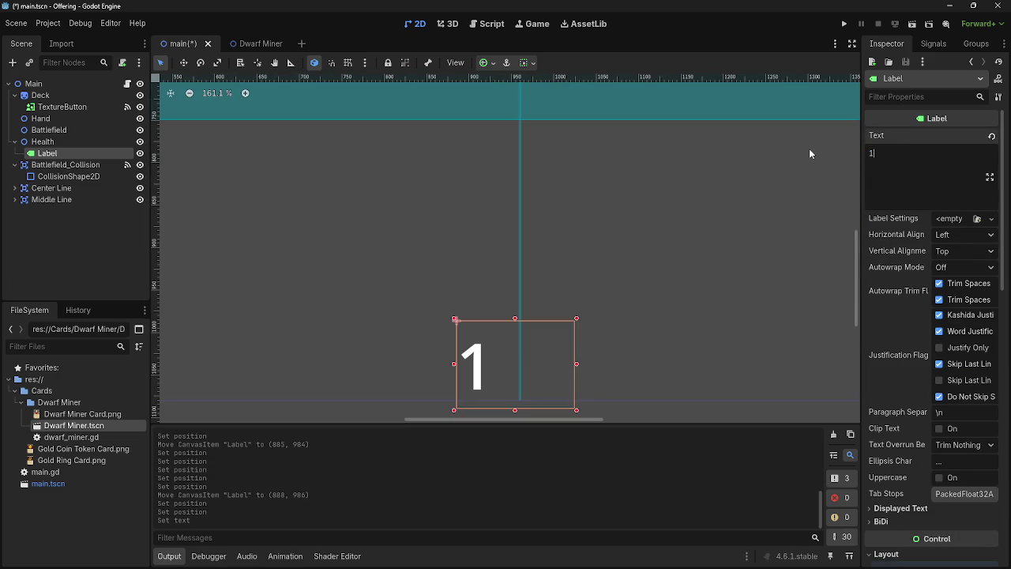
pyautogui.click(956, 235)
pyautogui.click(961, 266)
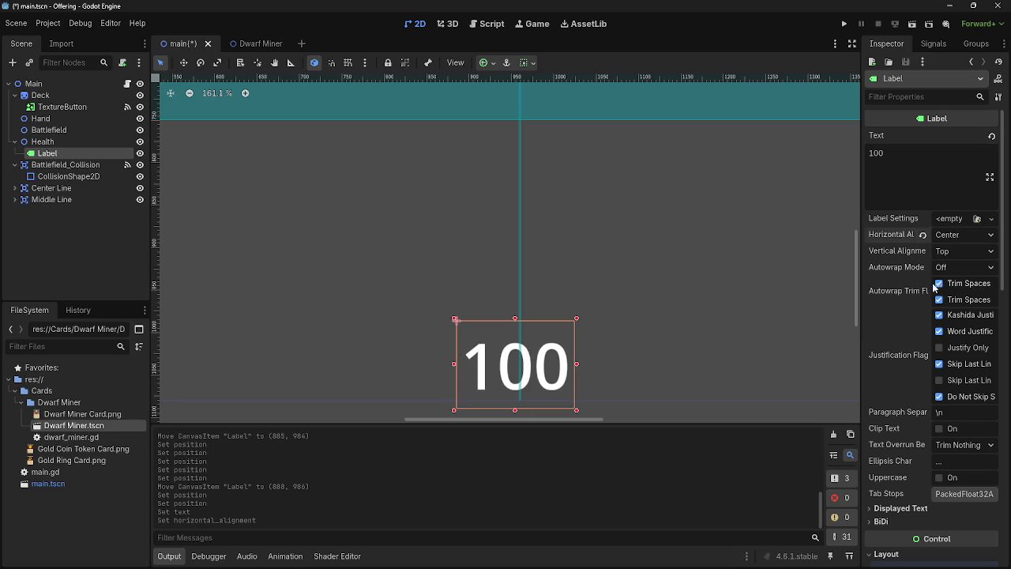
pyautogui.moveTo(508, 363); pyautogui.dragTo(514, 368)
# - Browse the Label's Texture, Ordering, Visibility and Material inspector sections
pyautogui.scroll(-5, 904, 371)
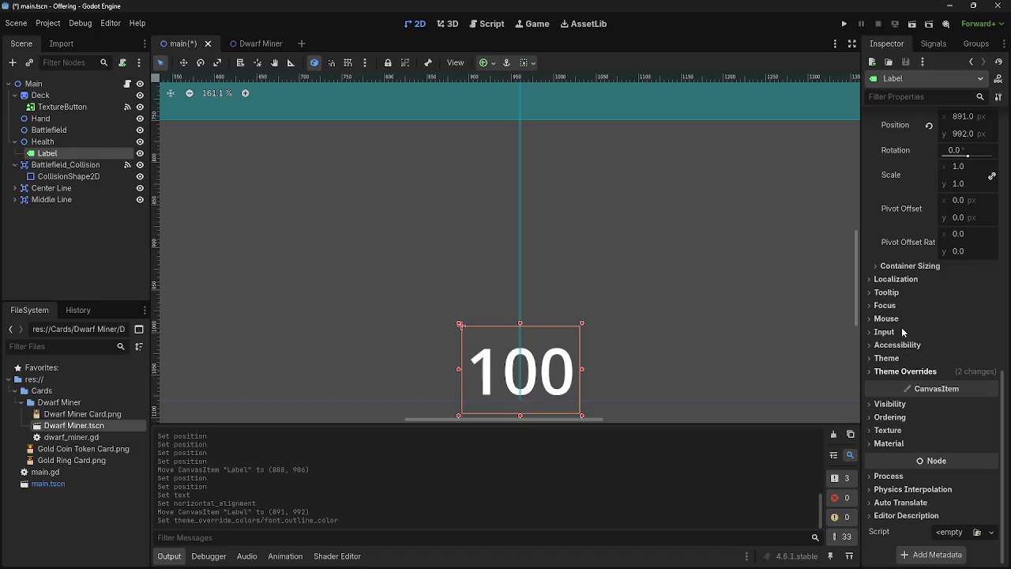
pyautogui.click(891, 430)
pyautogui.click(892, 430)
pyautogui.click(897, 417)
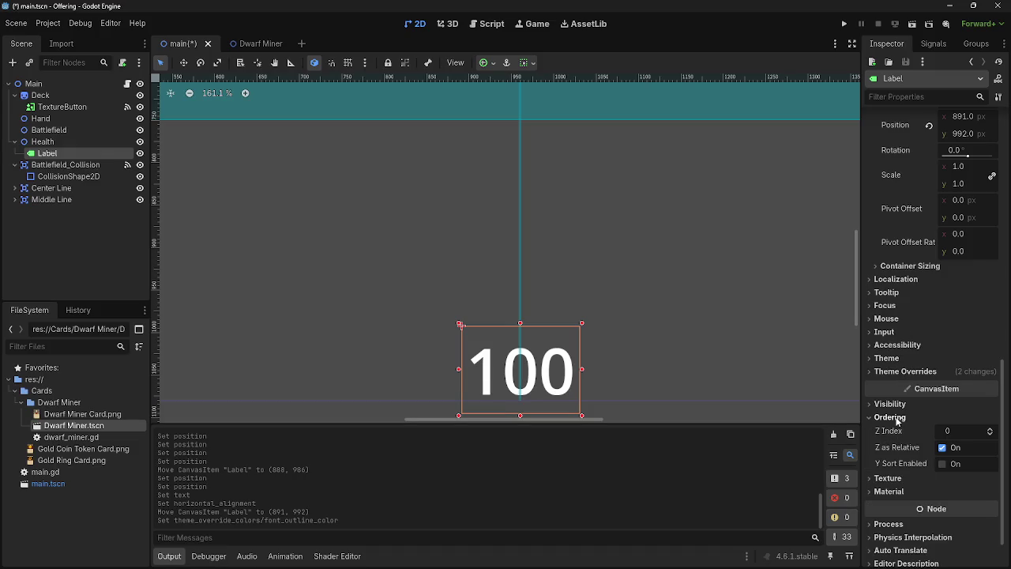
pyautogui.click(897, 417)
pyautogui.click(890, 403)
pyautogui.scroll(-3, 893, 427)
pyautogui.scroll(-1, 890, 427)
pyautogui.scroll(1, 891, 474)
pyautogui.click(889, 526)
pyautogui.click(902, 291)
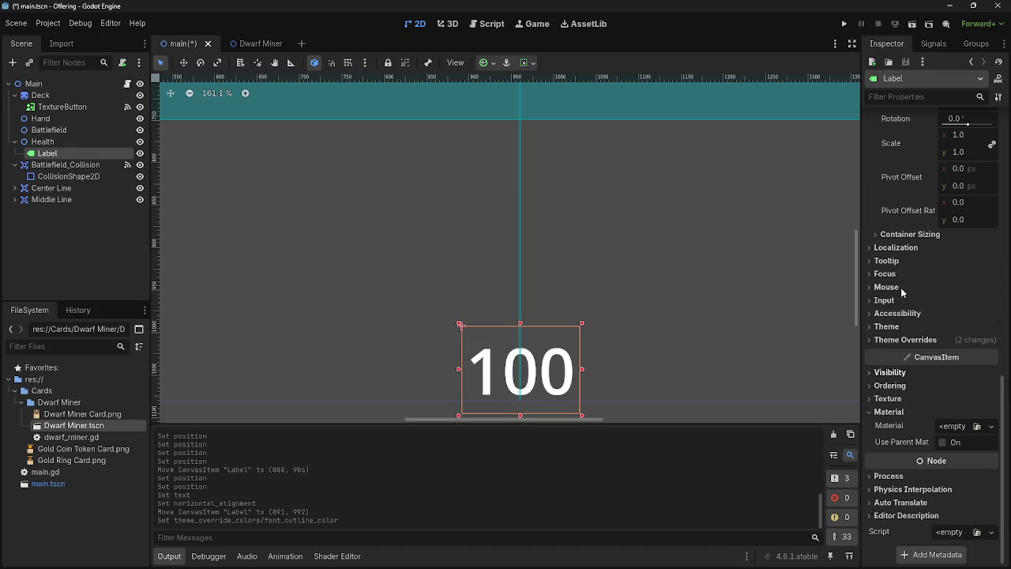
pyautogui.click(900, 411)
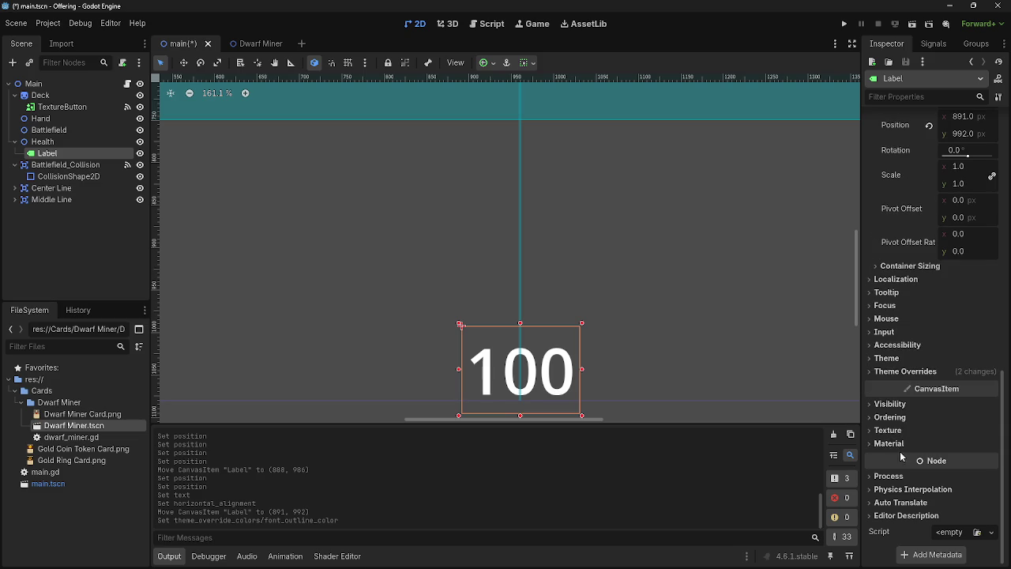
# - Give the 100 text a black outline of size 15 under Theme Overrides, then run the project
pyautogui.click(904, 371)
pyautogui.click(902, 445)
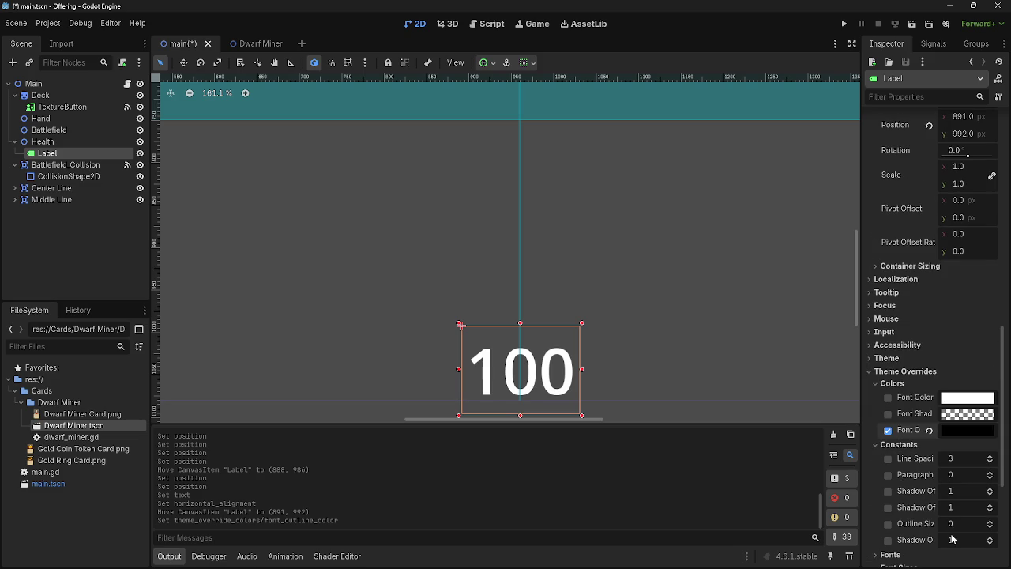
pyautogui.moveTo(951, 524)
pyautogui.mouseDown()
pyautogui.moveTo(992, 524)
pyautogui.moveTo(963, 524)
pyautogui.mouseUp()
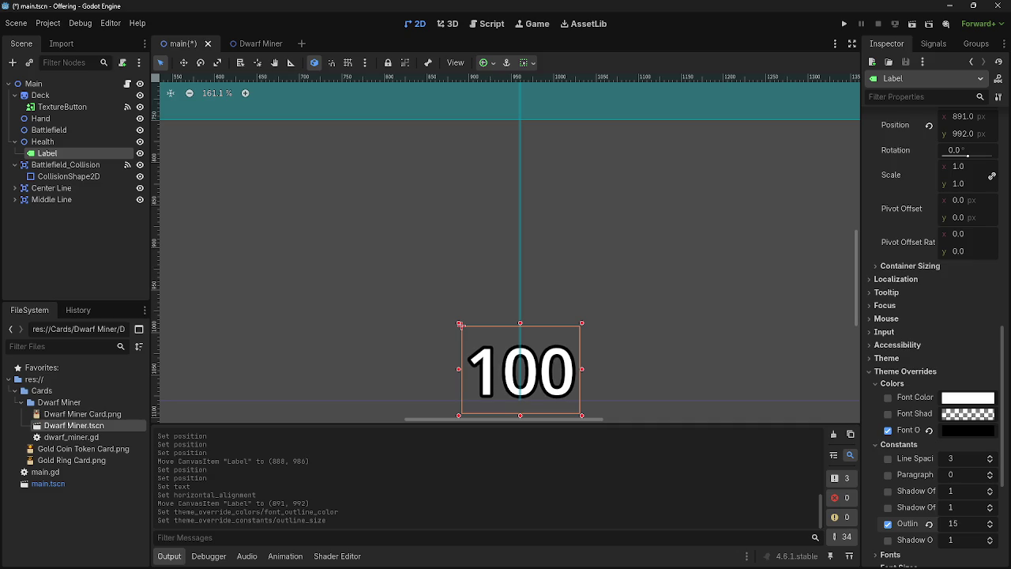
pyautogui.press('F5')
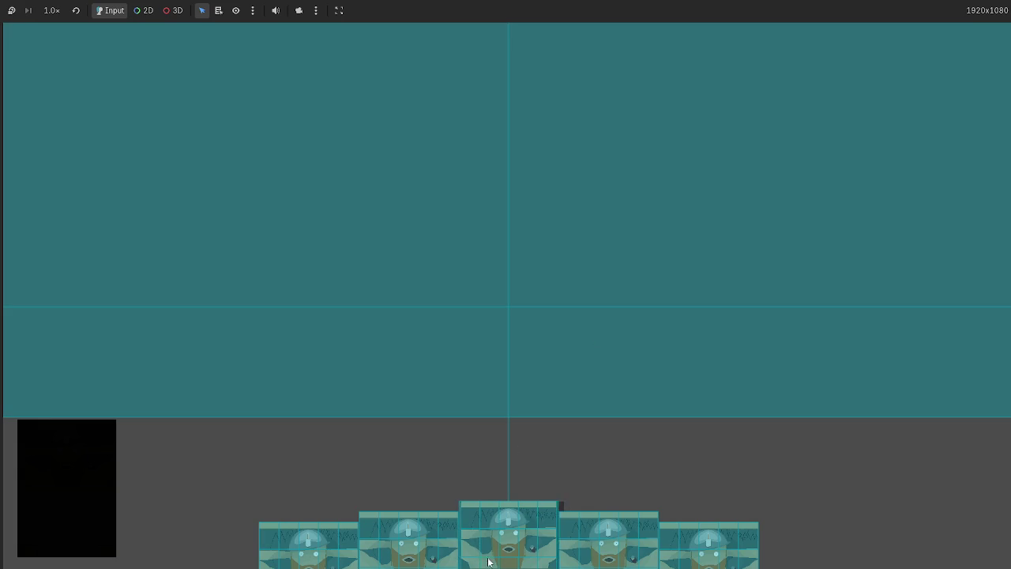
# - Test-run the game twice, dragging a hand card onto the battlefield, stopping with F8 each time
pyautogui.moveTo(508, 529); pyautogui.dragTo(539, 333)
pyautogui.press('F8')
pyautogui.scroll(-5, 589, 405)
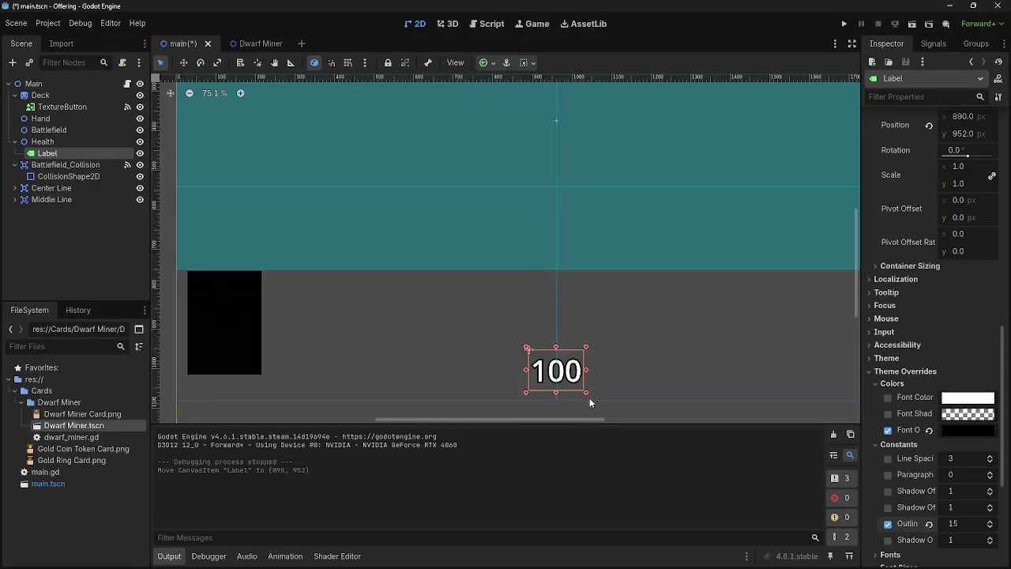
pyautogui.click(842, 26)
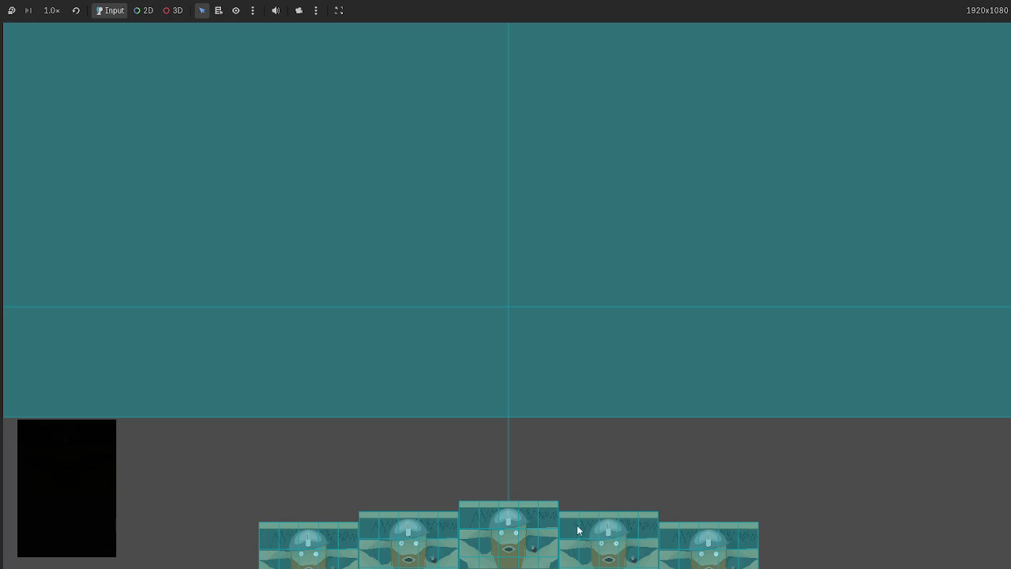
pyautogui.moveTo(578, 530)
pyautogui.mouseDown()
pyautogui.moveTo(668, 348)
pyautogui.moveTo(670, 363)
pyautogui.mouseUp()
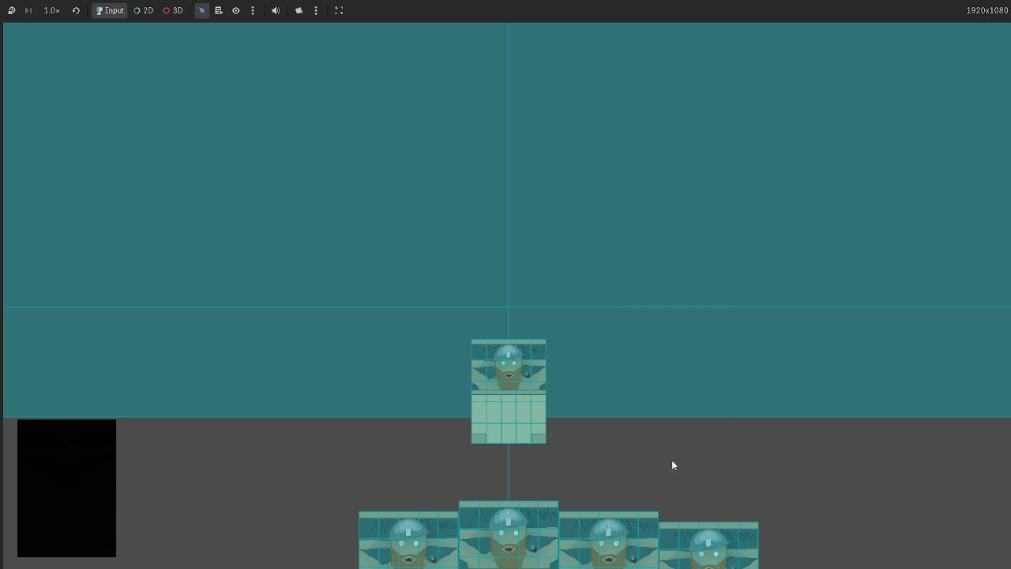
pyautogui.press('F8')
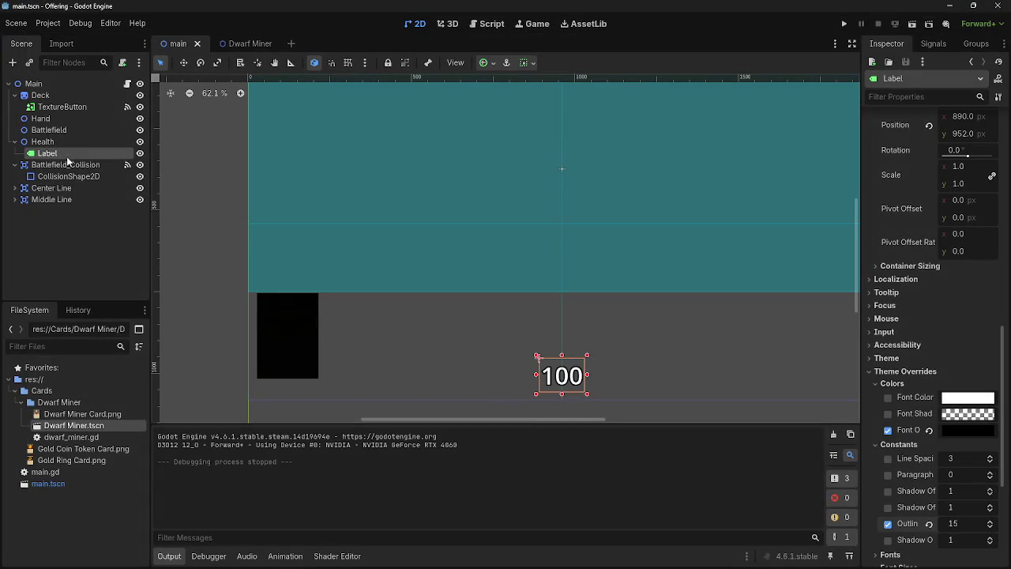
# - Set the Label's Z Index to 50 under CanvasItem > Ordering
pyautogui.scroll(3, 952, 369)
pyautogui.scroll(-5, 952, 369)
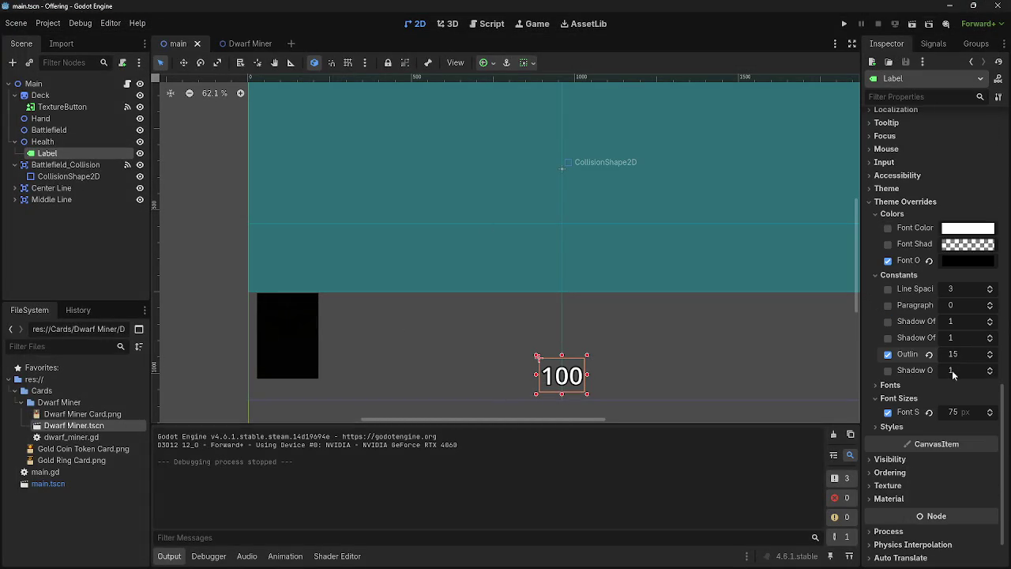
pyautogui.scroll(-2, 954, 412)
pyautogui.click(926, 419)
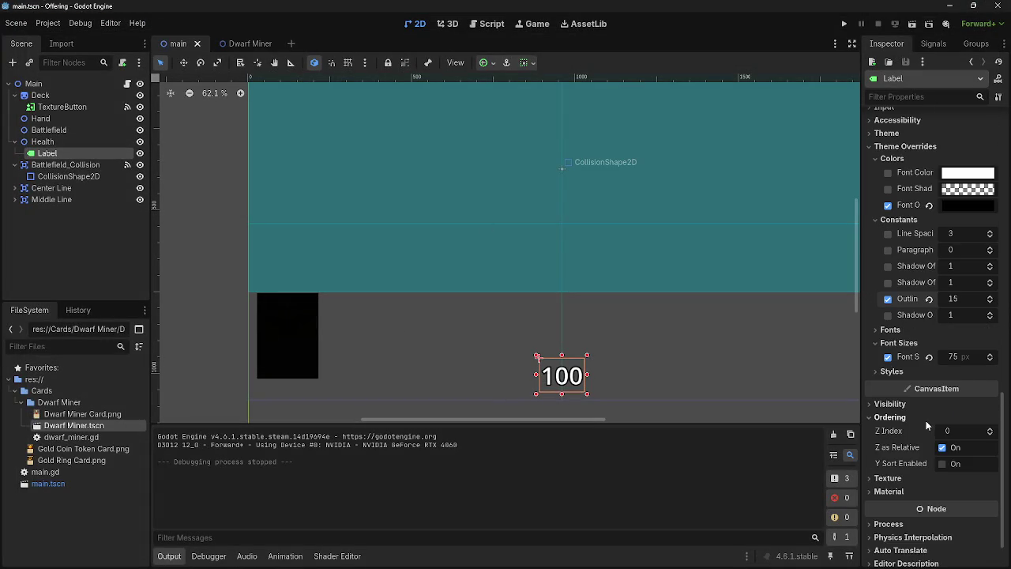
pyautogui.click(948, 431)
pyautogui.write('50')
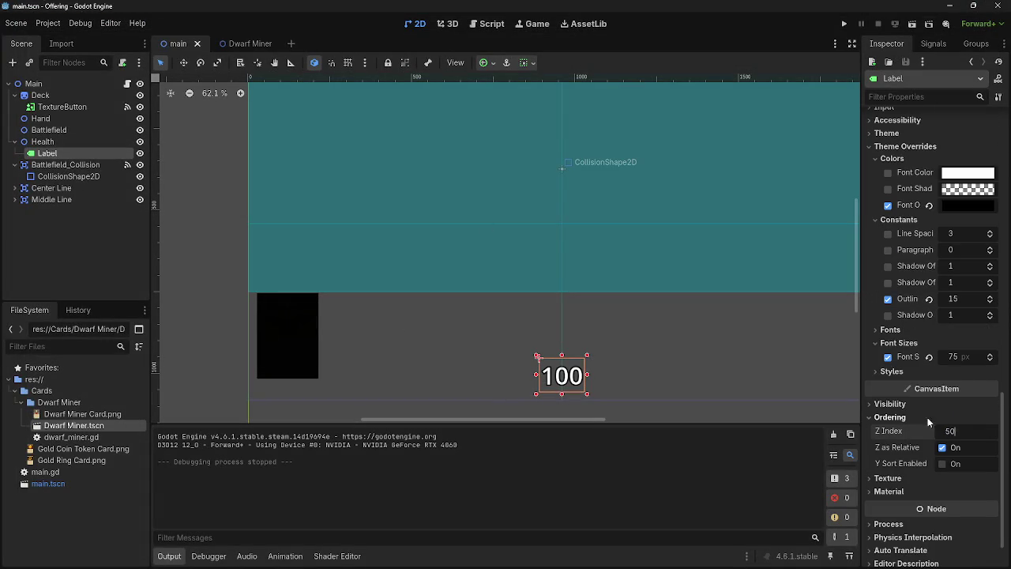
pyautogui.press('Return')
# - Run the game, play all five Dwarf Miner cards onto the battlefield, and stop it
pyautogui.click(844, 24)
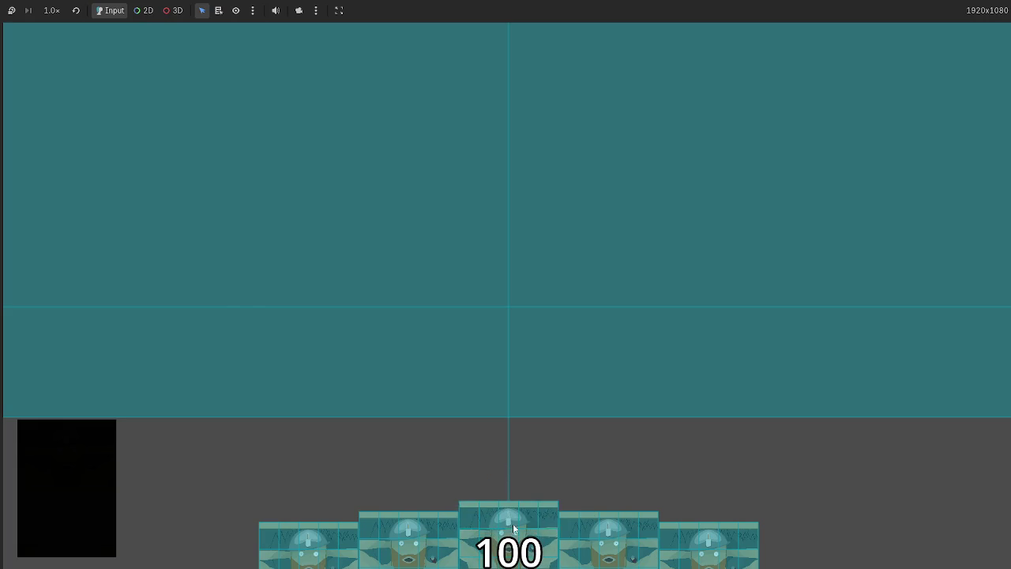
pyautogui.moveTo(508, 527)
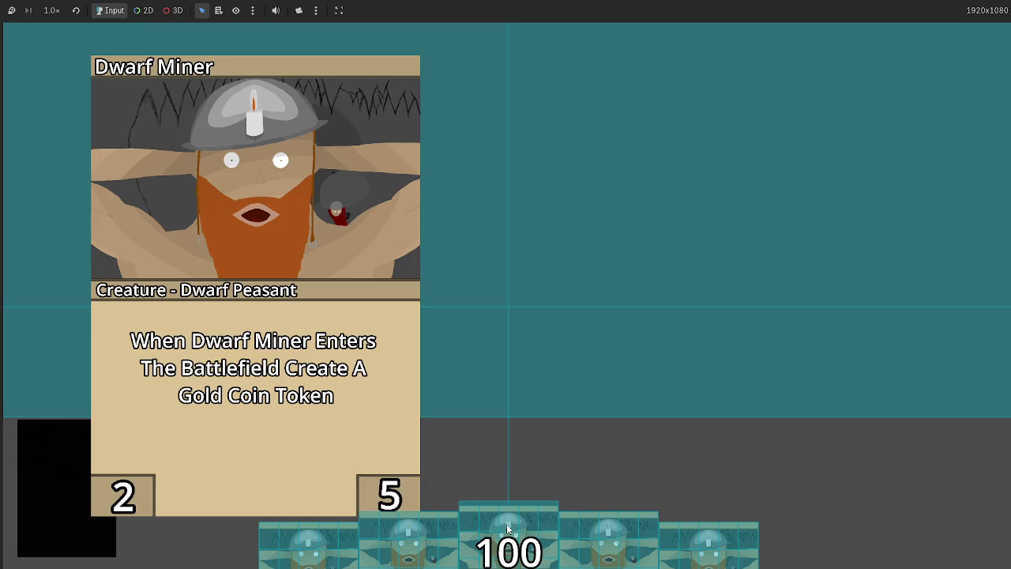
pyautogui.moveTo(508, 527); pyautogui.dragTo(535, 370)
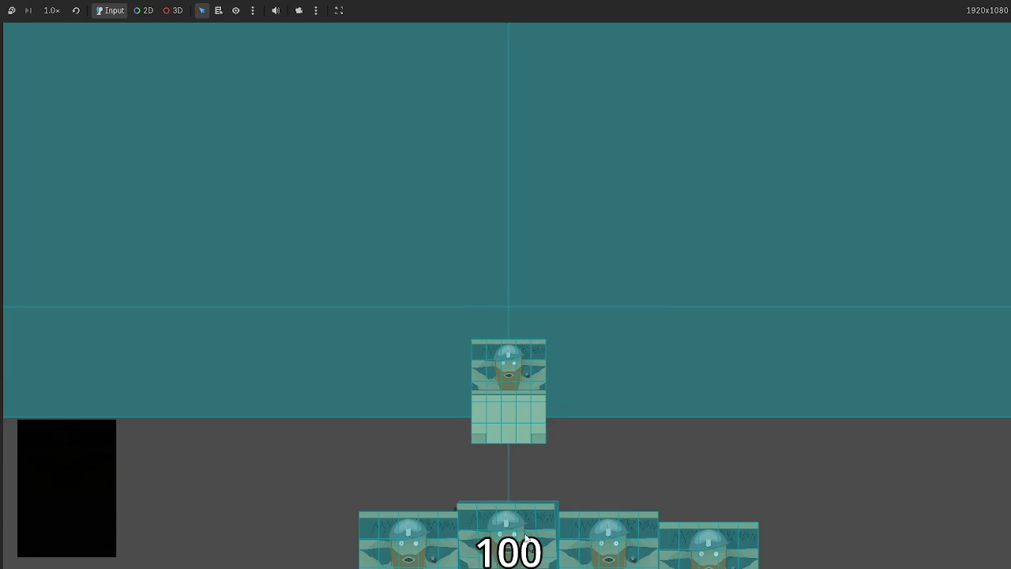
pyautogui.moveTo(609, 538); pyautogui.dragTo(519, 421)
pyautogui.moveTo(508, 525); pyautogui.dragTo(553, 379)
pyautogui.moveTo(608, 538)
pyautogui.mouseDown()
pyautogui.moveTo(711, 316)
pyautogui.moveTo(780, 288)
pyautogui.mouseUp()
pyautogui.moveTo(505, 533); pyautogui.dragTo(836, 267)
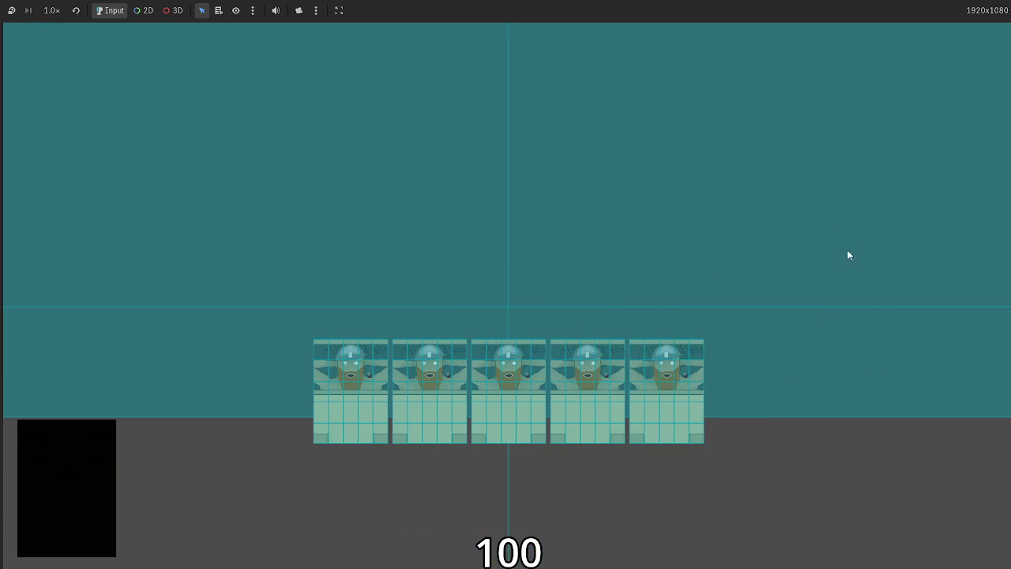
pyautogui.press('F8')
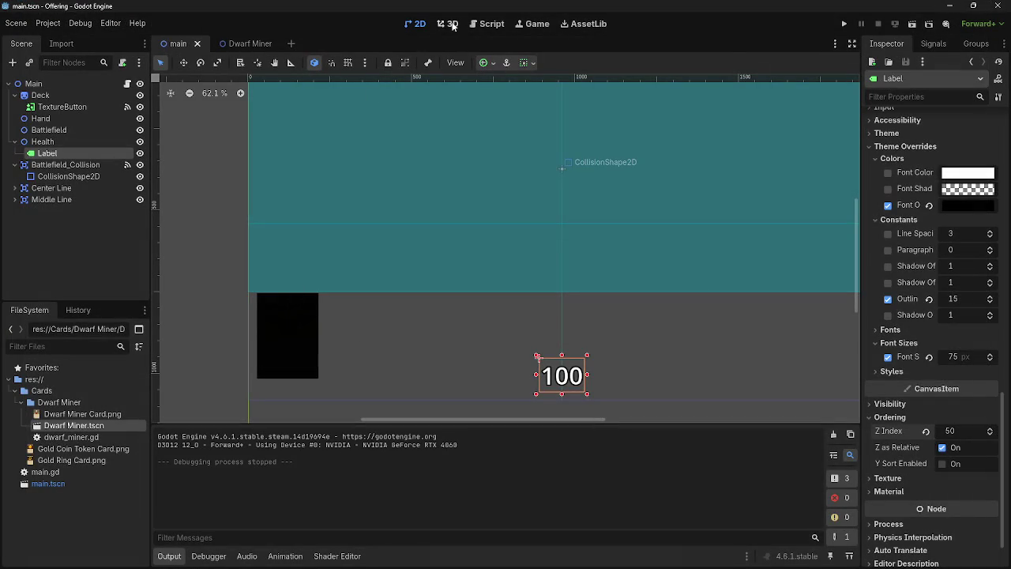
# - Open the main.gd script in the script editor
pyautogui.click(477, 23)
pyautogui.scroll(-5, 416, 345)
pyautogui.scroll(-5, 417, 345)
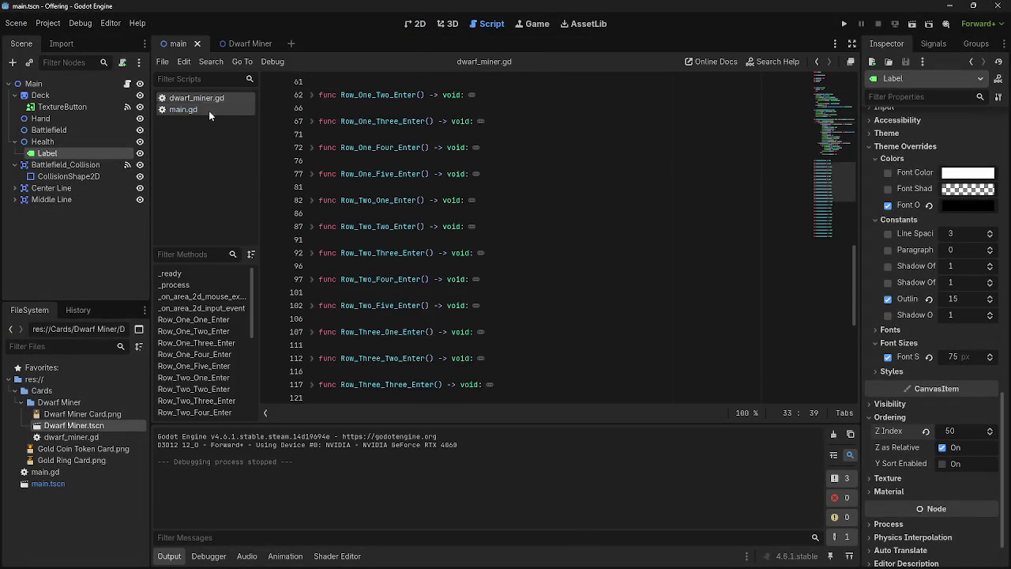
pyautogui.click(183, 110)
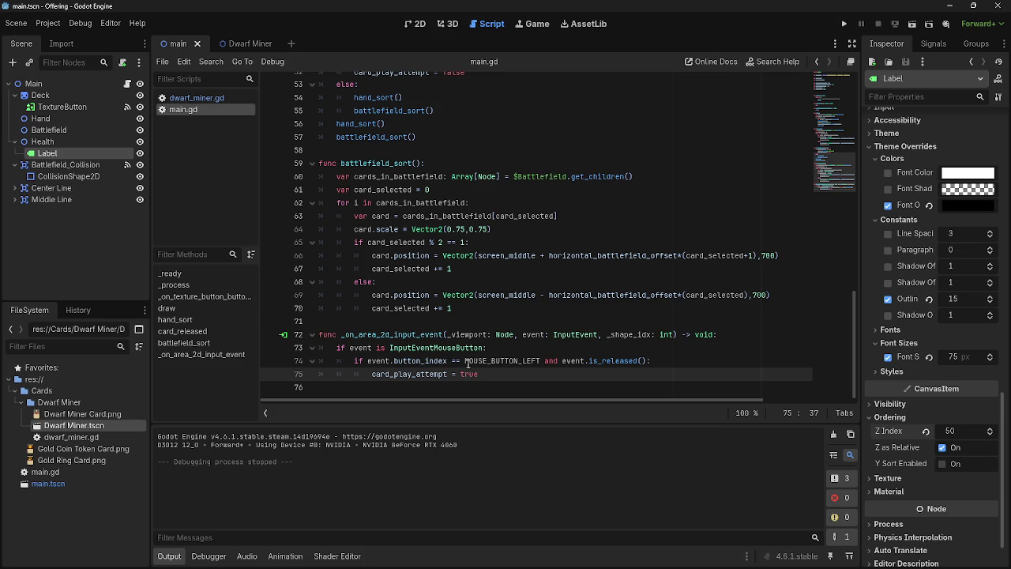
# - Select and delete the _on_area_2d_input_event function at lines 72–75
pyautogui.moveTo(468, 363)
pyautogui.moveTo(487, 374)
pyautogui.mouseDown()
pyautogui.moveTo(355, 360)
pyautogui.moveTo(319, 334)
pyautogui.mouseUp()
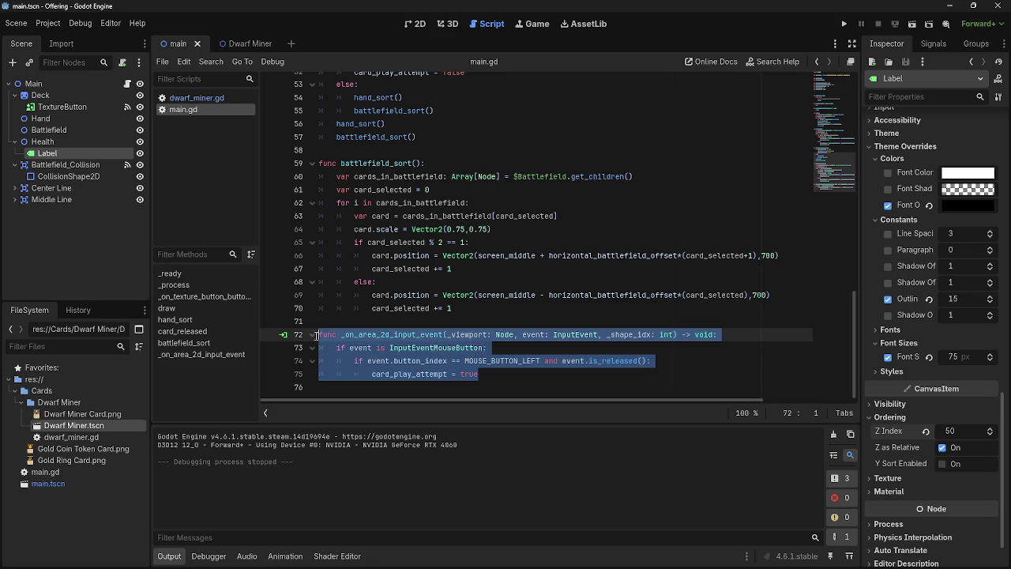
pyautogui.scroll(2, 469, 386)
pyautogui.scroll(-2, 546, 391)
pyautogui.press('BackSpace')
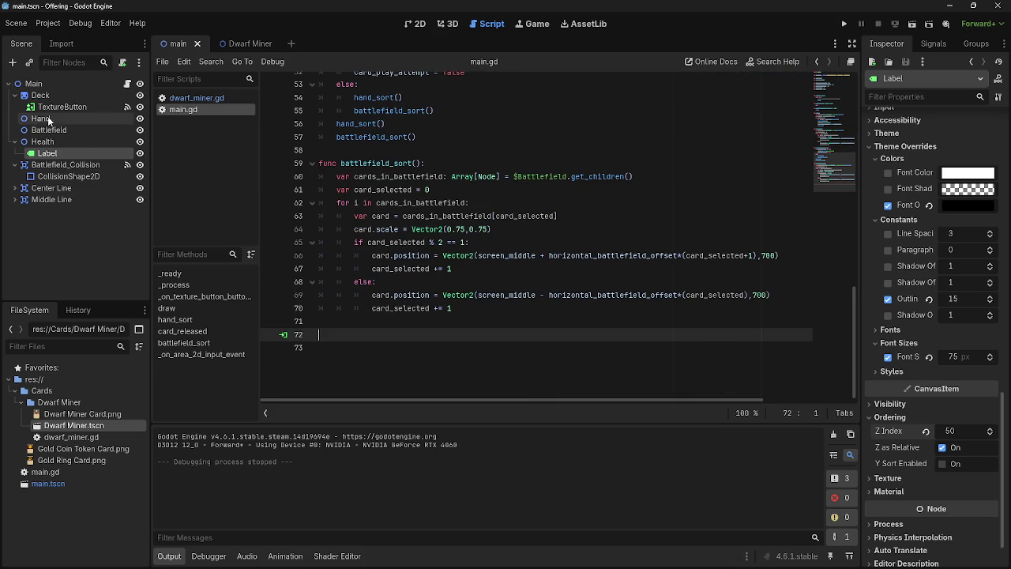
pyautogui.click(56, 175)
# - Disconnect Battlefield_Collision's input_event signal and connect its mouse_entered signal to a new function
pyautogui.click(65, 165)
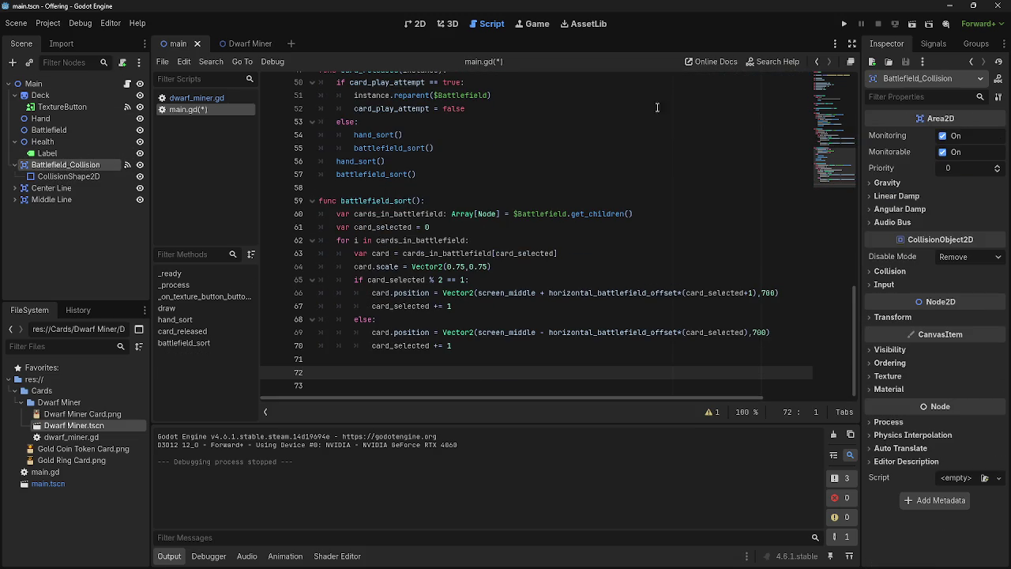
pyautogui.click(939, 39)
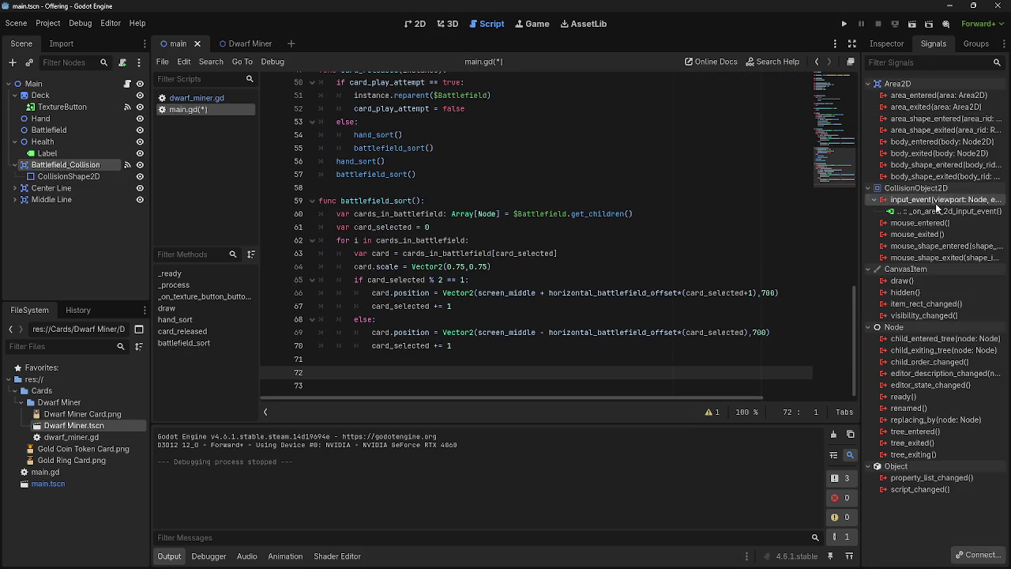
pyautogui.click(979, 554)
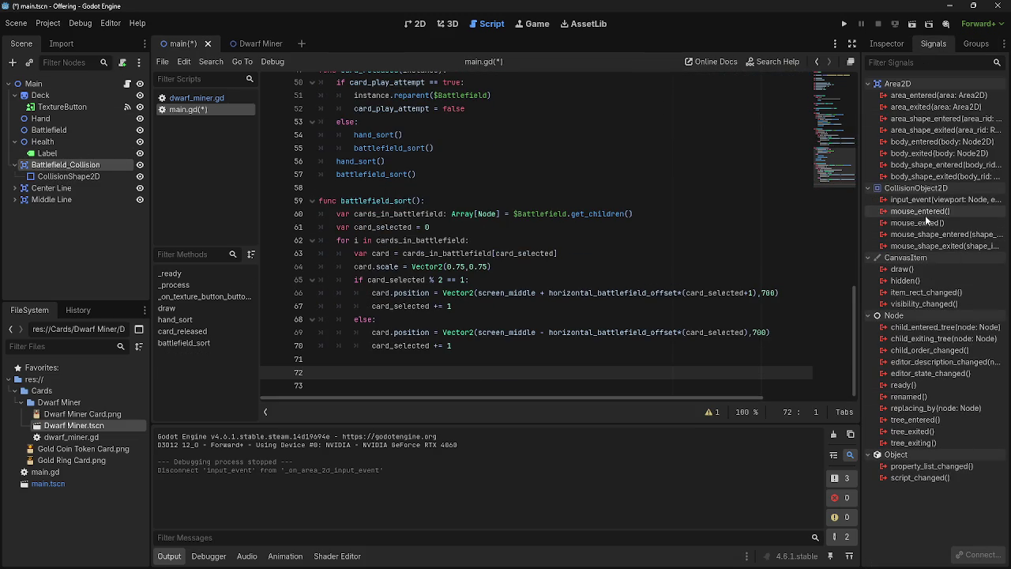
pyautogui.click(977, 556)
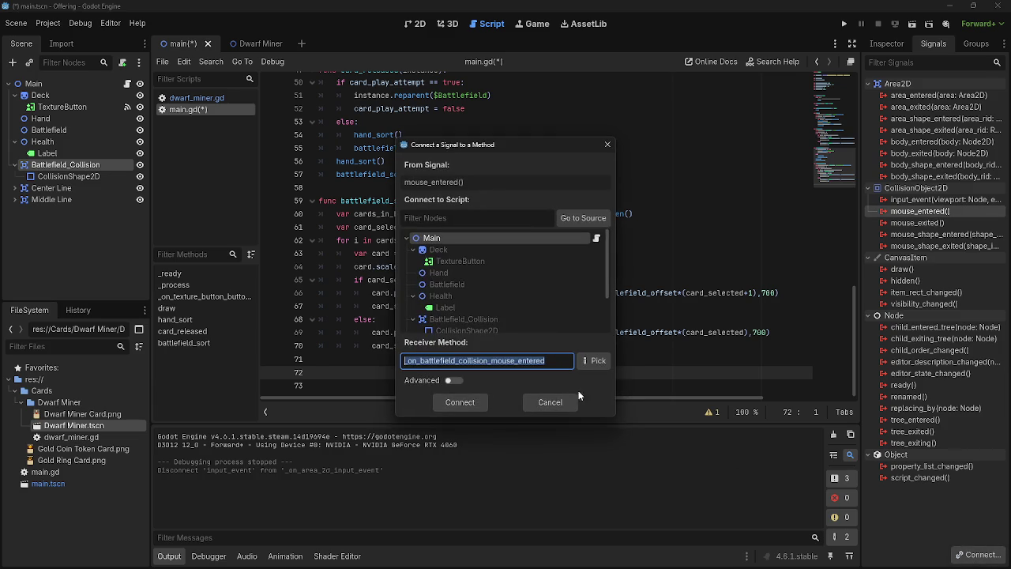
pyautogui.click(455, 394)
# - Remove the extra blank line and connect mouse_exited to a new handler function
pyautogui.scroll(1, 324, 356)
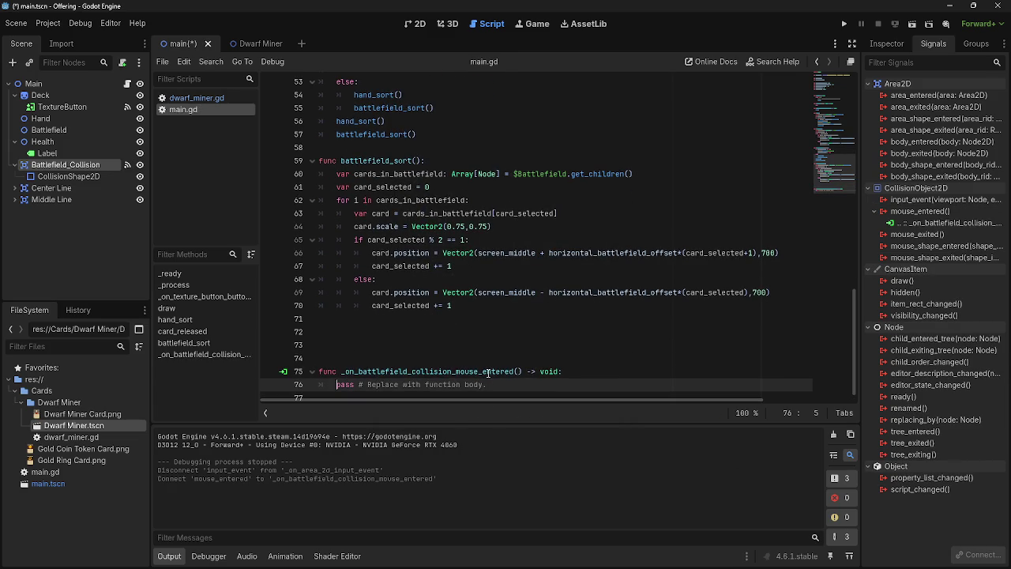
pyautogui.click(338, 357)
pyautogui.press('BackSpace')
pyautogui.press('BackSpace')
pyautogui.press('BackSpace')
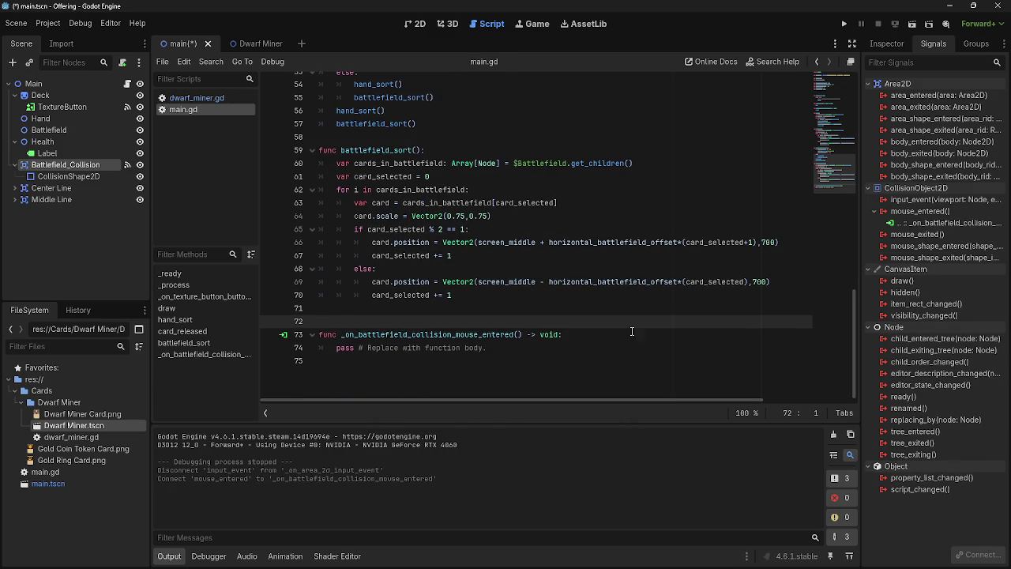
pyautogui.click(918, 235)
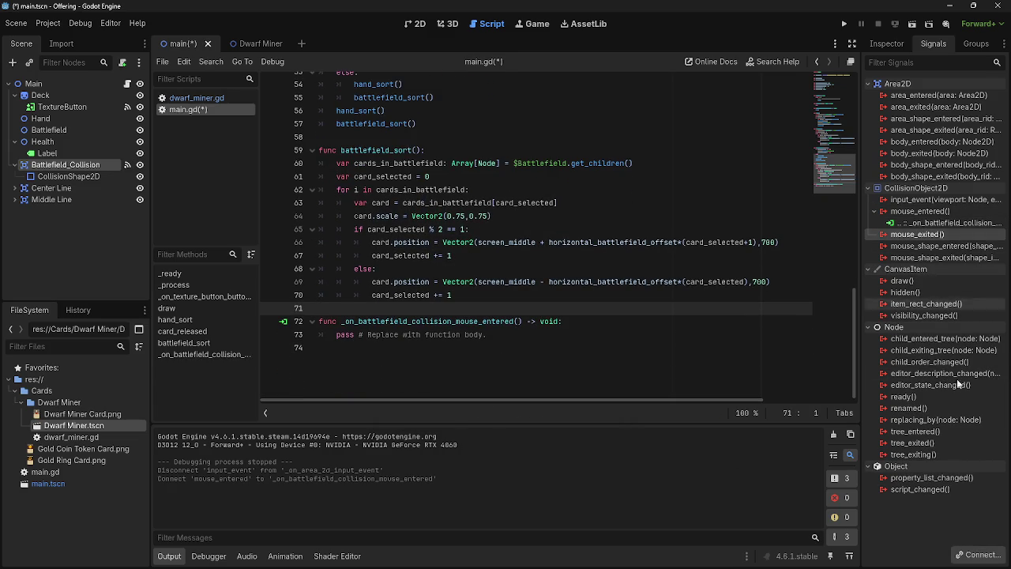
pyautogui.click(978, 556)
pyautogui.click(460, 402)
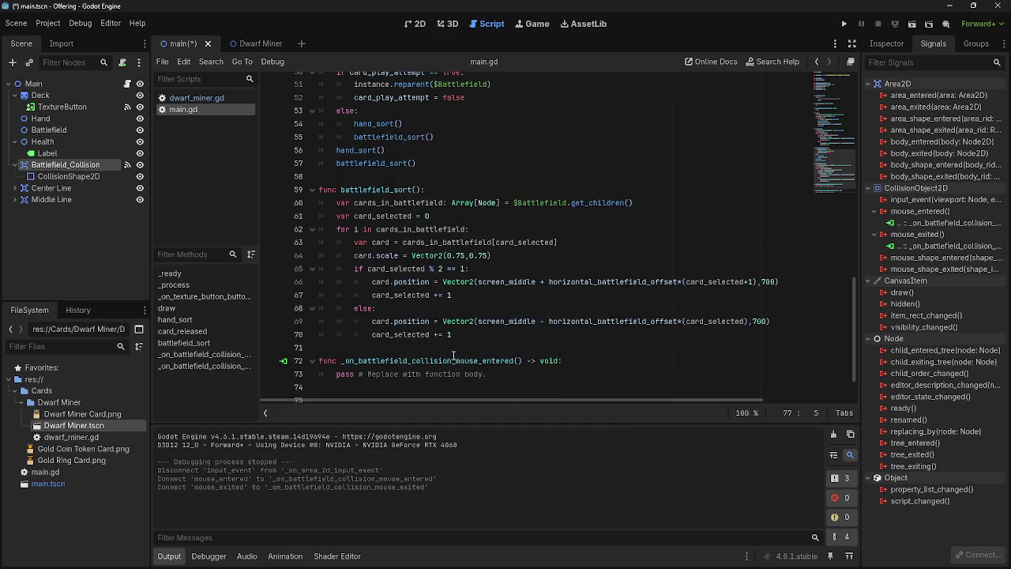
# - Replace the pass placeholders: card_play_attempt = true on mouse enter, false on mouse exit
pyautogui.click(436, 340)
pyautogui.click(513, 323)
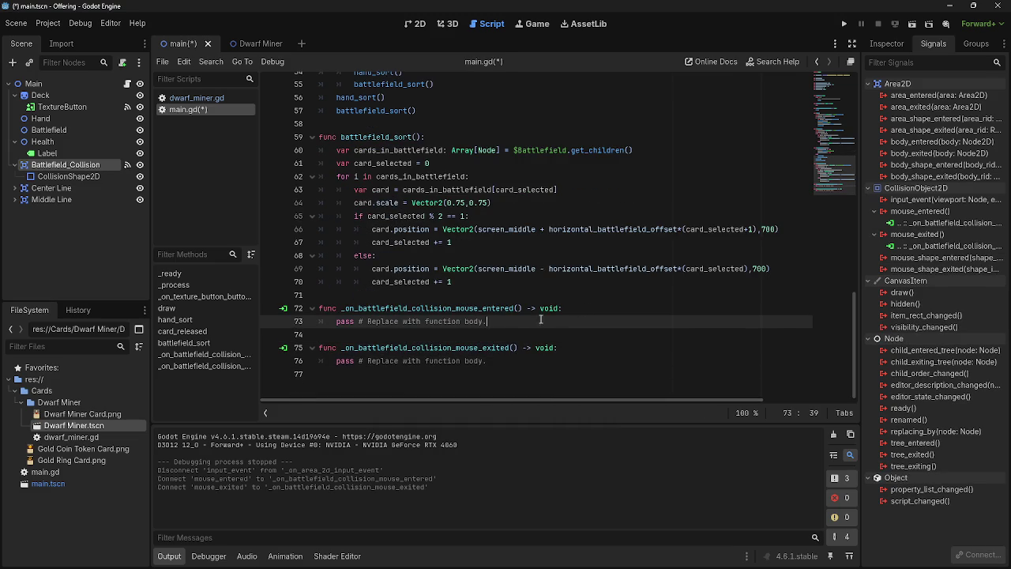
pyautogui.scroll(4, 528, 339)
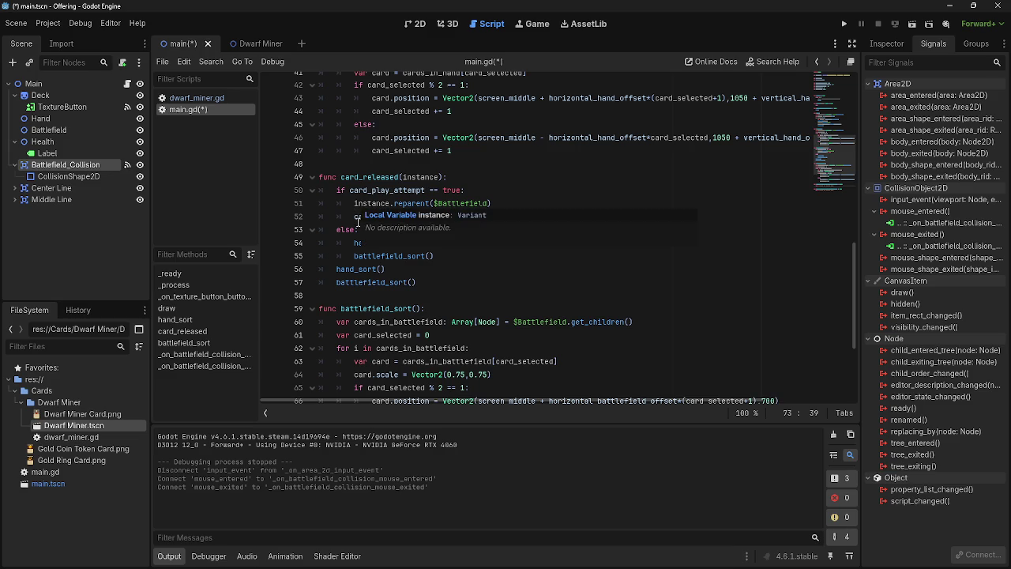
pyautogui.moveTo(355, 217); pyautogui.dragTo(482, 218)
pyautogui.hotkey('ctrl', 'c')
pyautogui.scroll(-4, 533, 256)
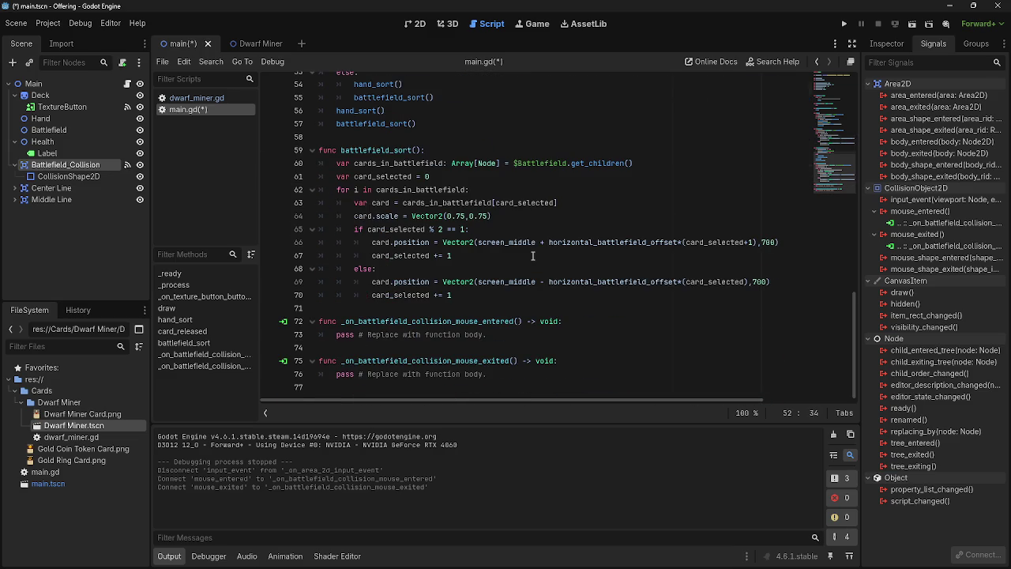
pyautogui.moveTo(501, 379); pyautogui.dragTo(337, 375)
pyautogui.hotkey('ctrl', 'v')
pyautogui.moveTo(522, 334); pyautogui.dragTo(337, 338)
pyautogui.hotkey('ctrl', 'v')
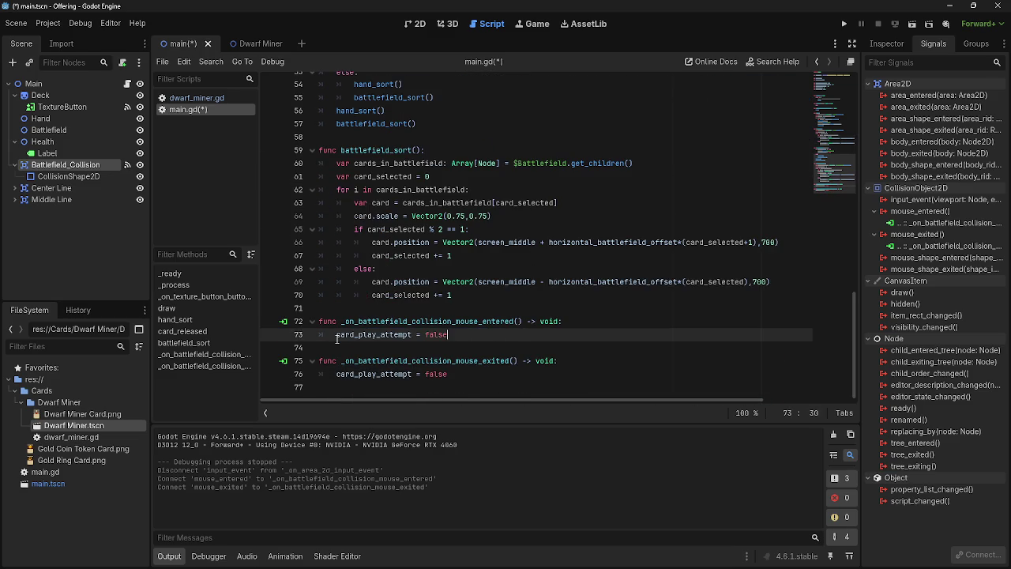
pyautogui.press('BackSpace')
pyautogui.press('BackSpace')
pyautogui.write('ue')
pyautogui.press('Return')
pyautogui.click(844, 25)
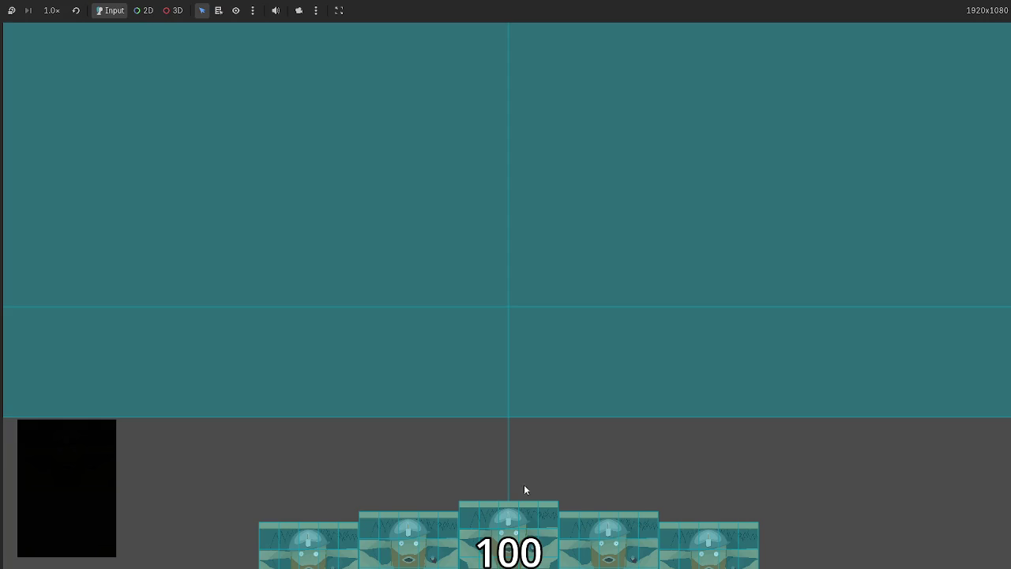
pyautogui.click(512, 545)
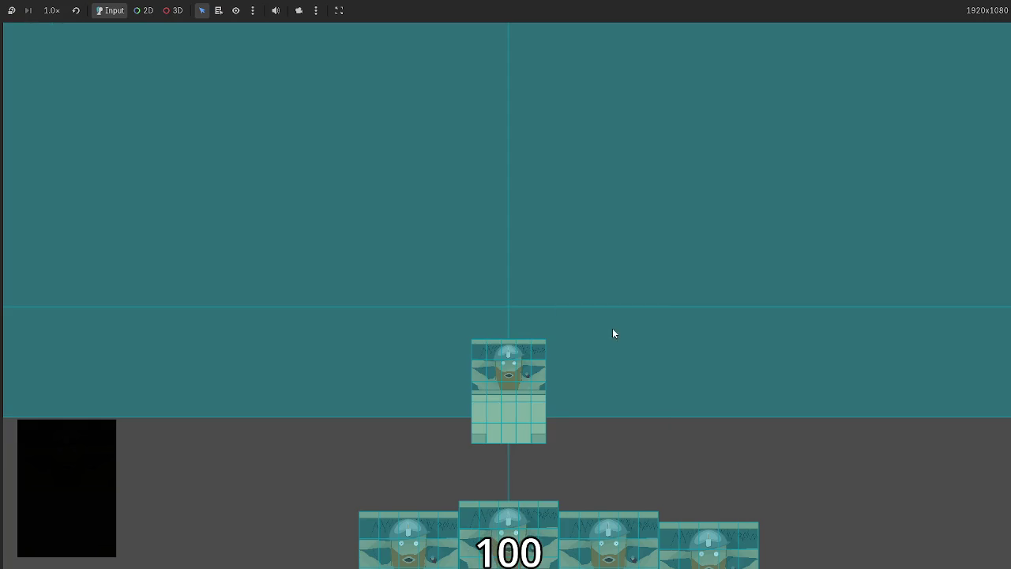
pyautogui.click(644, 478)
pyautogui.moveTo(632, 529); pyautogui.dragTo(767, 329)
pyautogui.moveTo(408, 538)
pyautogui.mouseDown()
pyautogui.moveTo(628, 448)
pyautogui.moveTo(683, 379)
pyautogui.mouseUp()
pyautogui.moveTo(508, 537)
pyautogui.mouseDown()
pyautogui.moveTo(364, 270)
pyautogui.moveTo(320, 256)
pyautogui.mouseUp()
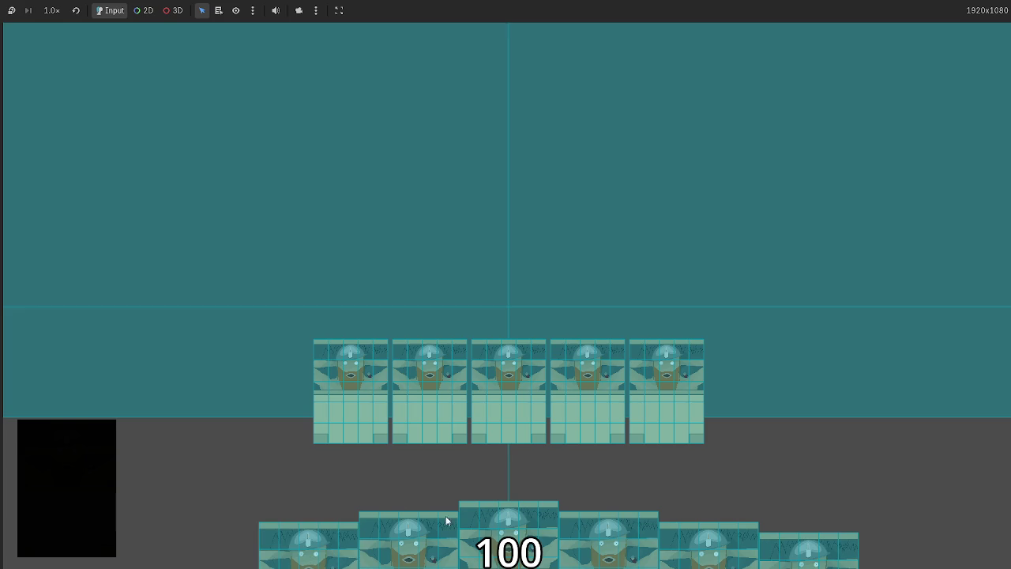
pyautogui.moveTo(506, 525)
pyautogui.mouseDown()
pyautogui.moveTo(769, 261)
pyautogui.moveTo(759, 292)
pyautogui.mouseUp()
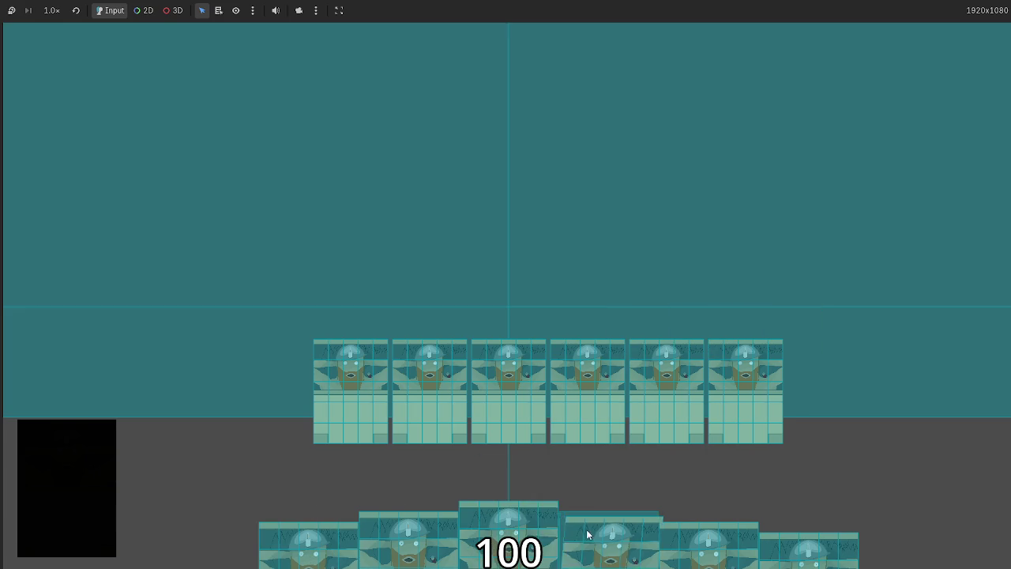
pyautogui.moveTo(590, 532); pyautogui.dragTo(719, 332)
pyautogui.moveTo(711, 533); pyautogui.dragTo(744, 343)
pyautogui.moveTo(621, 523); pyautogui.dragTo(690, 205)
pyautogui.moveTo(557, 505); pyautogui.dragTo(630, 233)
pyautogui.moveTo(508, 529); pyautogui.dragTo(665, 185)
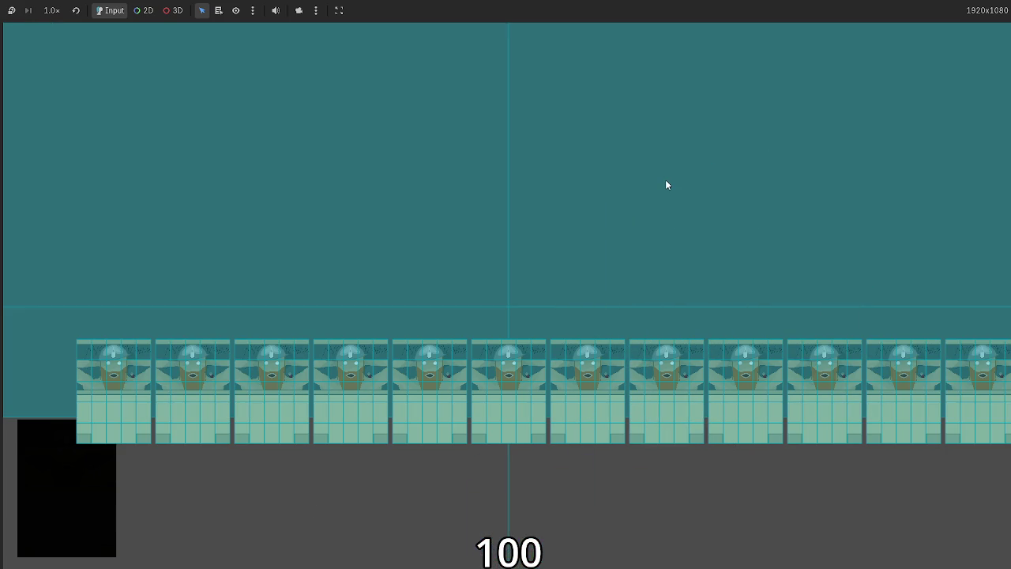
pyautogui.press('F8')
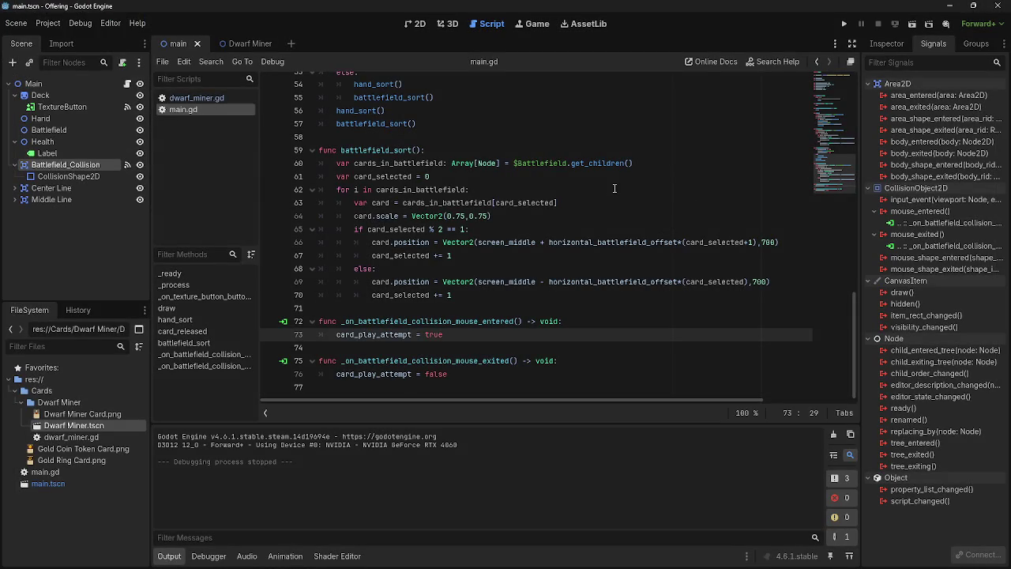
# - Review the new mouse_entered and mouse_exited handlers in main.gd, then run the project again
pyautogui.click(493, 350)
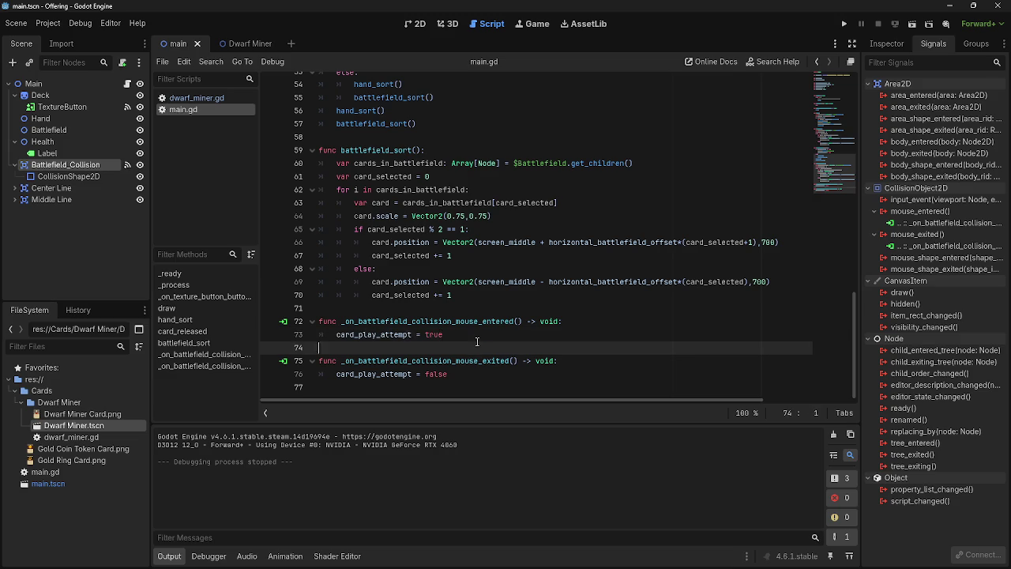
pyautogui.click(469, 309)
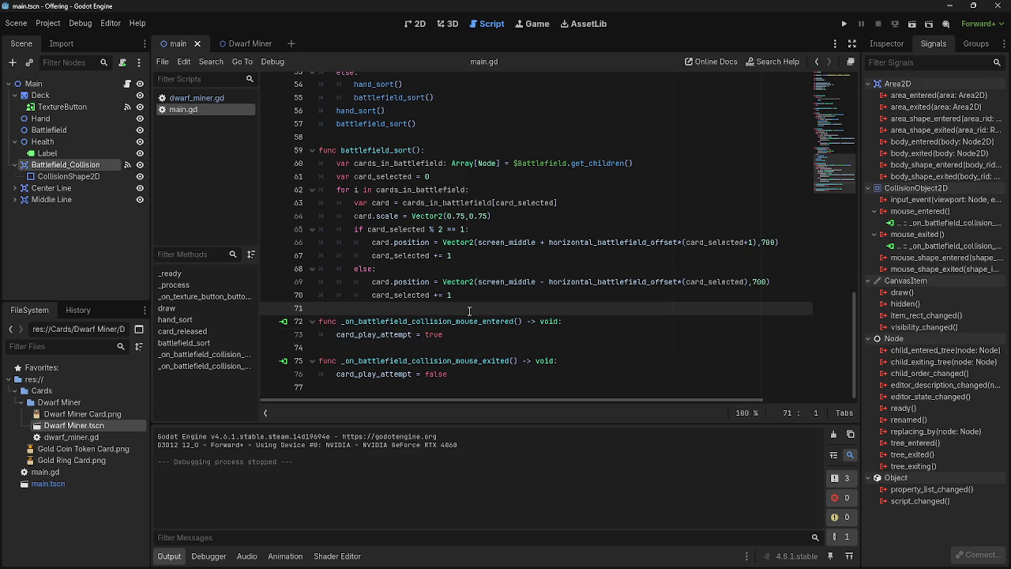
pyautogui.scroll(1, 458, 294)
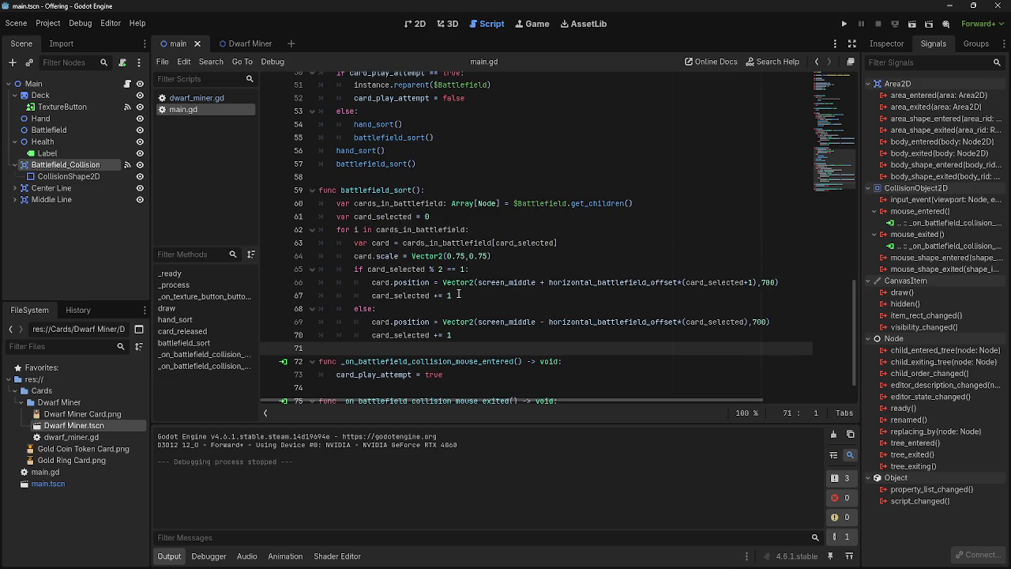
pyautogui.scroll(-1, 462, 291)
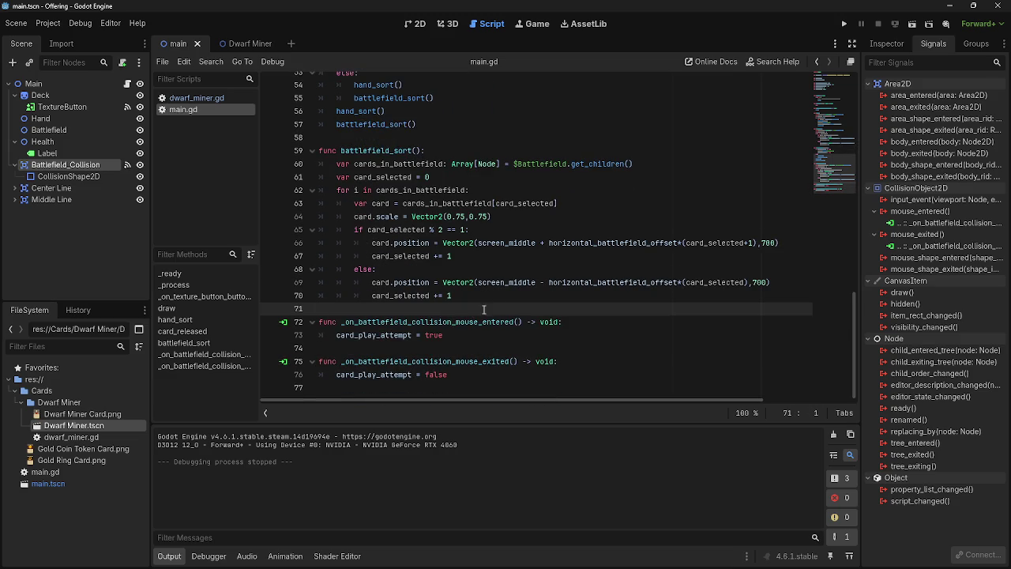
pyautogui.click(845, 23)
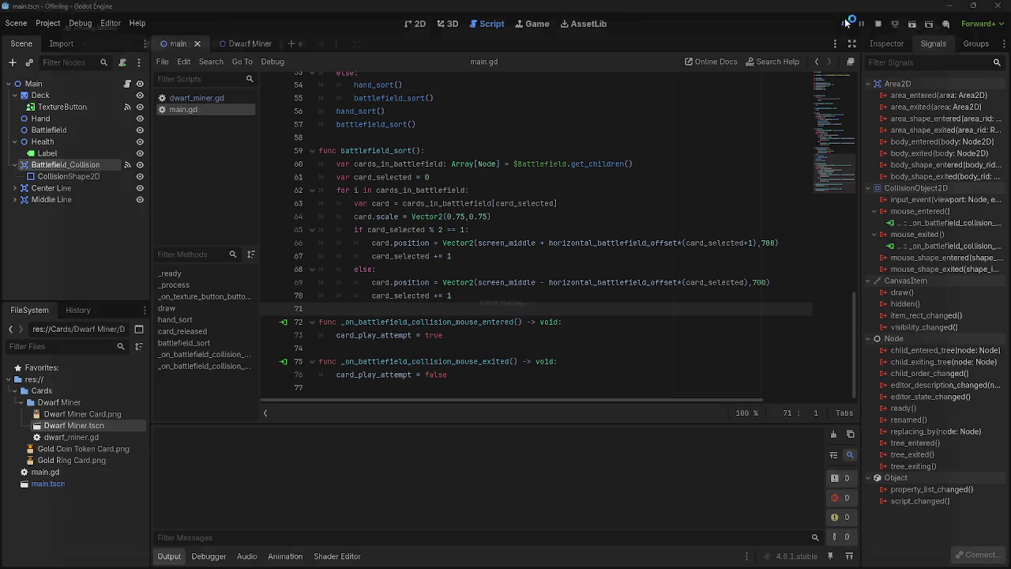
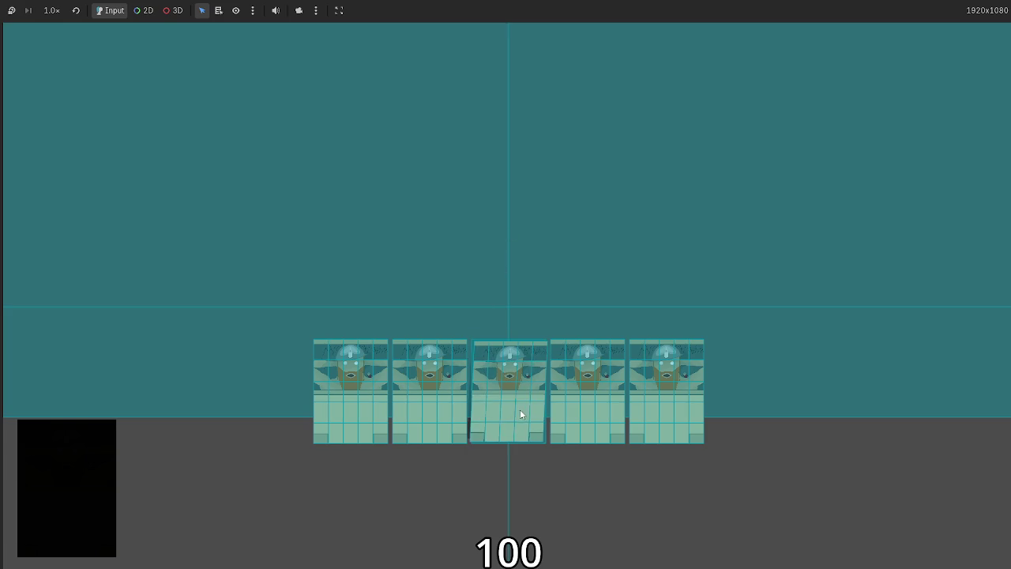
# - Drag a sixth Dwarf Miner card onto the battlefield, then stop the game with F8
pyautogui.moveTo(505, 537)
pyautogui.mouseDown()
pyautogui.moveTo(563, 286)
pyautogui.moveTo(564, 300)
pyautogui.moveTo(531, 253)
pyautogui.moveTo(564, 292)
pyautogui.mouseUp()
pyautogui.press('F8')
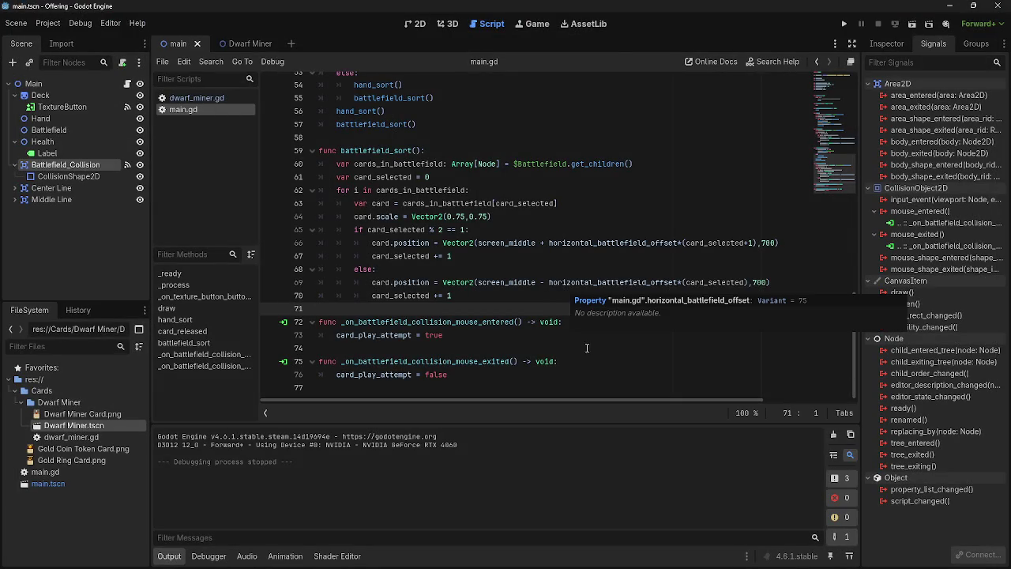
pyautogui.click(463, 294)
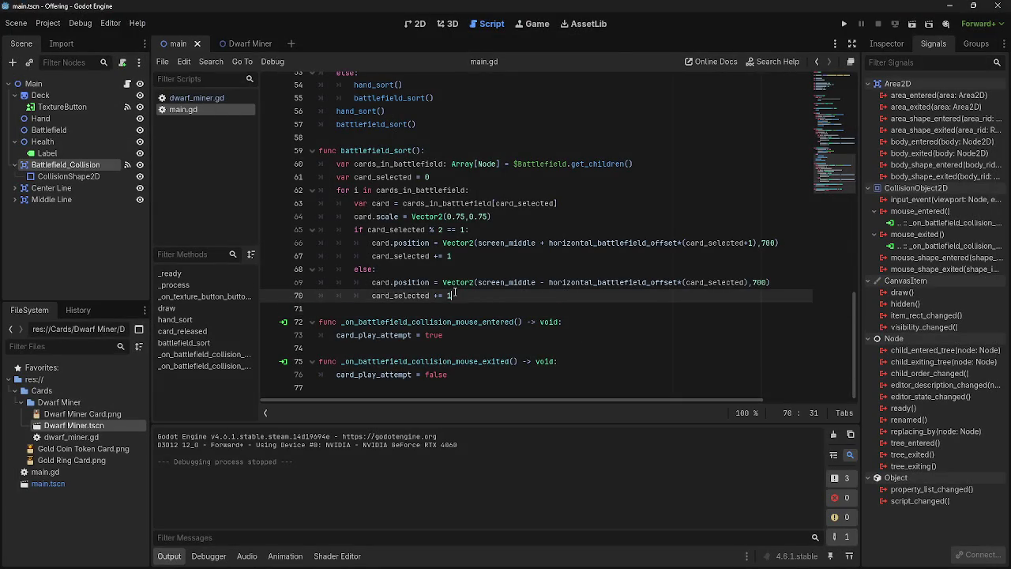
pyautogui.click(474, 257)
pyautogui.click(472, 297)
pyautogui.click(472, 257)
pyautogui.click(470, 297)
pyautogui.click(472, 256)
pyautogui.click(474, 299)
pyautogui.click(476, 254)
pyautogui.click(474, 297)
pyautogui.click(476, 256)
pyautogui.click(474, 297)
pyautogui.click(478, 254)
pyautogui.click(474, 297)
pyautogui.click(477, 256)
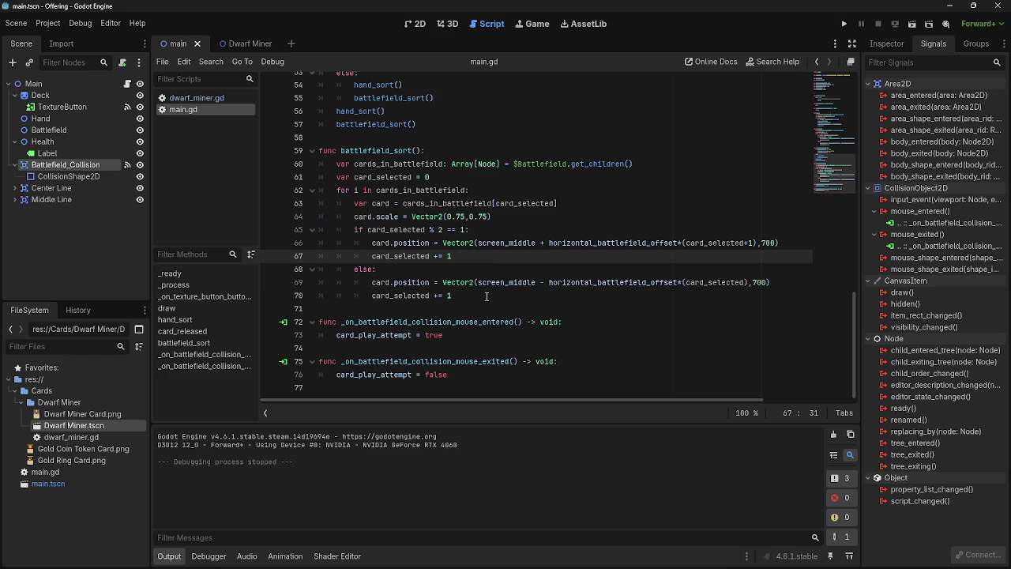
pyautogui.click(474, 297)
pyautogui.click(474, 256)
pyautogui.scroll(4, 471, 287)
pyautogui.scroll(4, 471, 287)
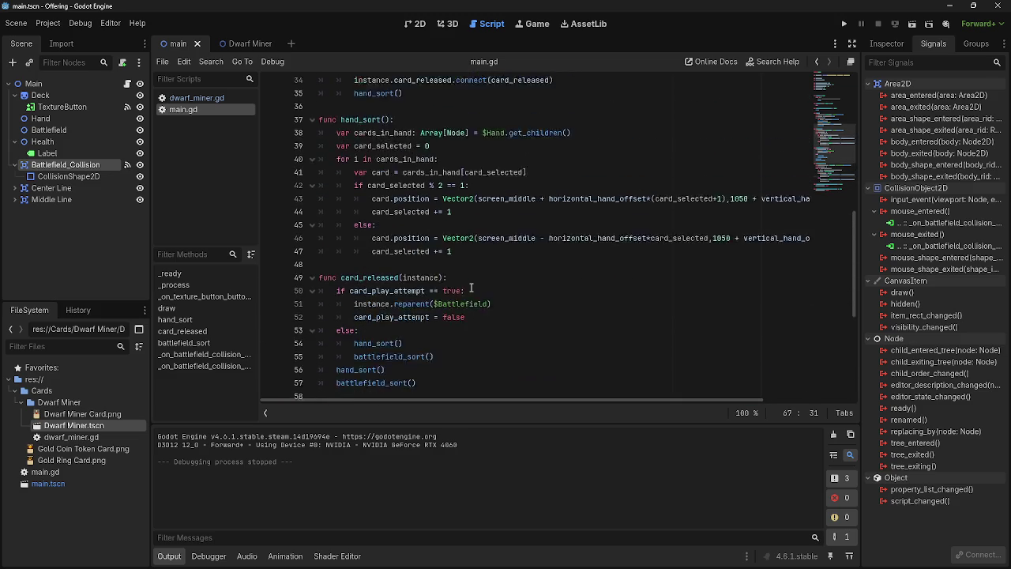
pyautogui.click(471, 308)
pyautogui.click(470, 270)
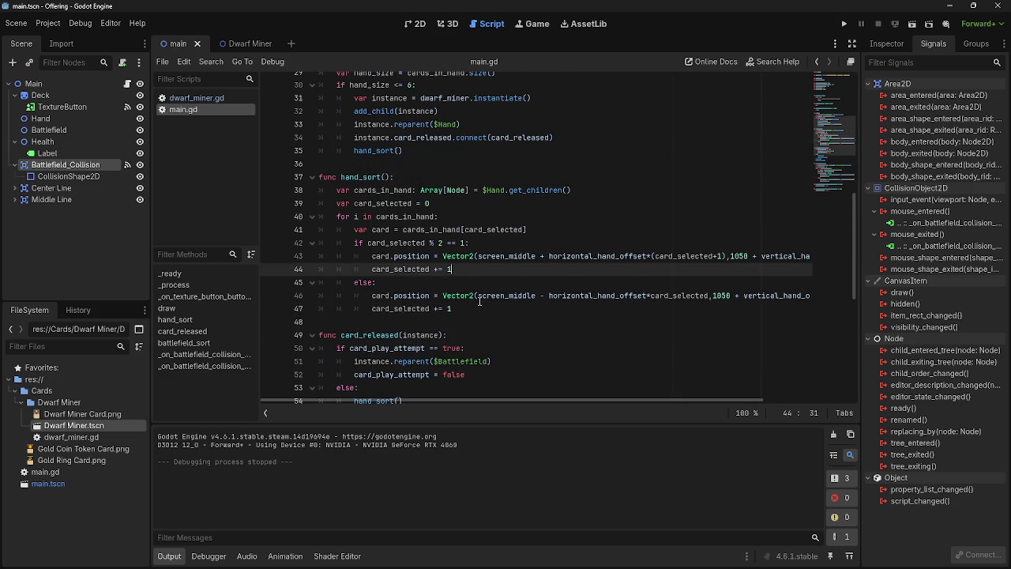
pyautogui.click(480, 301)
pyautogui.scroll(5, 480, 301)
pyautogui.scroll(5, 480, 301)
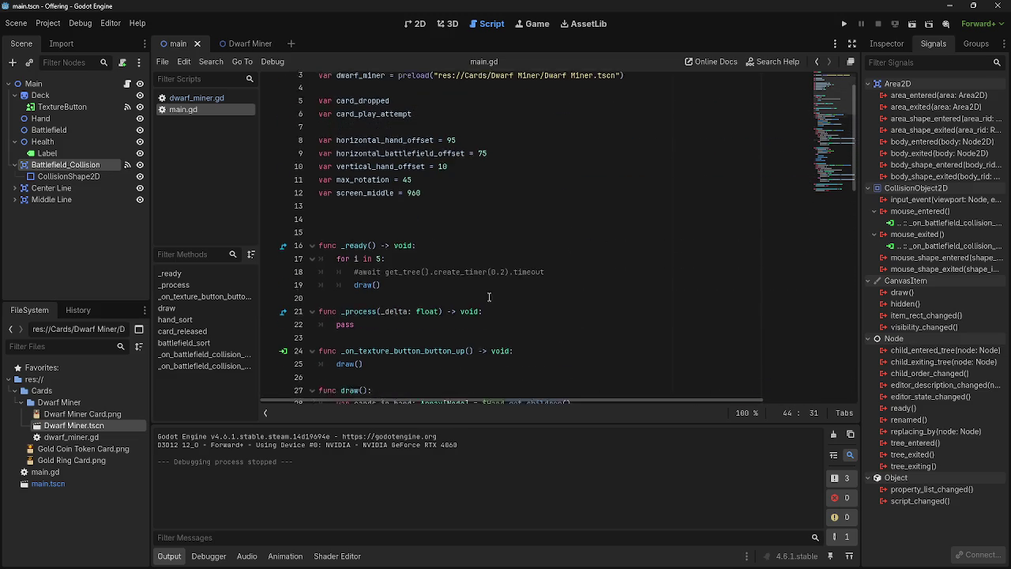
pyautogui.click(844, 24)
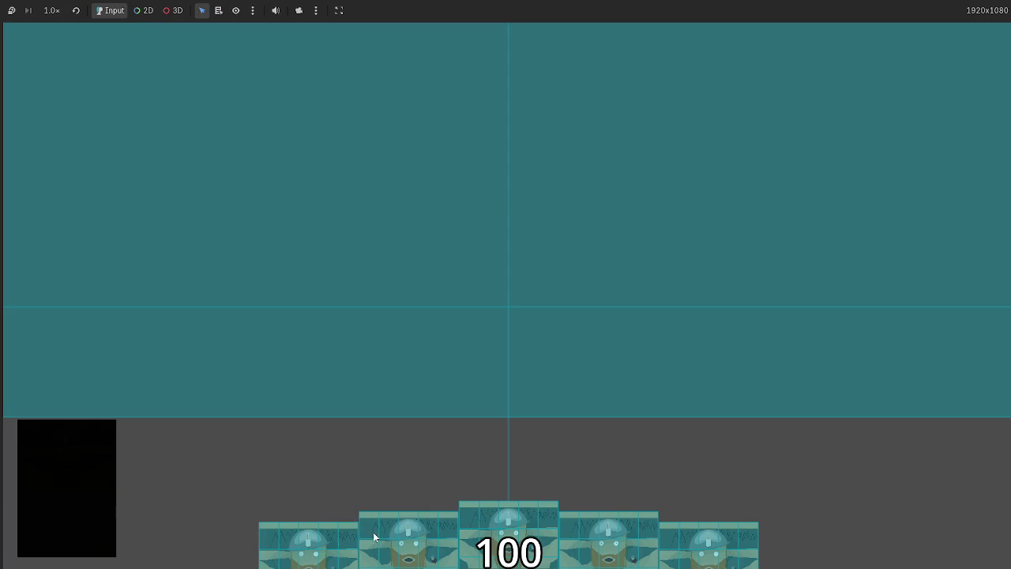
# - Click the hand cards to play the Dwarf Miners onto the battlefield, then stop the test run
pyautogui.click(602, 540)
pyautogui.click(639, 549)
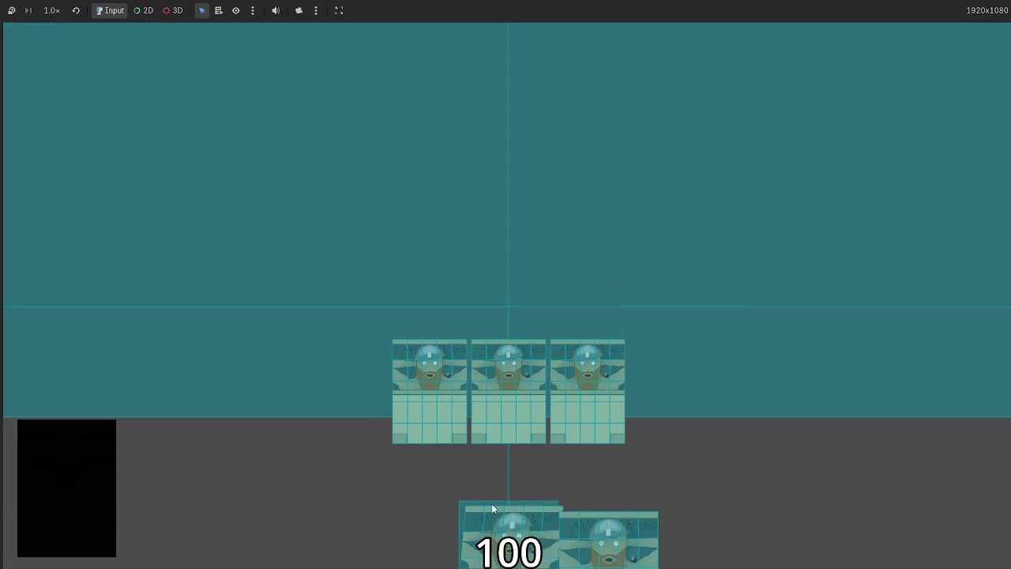
pyautogui.click(492, 503)
pyautogui.click(564, 560)
pyautogui.click(513, 526)
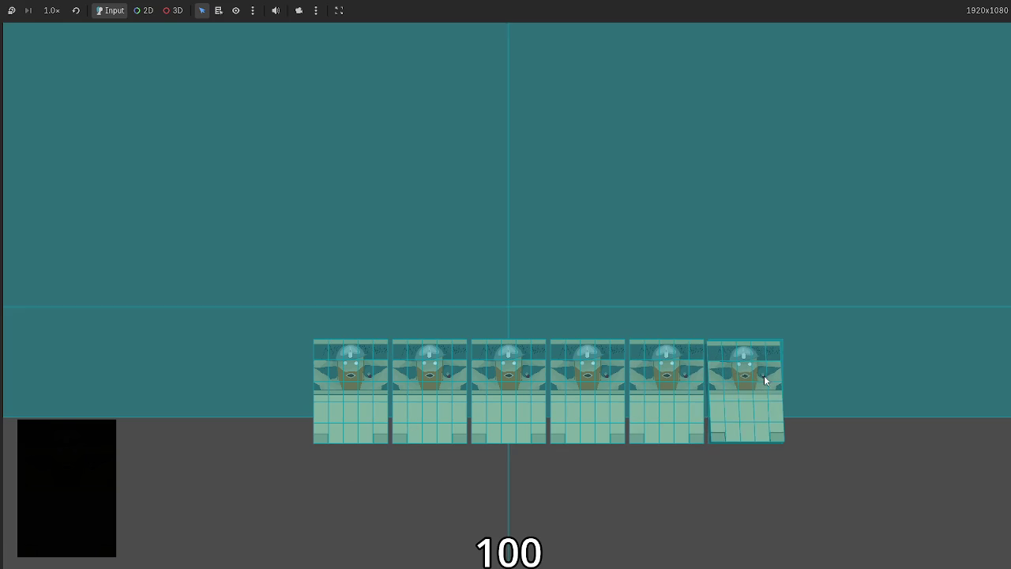
pyautogui.press('F8')
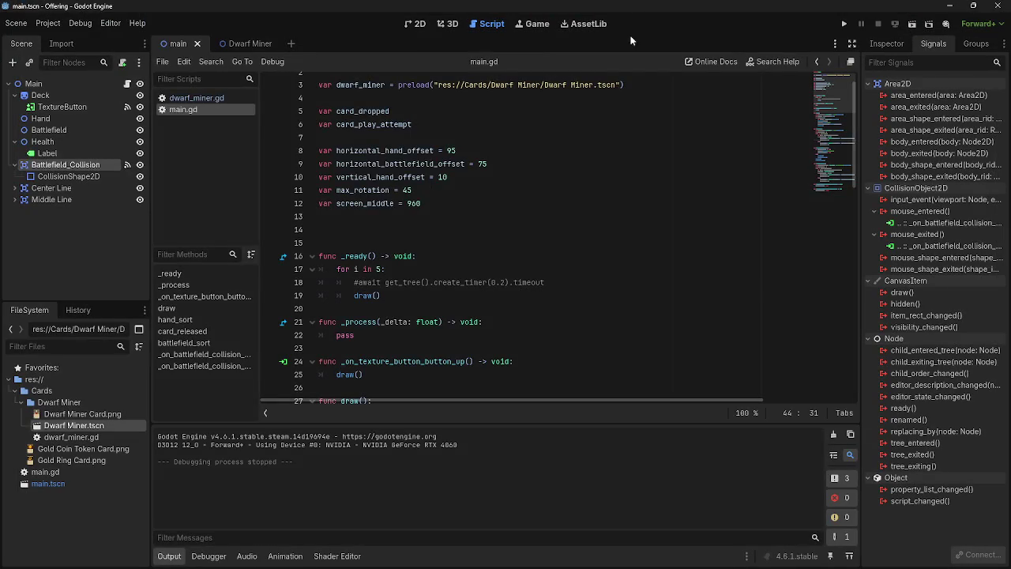
# - Copy the Health node and paste it under Main as Health2, placed right below Health
pyautogui.hotkey('ctrl', 'F1')
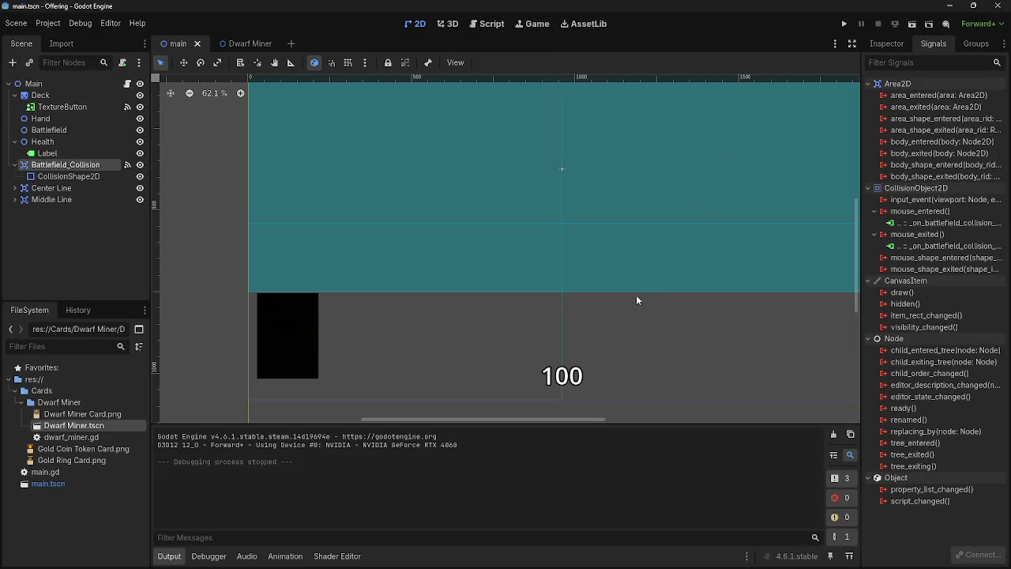
pyautogui.click(14, 165)
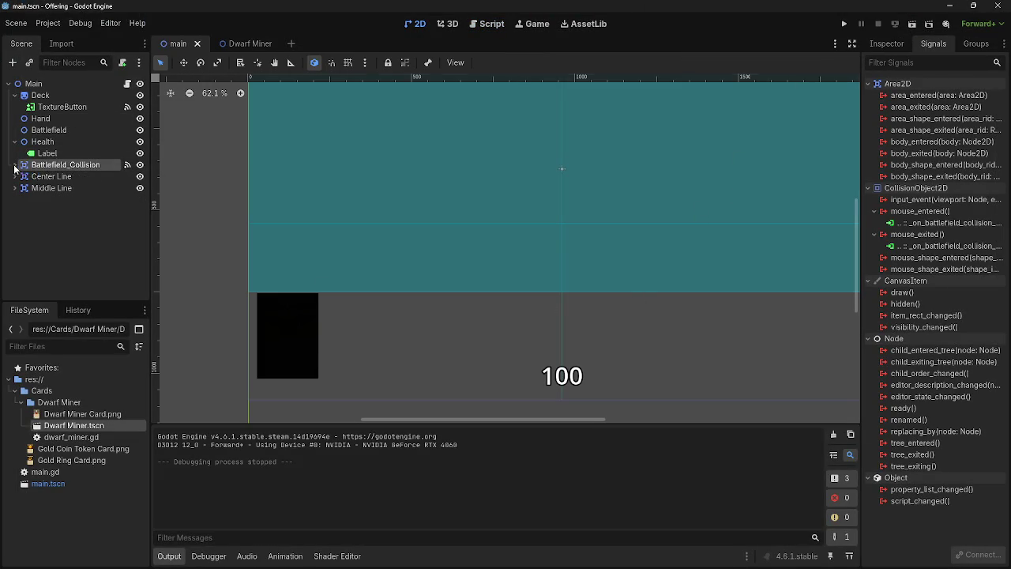
pyautogui.click(47, 152)
pyautogui.click(42, 142)
pyautogui.hotkey('ctrl', 'c')
pyautogui.click(69, 130)
pyautogui.hotkey('ctrl', 'v')
pyautogui.hotkey('ctrl', 'z')
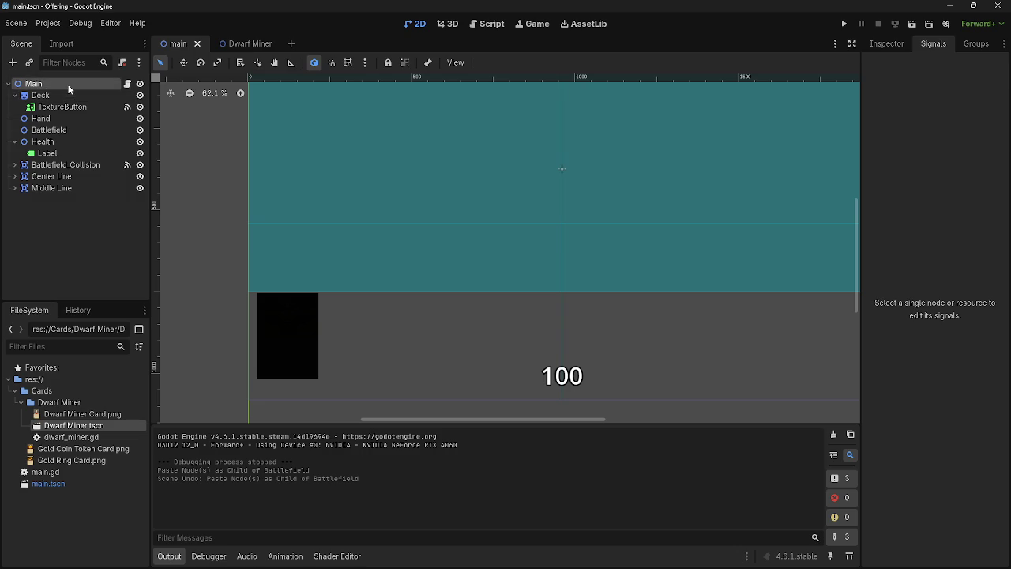
pyautogui.click(33, 83)
pyautogui.hotkey('ctrl', 'v')
pyautogui.moveTo(47, 199); pyautogui.dragTo(45, 164)
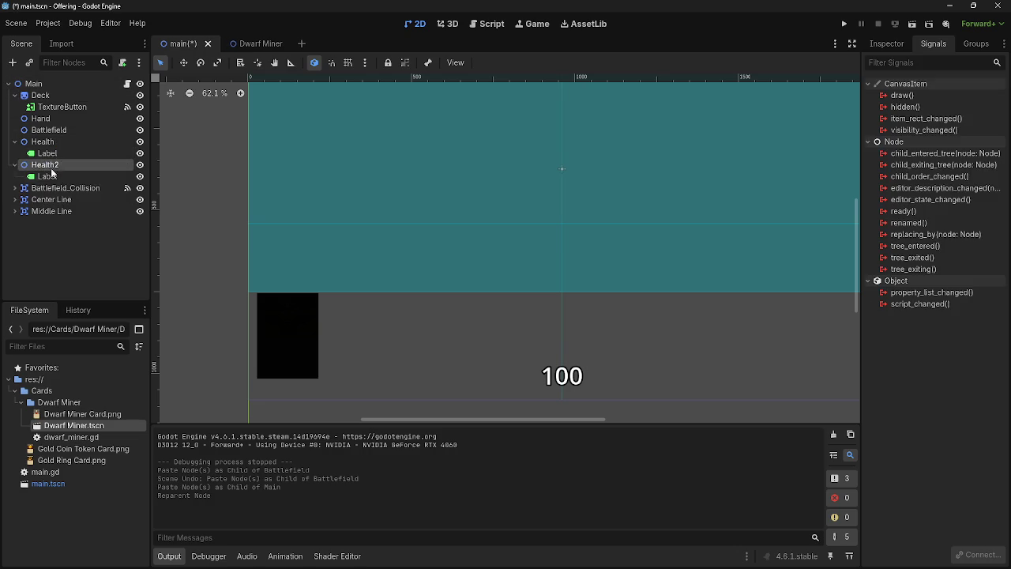
# - Drag Health2's Label Transform position y upward in the Inspector
pyautogui.click(48, 176)
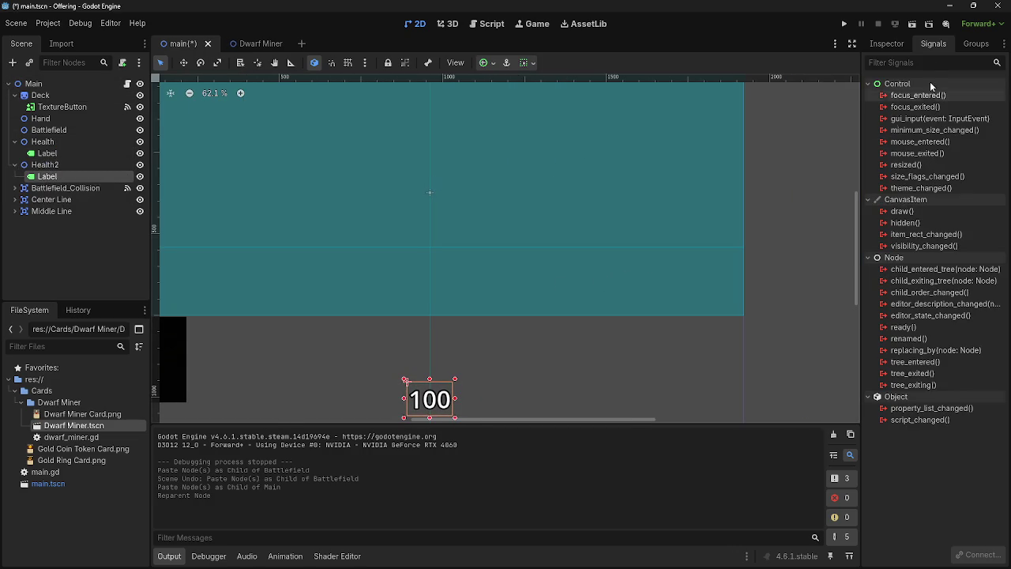
pyautogui.click(887, 43)
pyautogui.scroll(-5, 915, 307)
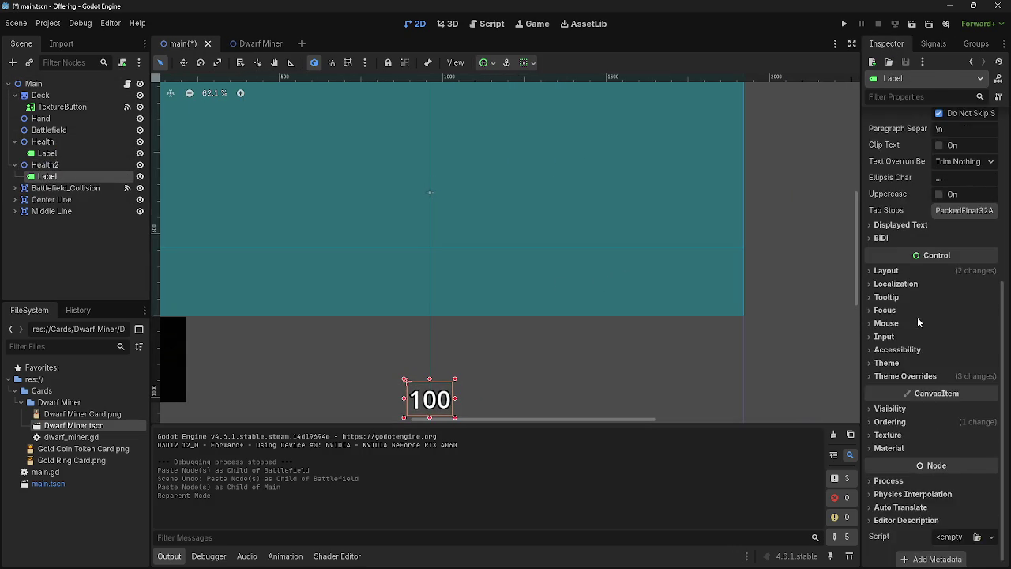
pyautogui.scroll(1, 917, 316)
pyautogui.click(920, 326)
pyautogui.click(917, 327)
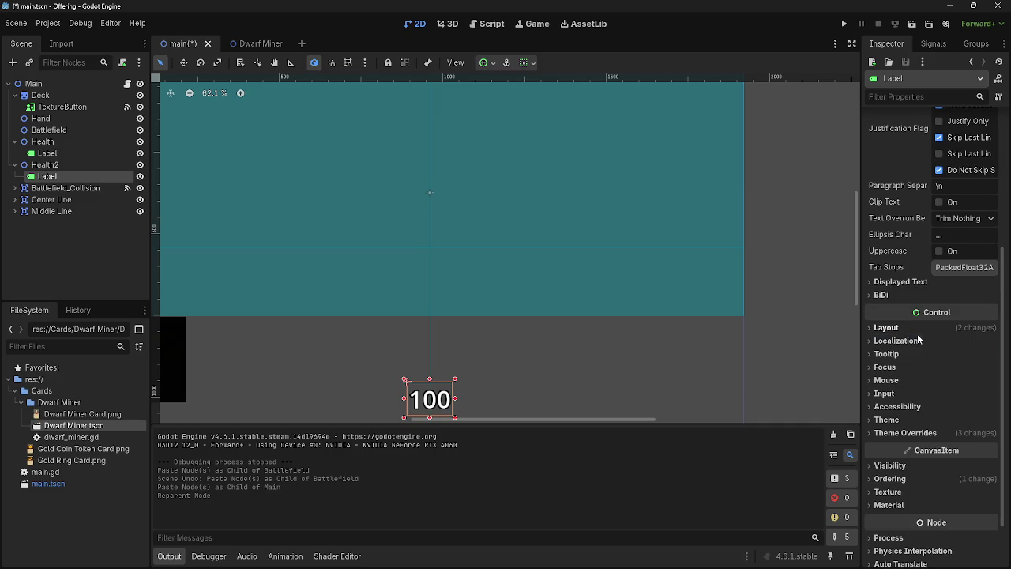
pyautogui.click(938, 326)
pyautogui.scroll(-1, 944, 431)
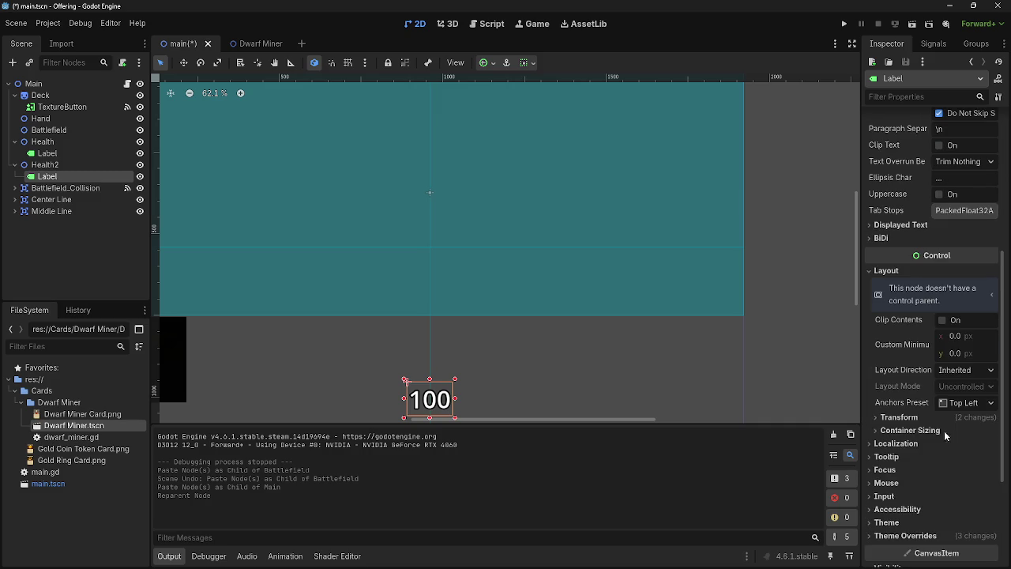
pyautogui.click(935, 418)
pyautogui.scroll(-1, 934, 421)
pyautogui.moveTo(940, 427); pyautogui.dragTo(861, 427)
pyautogui.click(975, 428)
# - Set the Health2 label's position y to 0 and run the game to check it
pyautogui.write('0')
pyautogui.press('Return')
pyautogui.moveTo(480, 236); pyautogui.dragTo(482, 302)
pyautogui.press('F5')
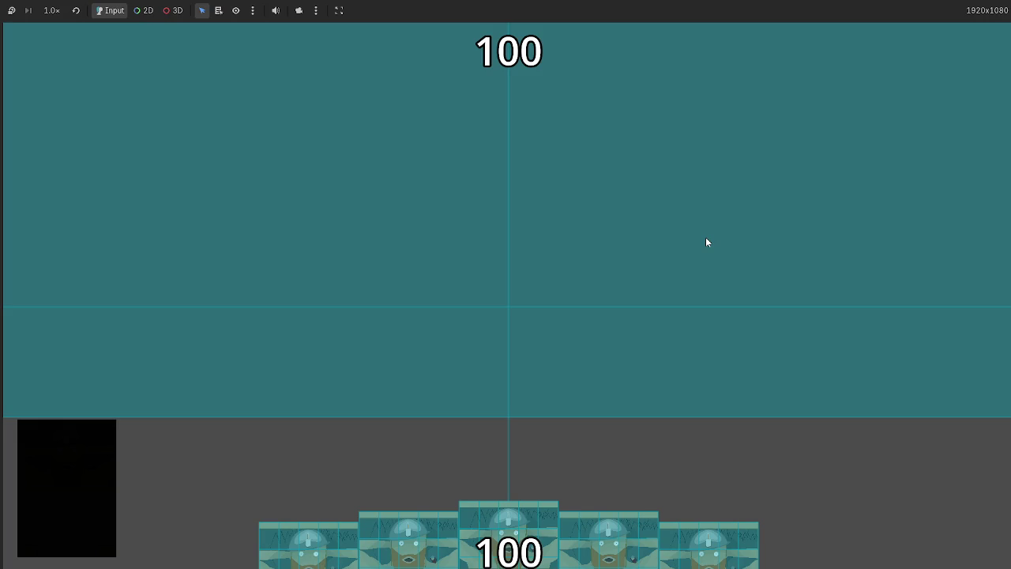
# - Raise the top label to about y -18.9 and run the game again
pyautogui.press('F8')
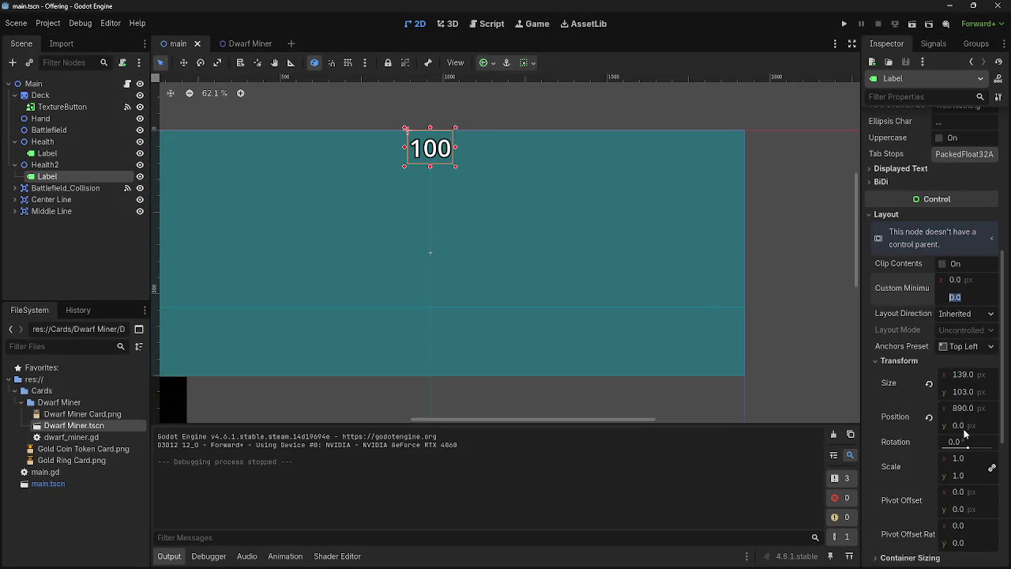
pyautogui.moveTo(970, 428); pyautogui.dragTo(951, 427)
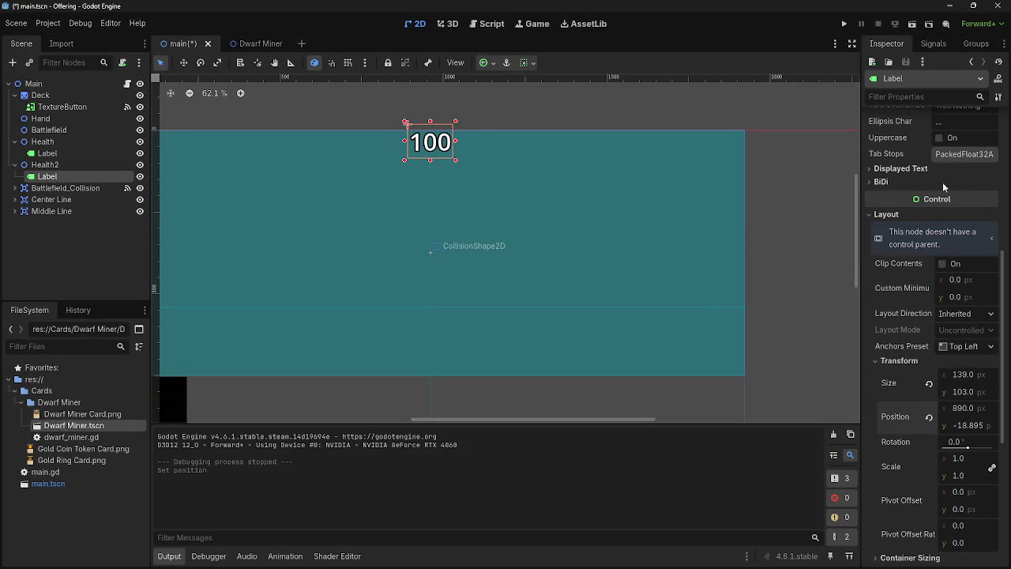
pyautogui.click(846, 25)
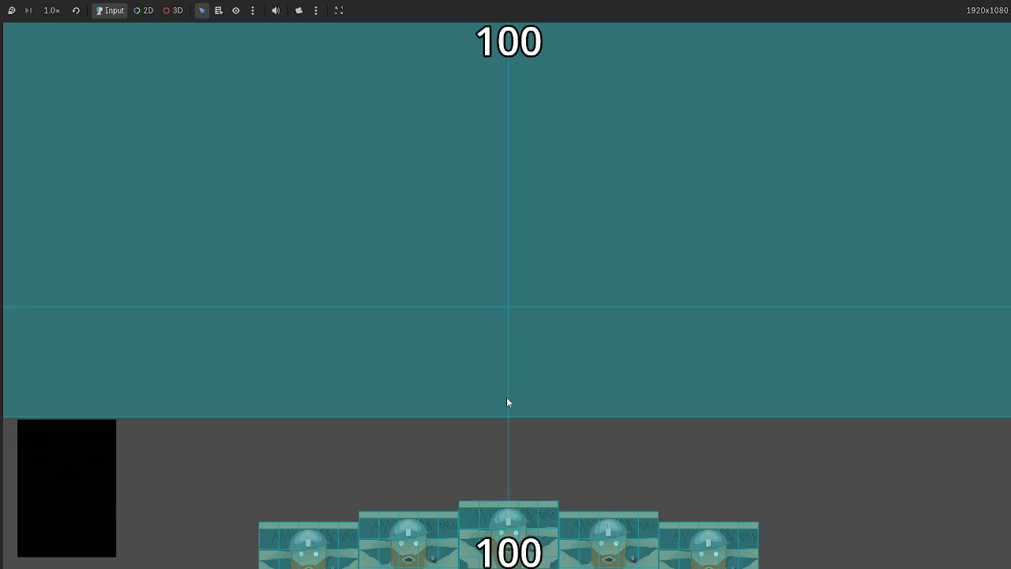
# - Stop the game and select the original Health node's Label
pyautogui.press('F8')
pyautogui.scroll(-3, 441, 329)
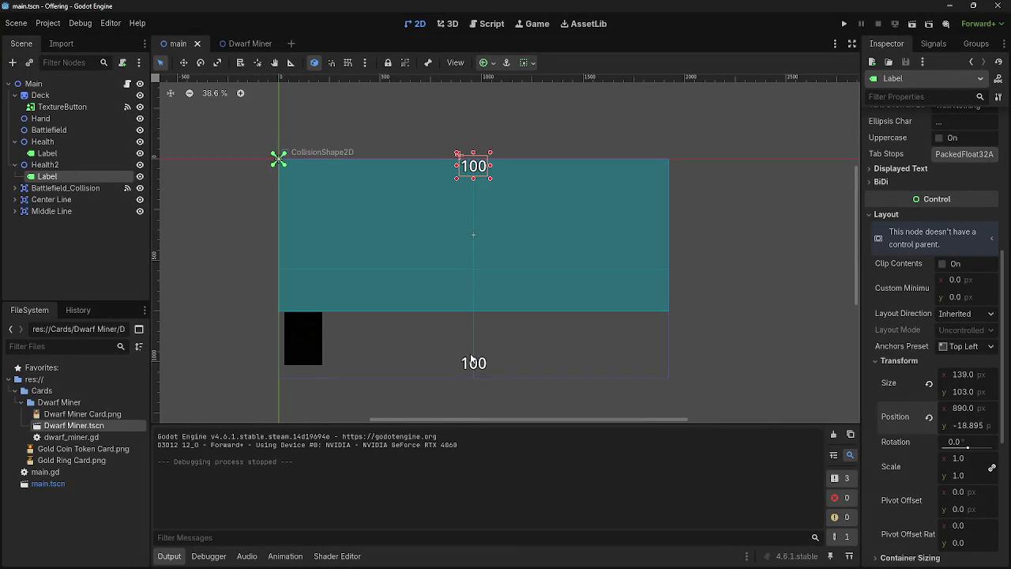
pyautogui.click(473, 340)
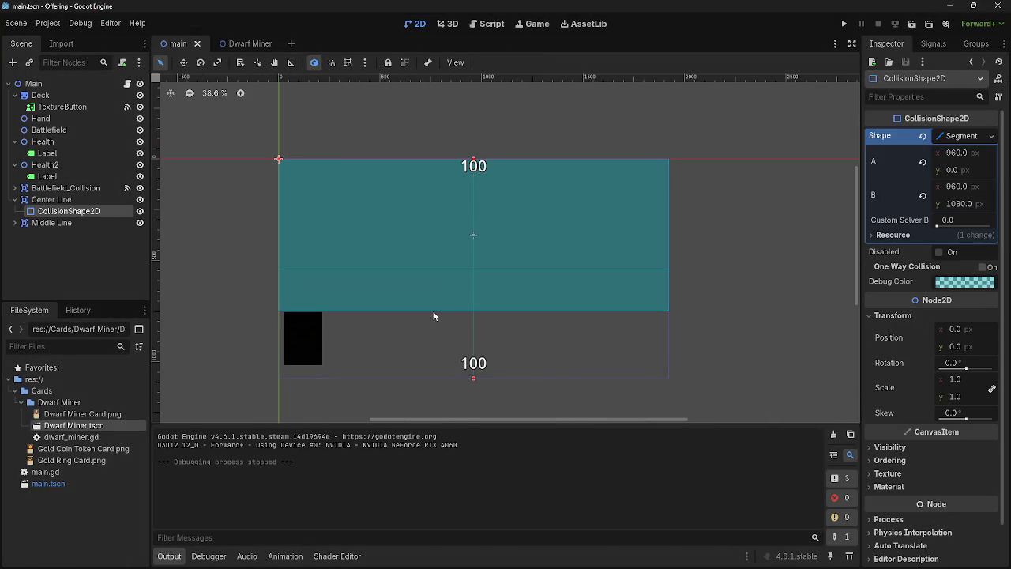
pyautogui.click(45, 165)
pyautogui.click(47, 152)
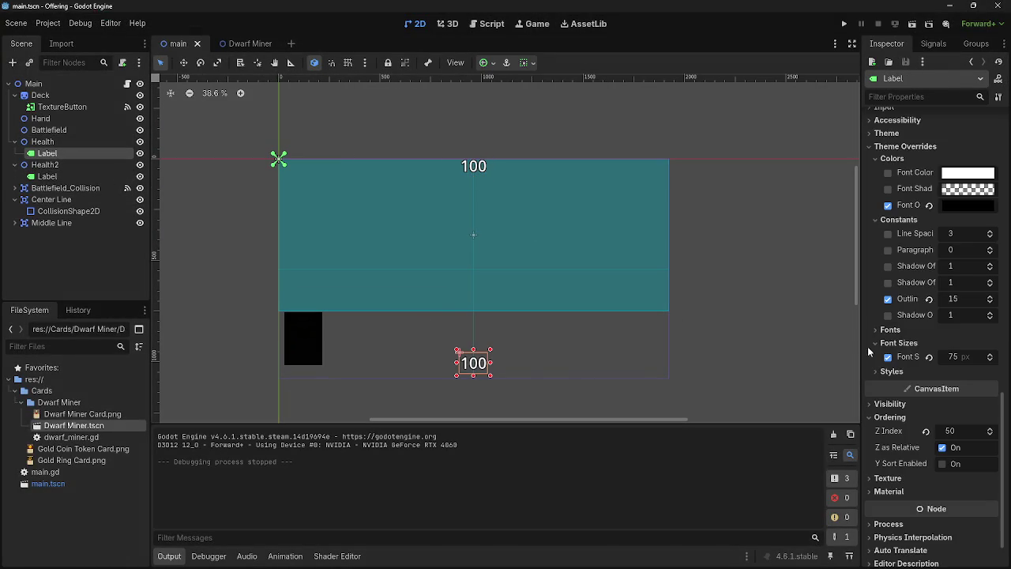
# - Change that label's Transform position y from 952 to 950 and run the project
pyautogui.scroll(-1, 977, 384)
pyautogui.scroll(5, 968, 340)
pyautogui.scroll(3, 964, 322)
pyautogui.click(964, 259)
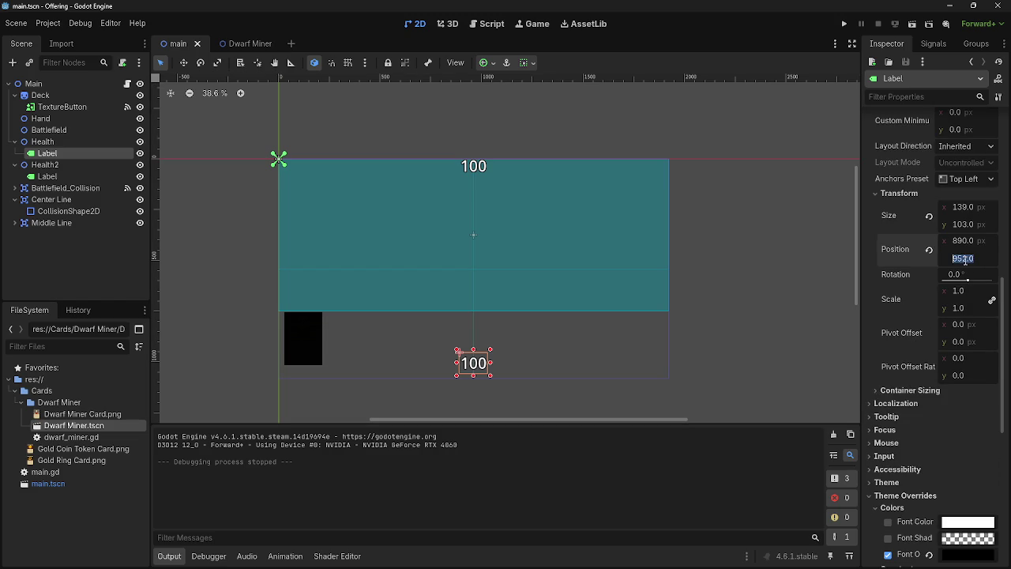
pyautogui.click(967, 261)
pyautogui.press('BackSpace')
pyautogui.write('0')
pyautogui.press('Return')
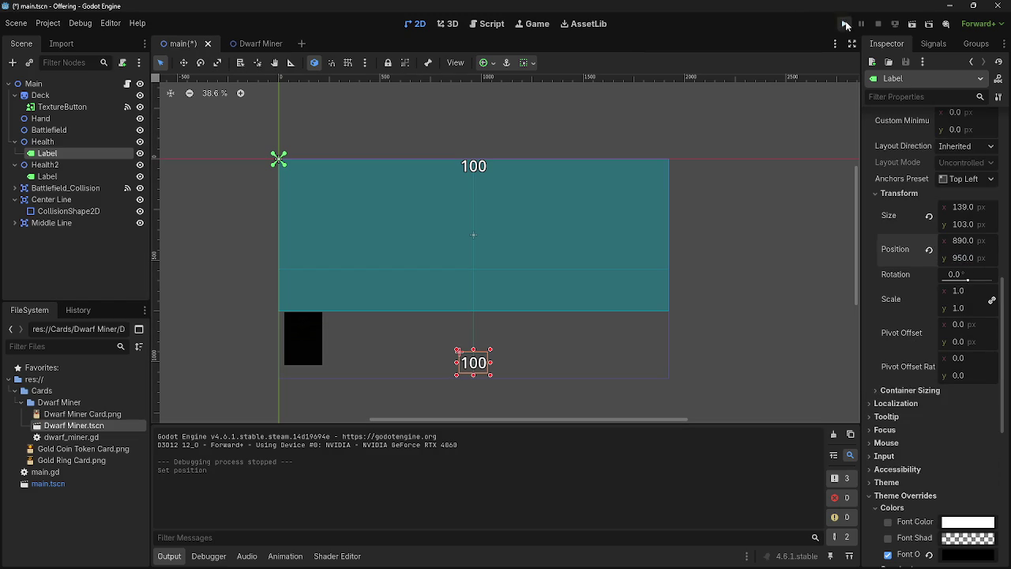
pyautogui.click(844, 23)
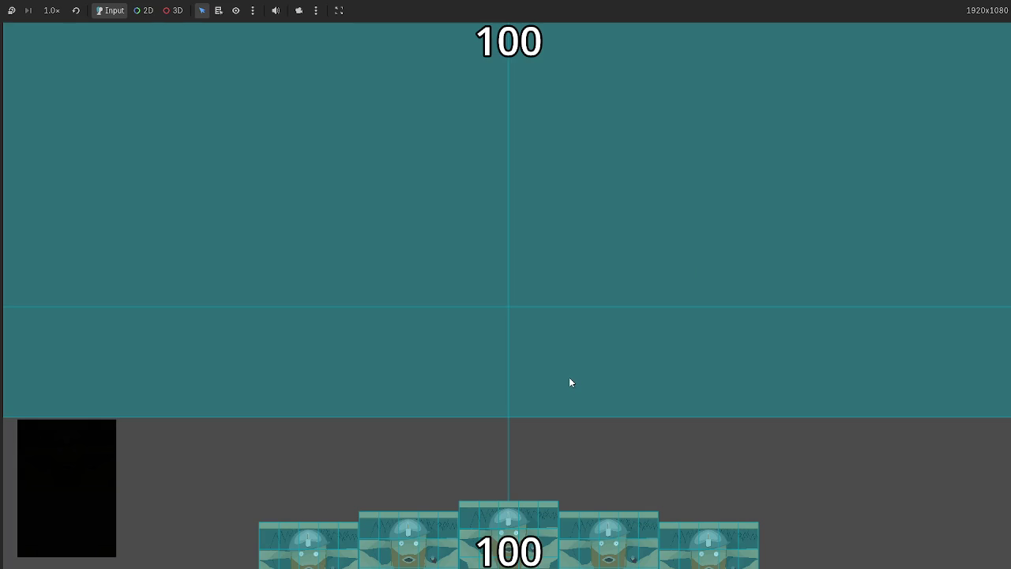
# - Play all five Dwarf Miner cards into a battlefield row, then stop the game and return to the scripts
pyautogui.click(509, 525)
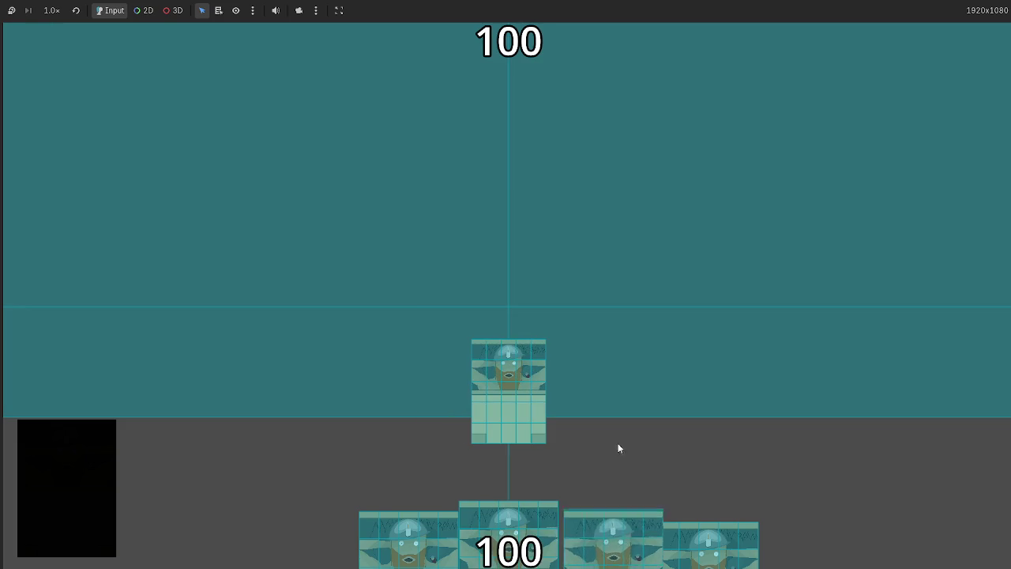
pyautogui.click(615, 526)
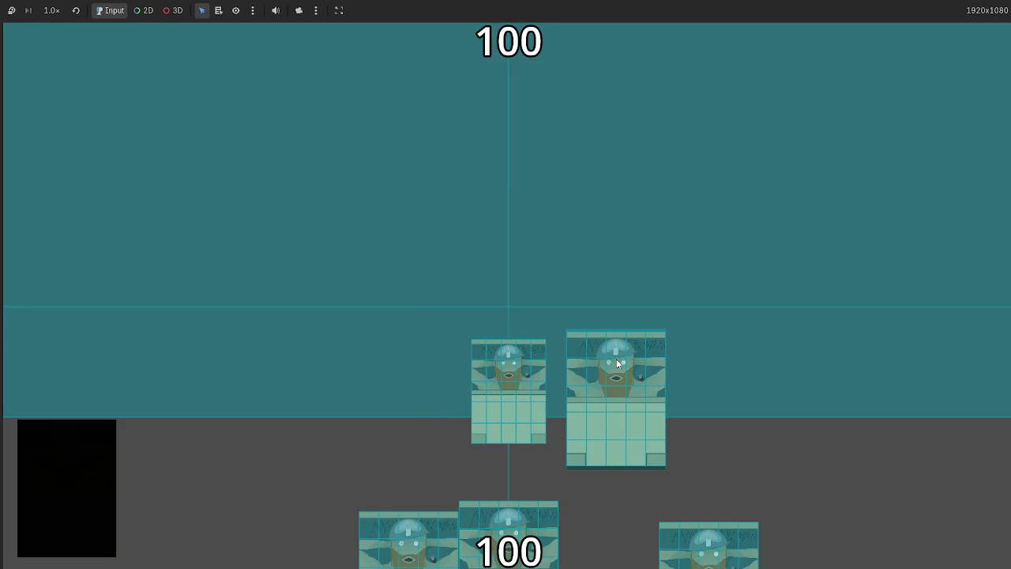
pyautogui.moveTo(617, 362); pyautogui.dragTo(616, 363)
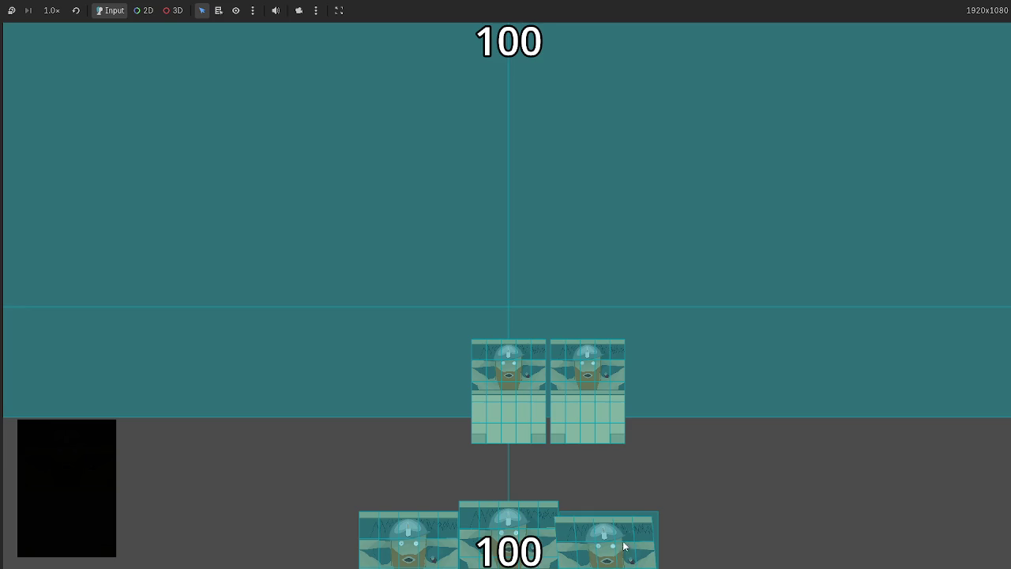
pyautogui.moveTo(625, 521); pyautogui.dragTo(626, 438)
pyautogui.moveTo(514, 529)
pyautogui.mouseDown()
pyautogui.moveTo(724, 302)
pyautogui.moveTo(703, 340)
pyautogui.mouseUp()
pyautogui.moveTo(577, 534); pyautogui.dragTo(763, 327)
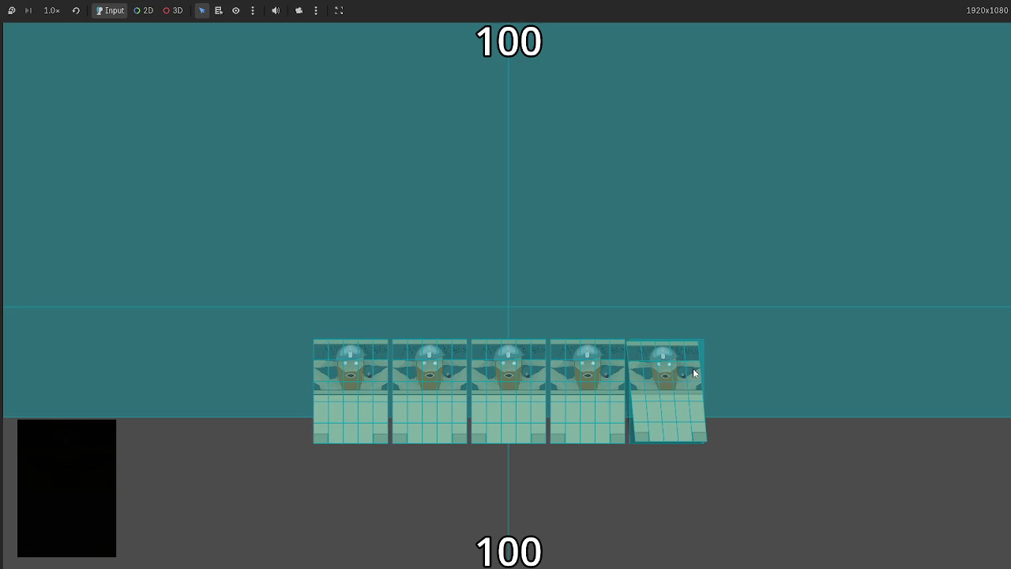
pyautogui.press('F8')
pyautogui.click(487, 24)
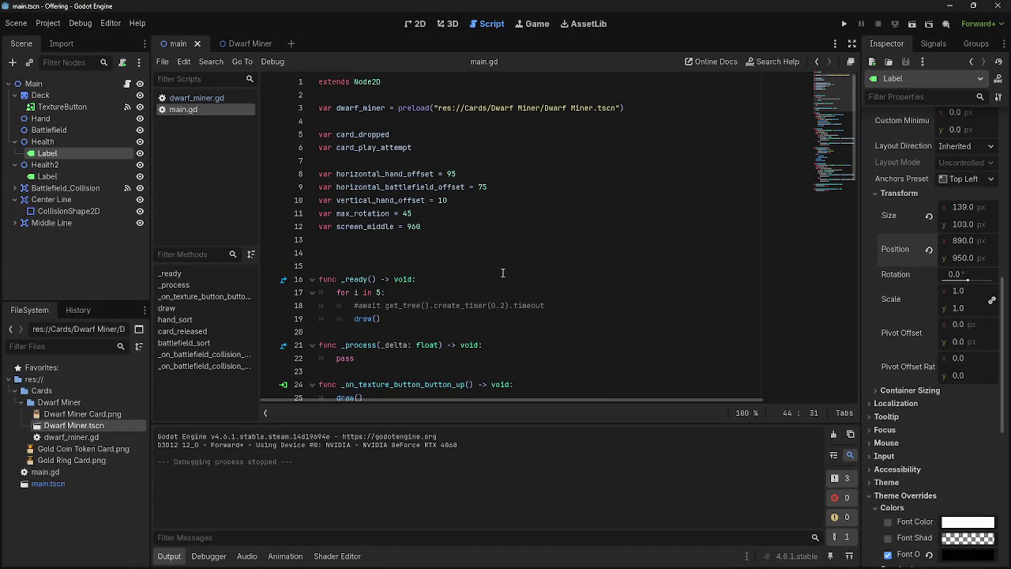
# - Read through dwarf_miner.gd, checking parent_node and line 12, without changes, and return to the 2D scene
pyautogui.click(188, 97)
pyautogui.scroll(10, 497, 316)
pyautogui.scroll(4, 497, 316)
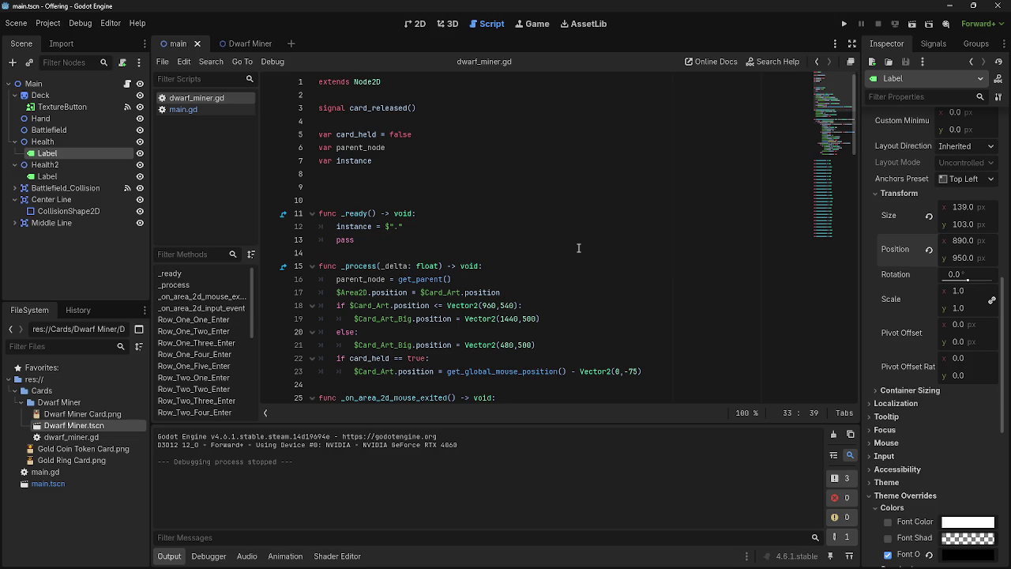
pyautogui.scroll(-7, 579, 249)
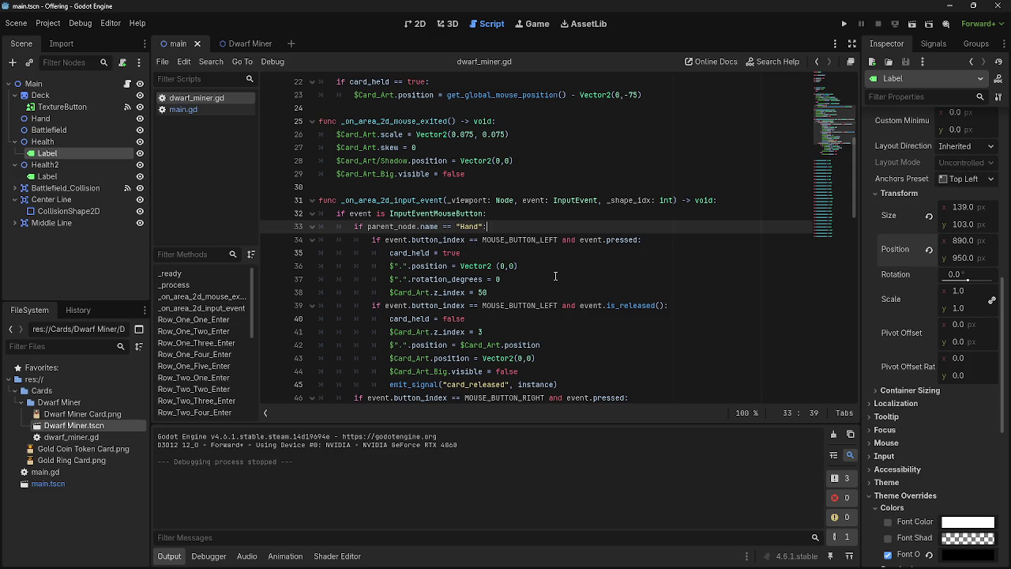
pyautogui.scroll(5, 527, 270)
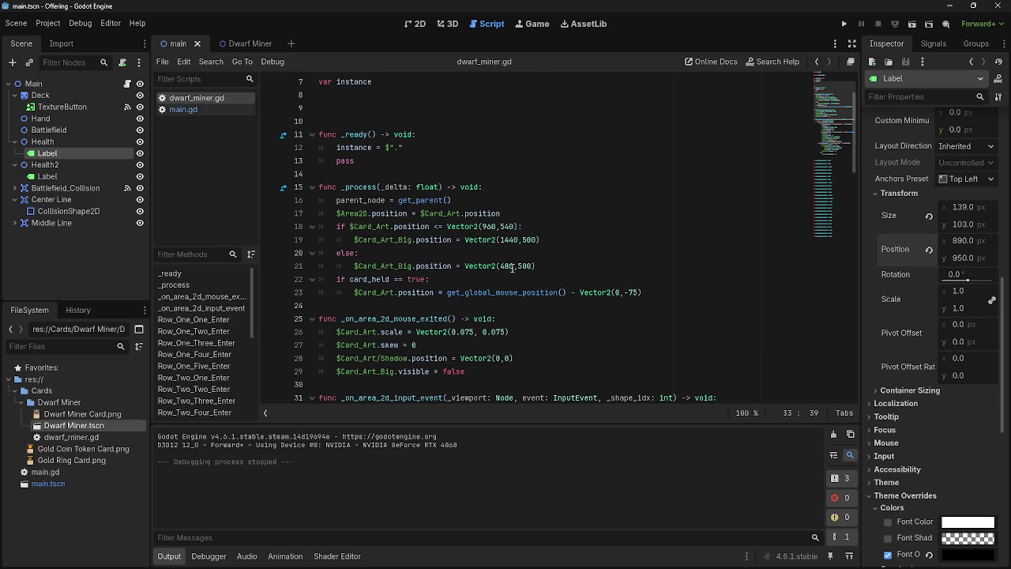
pyautogui.scroll(2, 512, 269)
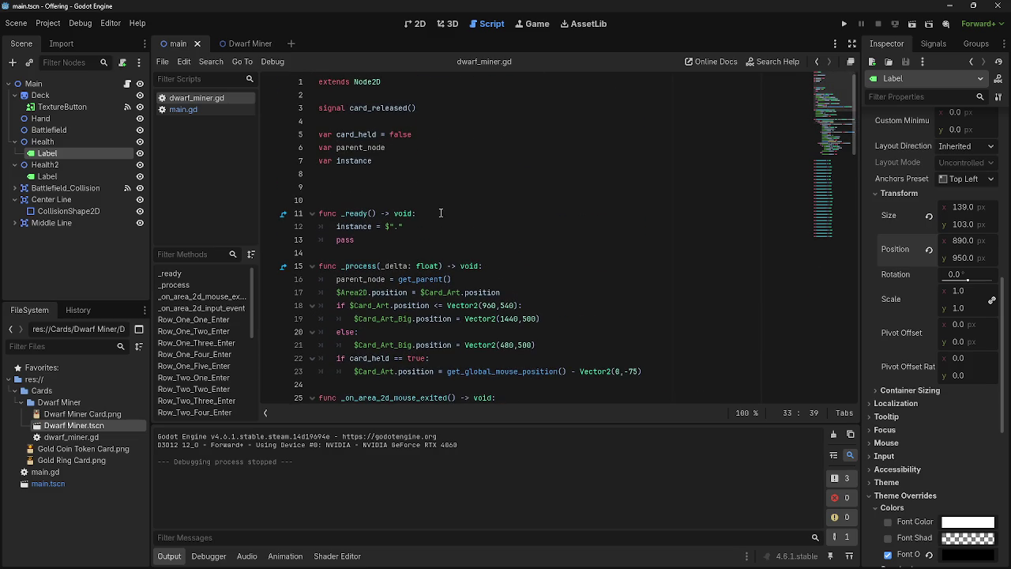
pyautogui.doubleClick(387, 147)
pyautogui.click(469, 229)
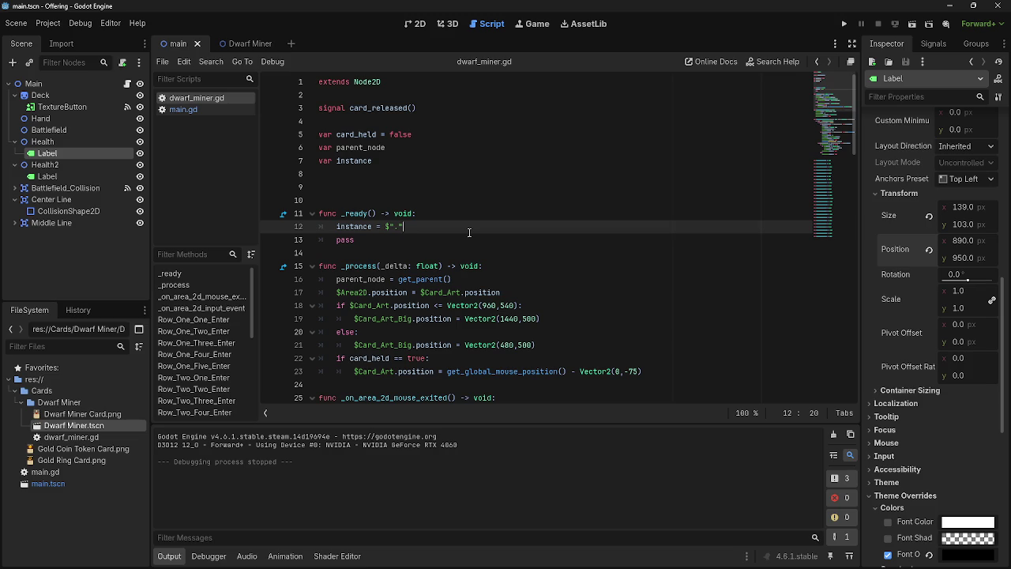
pyautogui.scroll(-9, 564, 313)
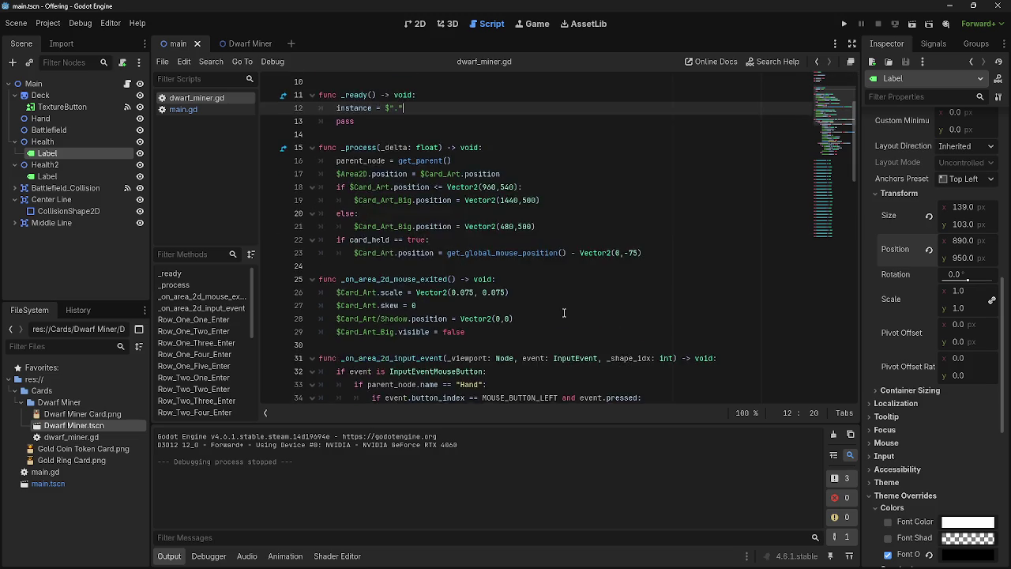
pyautogui.click(419, 23)
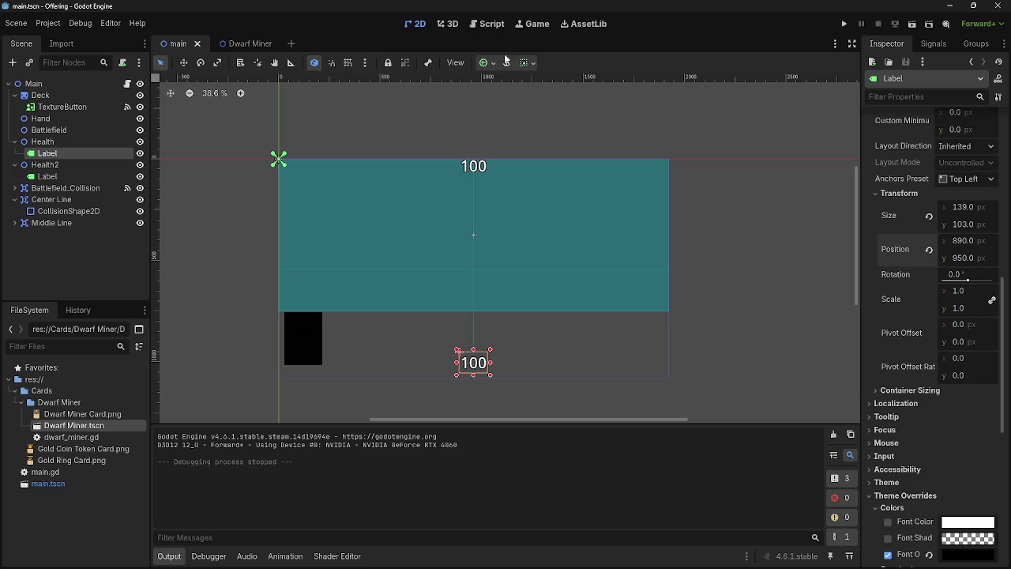
# - Run the game and drag the hand cards into a battlefield row
pyautogui.click(844, 24)
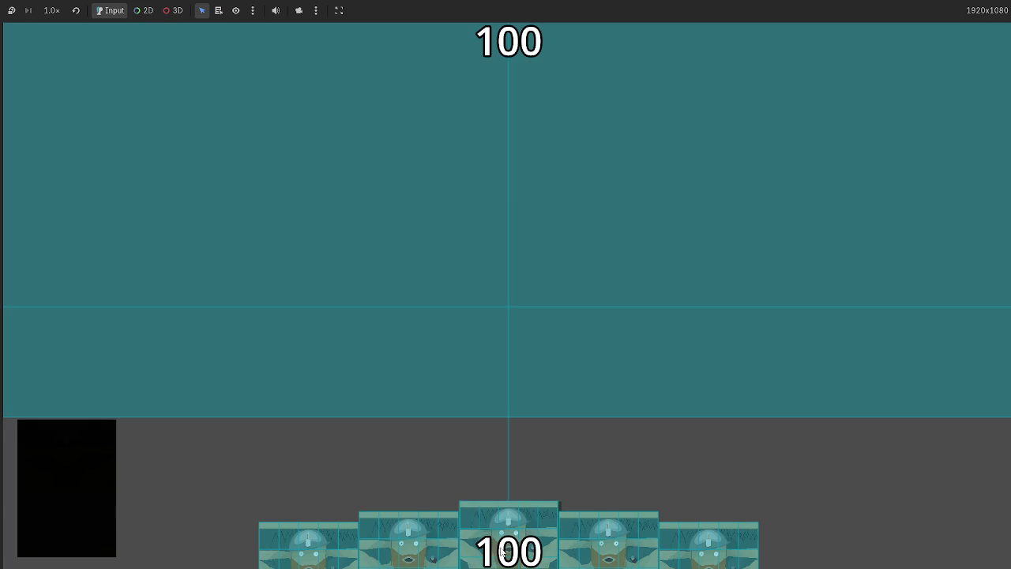
pyautogui.moveTo(545, 525)
pyautogui.mouseDown()
pyautogui.moveTo(512, 343)
pyautogui.moveTo(519, 367)
pyautogui.mouseUp()
pyautogui.moveTo(609, 541)
pyautogui.mouseDown()
pyautogui.moveTo(607, 334)
pyautogui.moveTo(588, 359)
pyautogui.moveTo(690, 323)
pyautogui.mouseUp()
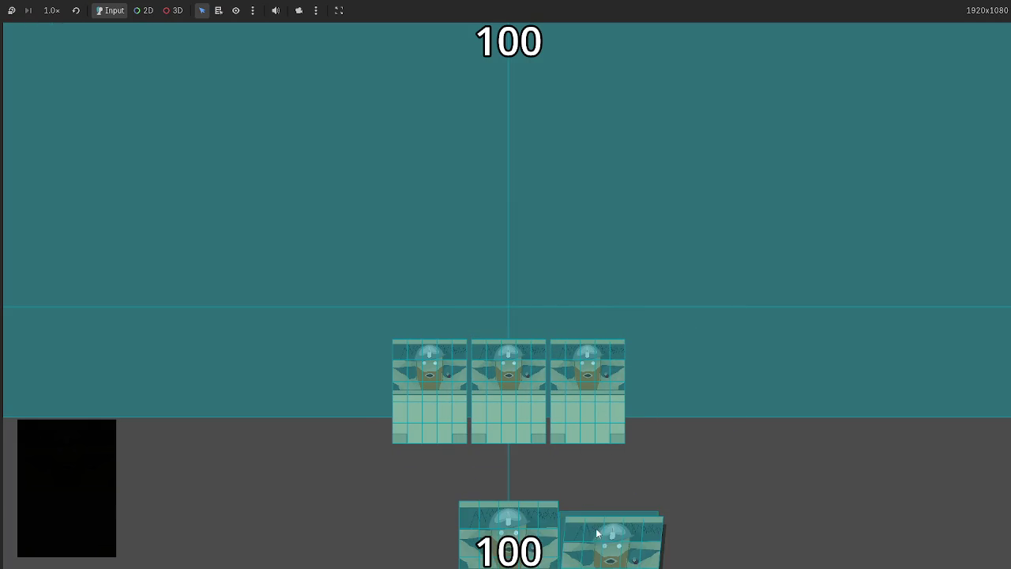
pyautogui.moveTo(595, 528); pyautogui.dragTo(696, 320)
pyautogui.moveTo(498, 537); pyautogui.dragTo(388, 289)
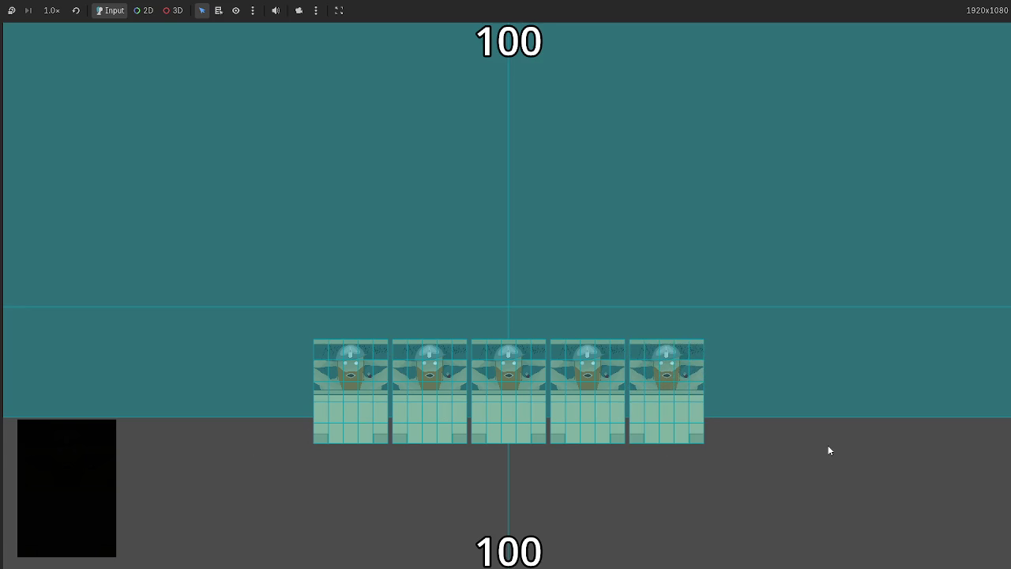
# - Click each of the five played cards to test them, then stop the game
pyautogui.click(650, 393)
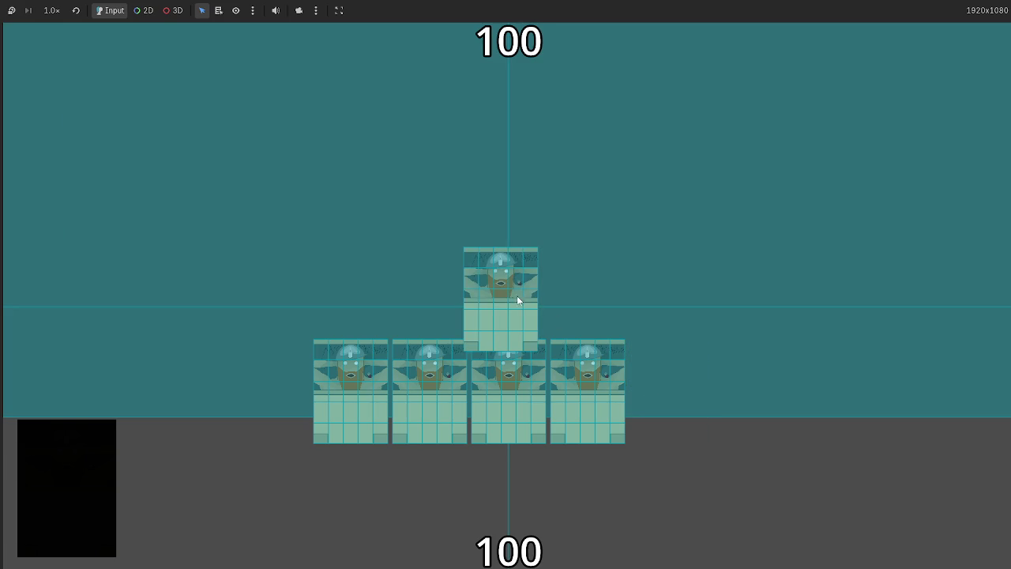
pyautogui.click(594, 386)
pyautogui.click(473, 391)
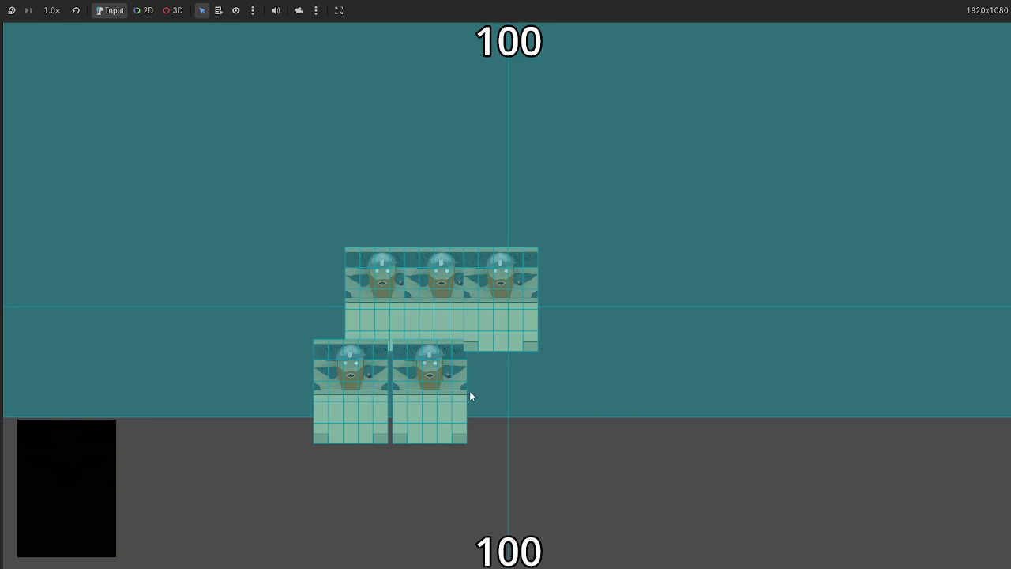
pyautogui.click(428, 392)
pyautogui.click(345, 389)
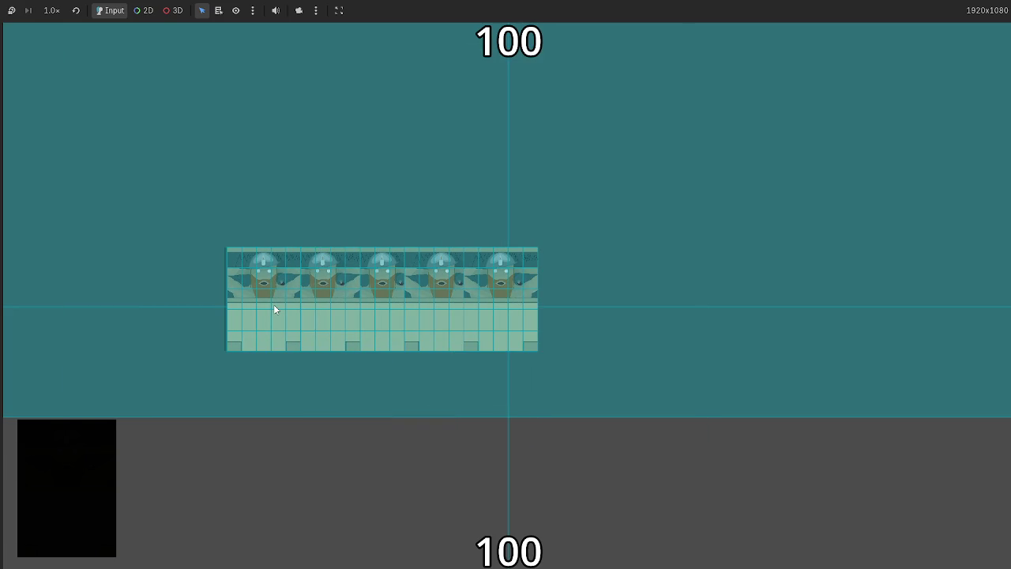
pyautogui.press('F8')
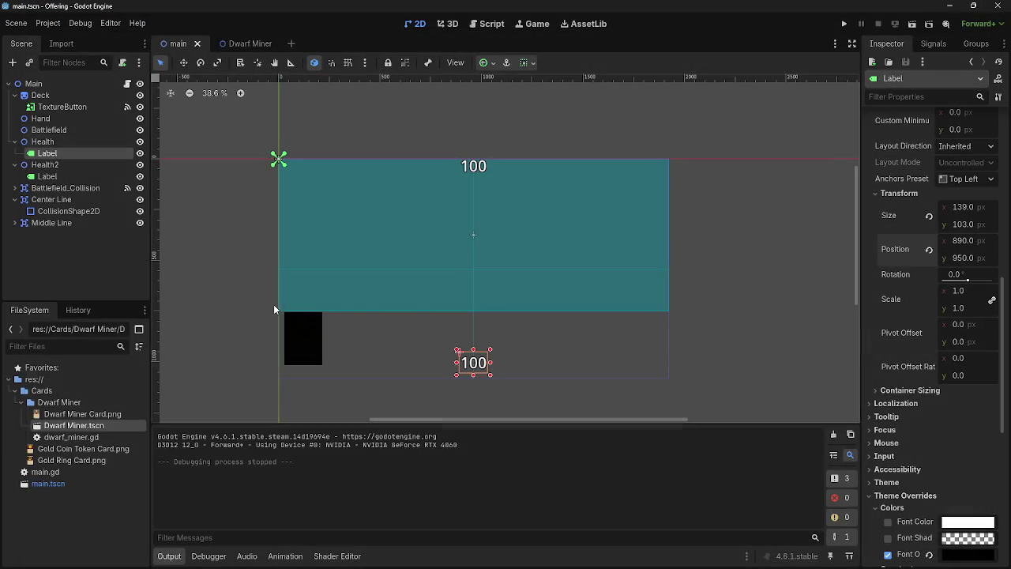
# - Open dwarf_miner.gd and scroll to the right-click preview code around line 47
pyautogui.click(491, 24)
pyautogui.scroll(5, 557, 270)
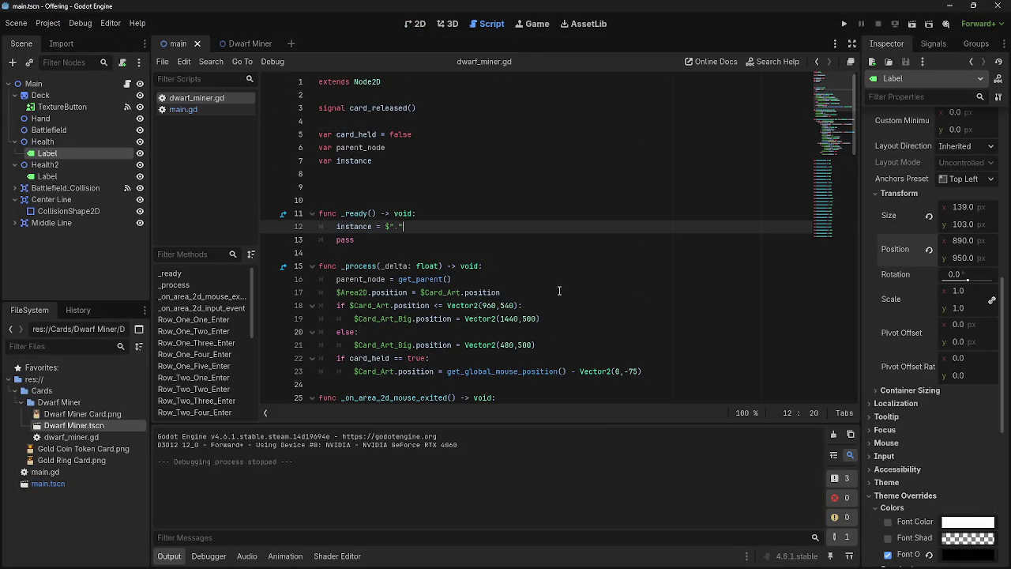
pyautogui.scroll(-9, 559, 292)
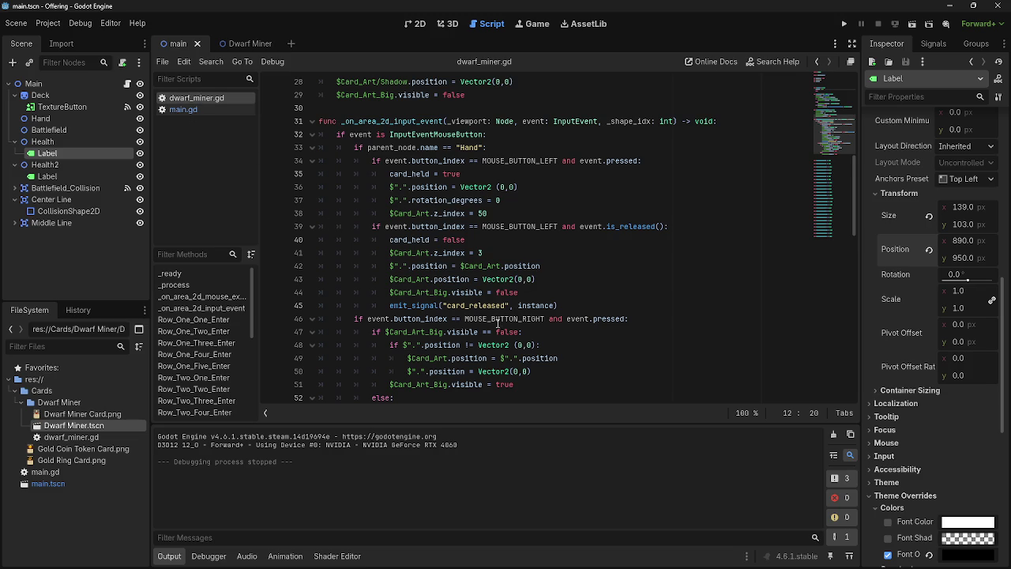
pyautogui.scroll(-1, 505, 320)
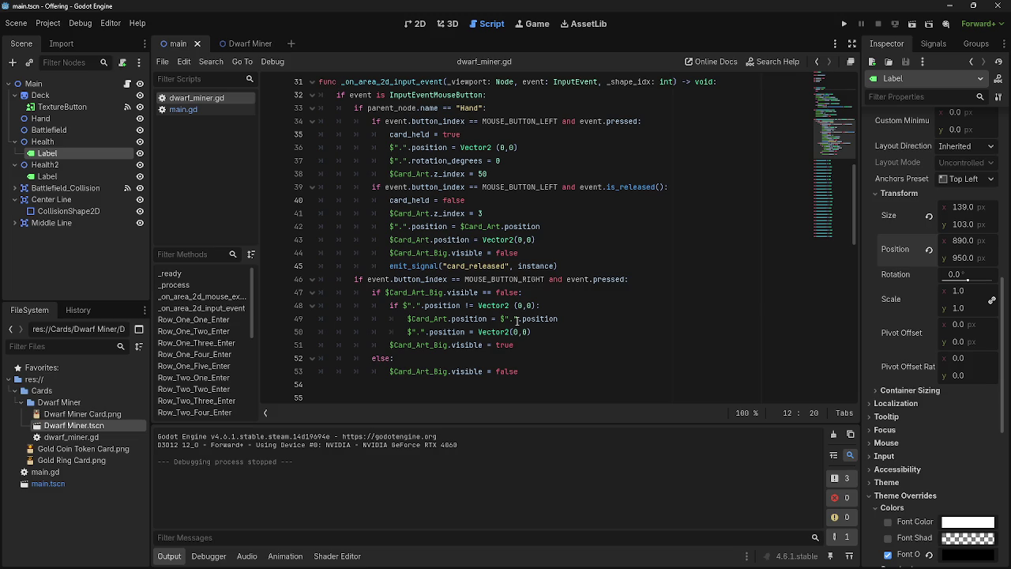
pyautogui.click(457, 292)
pyautogui.click(527, 292)
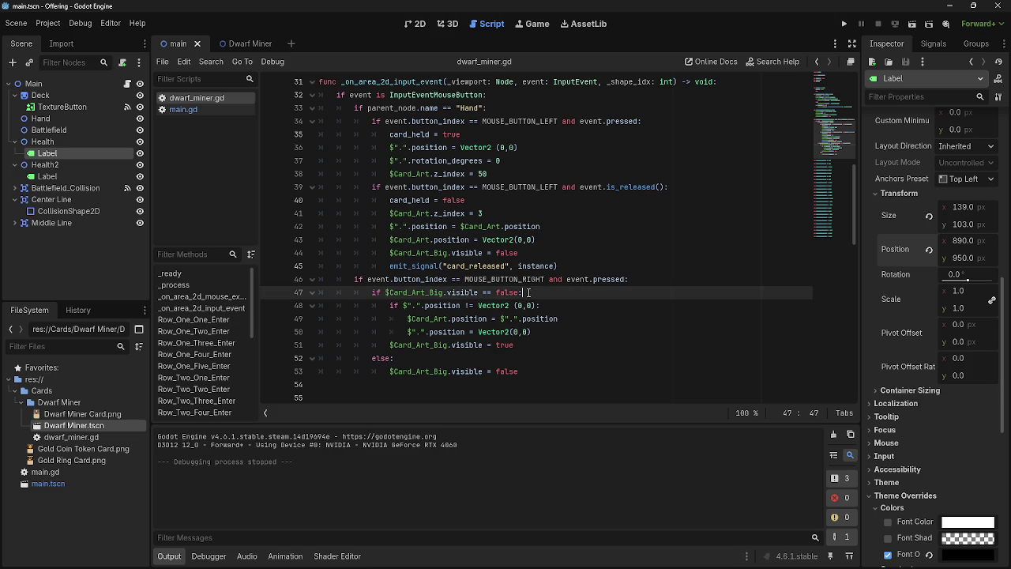
# - Inspect the if condition on line 48 by selecting it
pyautogui.doubleClick(392, 305)
pyautogui.moveTo(421, 307); pyautogui.dragTo(542, 306)
pyautogui.click(526, 307)
pyautogui.press('Home')
pyautogui.hotkey('ctrl', 'shift', 'Right')
pyautogui.hotkey('ctrl', 'shift', 'Right')
pyautogui.hotkey('ctrl', 'shift', 'Right')
pyautogui.click(577, 306)
pyautogui.moveTo(390, 307); pyautogui.dragTo(558, 315)
pyautogui.click(557, 308)
pyautogui.moveTo(393, 306); pyautogui.dragTo(542, 307)
pyautogui.click(615, 307)
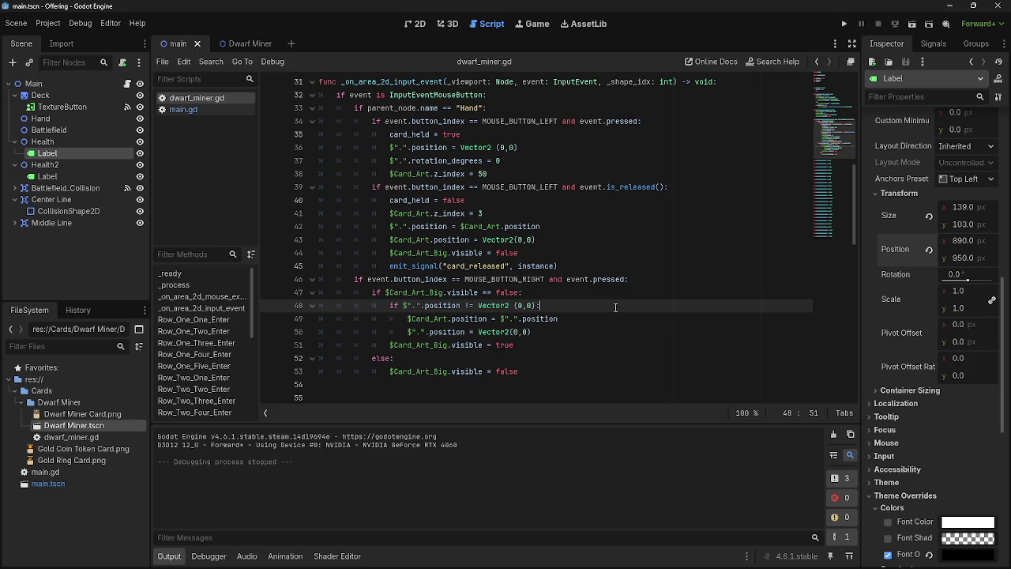
pyautogui.rightClick(615, 307)
pyautogui.click(621, 278)
# - Review the instance assignment on line 12, then place the caret at the end of line 47
pyautogui.scroll(10, 574, 318)
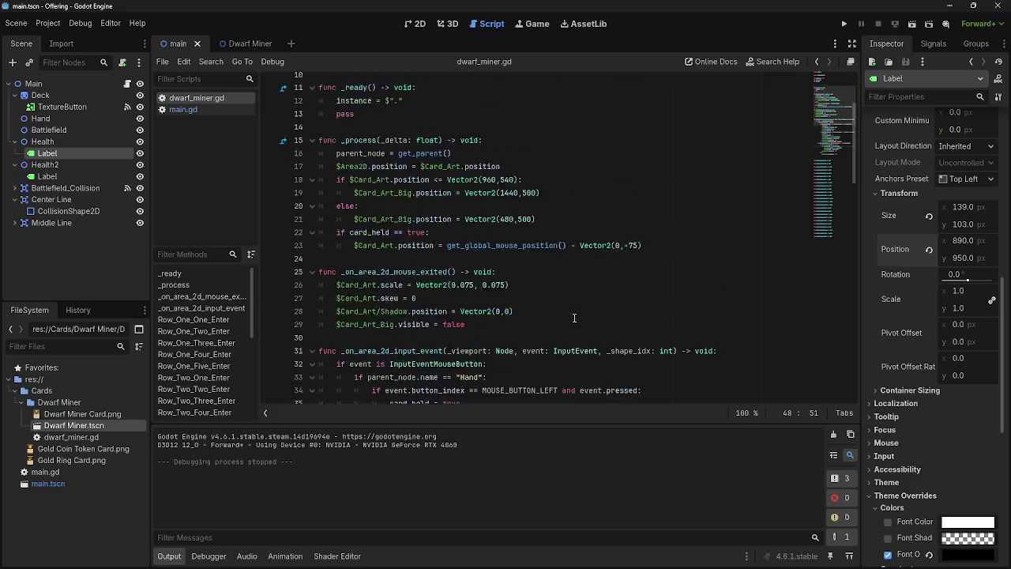
pyautogui.doubleClick(344, 226)
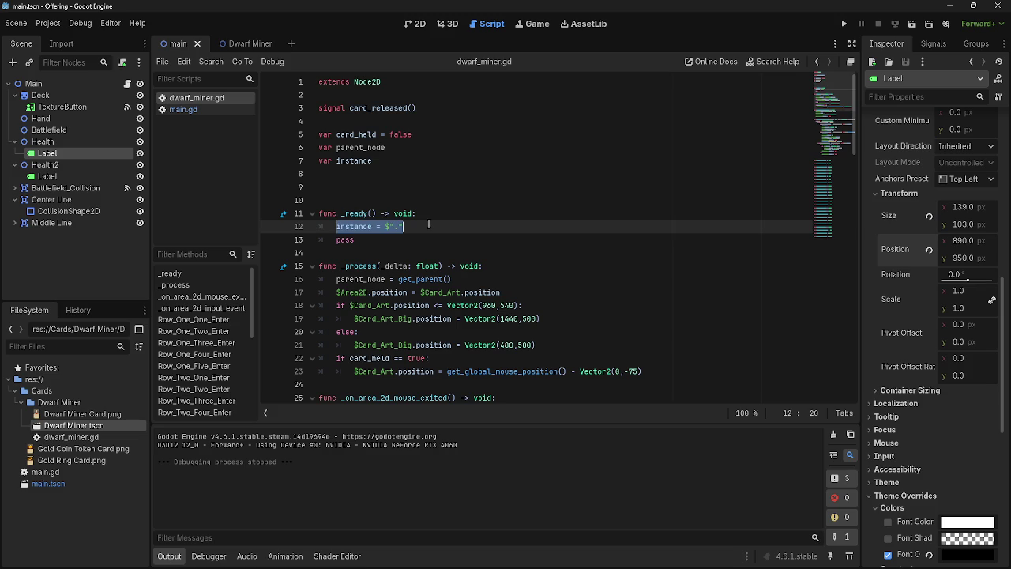
pyautogui.click(428, 225)
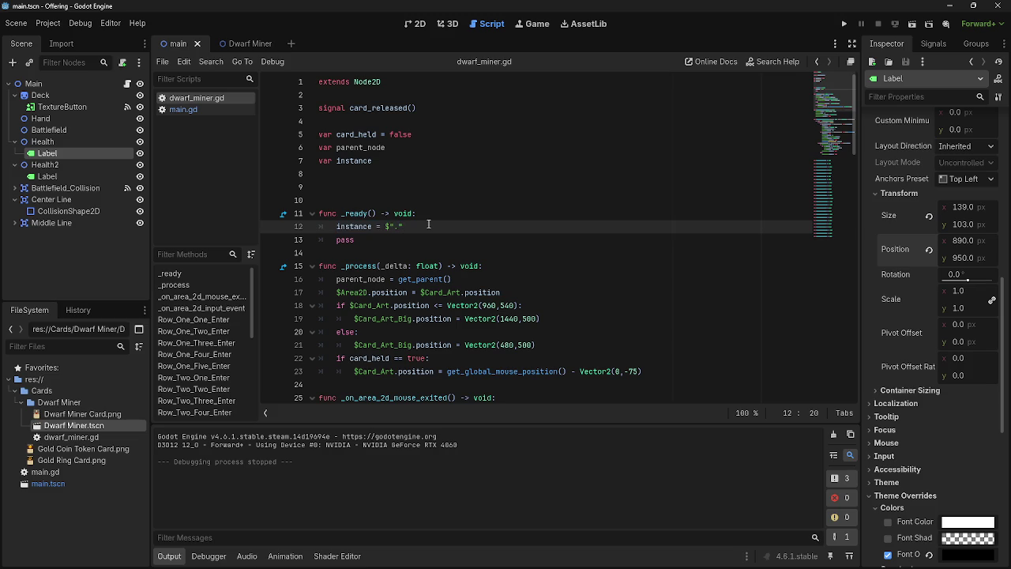
pyautogui.moveTo(421, 227); pyautogui.dragTo(338, 227)
pyautogui.click(454, 231)
pyautogui.scroll(-10, 553, 241)
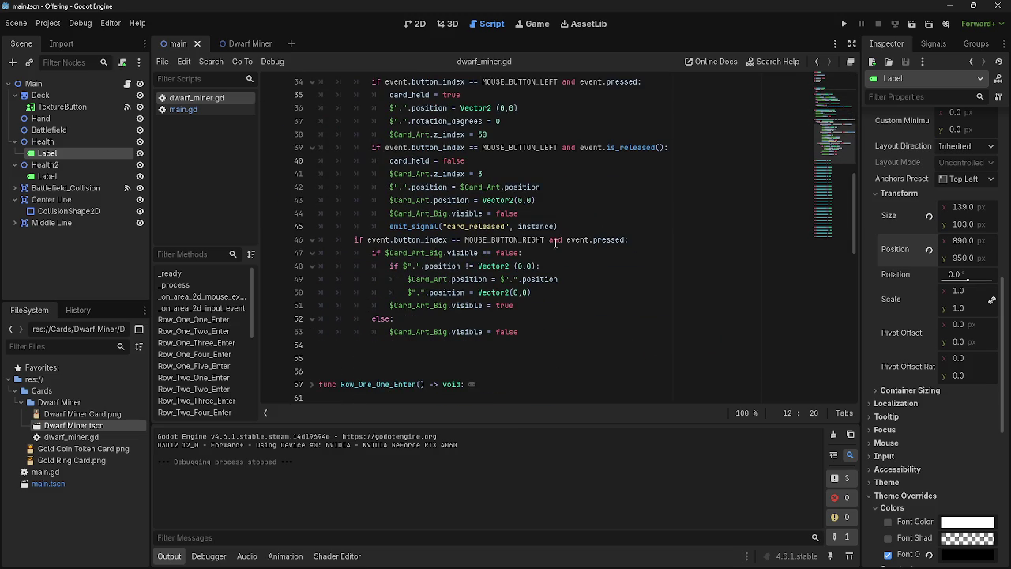
pyautogui.click(596, 252)
# - Add a test line with the copied card position expression, delete it, and save dwarf_miner.gd
pyautogui.press('Return')
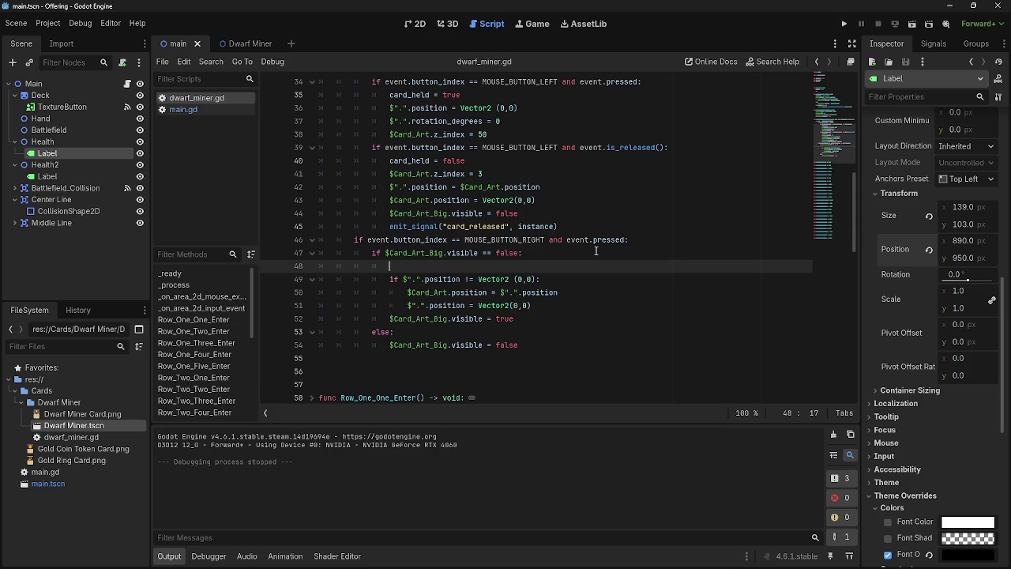
pyautogui.moveTo(403, 279); pyautogui.dragTo(461, 281)
pyautogui.hotkey('ctrl', 'c')
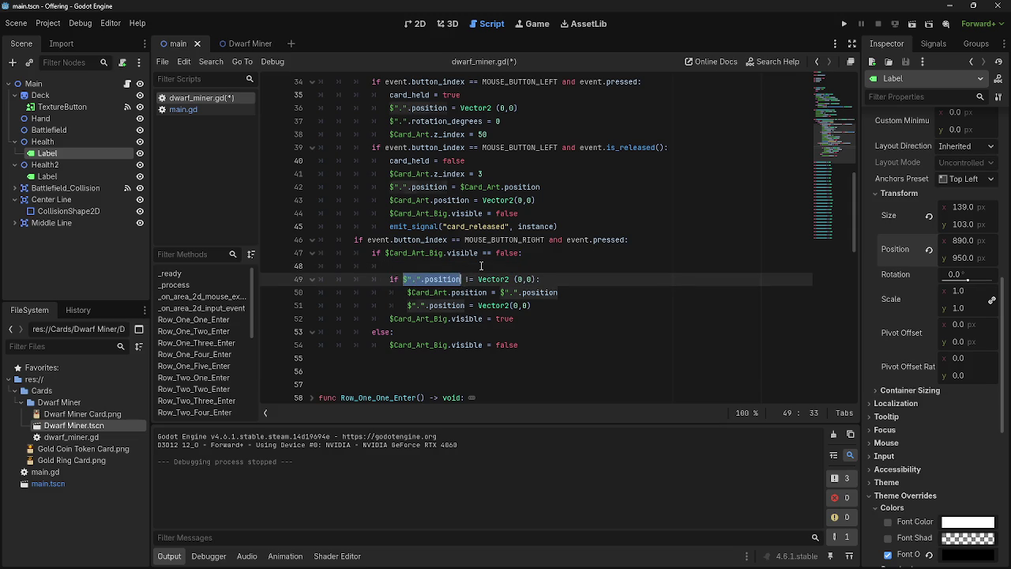
pyautogui.click(644, 265)
pyautogui.hotkey('ctrl', 'v')
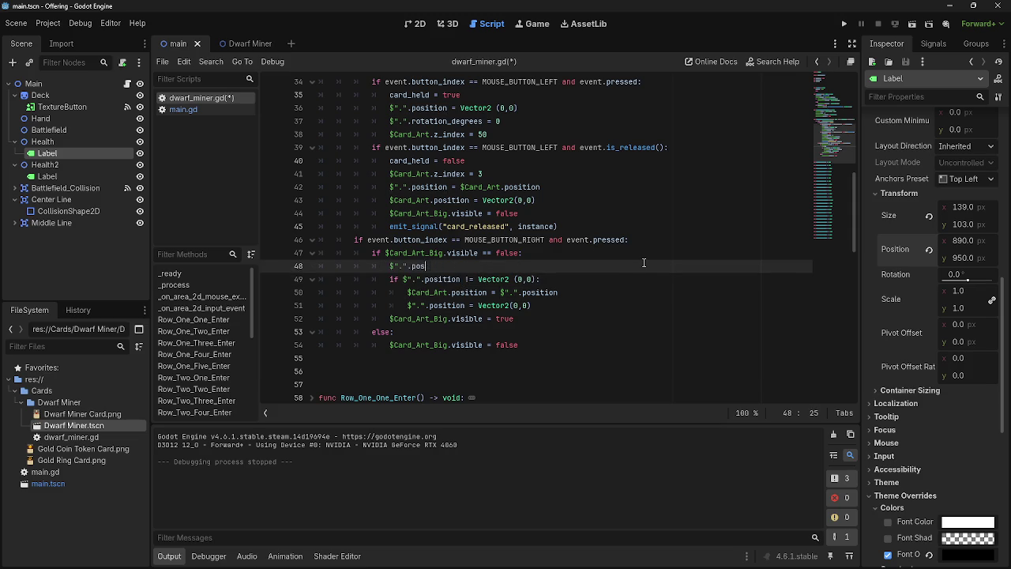
pyautogui.write('=')
pyautogui.press('BackSpace')
pyautogui.press('BackSpace')
pyautogui.press('BackSpace')
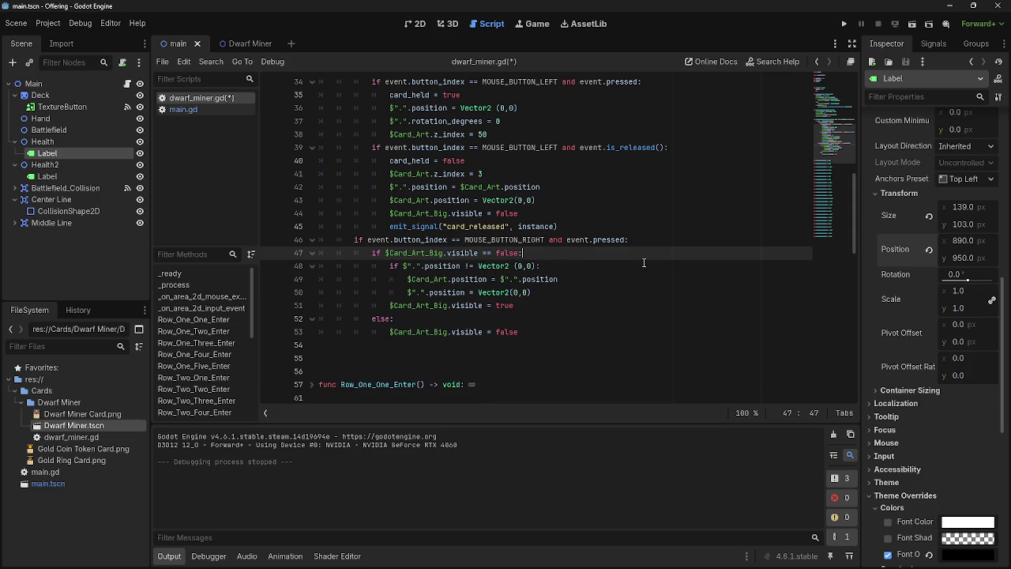
pyautogui.hotkey('ctrl', 's')
# - Review the Vector2 position code on lines 48 and 49
pyautogui.click(612, 265)
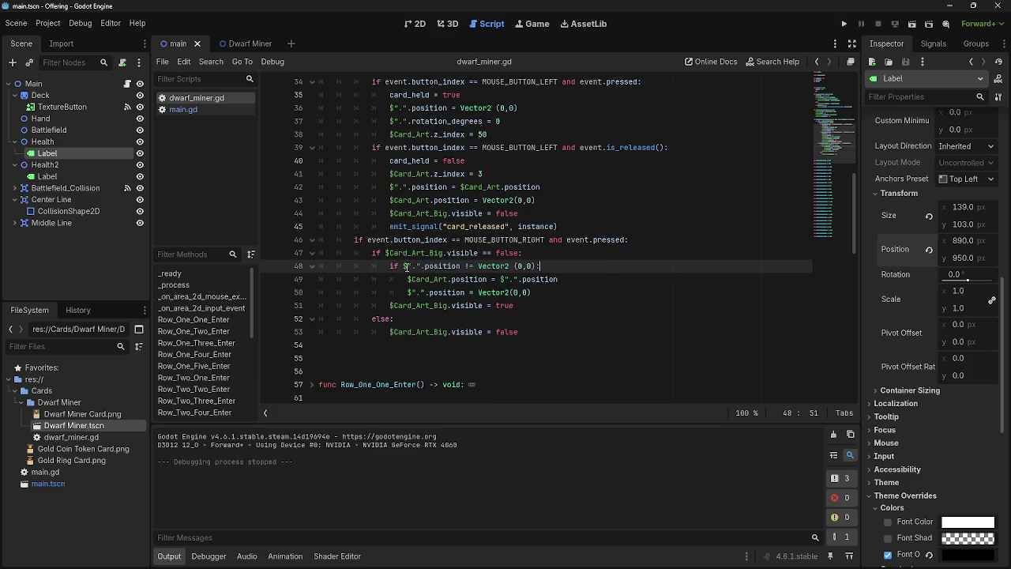
pyautogui.moveTo(406, 266); pyautogui.dragTo(424, 266)
pyautogui.click(482, 267)
pyautogui.doubleClick(490, 266)
pyautogui.click(620, 279)
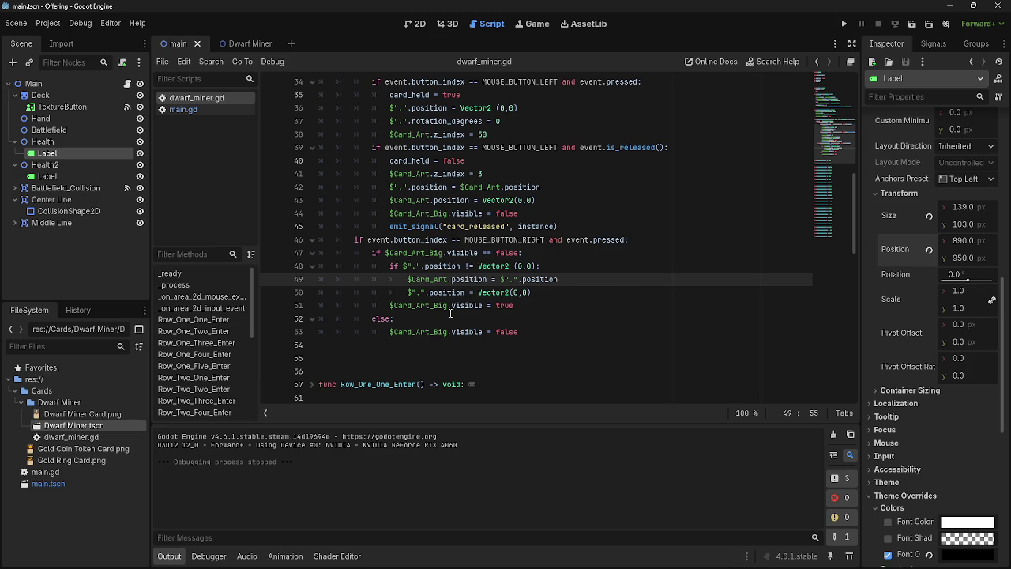
pyautogui.moveTo(406, 279); pyautogui.dragTo(645, 276)
pyautogui.press('End')
pyautogui.press('Home')
pyautogui.hotkey('shift', 'End')
pyautogui.press('End')
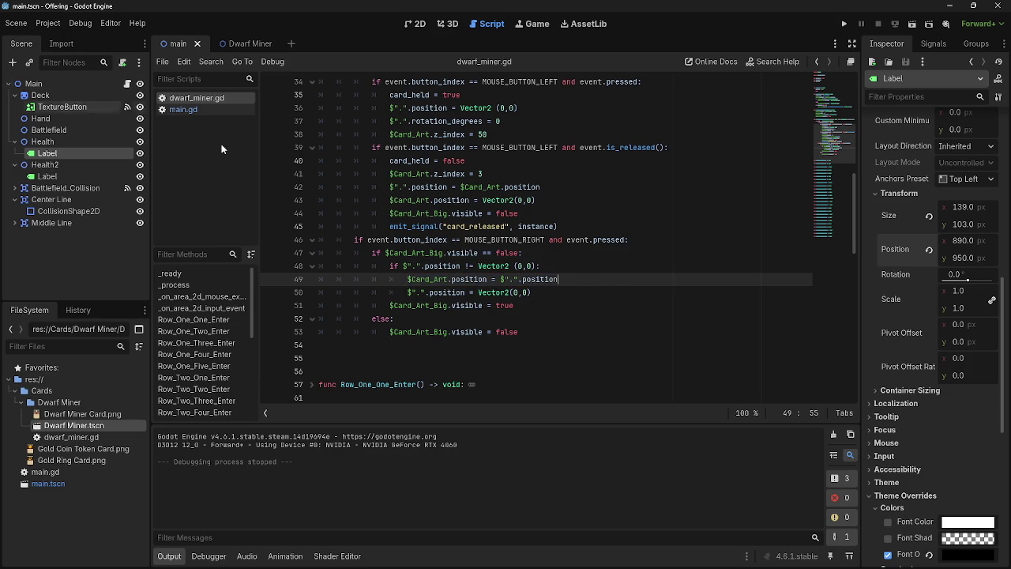
# - Review the line 50 position reset and line 51 preview visibility, then run the game
pyautogui.moveTo(408, 293); pyautogui.dragTo(569, 293)
pyautogui.click(569, 293)
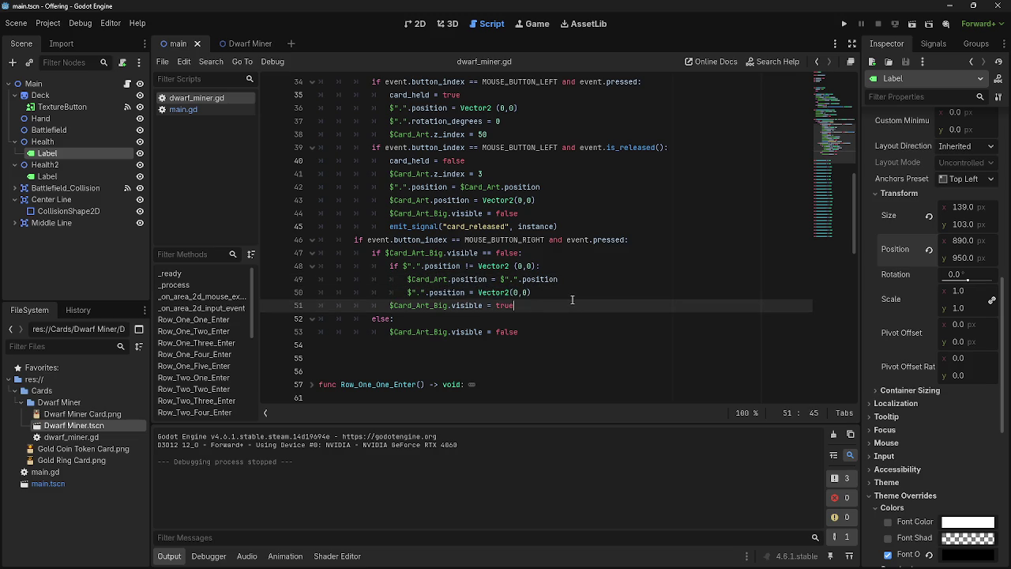
pyautogui.moveTo(406, 279); pyautogui.dragTo(589, 283)
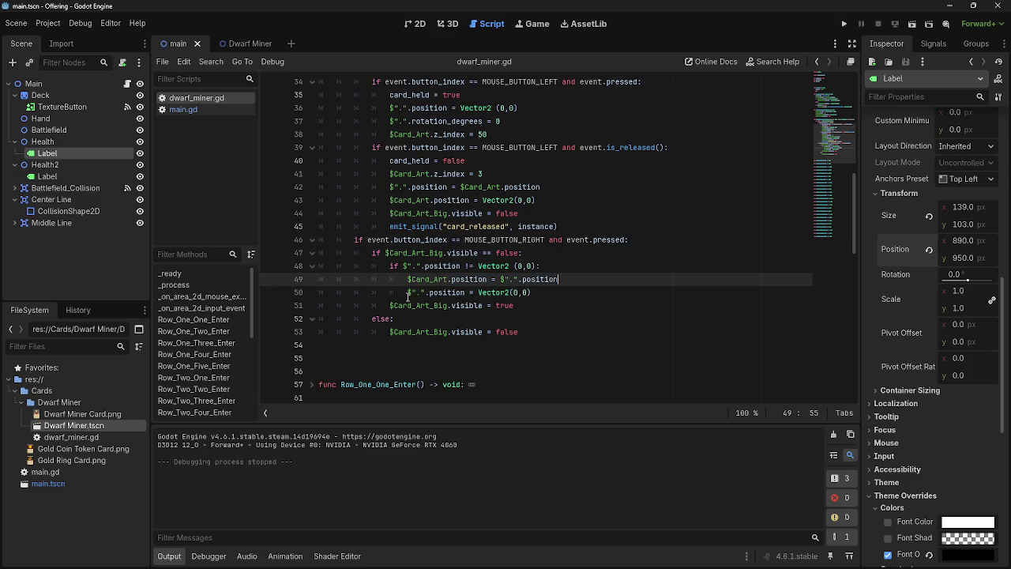
pyautogui.moveTo(408, 294); pyautogui.dragTo(491, 293)
pyautogui.click(491, 293)
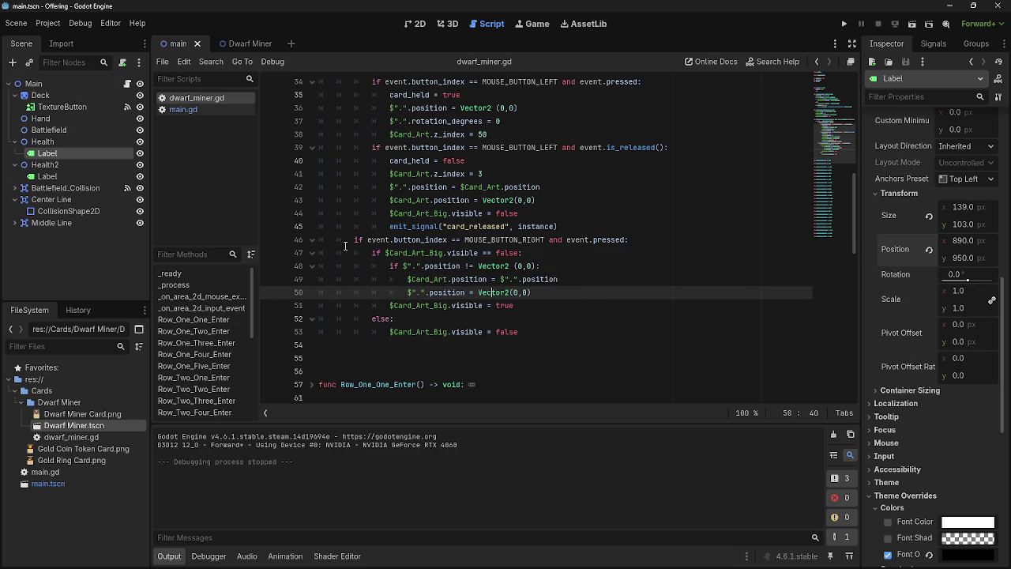
pyautogui.doubleClick(493, 294)
pyautogui.click(568, 292)
pyautogui.moveTo(558, 292); pyautogui.dragTo(405, 293)
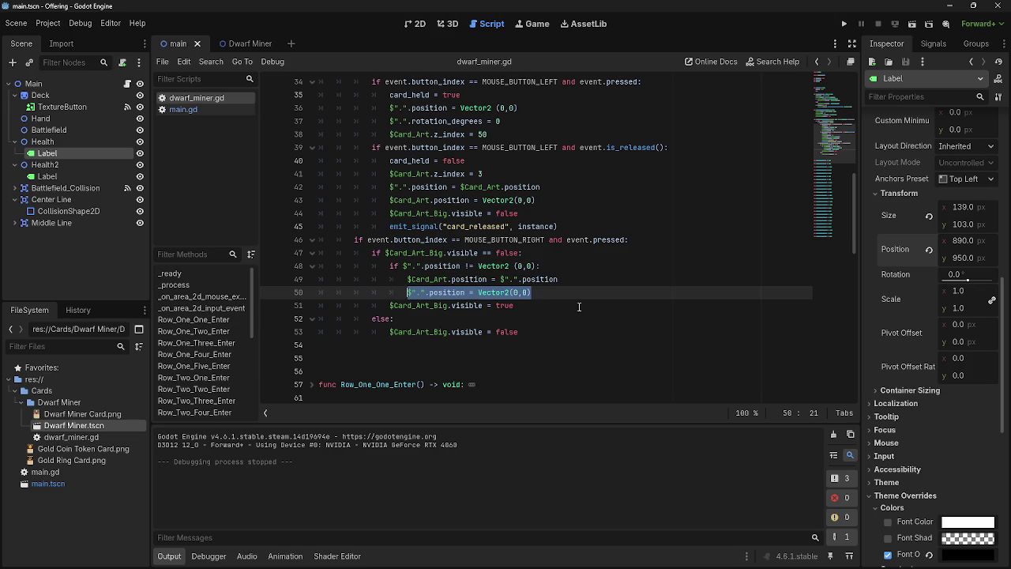
pyautogui.click(566, 292)
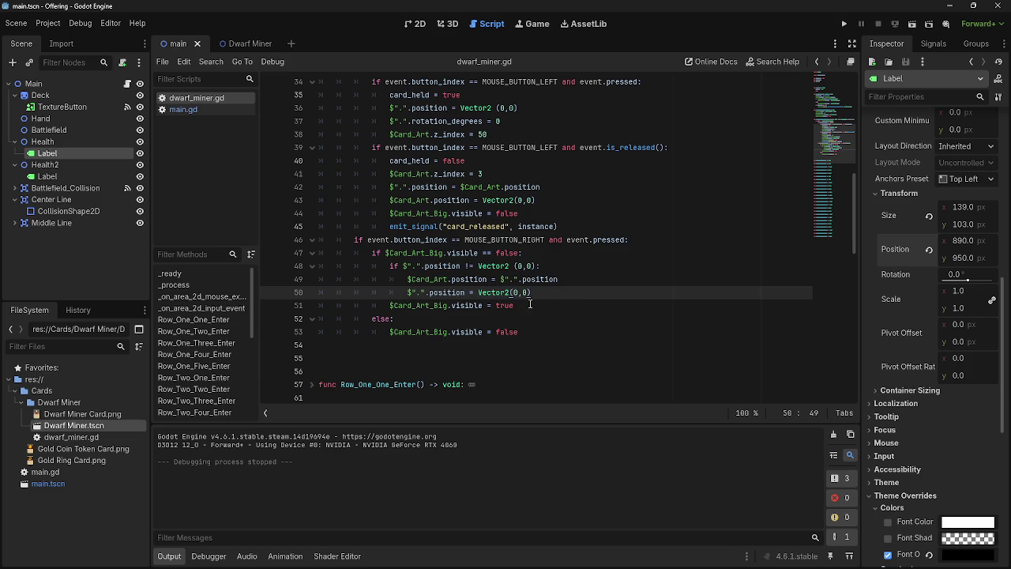
pyautogui.moveTo(390, 307); pyautogui.dragTo(546, 309)
pyautogui.click(545, 309)
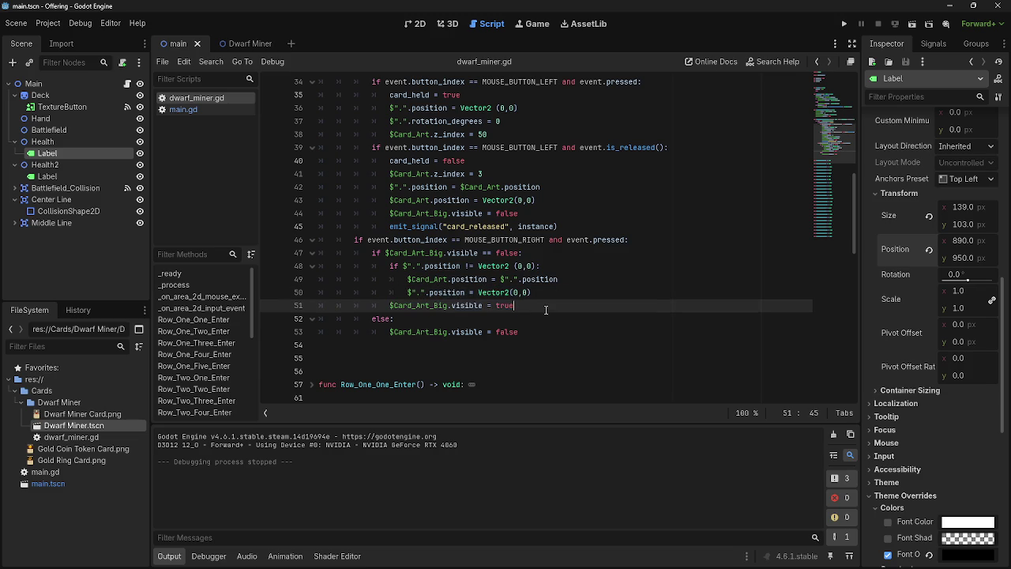
pyautogui.click(844, 23)
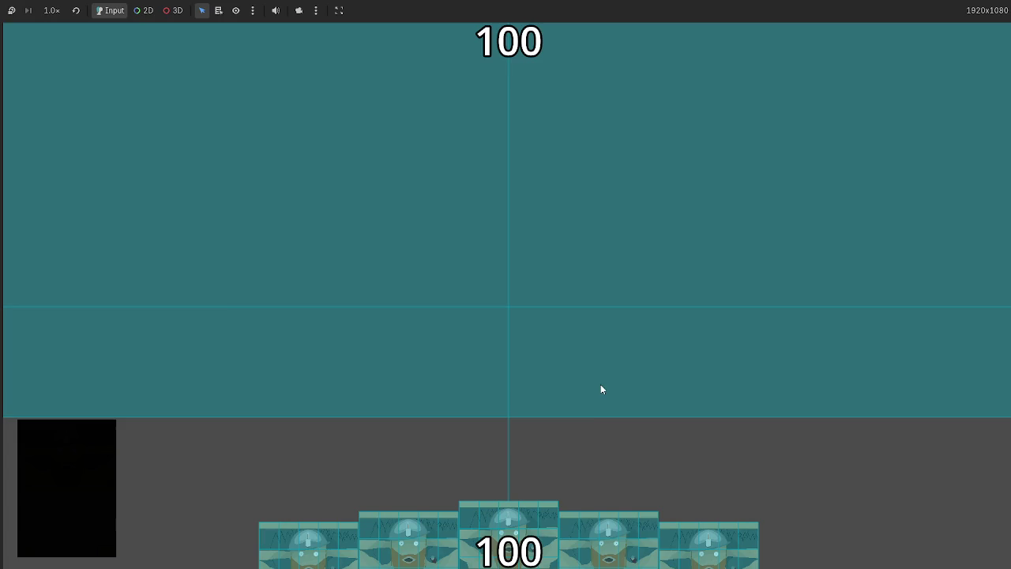
# - Play the hand cards onto the battlefield one by one, drawing a new card from the deck
pyautogui.click(609, 534)
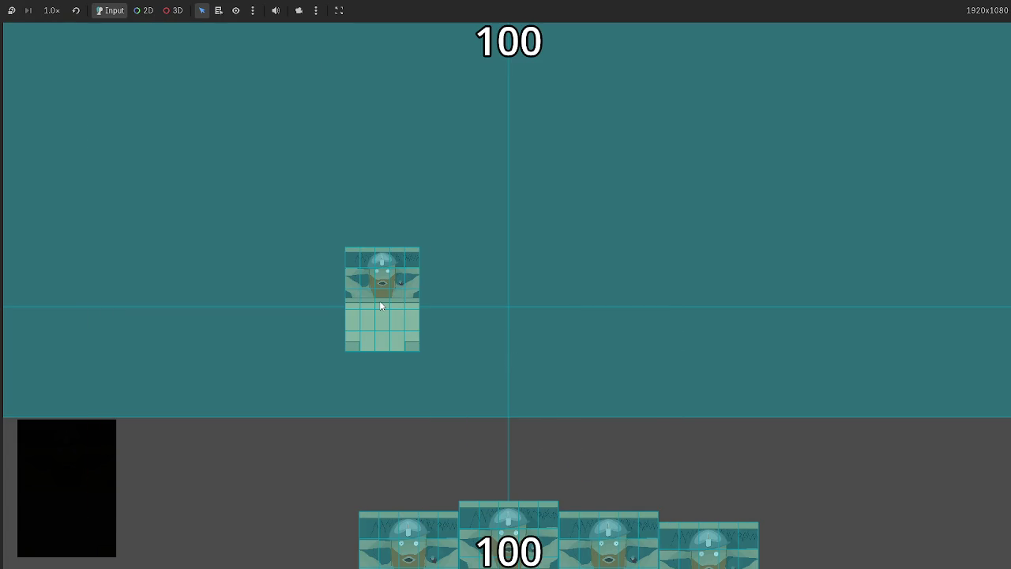
pyautogui.moveTo(380, 304)
pyautogui.moveTo(510, 509)
pyautogui.mouseDown()
pyautogui.moveTo(535, 347)
pyautogui.moveTo(510, 529)
pyautogui.mouseUp()
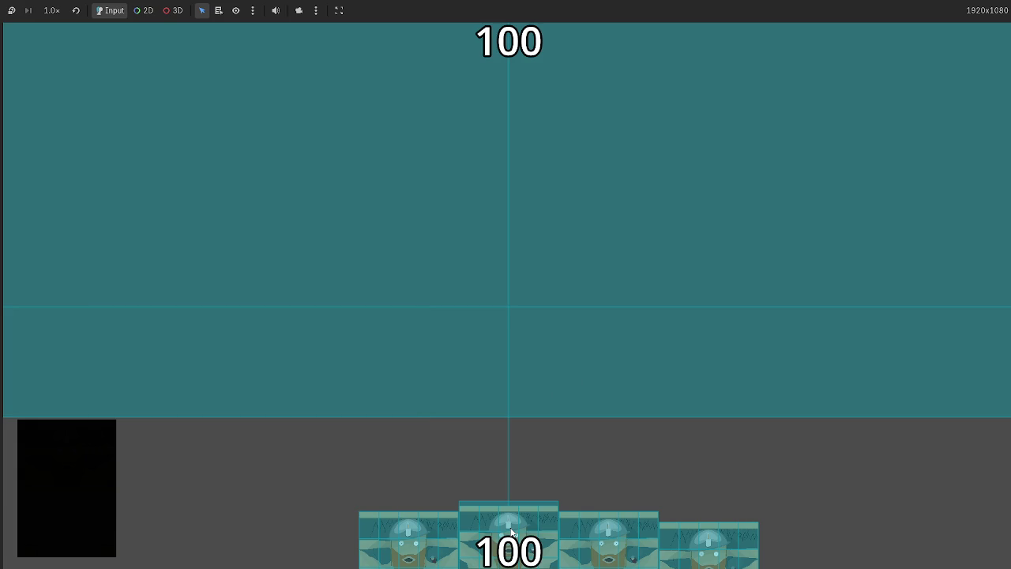
pyautogui.click(98, 483)
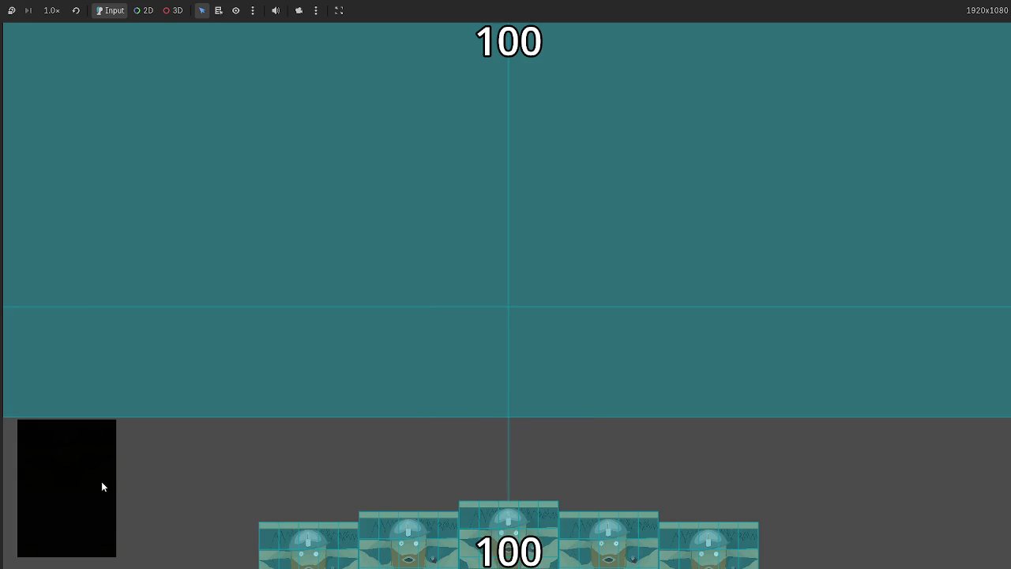
pyautogui.moveTo(497, 535); pyautogui.dragTo(532, 357)
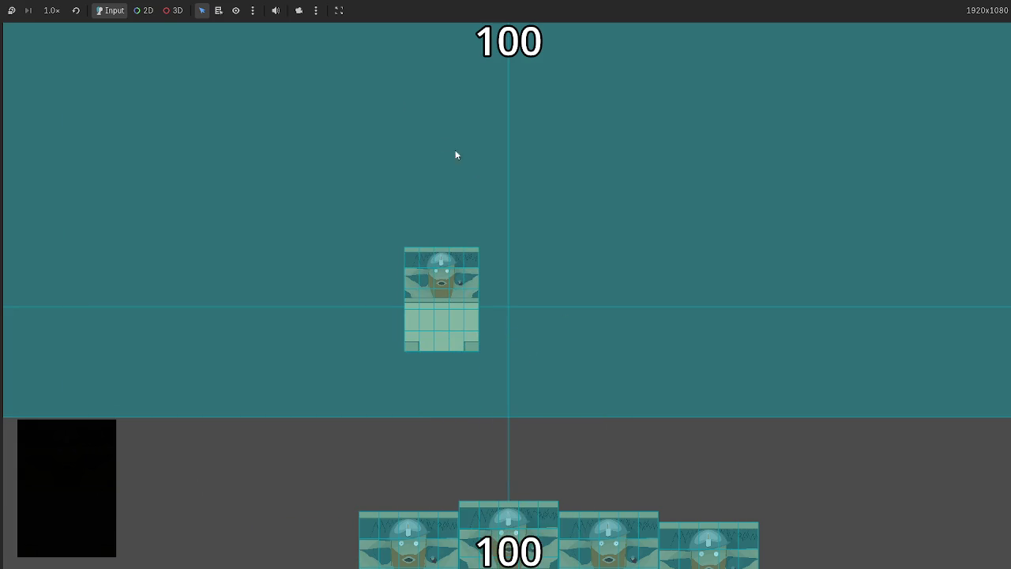
pyautogui.moveTo(485, 514)
pyautogui.mouseDown()
pyautogui.moveTo(548, 291)
pyautogui.moveTo(549, 332)
pyautogui.mouseUp()
pyautogui.moveTo(506, 517); pyautogui.dragTo(558, 355)
pyautogui.moveTo(585, 521); pyautogui.dragTo(566, 265)
pyautogui.moveTo(505, 525); pyautogui.dragTo(572, 254)
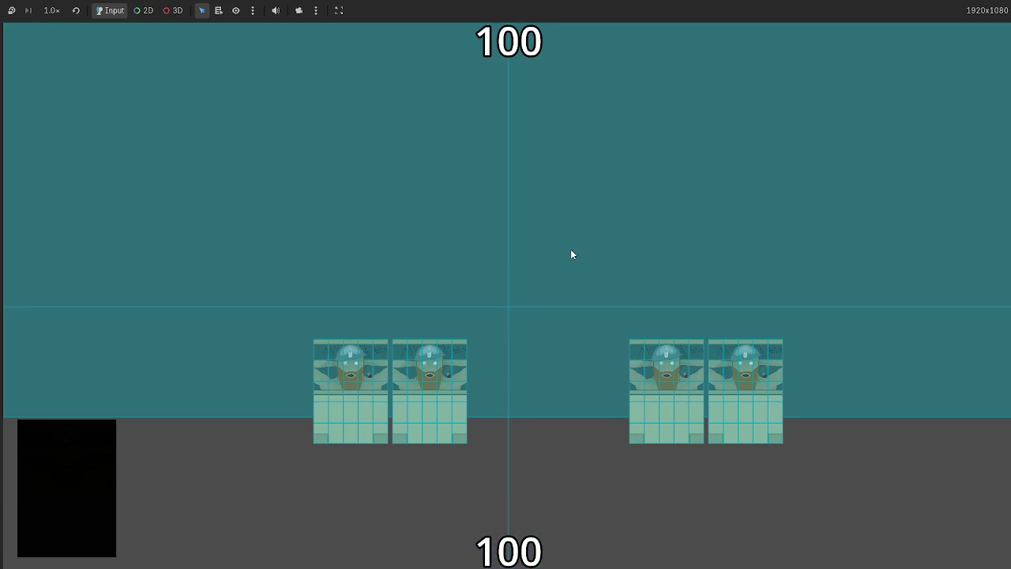
# - Restart the game with F5, play several more hand cards, then stop it with F8
pyautogui.press('F5')
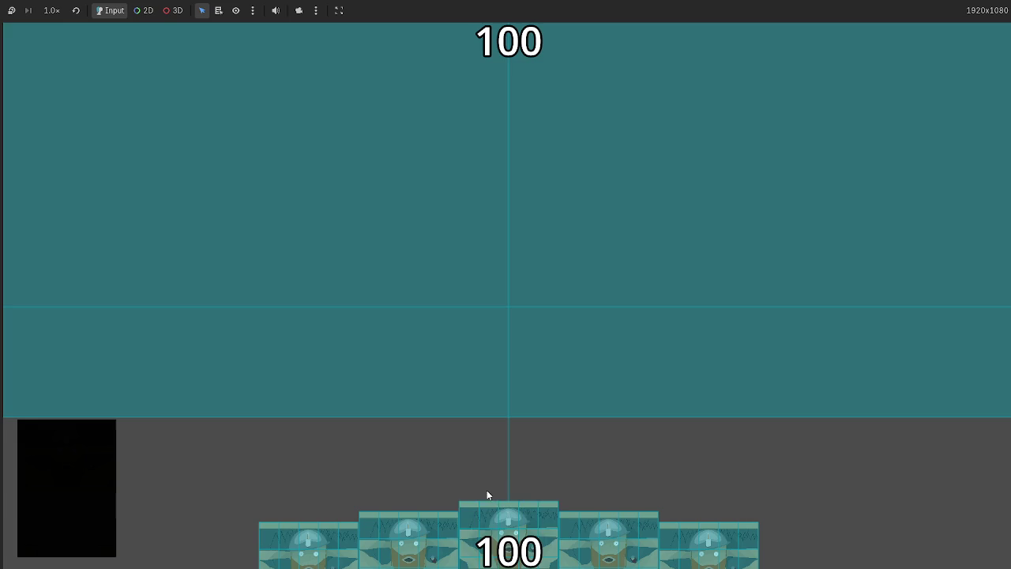
pyautogui.moveTo(486, 495); pyautogui.dragTo(526, 366)
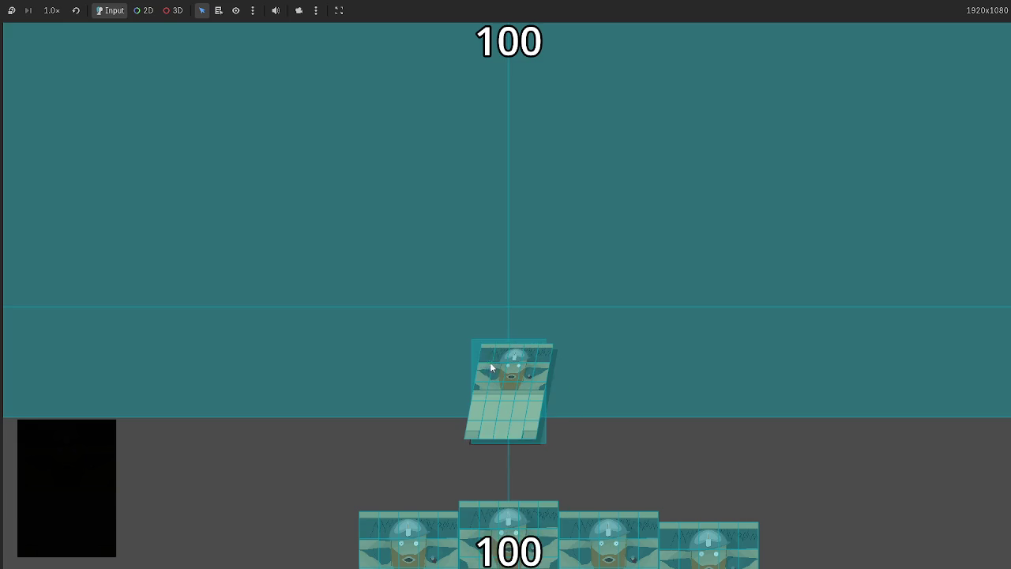
pyautogui.click(490, 366)
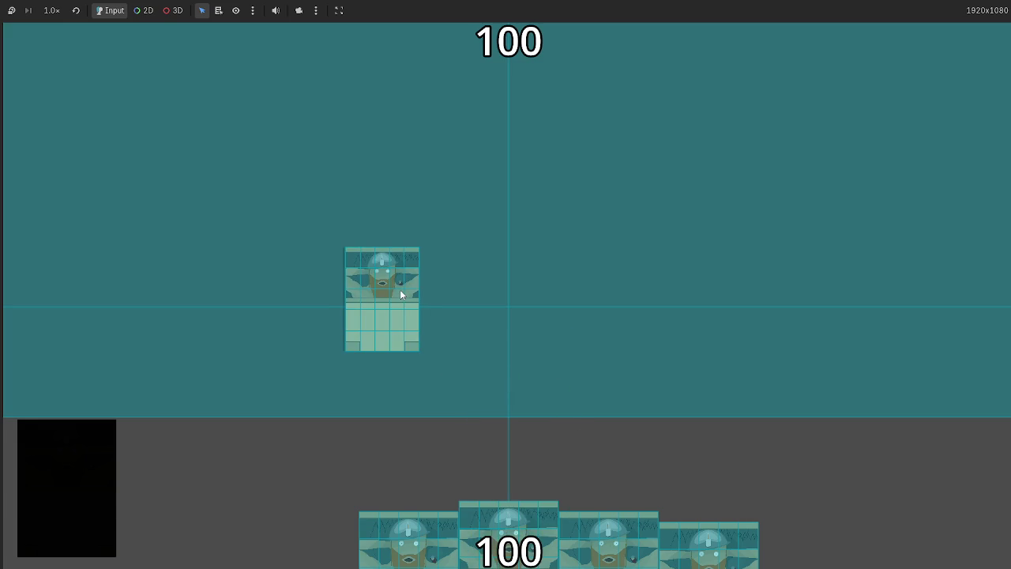
pyautogui.moveTo(709, 545)
pyautogui.mouseDown()
pyautogui.moveTo(618, 480)
pyautogui.moveTo(608, 370)
pyautogui.mouseUp()
pyautogui.moveTo(538, 535); pyautogui.dragTo(551, 384)
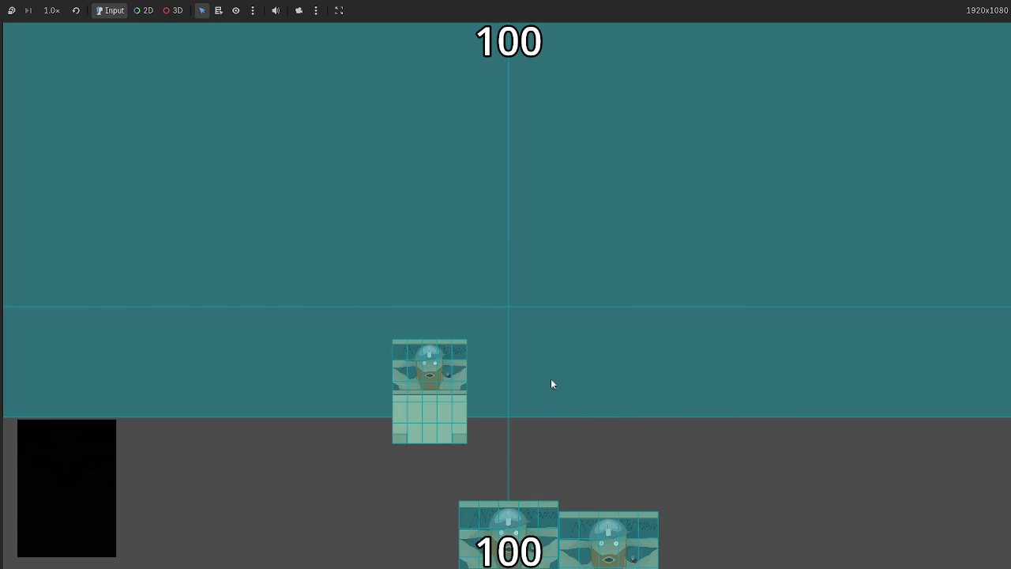
pyautogui.moveTo(521, 529)
pyautogui.mouseDown()
pyautogui.moveTo(589, 329)
pyautogui.moveTo(672, 388)
pyautogui.mouseUp()
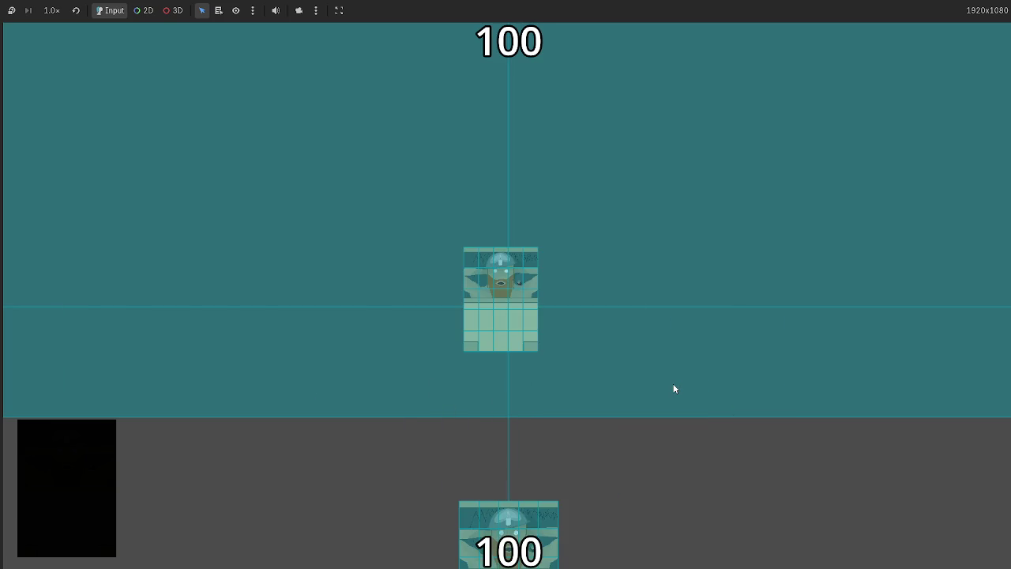
pyautogui.press('F8')
pyautogui.scroll(2, 537, 323)
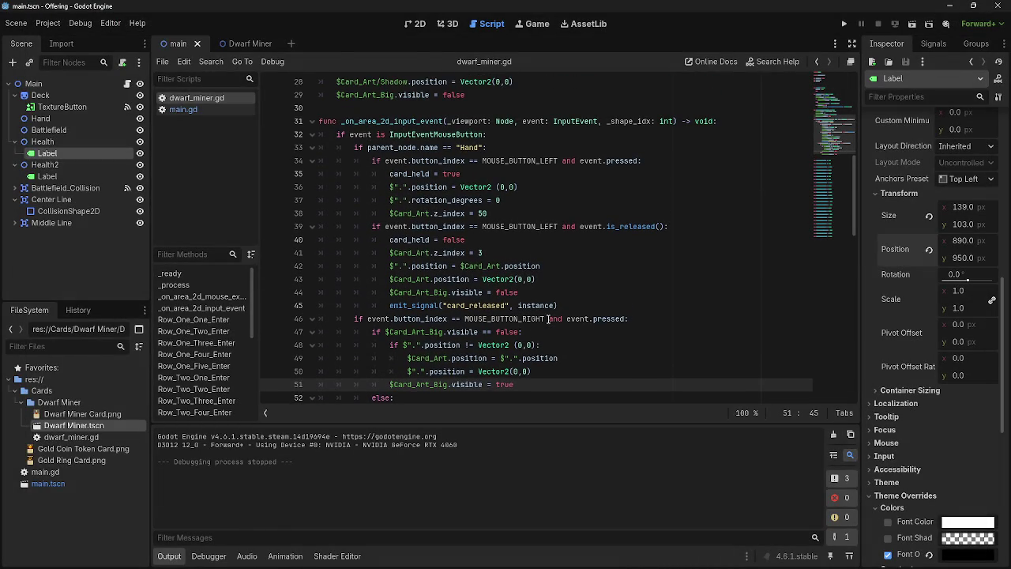
# - Select and review the position check on lines 48–50 of dwarf_miner.gd
pyautogui.moveTo(386, 345); pyautogui.dragTo(607, 372)
pyautogui.click(578, 369)
pyautogui.scroll(-1, 440, 358)
pyautogui.moveTo(389, 309); pyautogui.dragTo(538, 336)
pyautogui.click(427, 324)
pyautogui.moveTo(389, 309); pyautogui.dragTo(582, 335)
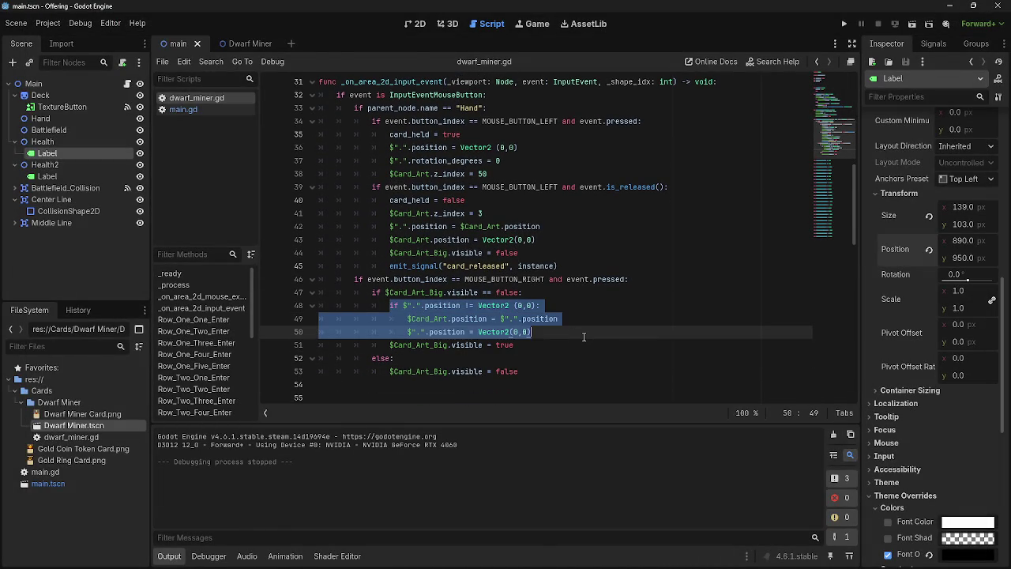
pyautogui.click(584, 337)
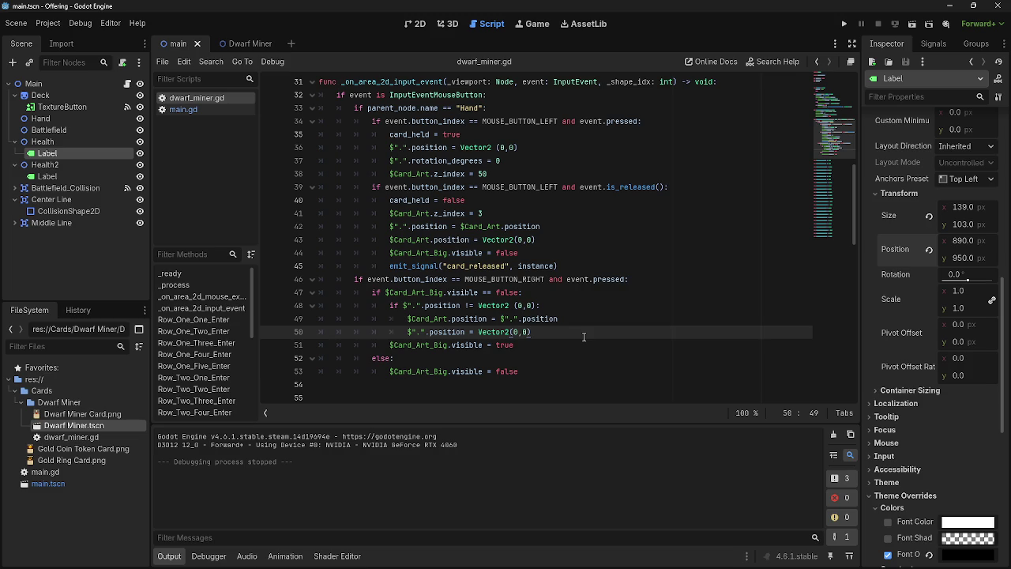
# - Scroll through the script and launch the game for another test run
pyautogui.scroll(2, 584, 337)
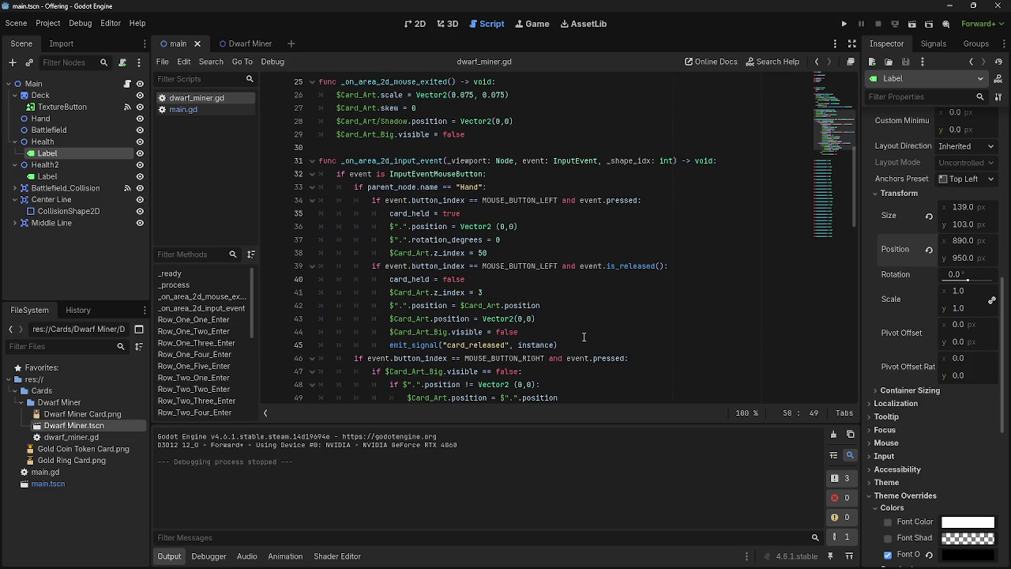
pyautogui.scroll(-3, 583, 337)
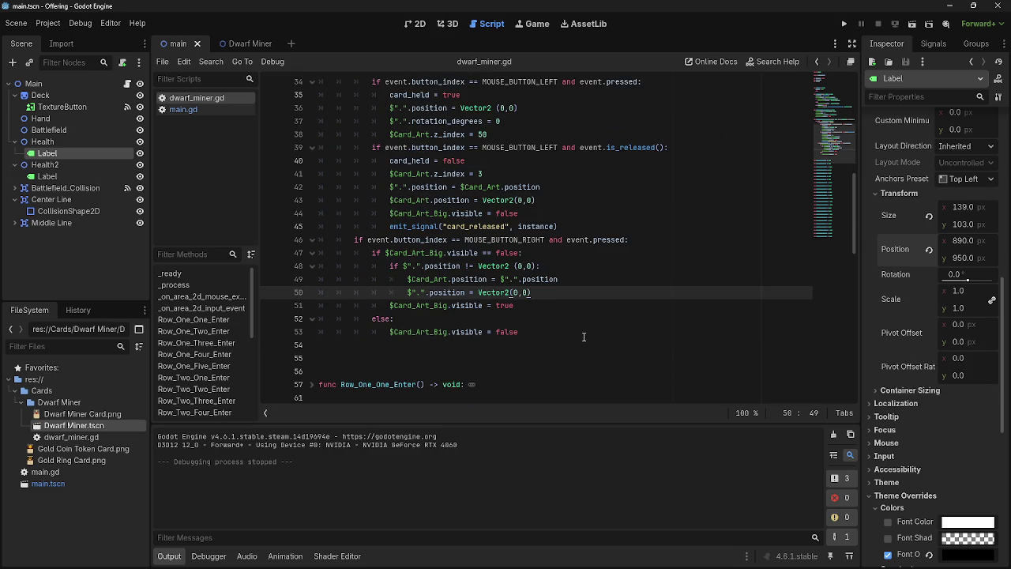
pyautogui.scroll(-1, 583, 338)
pyautogui.scroll(3, 583, 337)
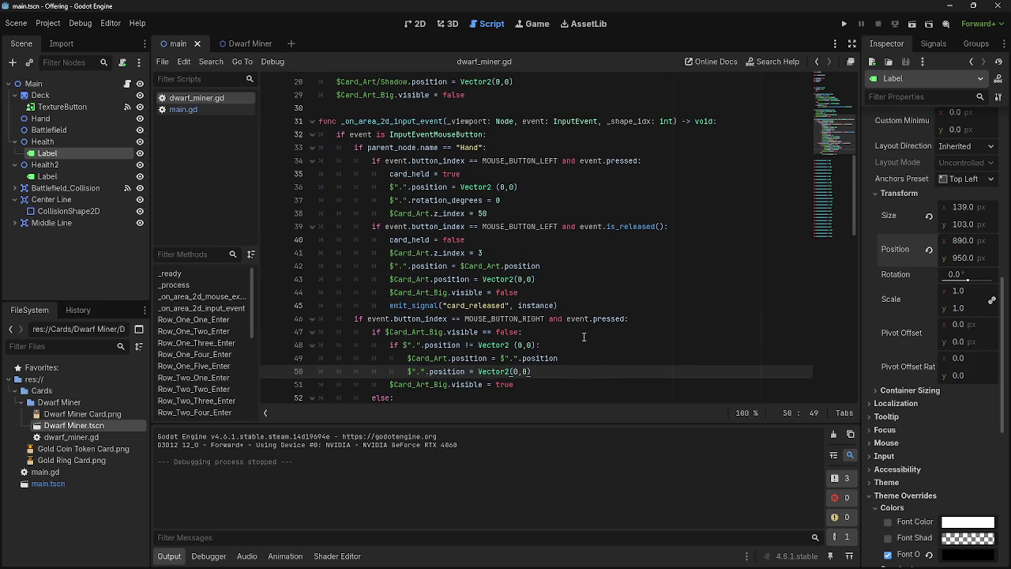
pyautogui.click(844, 24)
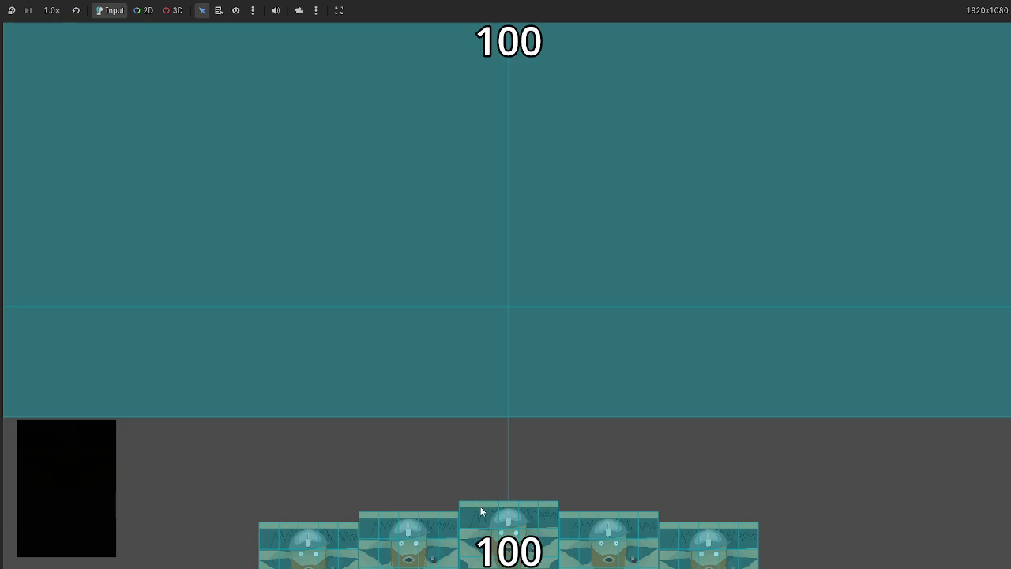
# - Play the centre hand card, stop the game, and inspect lines 42–44 of the script
pyautogui.moveTo(480, 511); pyautogui.dragTo(637, 283)
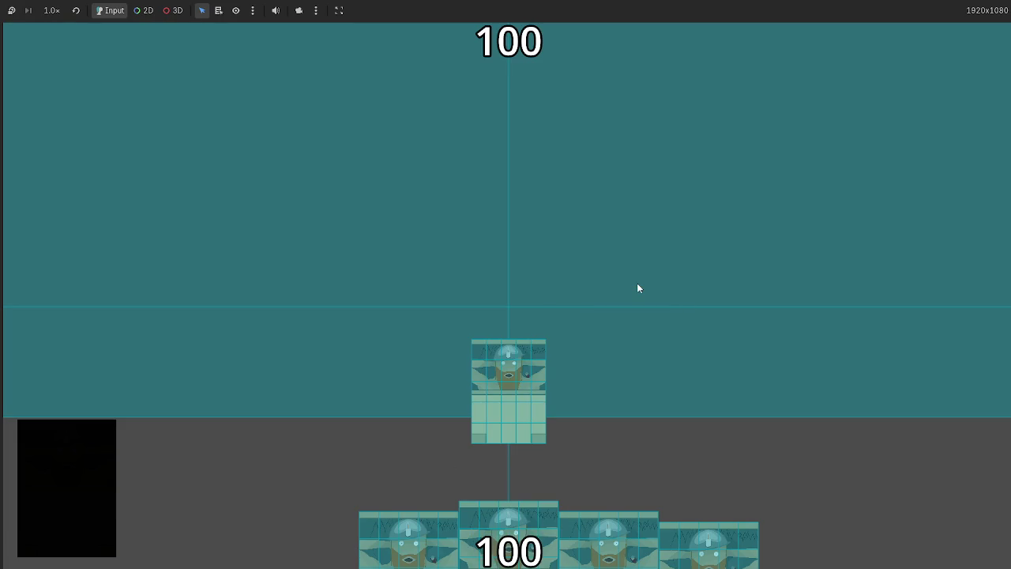
pyautogui.press('F8')
pyautogui.moveTo(389, 265); pyautogui.dragTo(587, 260)
pyautogui.click(586, 260)
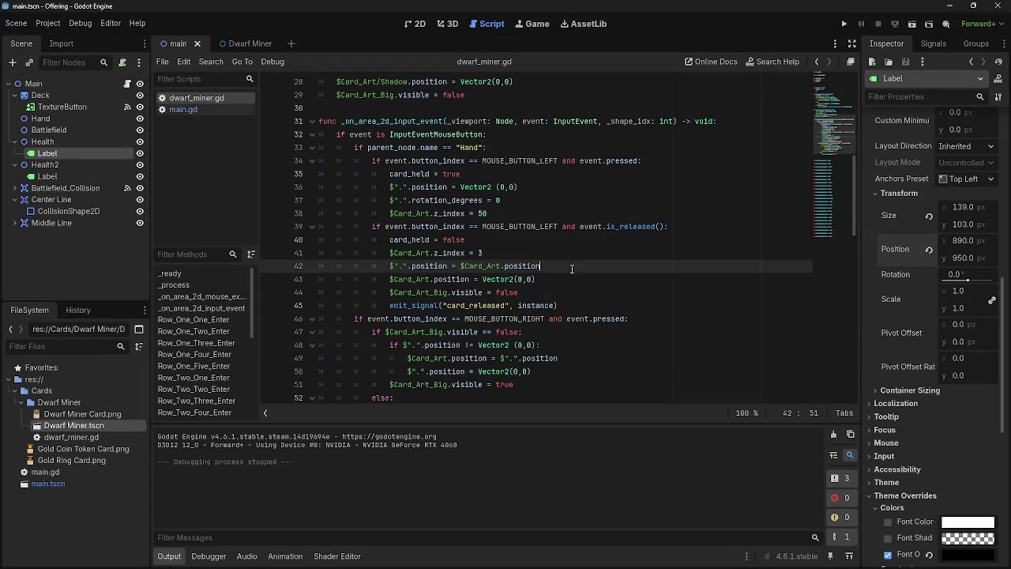
pyautogui.click(392, 272)
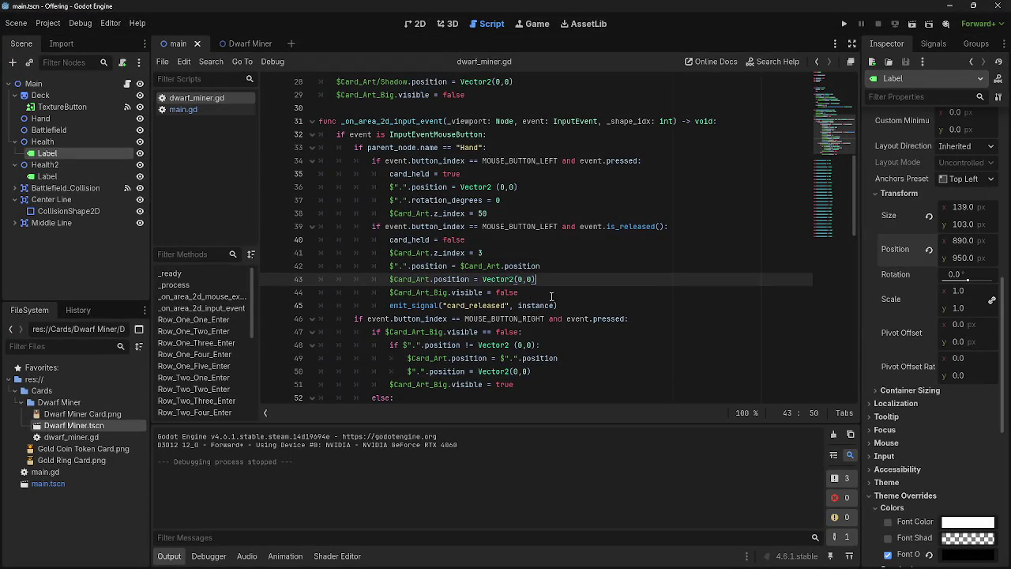
pyautogui.moveTo(387, 292); pyautogui.dragTo(416, 292)
pyautogui.moveTo(506, 292); pyautogui.dragTo(518, 292)
pyautogui.click(518, 292)
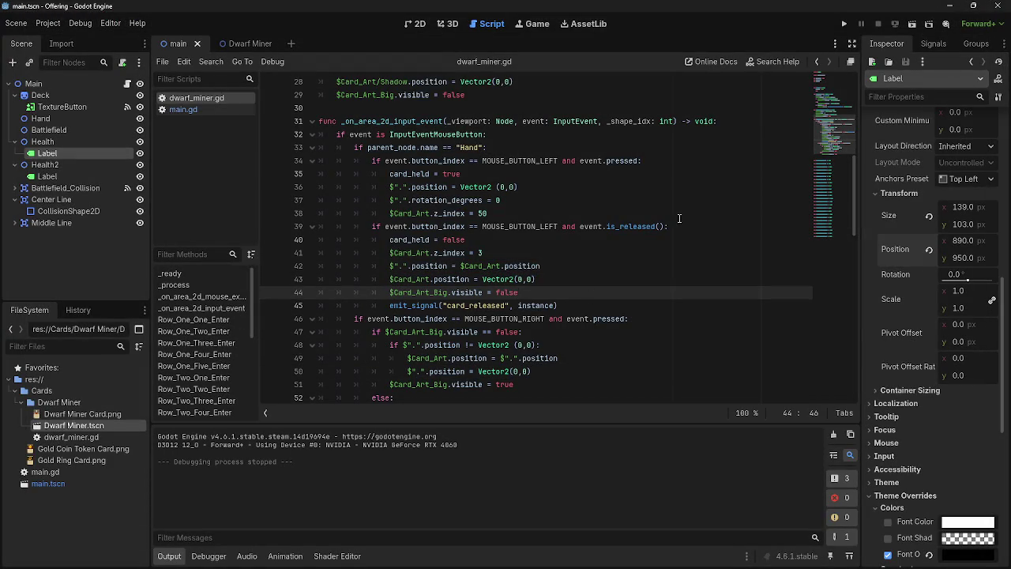
# - Rerun the game, right-click a hand card for its enlarged preview, drag it, then stop
pyautogui.click(843, 24)
pyautogui.rightClick(485, 508)
pyautogui.moveTo(485, 508); pyautogui.dragTo(564, 335)
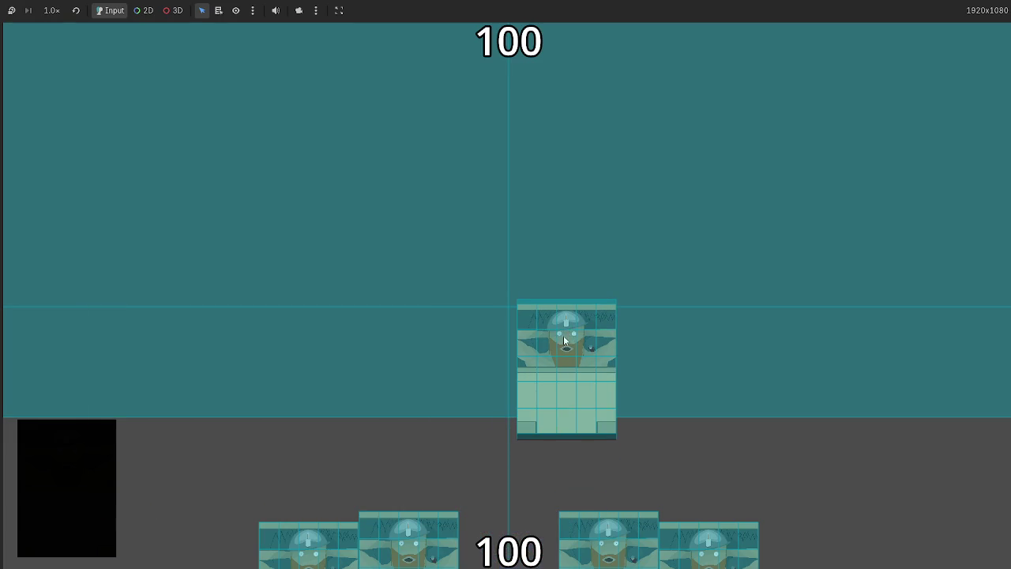
pyautogui.moveTo(503, 462)
pyautogui.moveTo(510, 422)
pyautogui.mouseDown()
pyautogui.moveTo(506, 357)
pyautogui.moveTo(513, 525)
pyautogui.moveTo(573, 371)
pyautogui.moveTo(585, 305)
pyautogui.mouseUp()
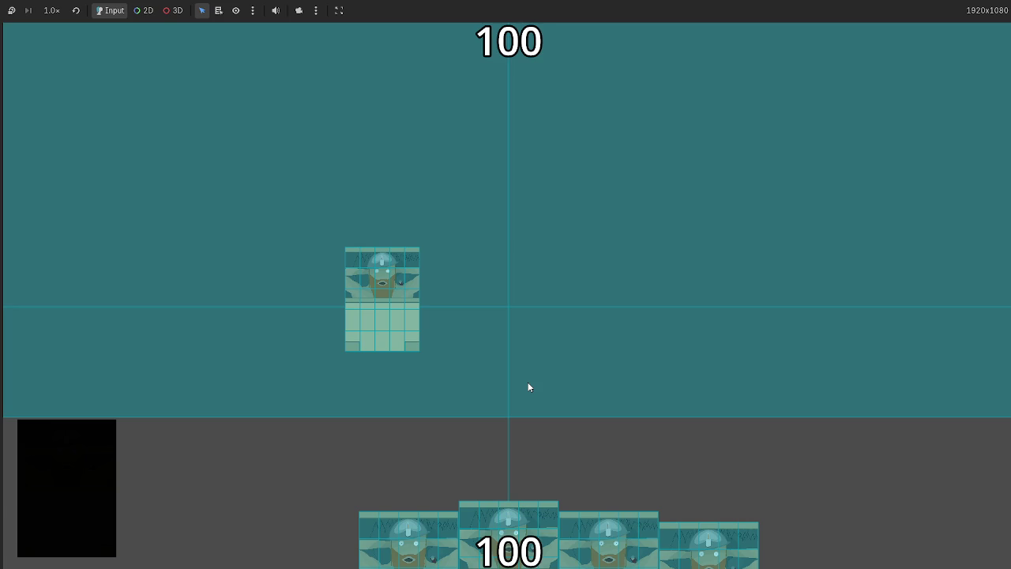
pyautogui.press('F8')
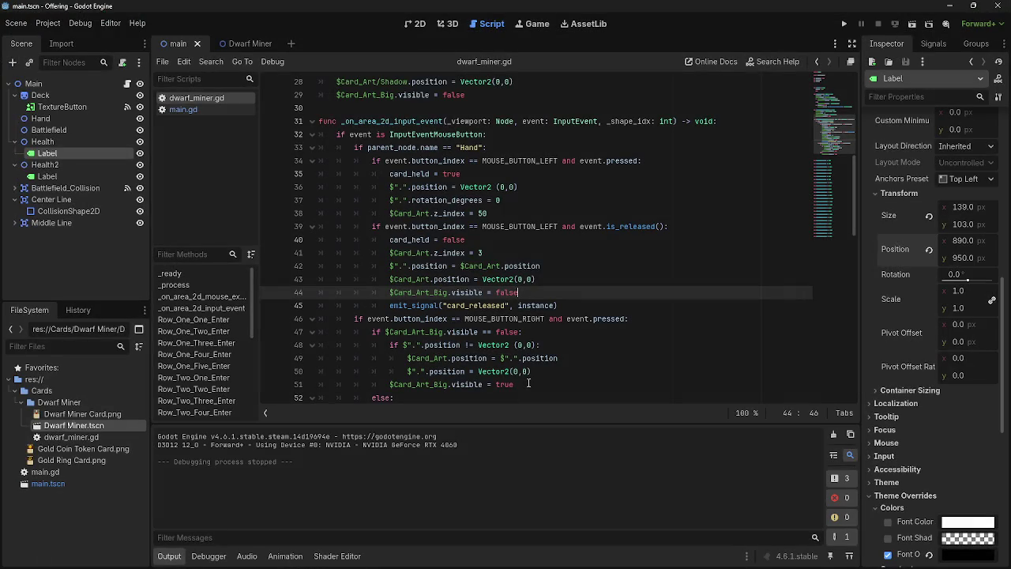
# - Review the position check and card art code on lines 48–51 of dwarf_miner.gd
pyautogui.scroll(-2, 509, 313)
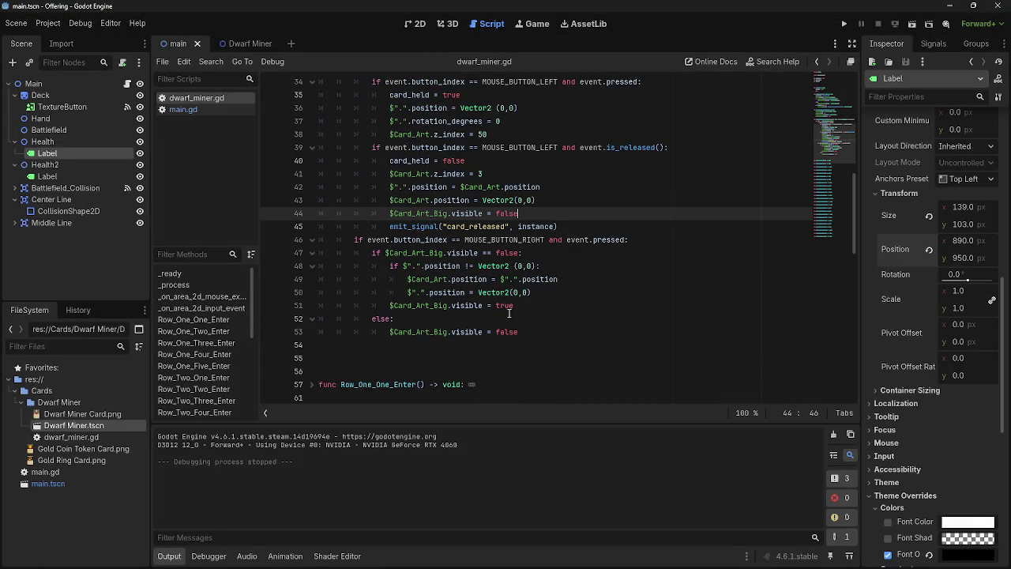
pyautogui.click(403, 275)
pyautogui.moveTo(390, 266); pyautogui.dragTo(521, 301)
pyautogui.click(450, 292)
pyautogui.click(525, 301)
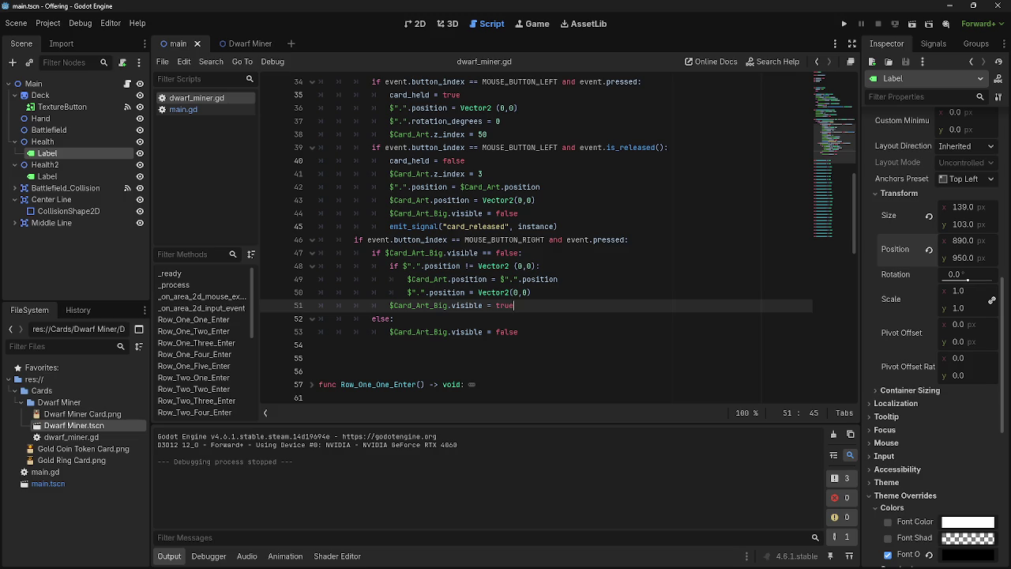
pyautogui.click(577, 265)
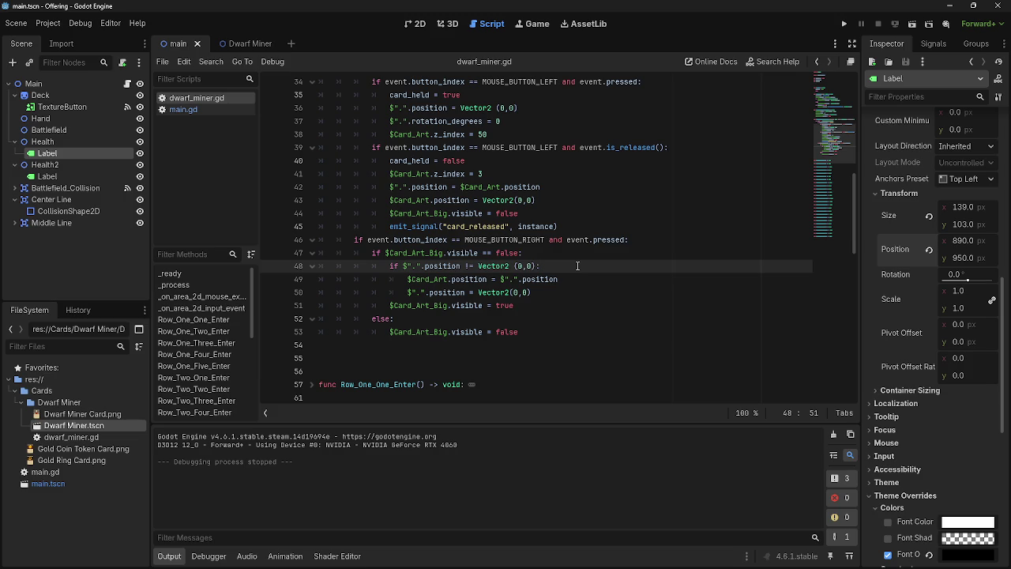
pyautogui.moveTo(408, 279); pyautogui.dragTo(634, 277)
pyautogui.click(634, 277)
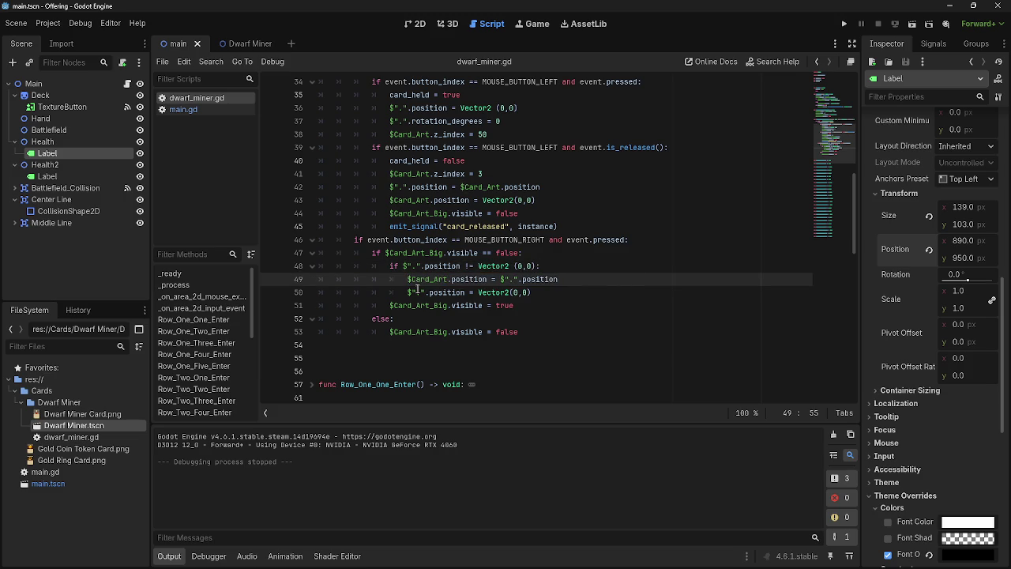
pyautogui.press('Down')
pyautogui.press('Down')
pyautogui.hotkey('shift', 'Home')
pyautogui.press('End')
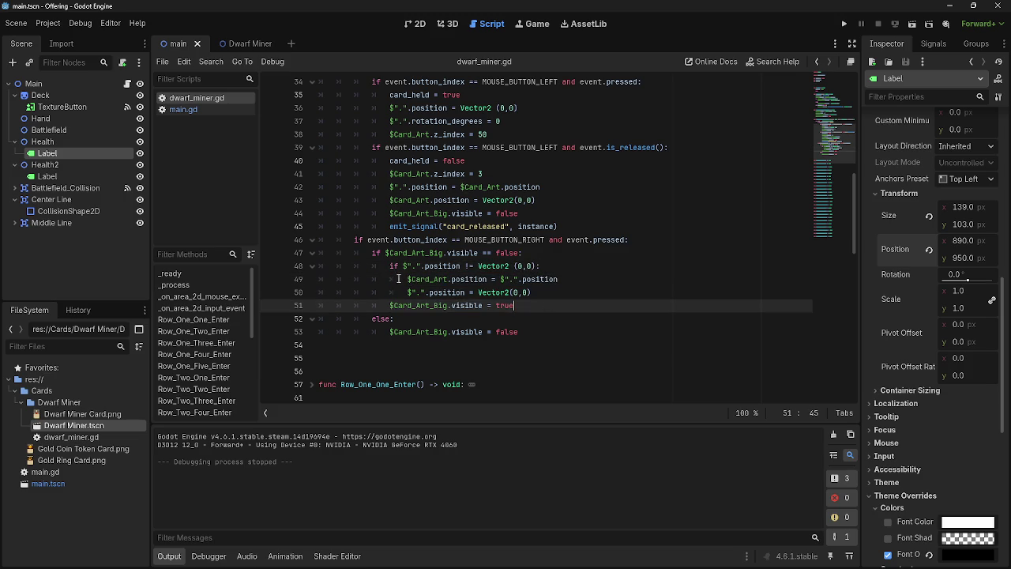
# - Highlight lines 49–50 once more, then switch to the main scene's 2D view
pyautogui.moveTo(397, 267)
pyautogui.mouseDown()
pyautogui.moveTo(547, 266)
pyautogui.moveTo(548, 278)
pyautogui.mouseUp()
pyautogui.click(605, 280)
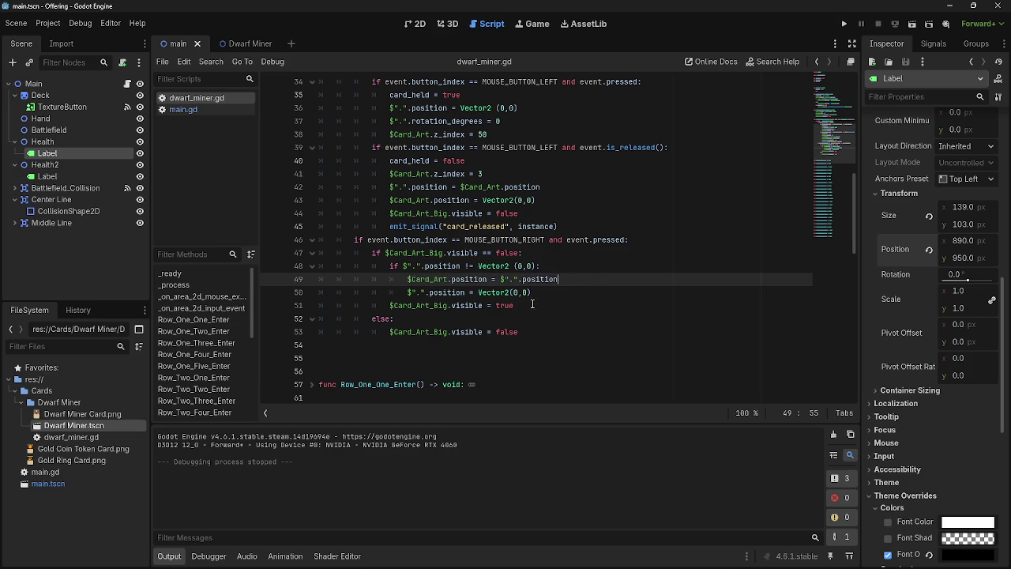
pyautogui.moveTo(408, 292); pyautogui.dragTo(584, 292)
pyautogui.click(590, 292)
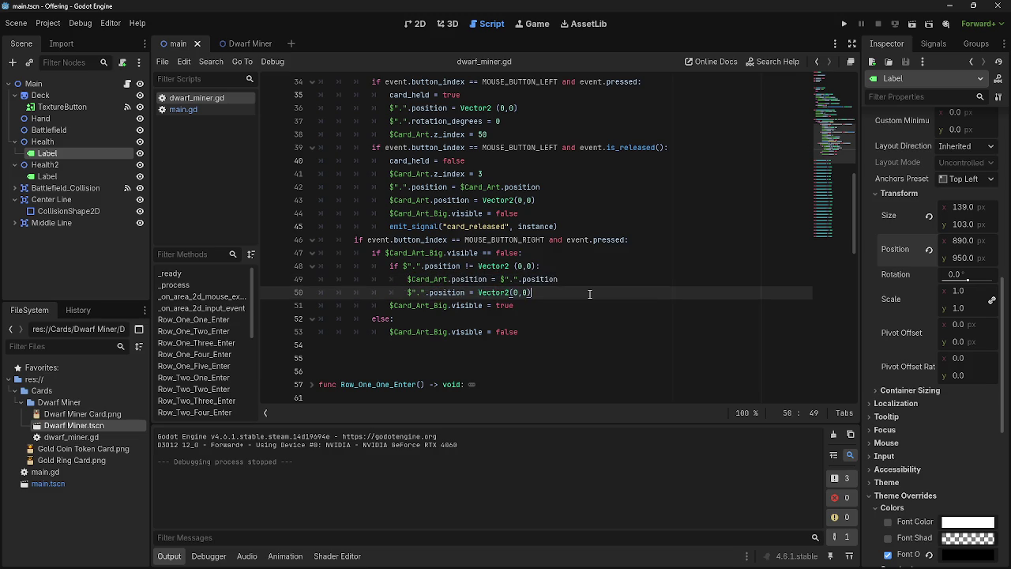
pyautogui.moveTo(407, 292); pyautogui.dragTo(591, 293)
pyautogui.click(592, 294)
pyautogui.click(416, 24)
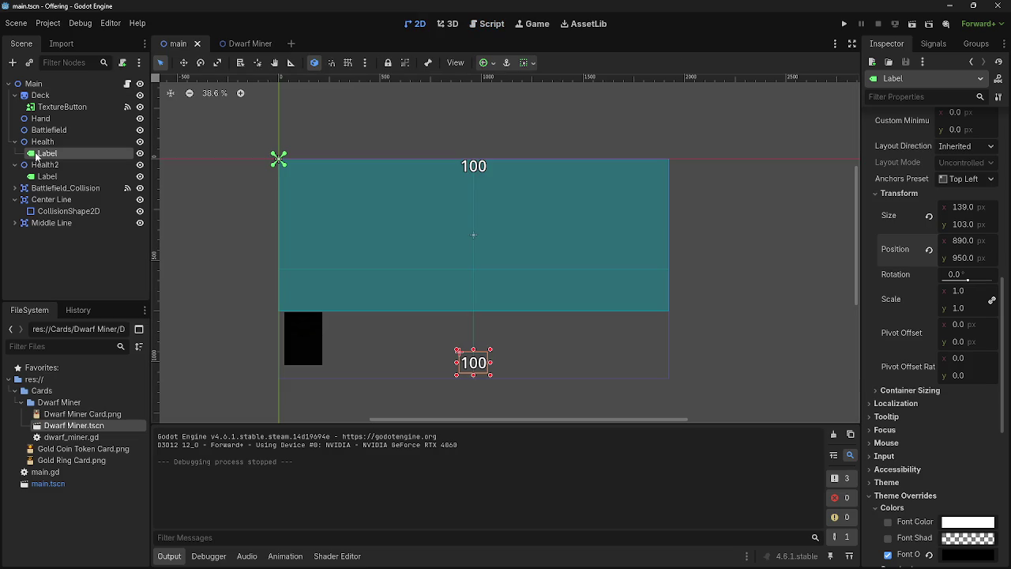
# - Delete the card.scale = Vector2(0.75,0.75) line from battlefield_sort in main.gd
pyautogui.click(487, 24)
pyautogui.scroll(-5, 313, 157)
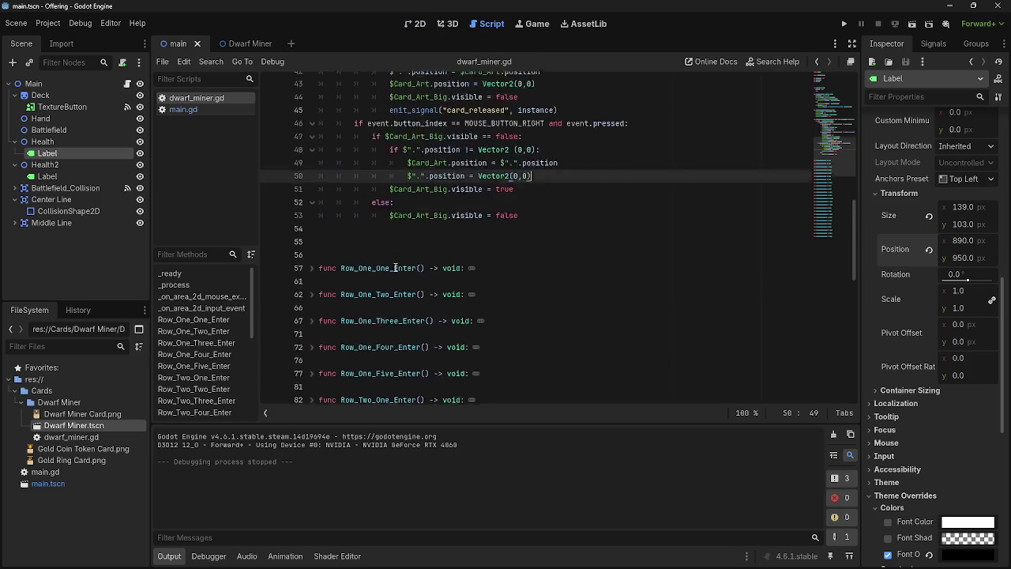
pyautogui.click(184, 110)
pyautogui.scroll(-10, 487, 315)
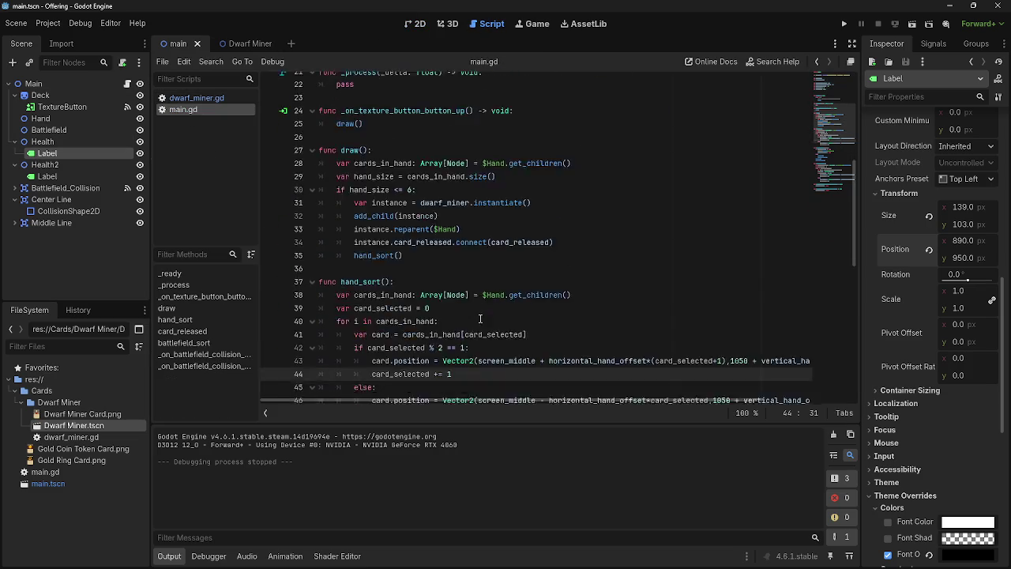
pyautogui.scroll(-4, 487, 315)
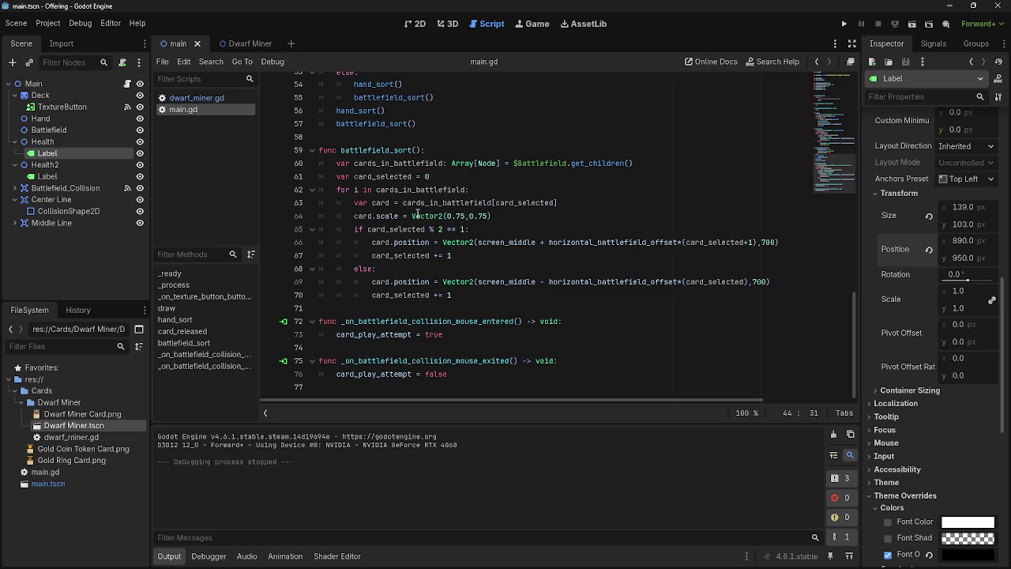
pyautogui.click(532, 212)
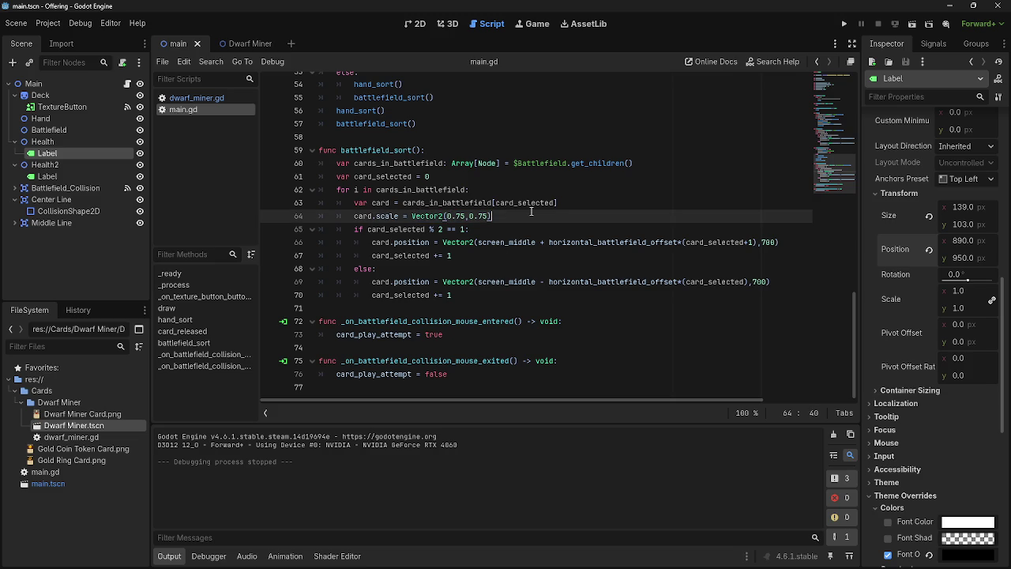
pyautogui.moveTo(492, 215); pyautogui.dragTo(354, 218)
pyautogui.hotkey('ctrl', 'c')
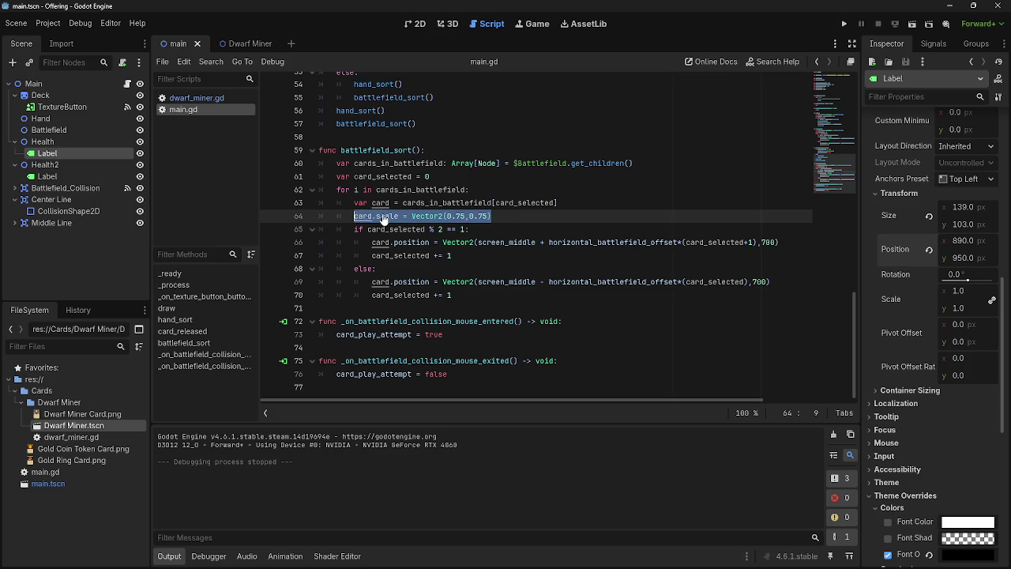
pyautogui.press('BackSpace')
pyautogui.press('BackSpace')
pyautogui.press('BackSpace')
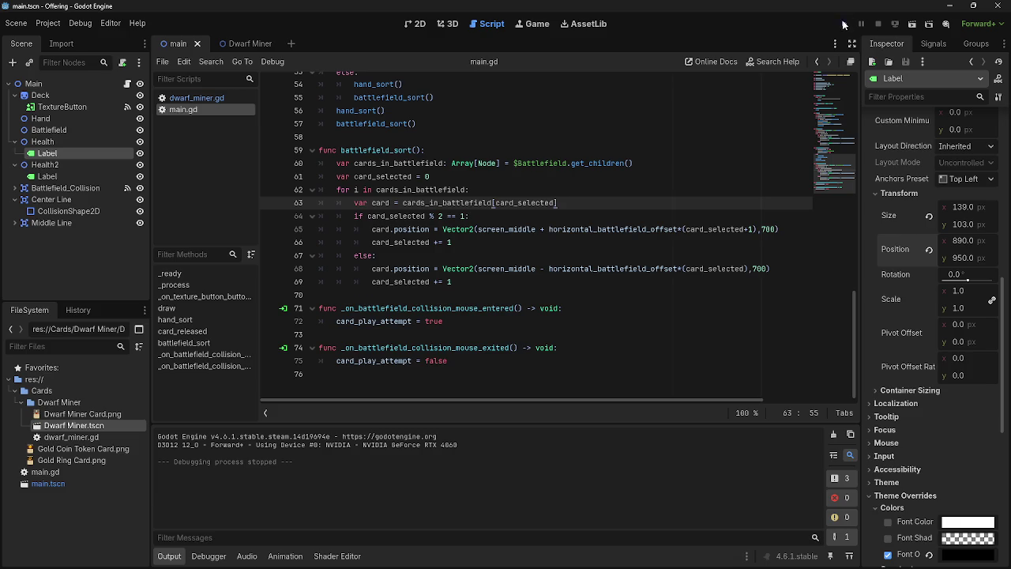
# - Test by playing a Dwarf Miner card, stop the game, and open dwarf_miner.gd
pyautogui.click(844, 25)
pyautogui.moveTo(529, 490)
pyautogui.mouseDown()
pyautogui.moveTo(526, 332)
pyautogui.moveTo(511, 331)
pyautogui.moveTo(666, 337)
pyautogui.moveTo(607, 361)
pyautogui.mouseUp()
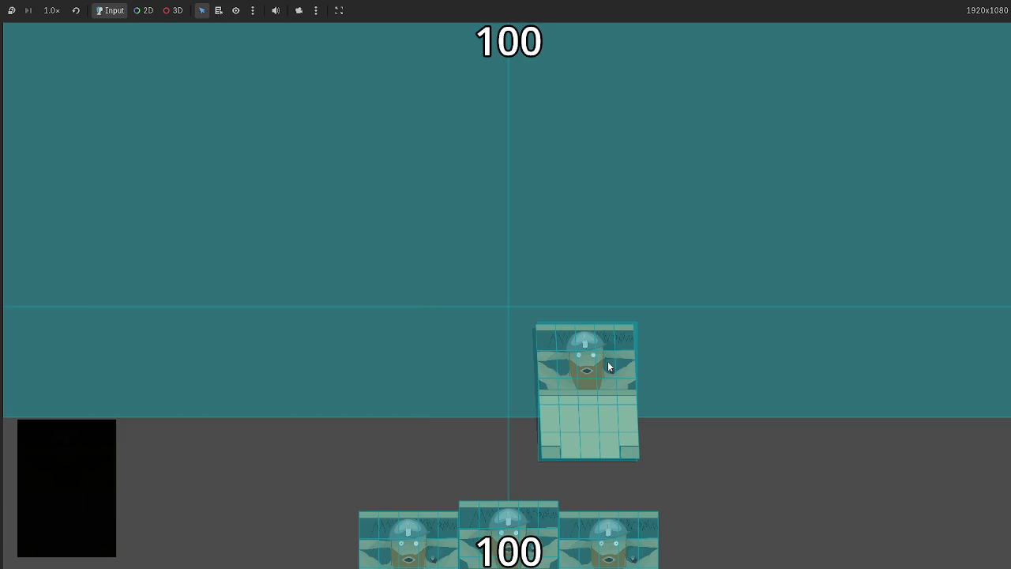
pyautogui.press('F8')
pyautogui.click(198, 98)
pyautogui.scroll(8, 412, 238)
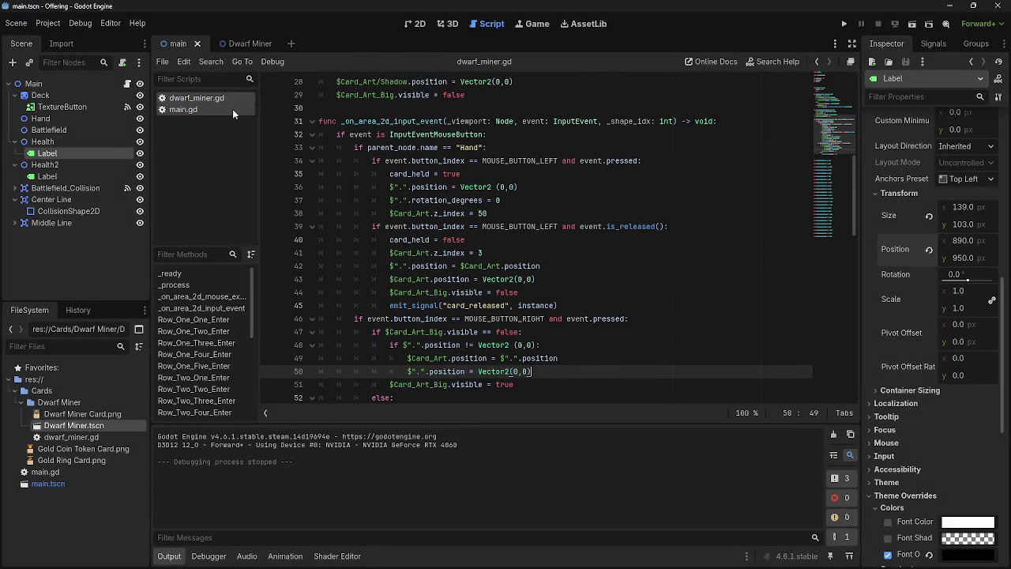
# - Paste the 0.75 card.scale line back into main.gd, delete it again, and return to dwarf_miner.gd
pyautogui.click(161, 111)
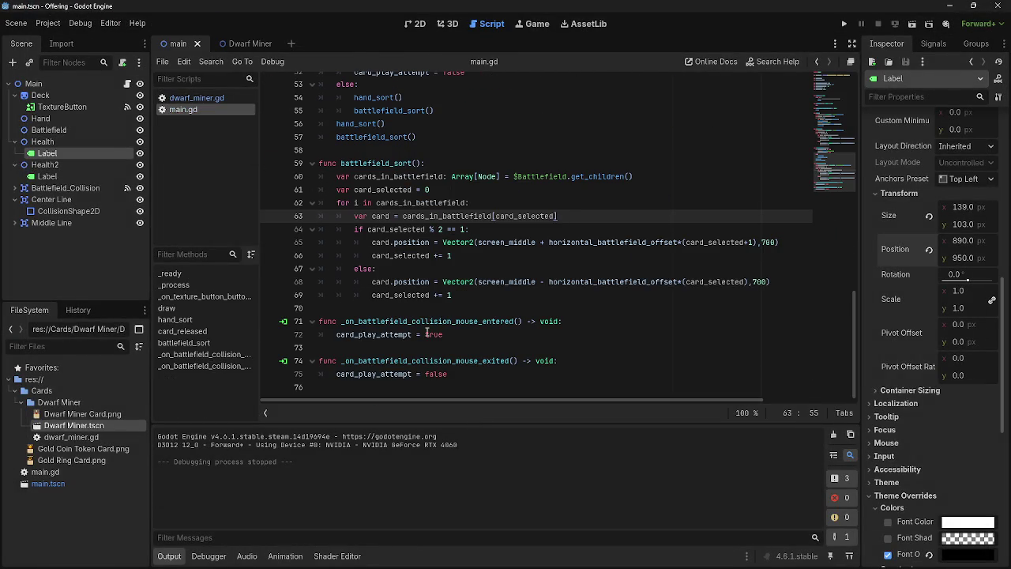
pyautogui.press('Return')
pyautogui.hotkey('ctrl', 'v')
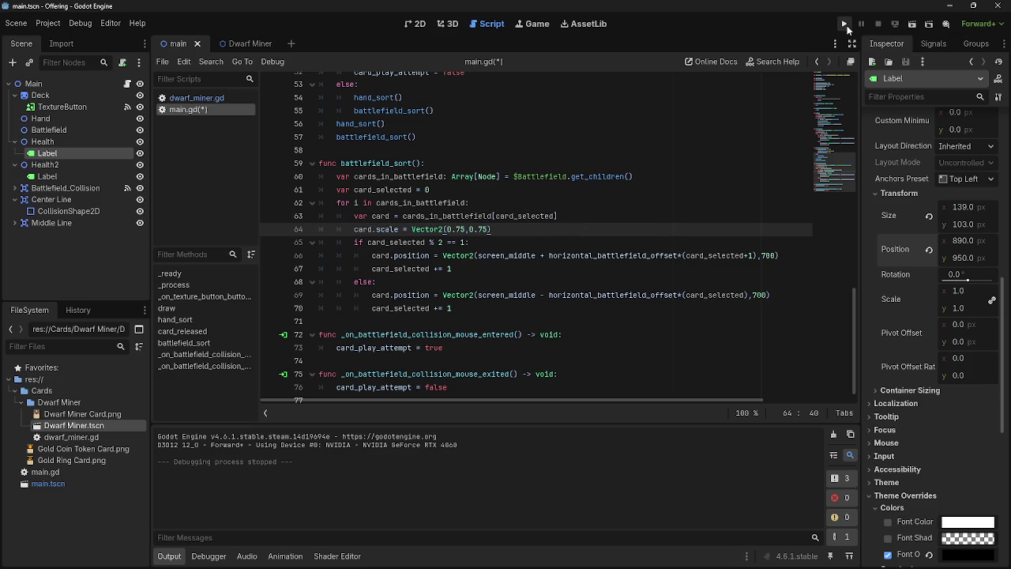
pyautogui.moveTo(493, 229); pyautogui.dragTo(298, 229)
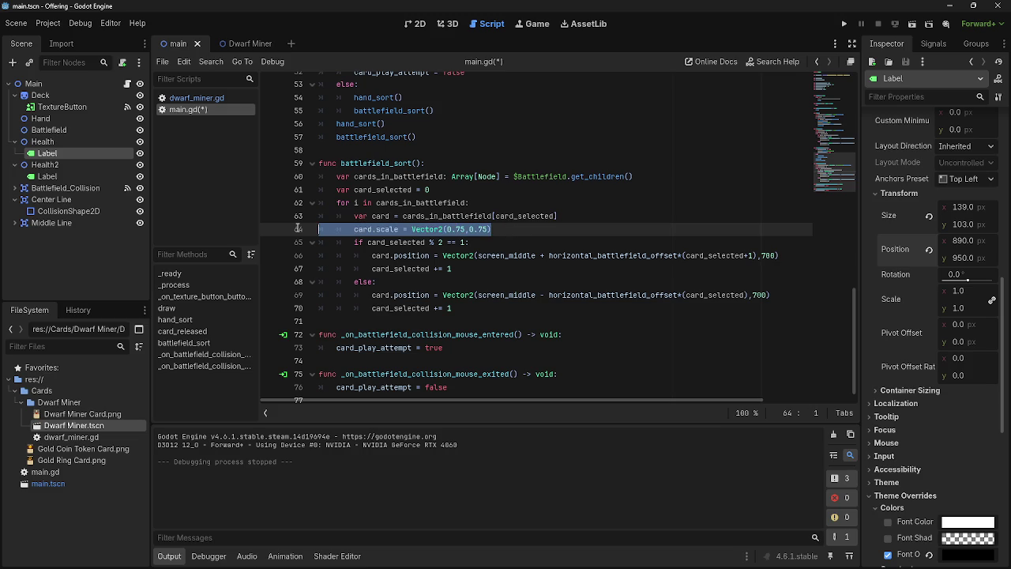
pyautogui.moveTo(489, 229); pyautogui.dragTo(308, 227)
pyautogui.press('BackSpace')
pyautogui.press('BackSpace')
pyautogui.scroll(1, 307, 228)
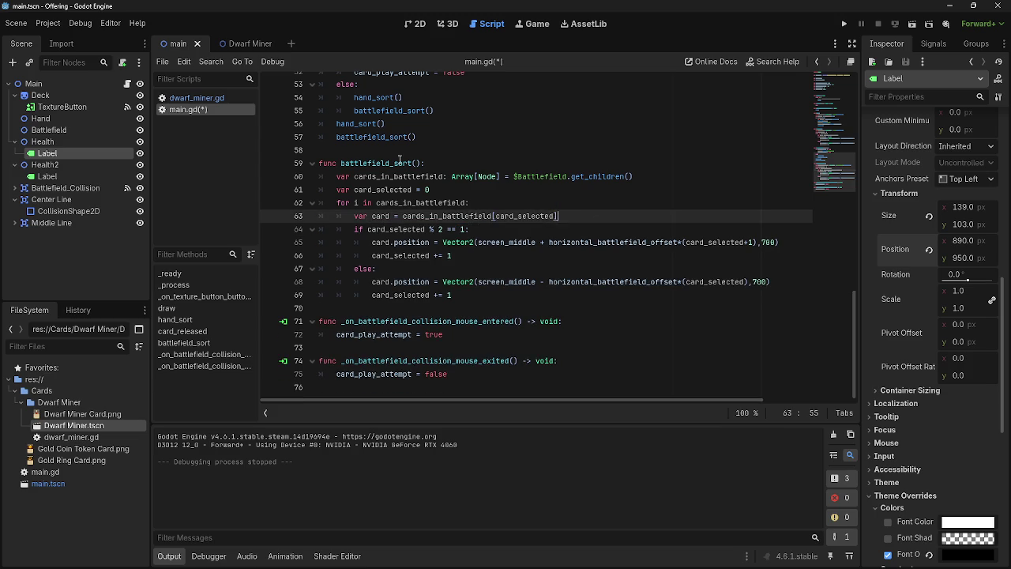
pyautogui.click(196, 98)
pyautogui.scroll(5, 487, 266)
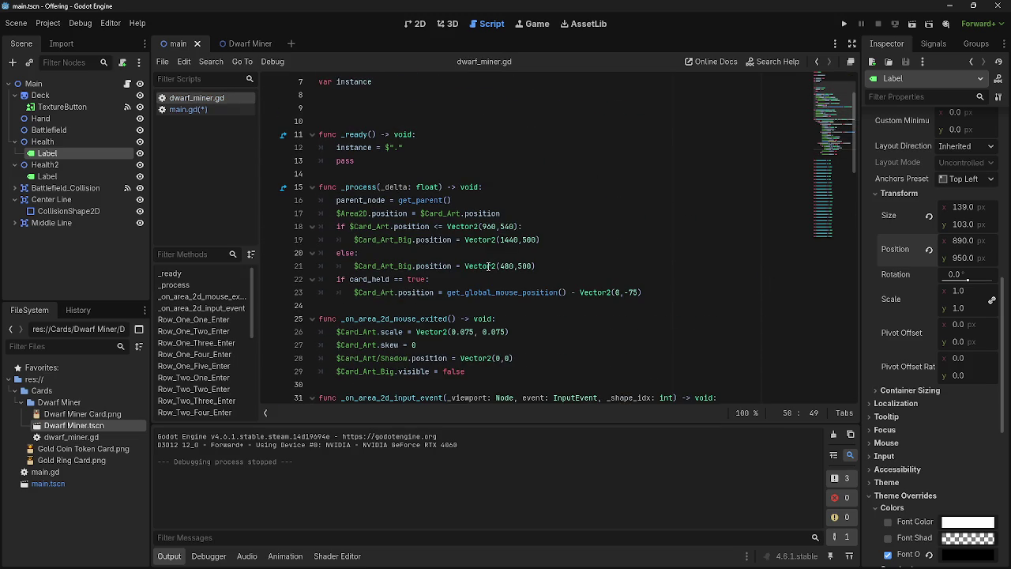
# - Review the Hand name check and left-click handling on lines 33–39 of dwarf_miner.gd
pyautogui.scroll(-4, 517, 304)
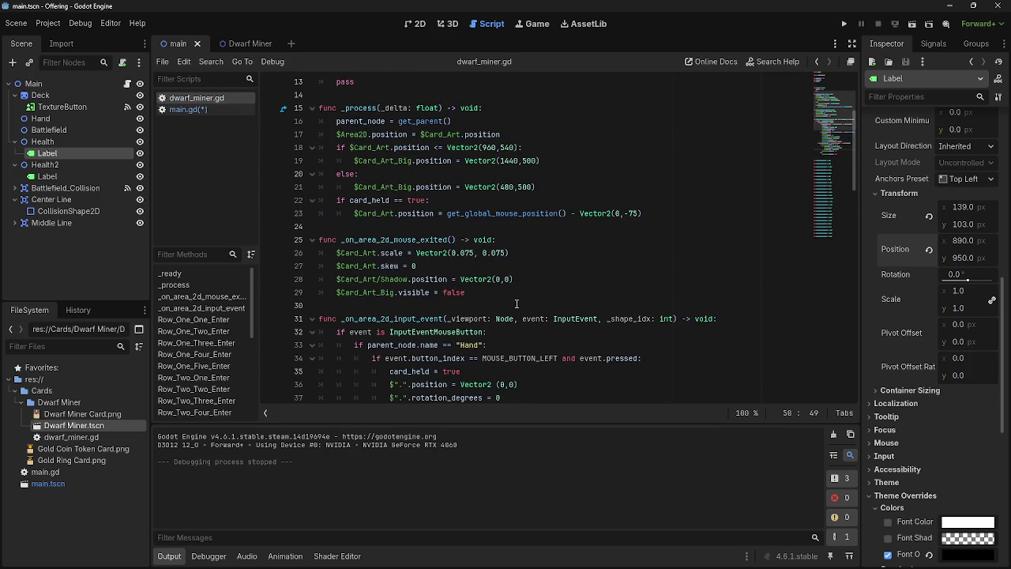
pyautogui.scroll(-4, 518, 305)
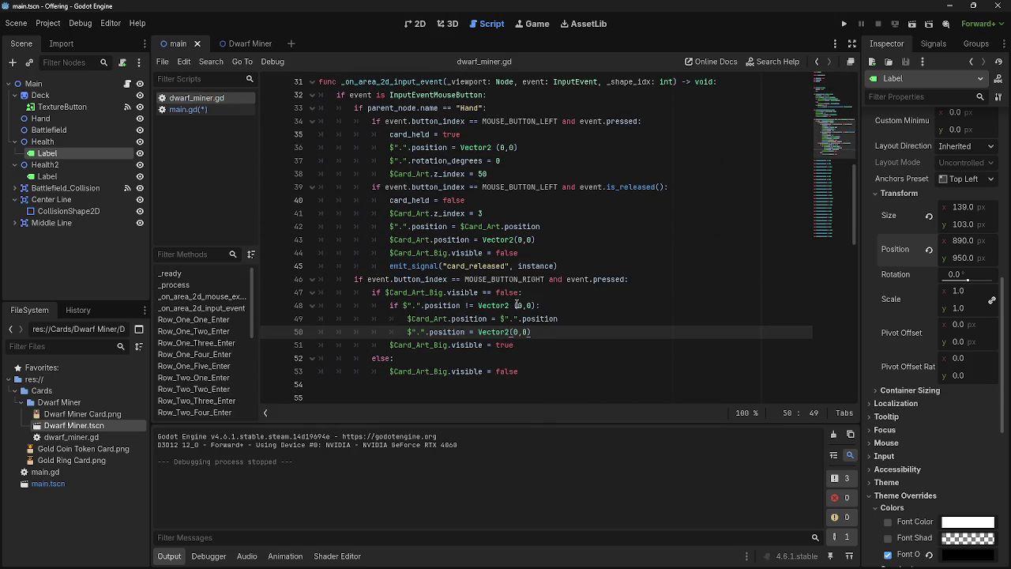
pyautogui.click(706, 190)
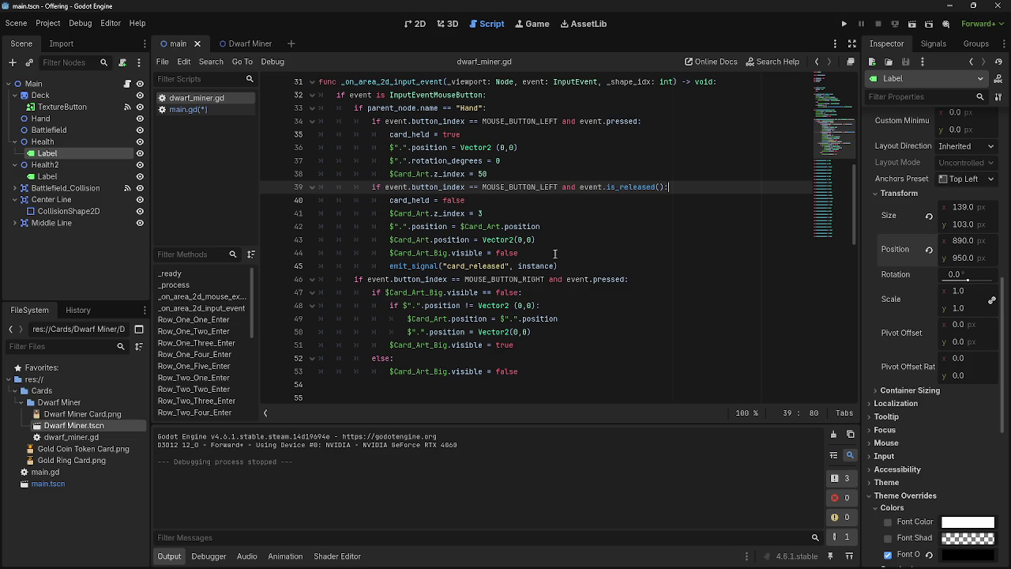
pyautogui.click(590, 268)
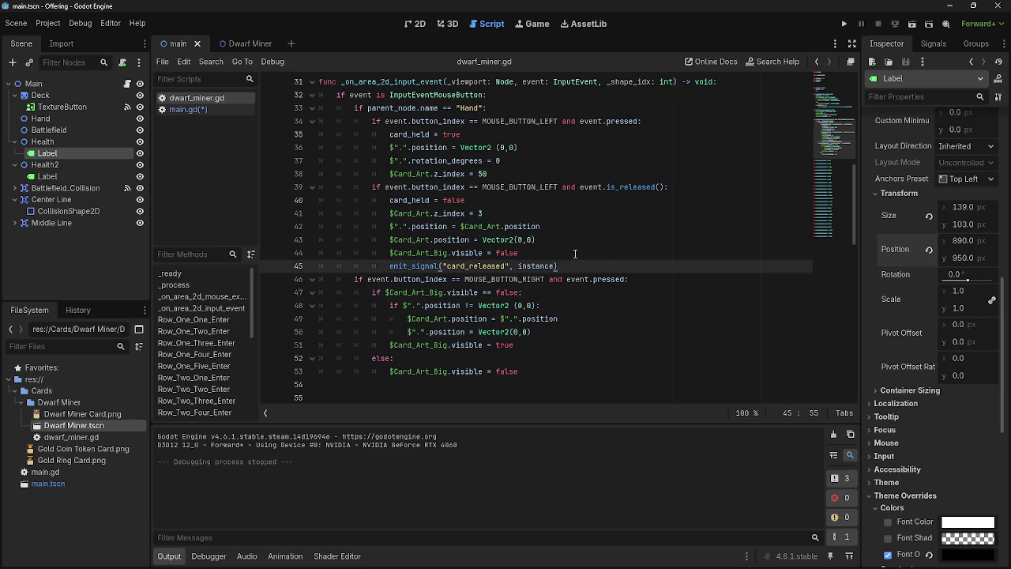
pyautogui.scroll(1, 469, 266)
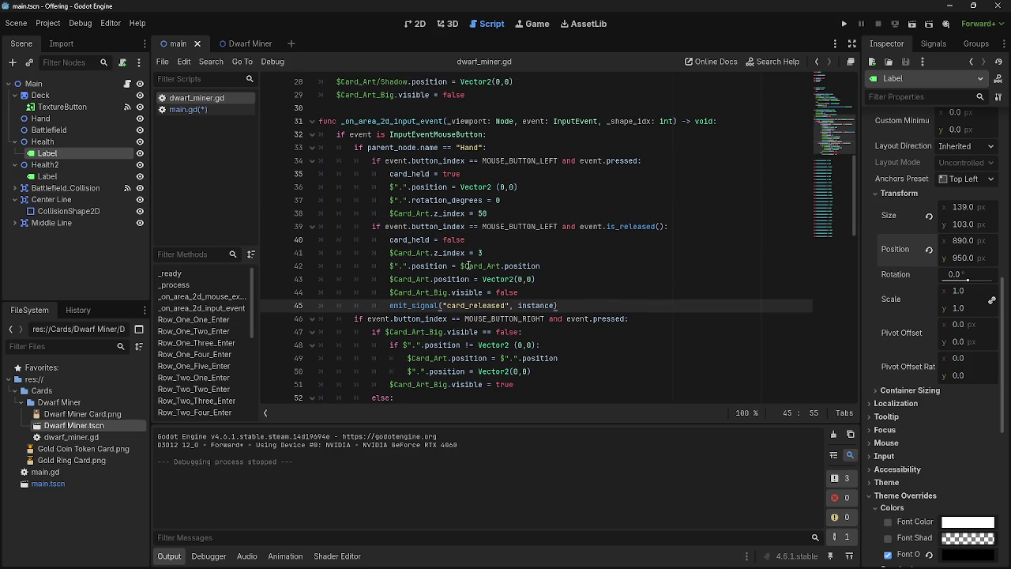
pyautogui.moveTo(483, 147)
pyautogui.mouseDown()
pyautogui.moveTo(367, 148)
pyautogui.moveTo(535, 153)
pyautogui.mouseUp()
pyautogui.click(419, 148)
pyautogui.click(367, 148)
pyautogui.click(535, 153)
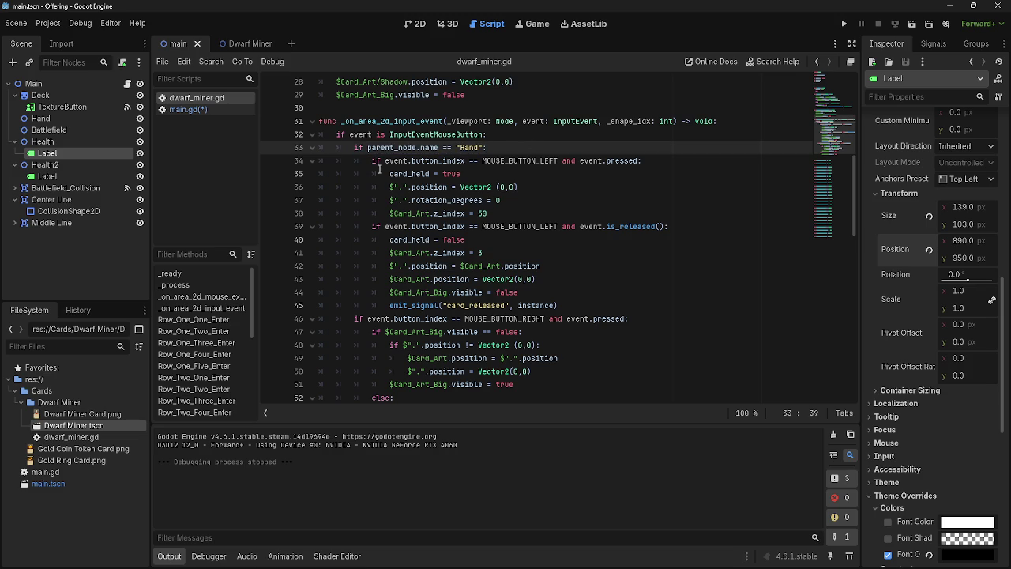
pyautogui.moveTo(372, 162); pyautogui.dragTo(715, 229)
pyautogui.click(715, 229)
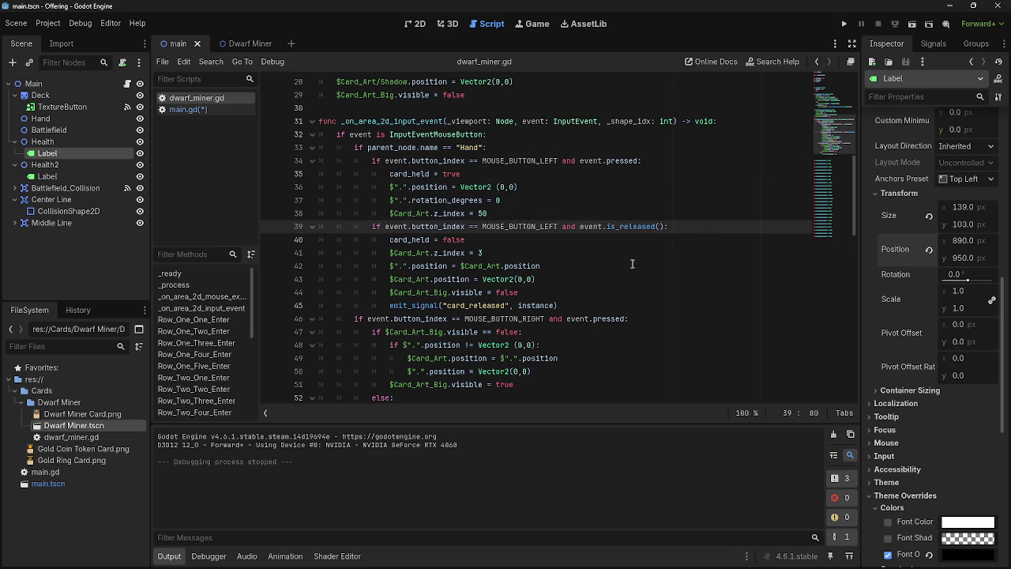
pyautogui.scroll(-1, 608, 270)
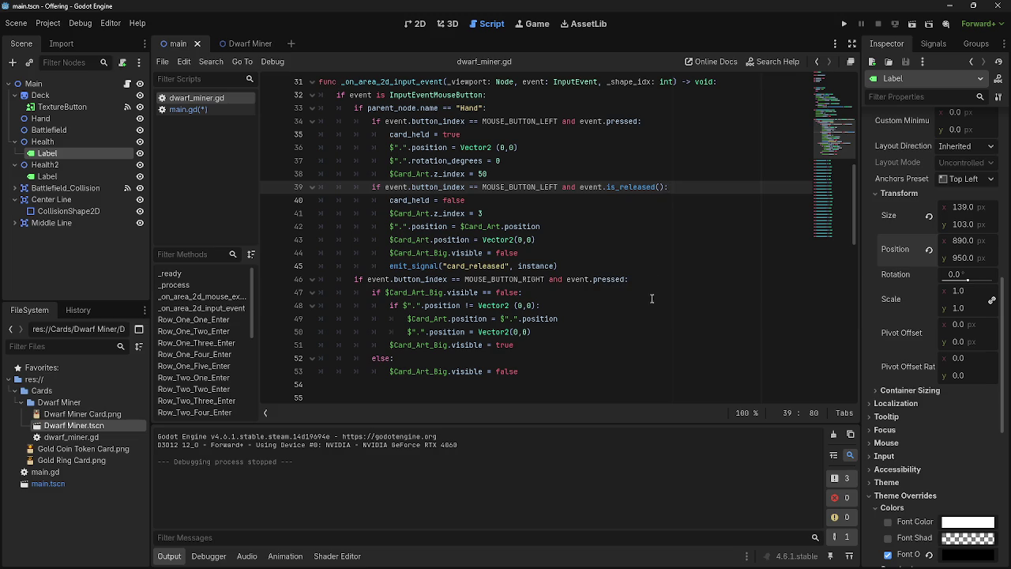
pyautogui.scroll(2, 651, 299)
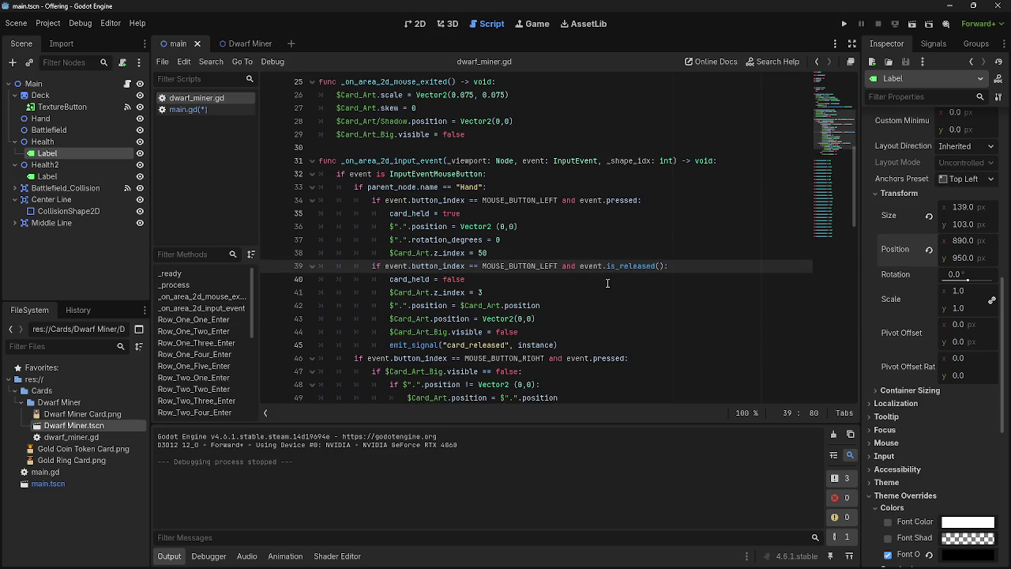
# - Add a Vector2(0.75,0.75) scale line after emit_signal, fixing it to reference $Card_Art
pyautogui.click(595, 345)
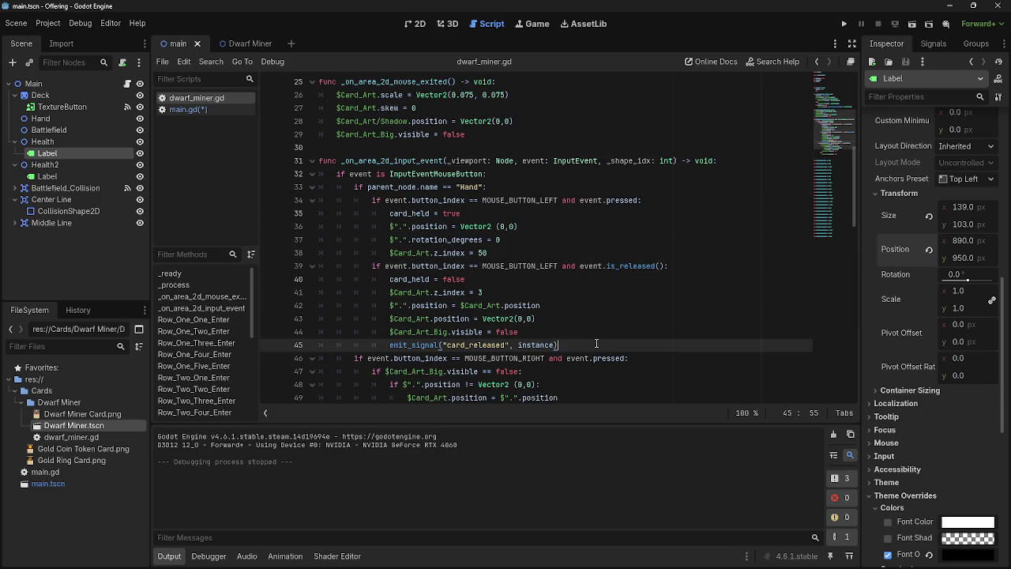
pyautogui.press('Return')
pyautogui.write('card.scale = Vector2(0.75,0.75)')
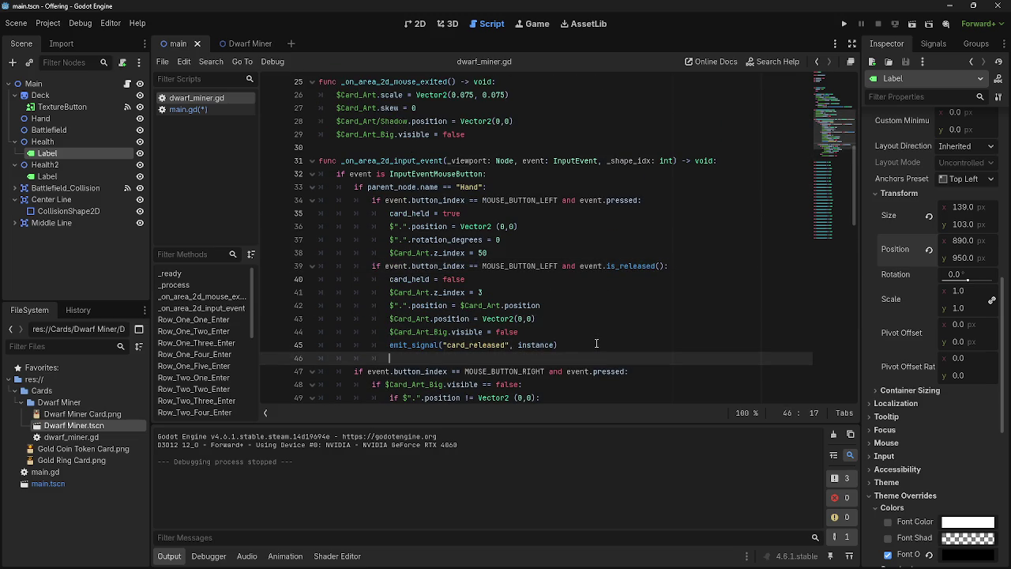
pyautogui.click(843, 24)
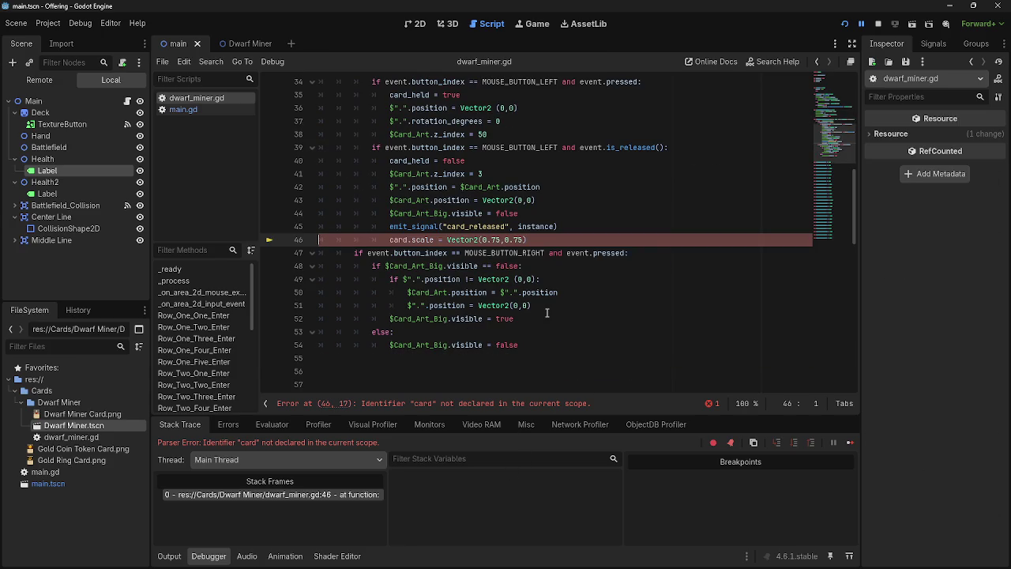
pyautogui.doubleClick(399, 239)
pyautogui.moveTo(59, 97); pyautogui.dragTo(391, 239)
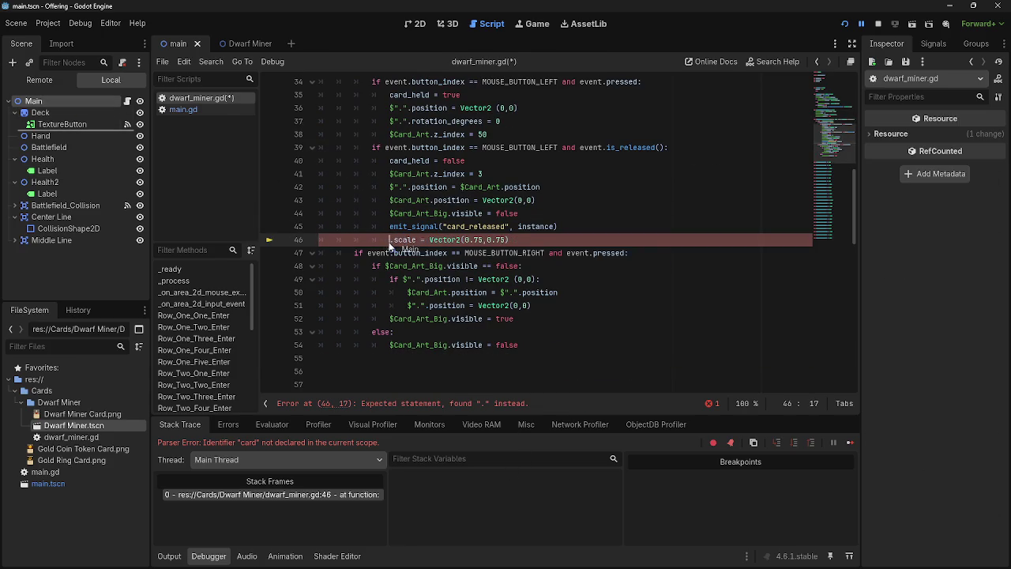
pyautogui.press('BackSpace')
pyautogui.press('BackSpace')
pyautogui.press('BackSpace')
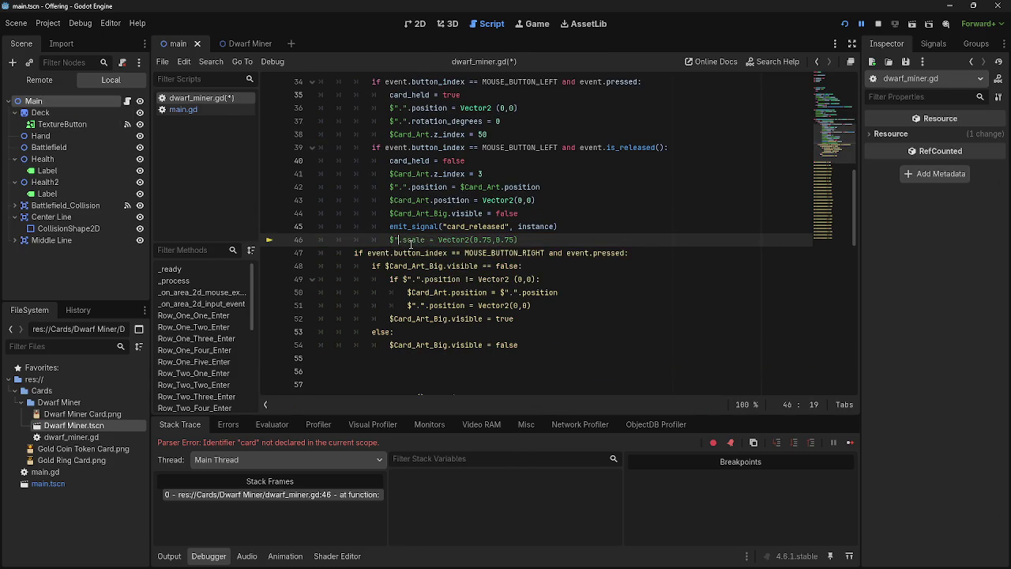
pyautogui.press('BackSpace')
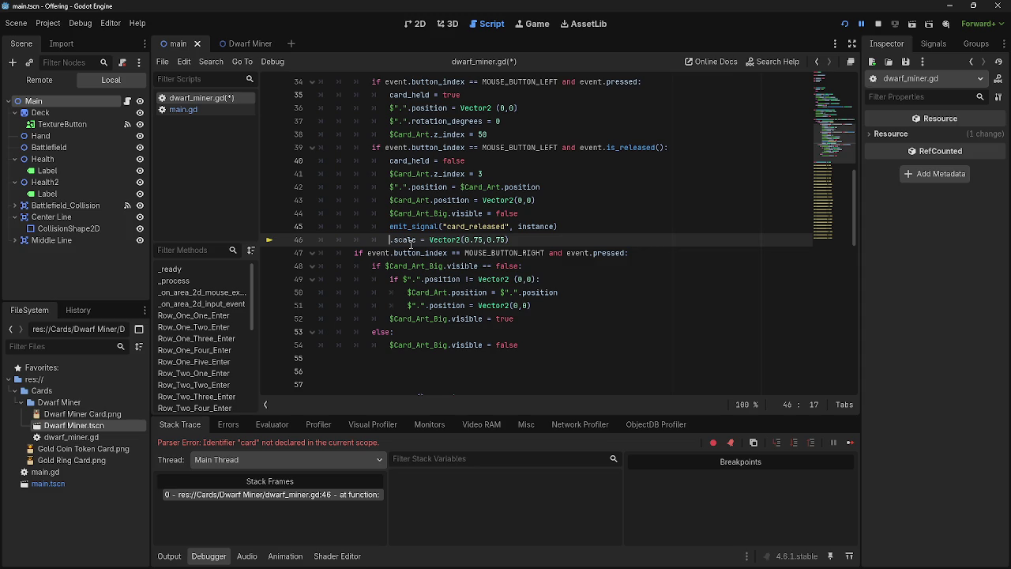
pyautogui.moveTo(39, 113)
pyautogui.mouseDown()
pyautogui.moveTo(222, 43)
pyautogui.moveTo(46, 113)
pyautogui.moveTo(48, 126)
pyautogui.moveTo(387, 259)
pyautogui.moveTo(388, 237)
pyautogui.mouseUp()
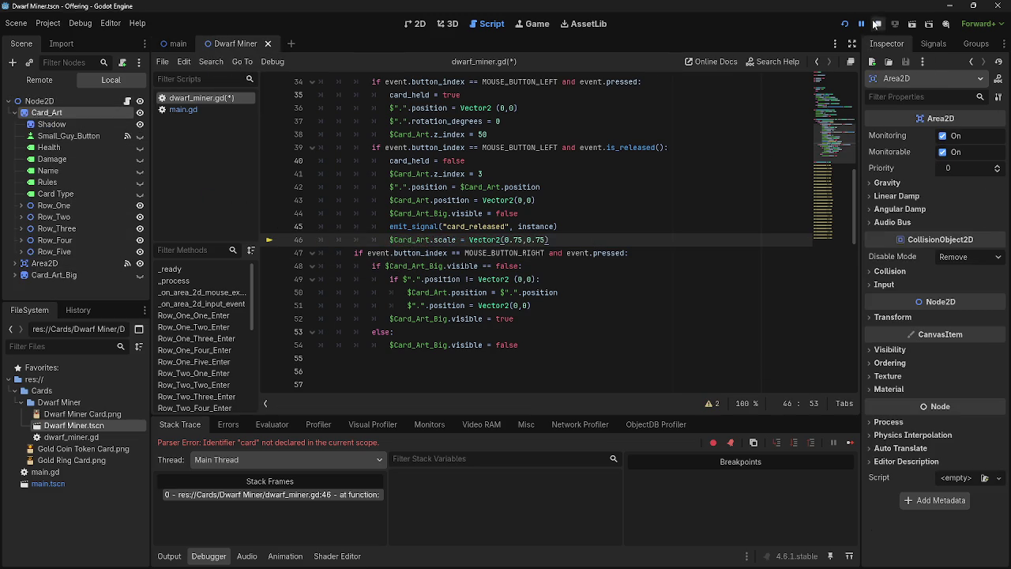
# - Rerun the game, play four Dwarf Miner cards onto the battlefield, then stop it
pyautogui.click(876, 24)
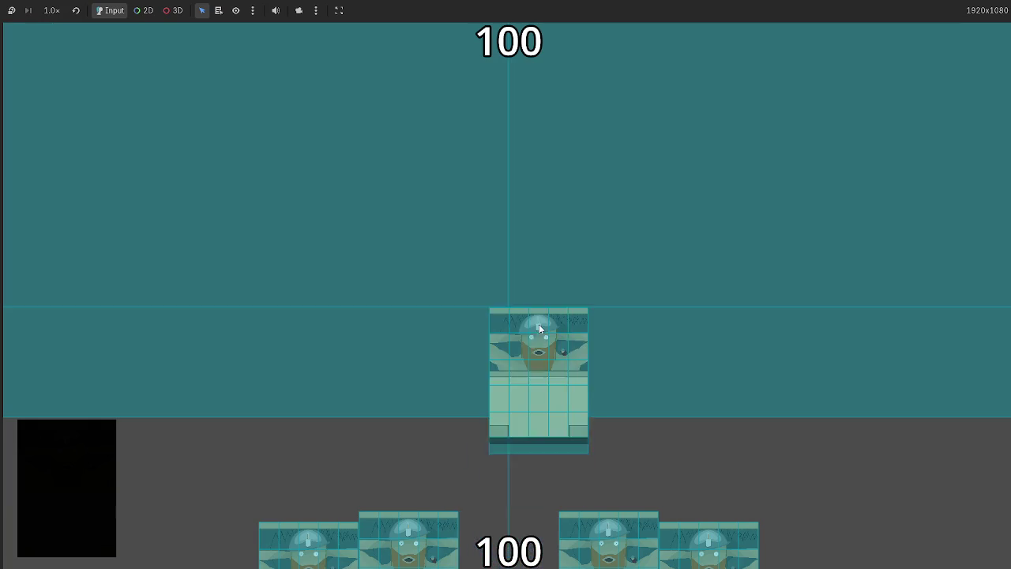
pyautogui.moveTo(539, 327); pyautogui.dragTo(507, 387)
pyautogui.moveTo(542, 545)
pyautogui.mouseDown()
pyautogui.moveTo(682, 366)
pyautogui.moveTo(621, 367)
pyautogui.mouseUp()
pyautogui.moveTo(607, 538)
pyautogui.mouseDown()
pyautogui.moveTo(733, 304)
pyautogui.moveTo(727, 316)
pyautogui.mouseUp()
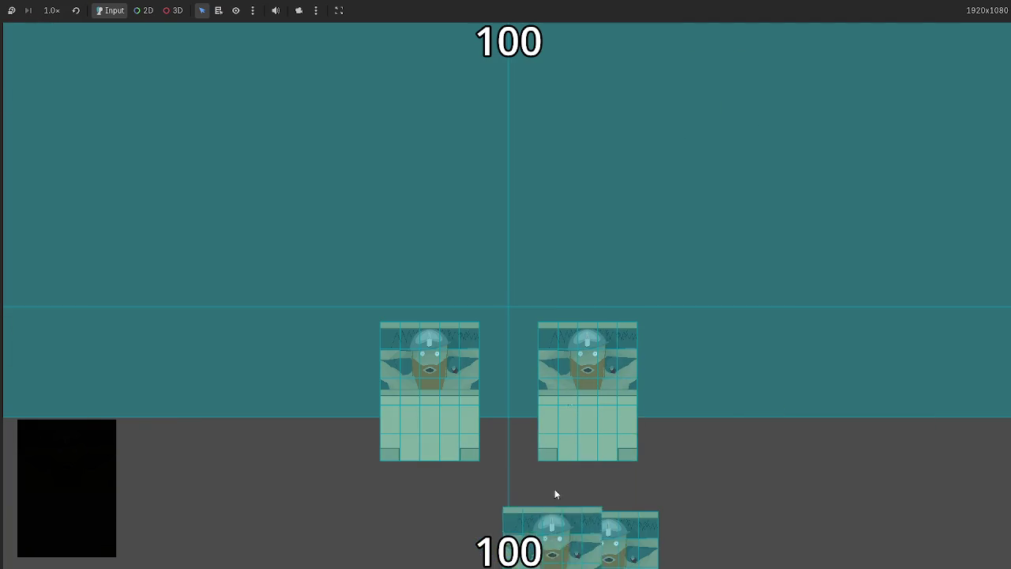
pyautogui.moveTo(546, 541); pyautogui.dragTo(553, 290)
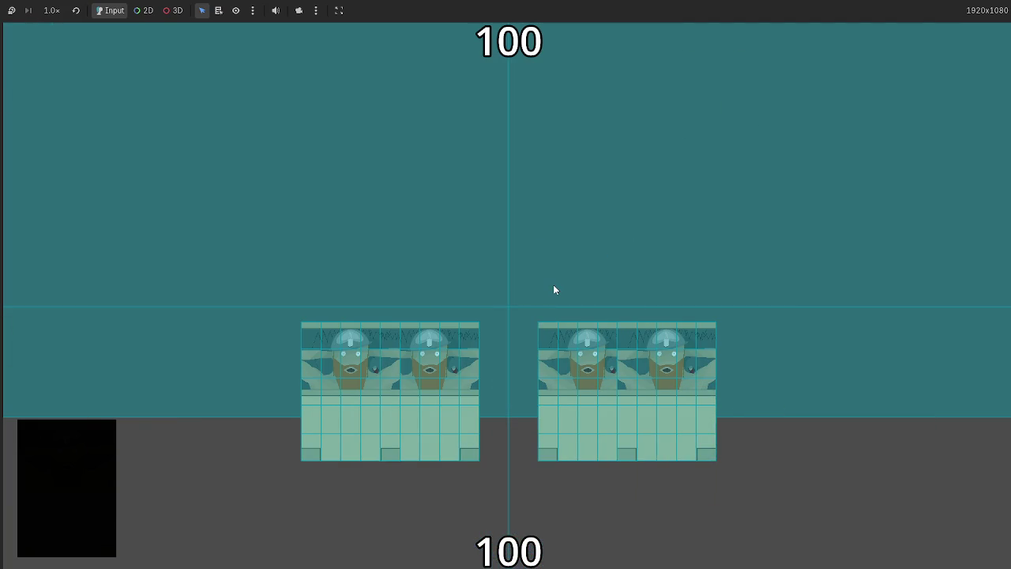
pyautogui.press('F8')
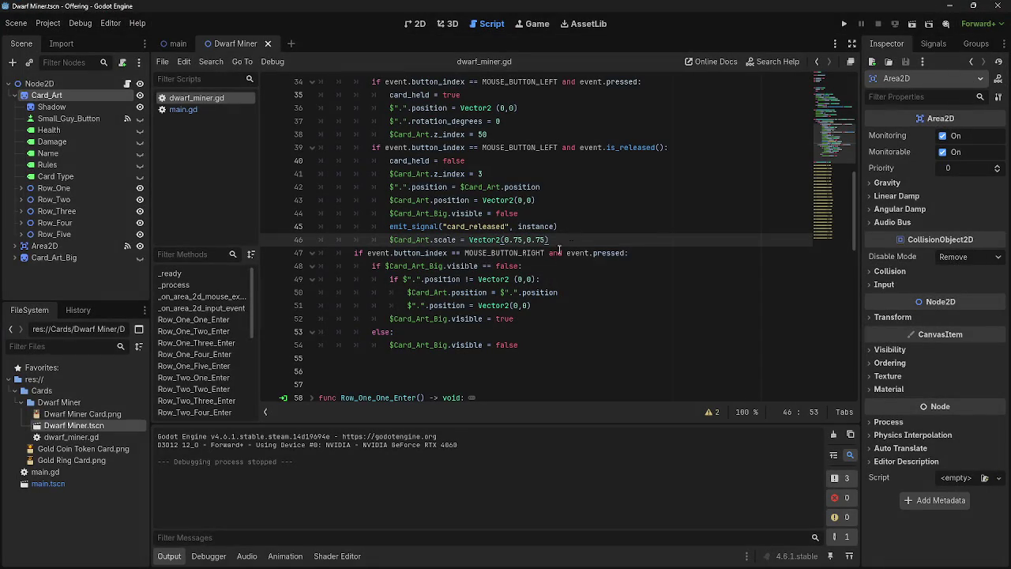
# - Inspect the new scale line 46, glance at main.gd, then switch to the main scene
pyautogui.moveTo(556, 239); pyautogui.dragTo(393, 239)
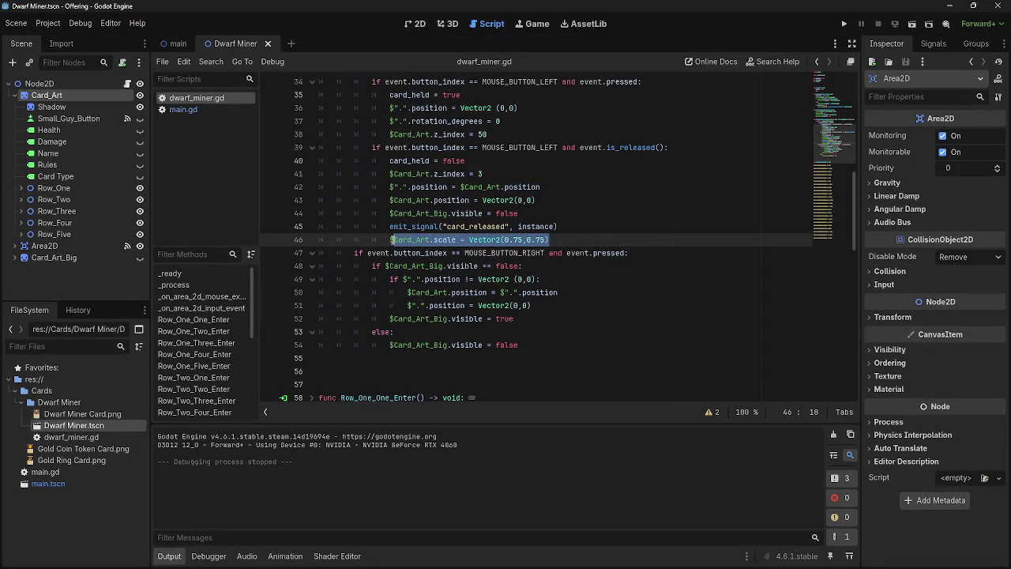
pyautogui.click(595, 247)
pyautogui.click(210, 111)
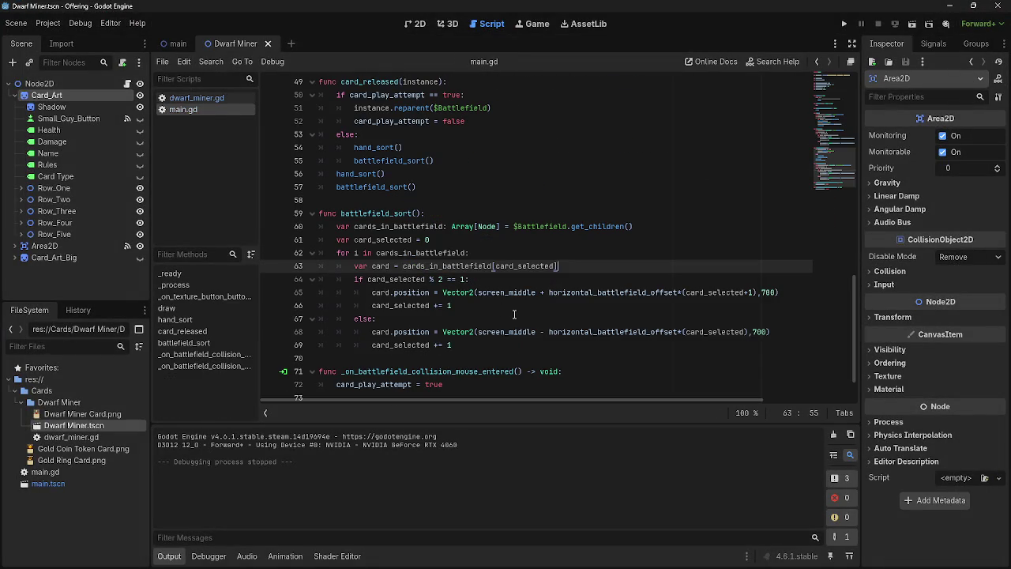
pyautogui.scroll(-1, 519, 305)
pyautogui.click(209, 102)
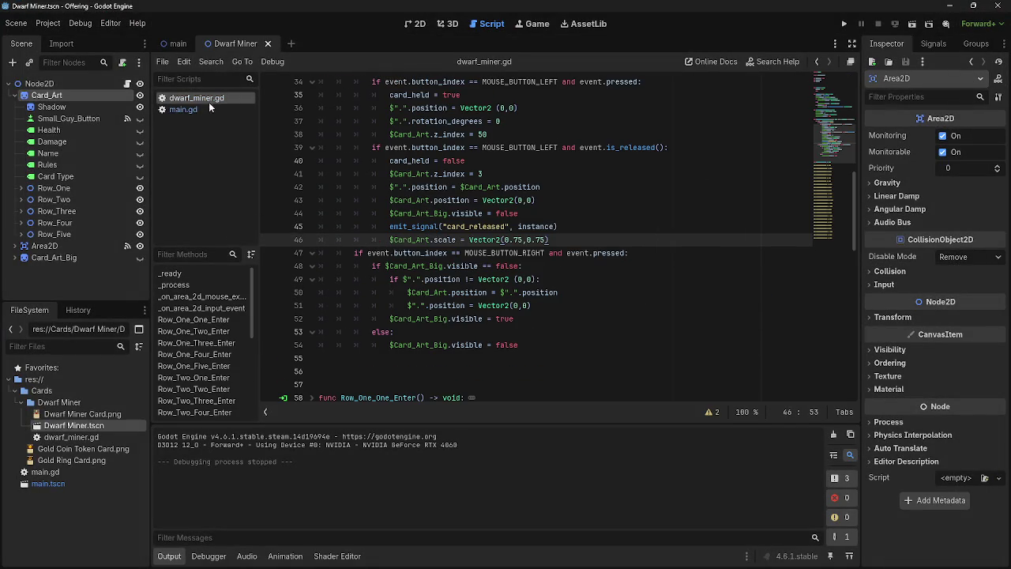
pyautogui.moveTo(549, 240); pyautogui.dragTo(390, 240)
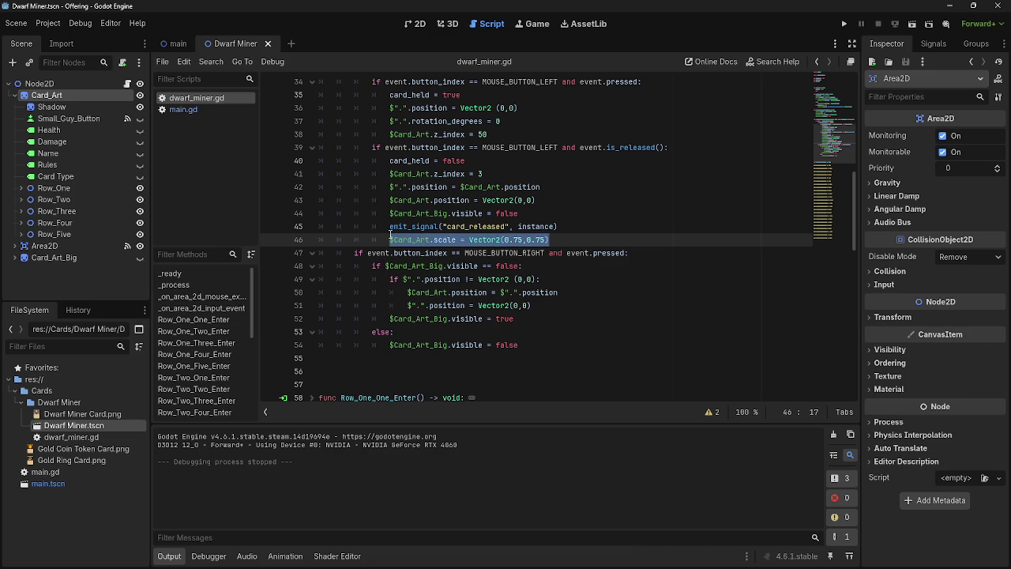
pyautogui.click(522, 240)
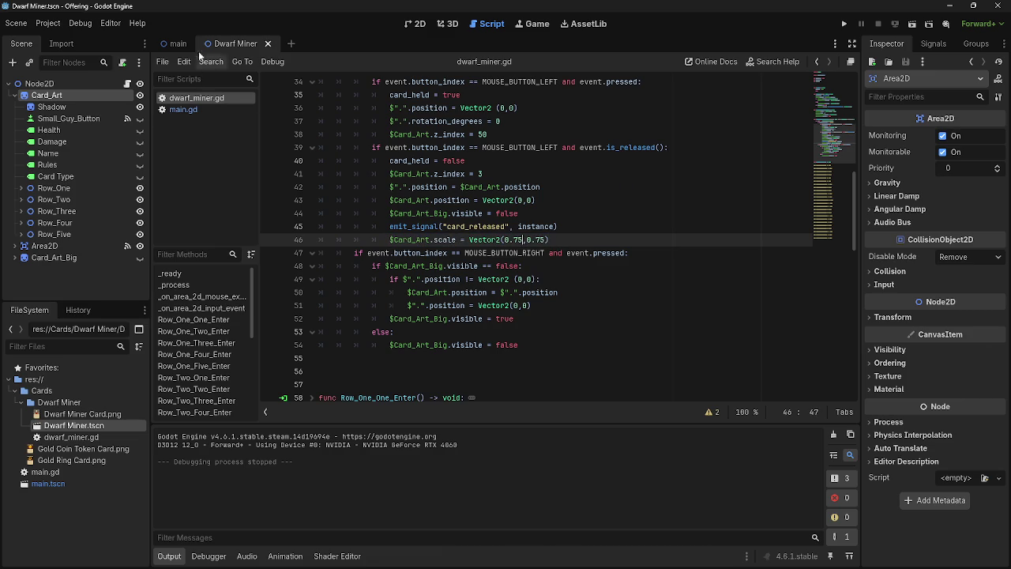
pyautogui.click(172, 45)
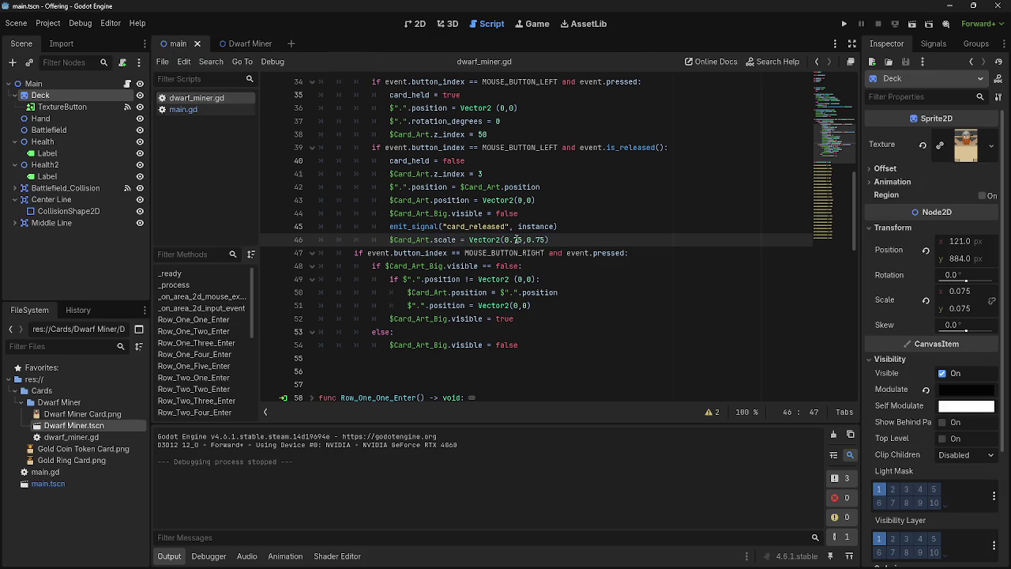
# - Change both Card_Art scale values on line 46 from 0.75 to 0.05
pyautogui.doubleClick(517, 239)
pyautogui.write('0')
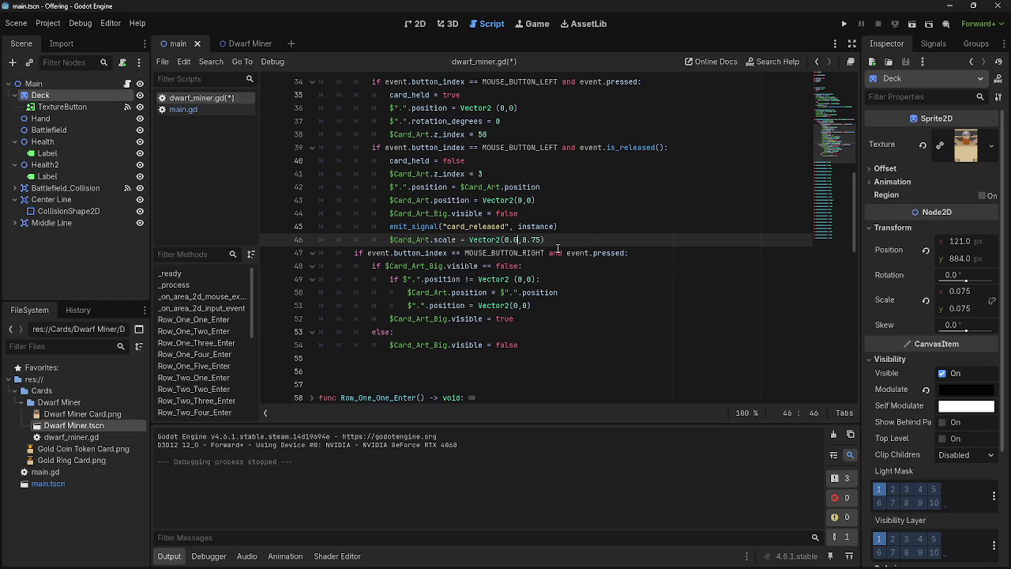
pyautogui.write('5')
pyautogui.click(537, 240)
pyautogui.press('Delete')
pyautogui.write('0')
# - Run the game, drop several cards into the battlefield row, then stop it
pyautogui.press('F5')
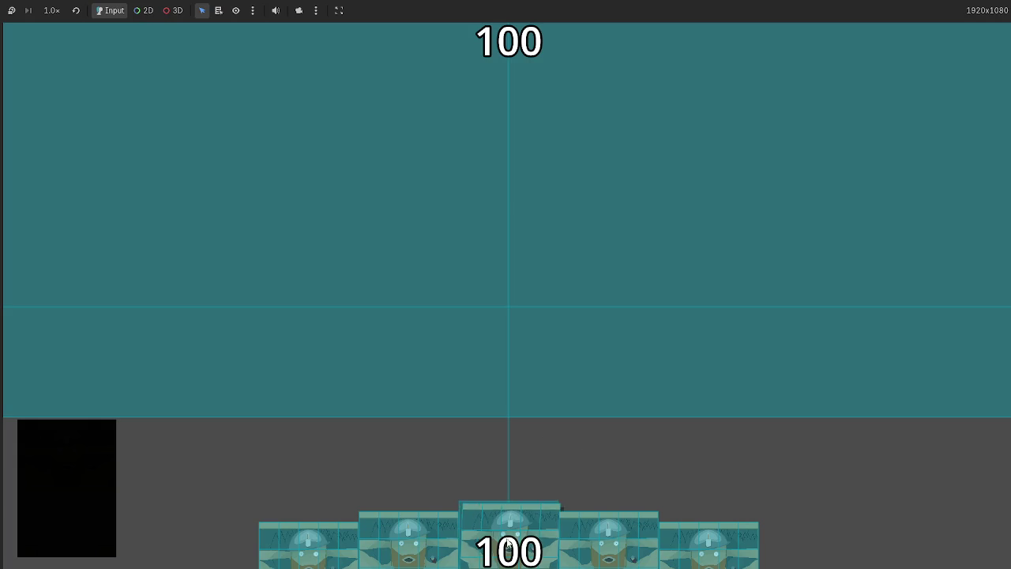
pyautogui.moveTo(621, 386); pyautogui.dragTo(597, 343)
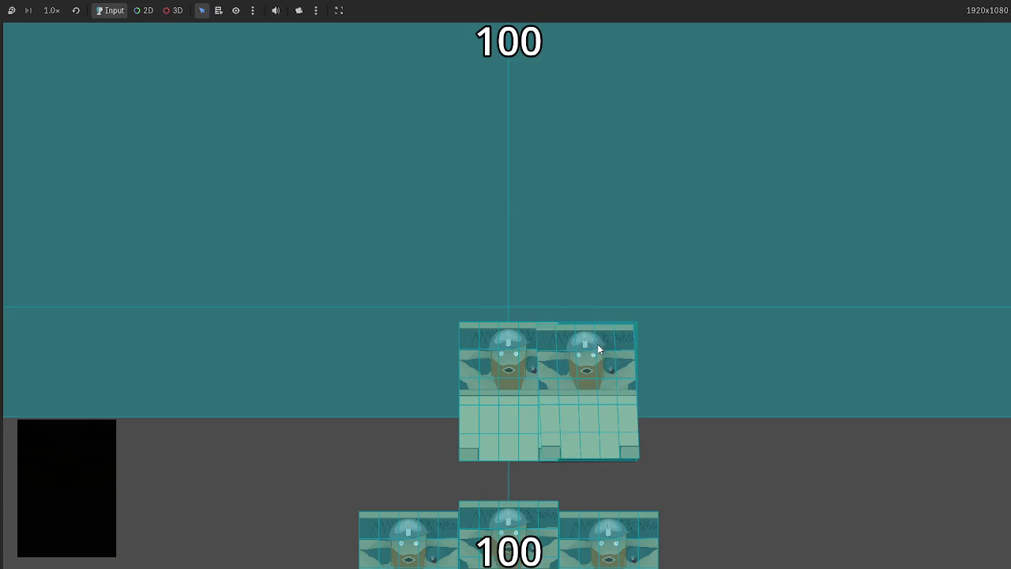
pyautogui.click(608, 494)
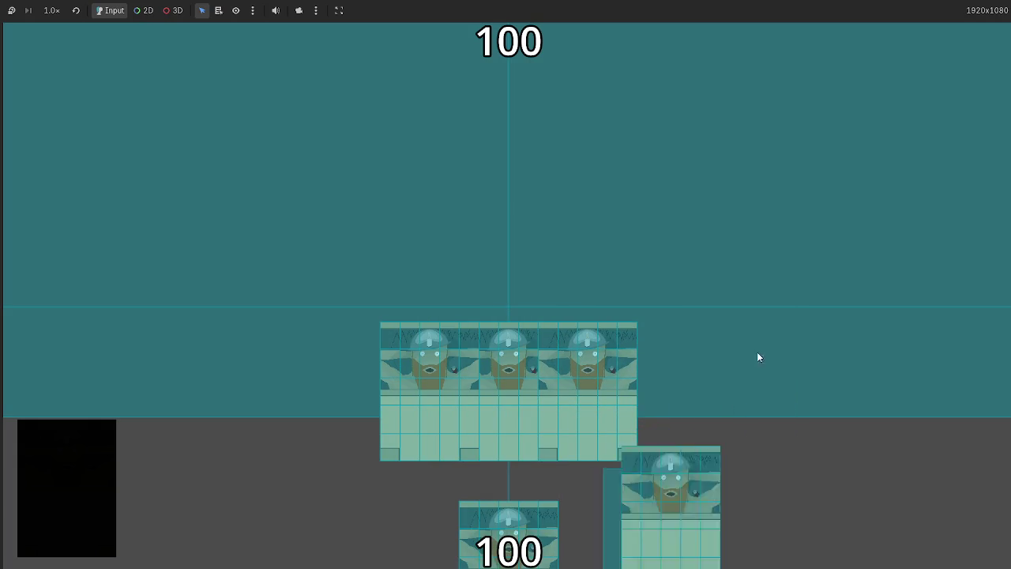
pyautogui.moveTo(776, 345)
pyautogui.mouseDown()
pyautogui.moveTo(772, 357)
pyautogui.moveTo(368, 373)
pyautogui.moveTo(355, 391)
pyautogui.moveTo(364, 334)
pyautogui.moveTo(346, 378)
pyautogui.mouseUp()
pyautogui.moveTo(581, 367)
pyautogui.mouseDown()
pyautogui.moveTo(499, 381)
pyautogui.moveTo(478, 359)
pyautogui.moveTo(345, 350)
pyautogui.moveTo(658, 361)
pyautogui.moveTo(374, 365)
pyautogui.moveTo(606, 334)
pyautogui.moveTo(547, 338)
pyautogui.moveTo(664, 336)
pyautogui.moveTo(448, 332)
pyautogui.moveTo(629, 347)
pyautogui.moveTo(384, 412)
pyautogui.moveTo(630, 451)
pyautogui.moveTo(399, 444)
pyautogui.moveTo(571, 441)
pyautogui.moveTo(643, 456)
pyautogui.mouseUp()
pyautogui.press('F8')
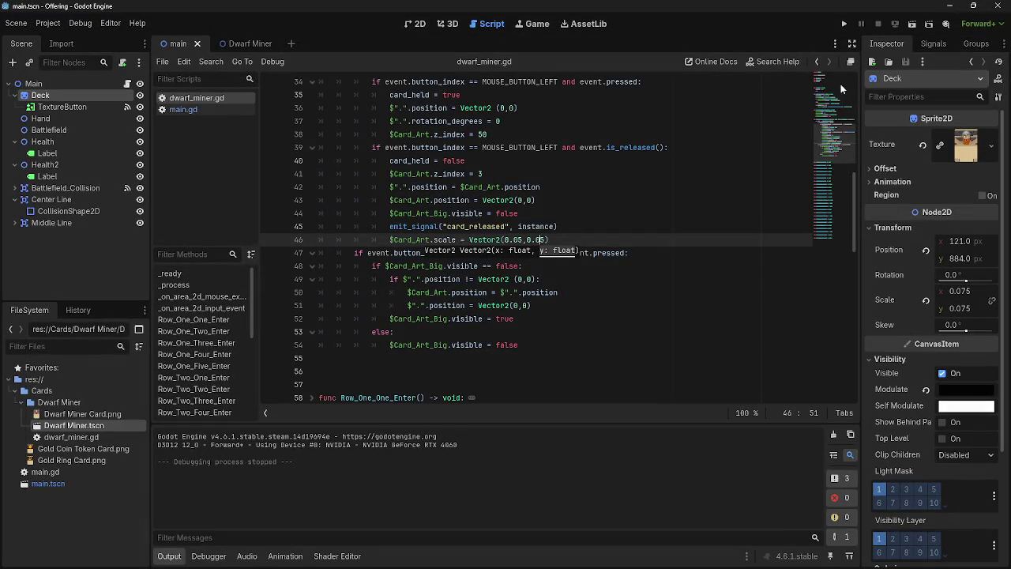
# - Adjust the scale value again, run a quick test, stop, and retype the closing parenthesis
pyautogui.press('Left')
pyautogui.press('Left')
pyautogui.press('Left')
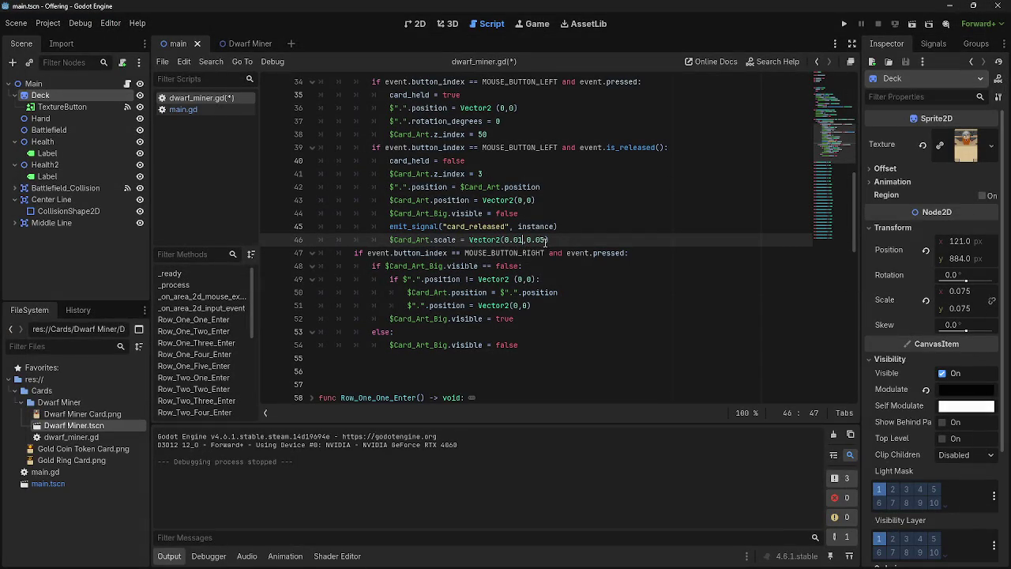
pyautogui.press('F5')
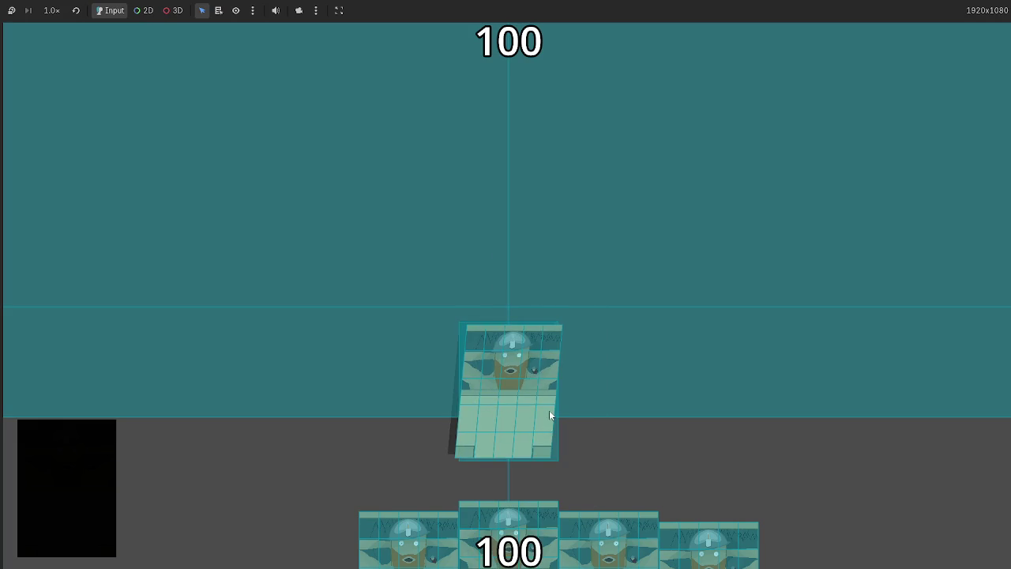
pyautogui.press('F8')
pyautogui.write(')')
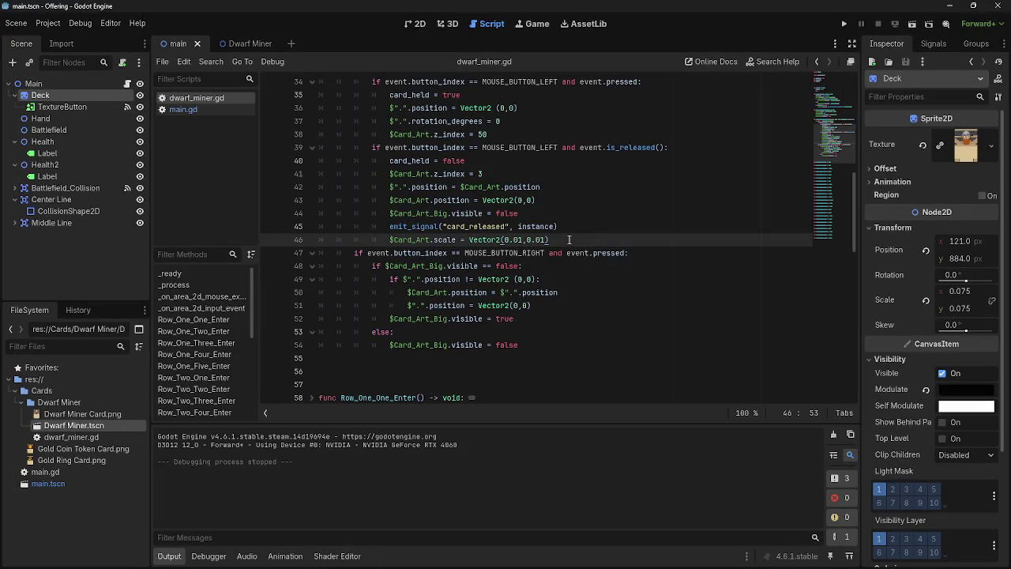
# - Change both scale values on line 46 of dwarf_miner.gd to 0.75, giving Vector2(0.75,0.75)
pyautogui.doubleClick(433, 239)
pyautogui.scroll(8, 589, 309)
pyautogui.scroll(1, 588, 309)
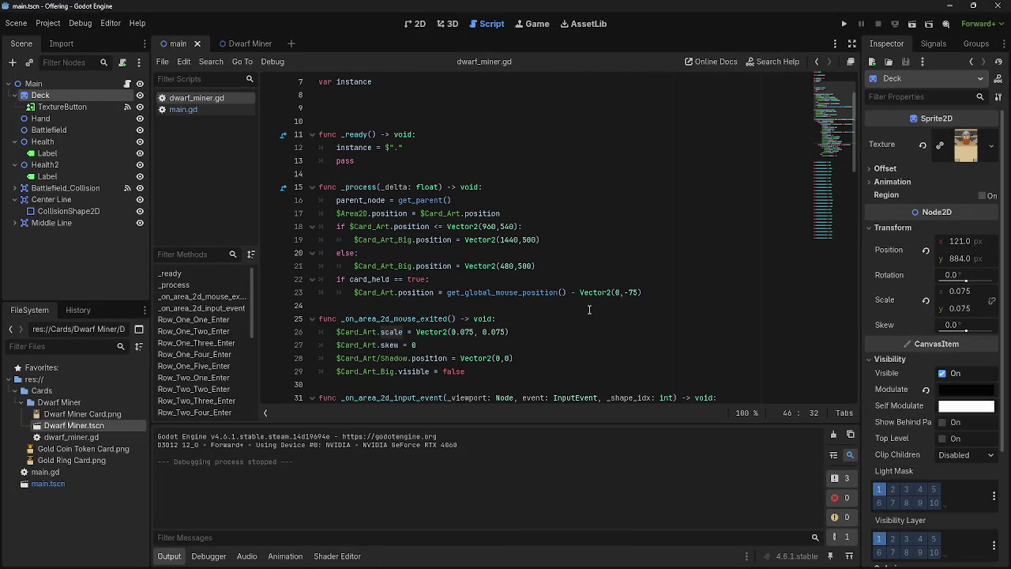
pyautogui.scroll(-10, 589, 309)
pyautogui.click(312, 226)
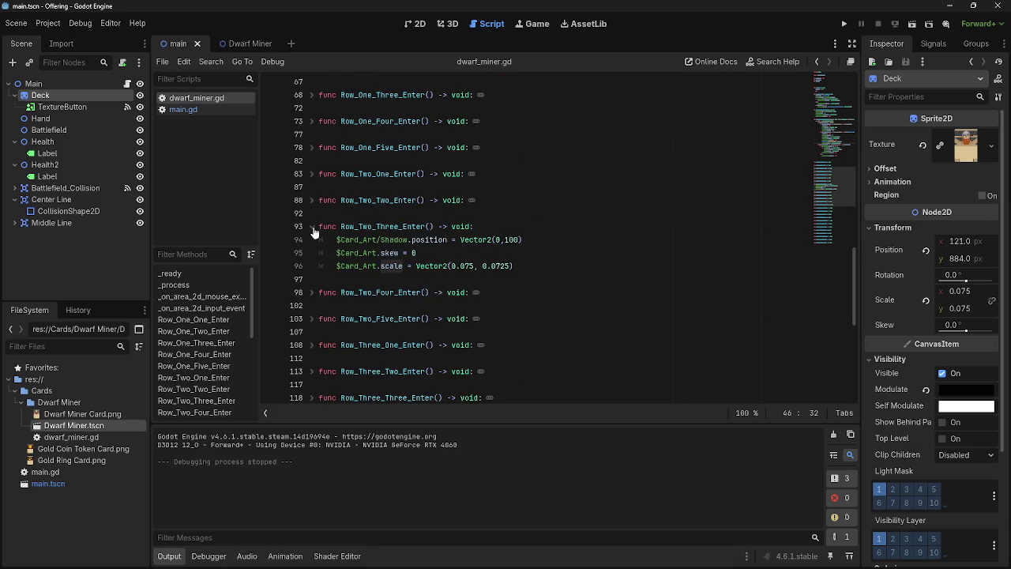
pyautogui.scroll(10, 314, 232)
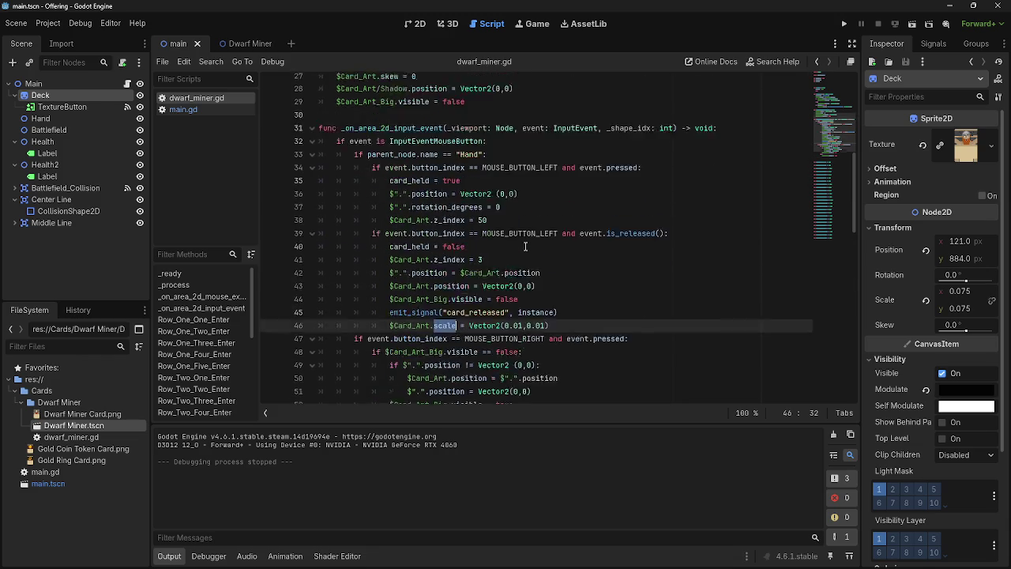
pyautogui.press('End')
pyautogui.press('Left')
pyautogui.press('BackSpace')
pyautogui.press('BackSpace')
pyautogui.write('75')
pyautogui.press('Left')
pyautogui.press('Left')
pyautogui.press('Left')
pyautogui.press('Left')
pyautogui.press('BackSpace')
pyautogui.write('75')
pyautogui.click(550, 358)
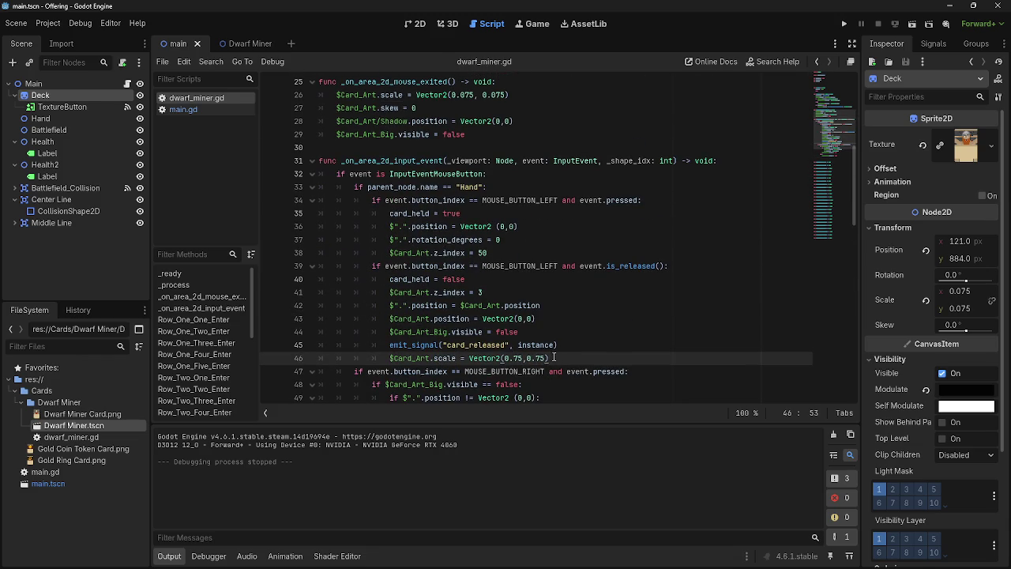
# - Replace $Card_Art on the scale line with a dragged-in $"." node path
pyautogui.moveTo(429, 359); pyautogui.dragTo(394, 359)
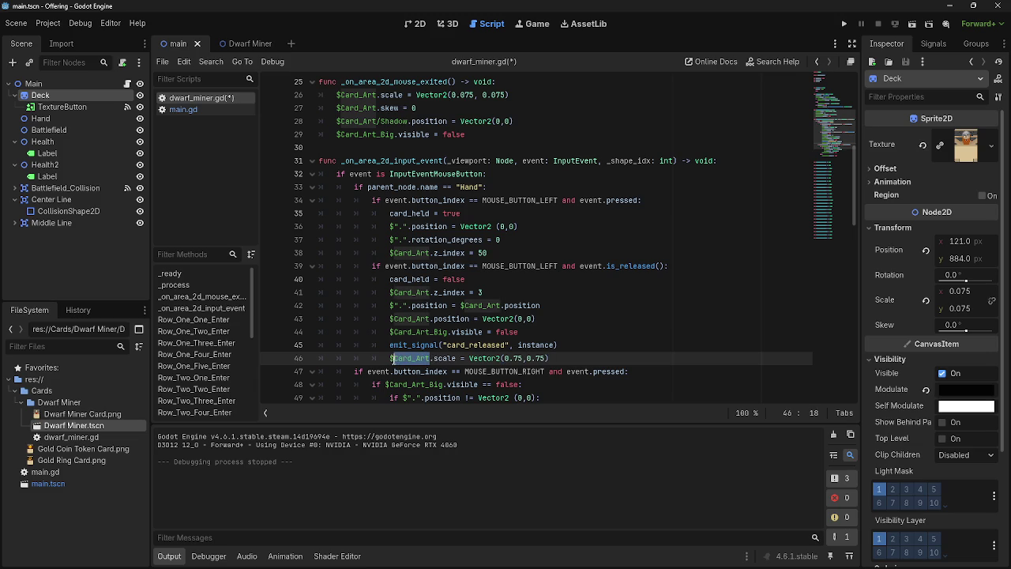
pyautogui.press('BackSpace')
pyautogui.press('BackSpace')
pyautogui.moveTo(63, 84)
pyautogui.mouseDown()
pyautogui.moveTo(71, 118)
pyautogui.moveTo(412, 367)
pyautogui.mouseUp()
# - Run the game, play a Dwarf Miner card onto the battlefield, then stop the game
pyautogui.click(843, 23)
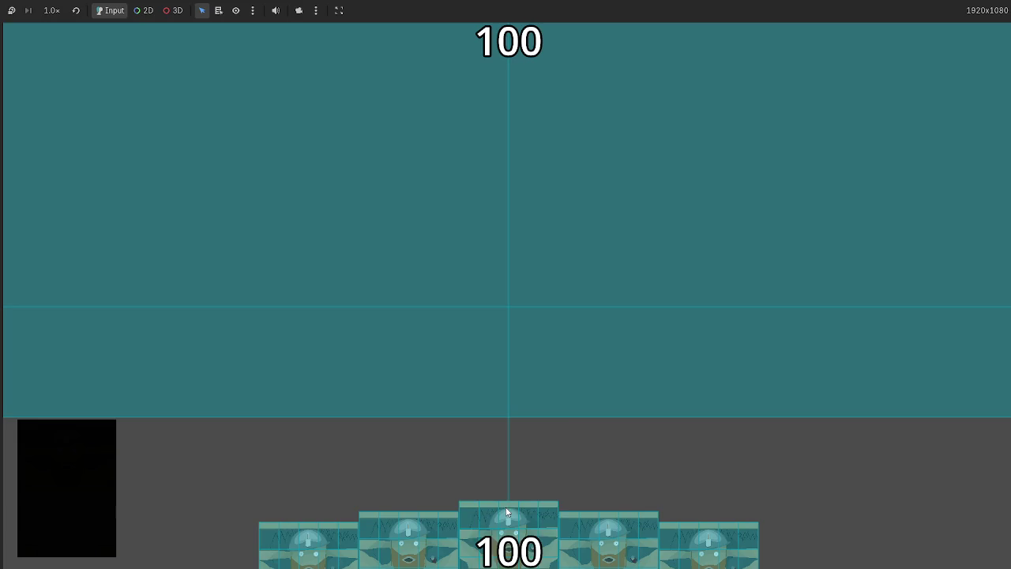
pyautogui.moveTo(508, 522)
pyautogui.mouseDown()
pyautogui.moveTo(508, 338)
pyautogui.moveTo(514, 399)
pyautogui.mouseUp()
pyautogui.moveTo(385, 308)
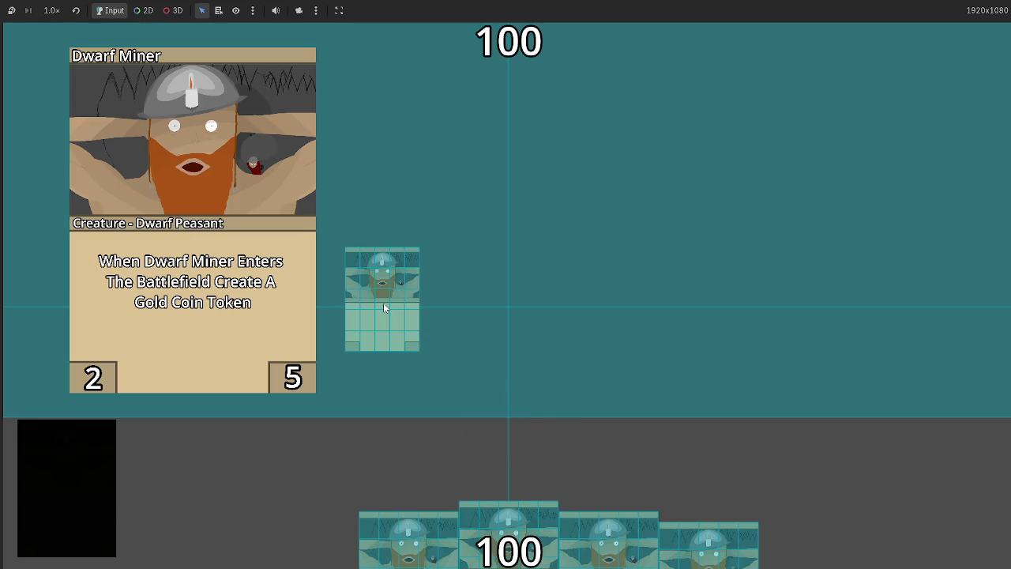
pyautogui.press('F8')
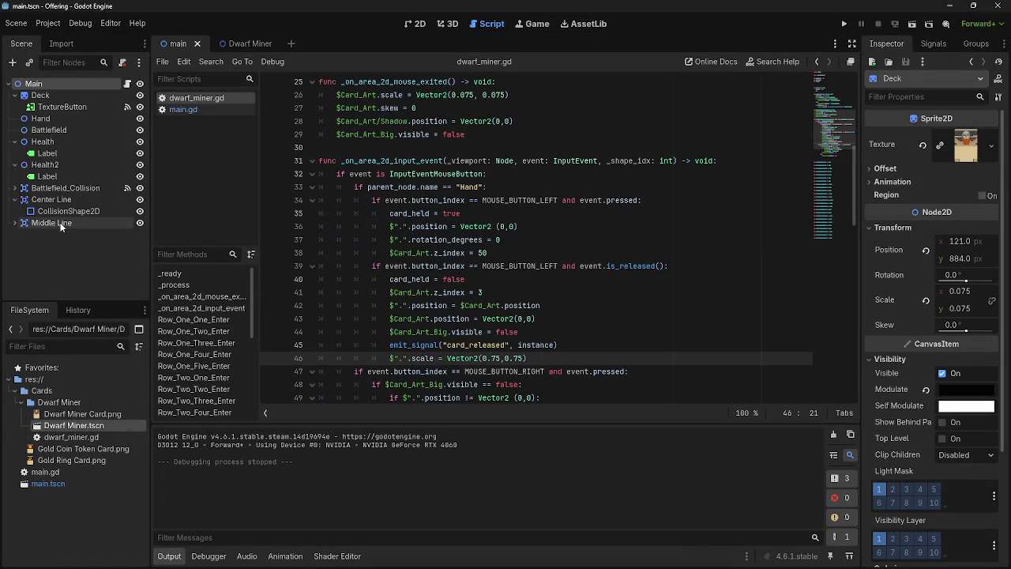
# - Open the Dwarf Miner scene and select its Card_Art_Big node
pyautogui.click(237, 44)
pyautogui.click(55, 258)
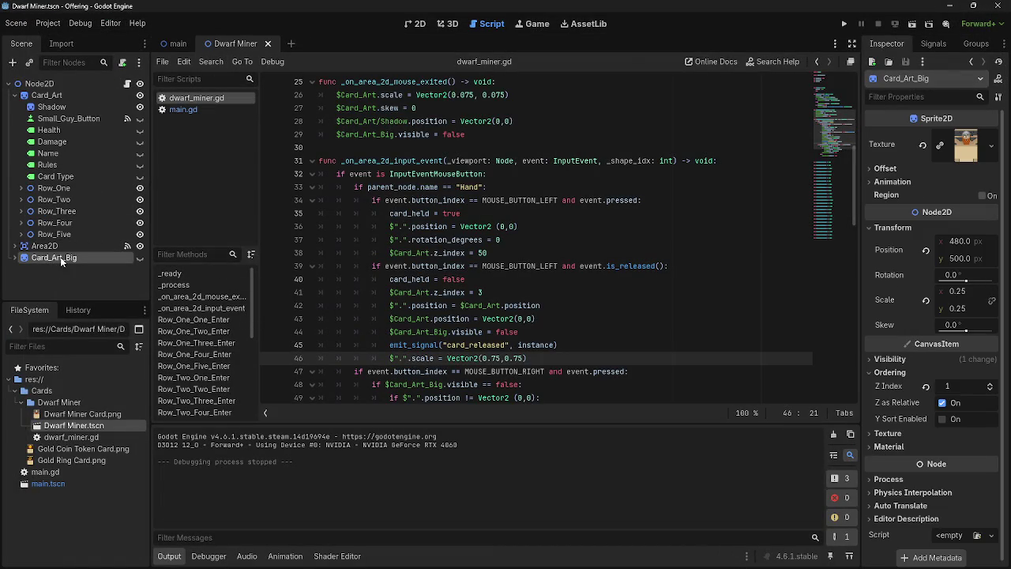
pyautogui.scroll(-3, 524, 332)
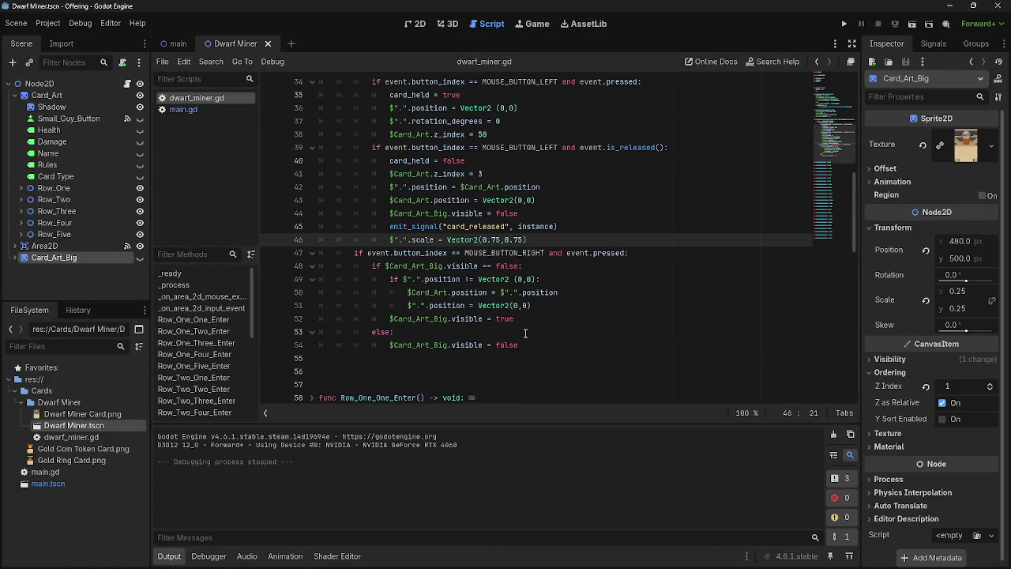
pyautogui.scroll(4, 524, 333)
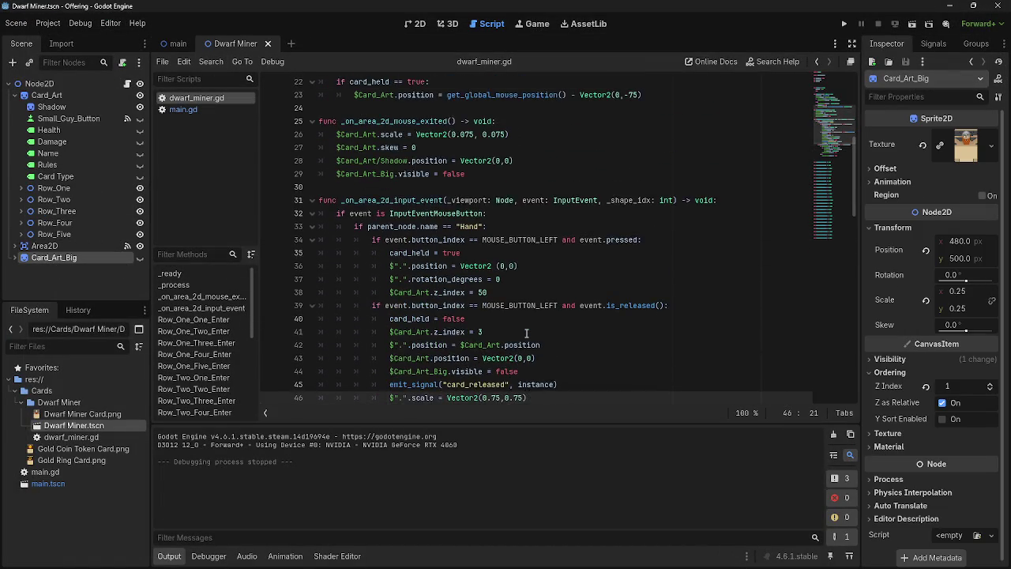
pyautogui.scroll(-2, 525, 332)
# - Review the node reference and the (0.75,0.75) scale values on line 46
pyautogui.moveTo(566, 321); pyautogui.dragTo(386, 318)
pyautogui.click(390, 321)
pyautogui.click(561, 318)
pyautogui.scroll(9, 489, 371)
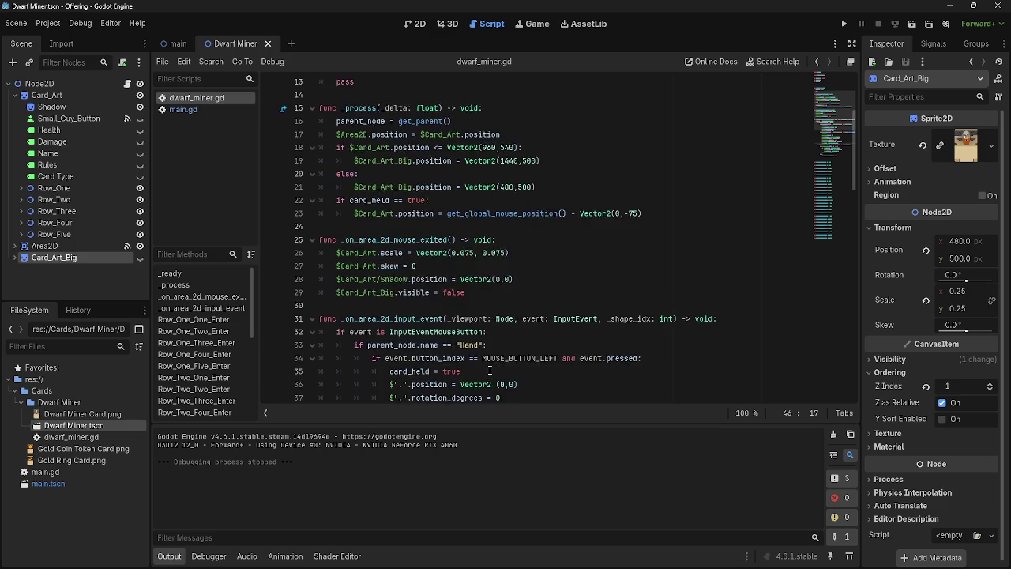
pyautogui.scroll(-10, 490, 371)
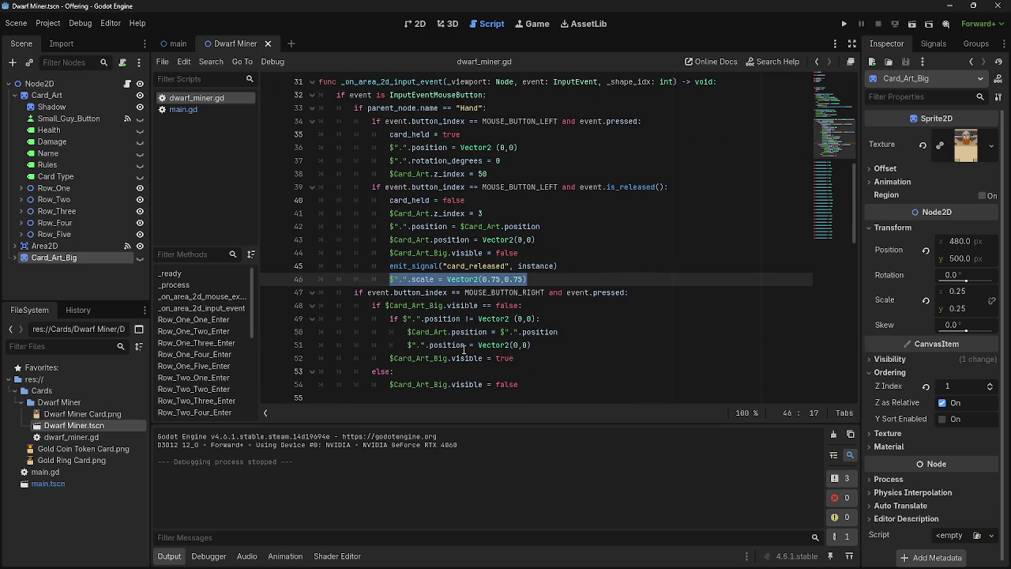
pyautogui.click(447, 279)
pyautogui.moveTo(531, 279)
pyautogui.mouseDown()
pyautogui.moveTo(479, 279)
pyautogui.moveTo(542, 279)
pyautogui.mouseUp()
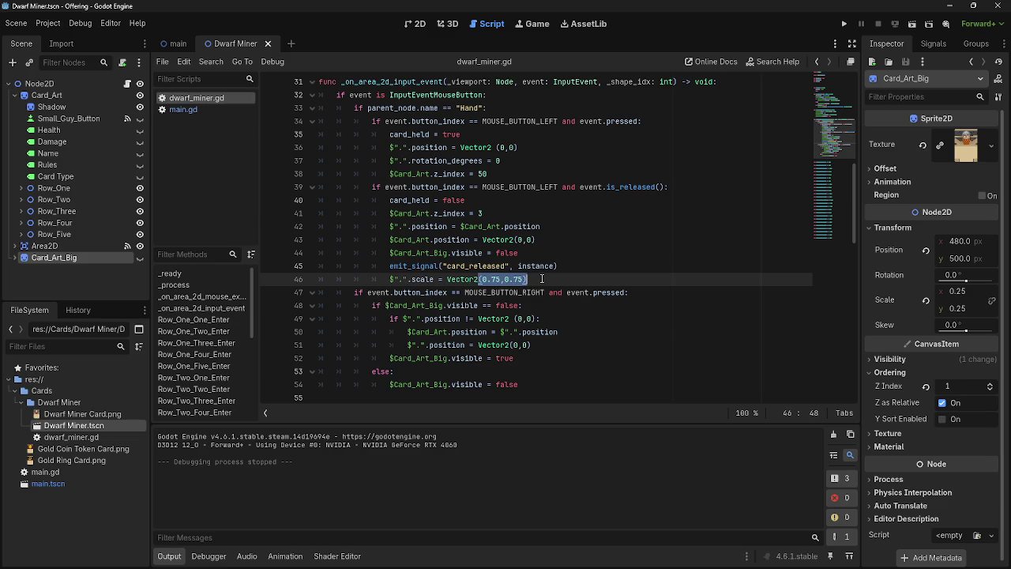
pyautogui.click(542, 278)
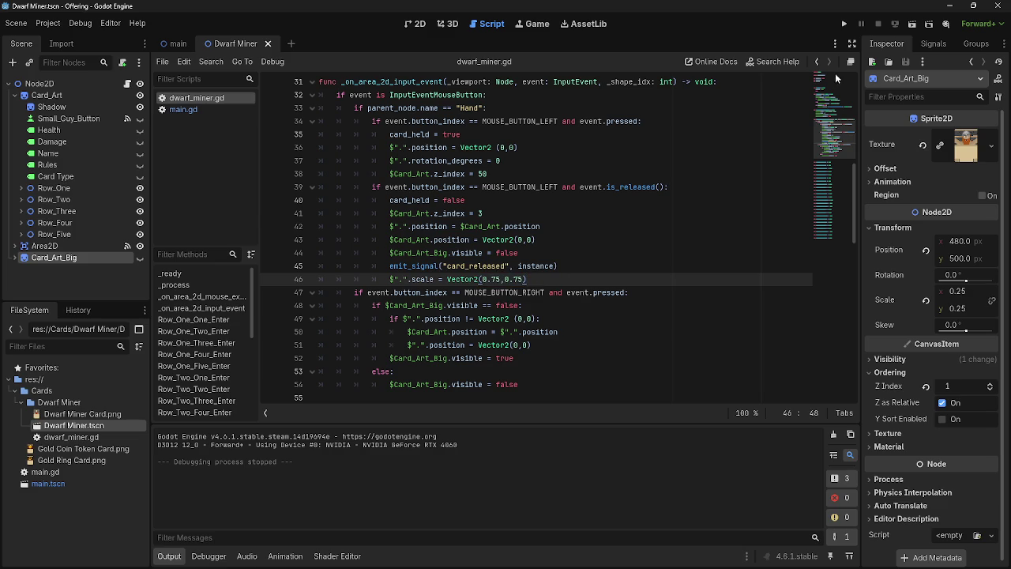
# - Test-play the middle hand card onto the battlefield, then add a blank line after line 45
pyautogui.click(844, 23)
pyautogui.moveTo(481, 512); pyautogui.dragTo(518, 327)
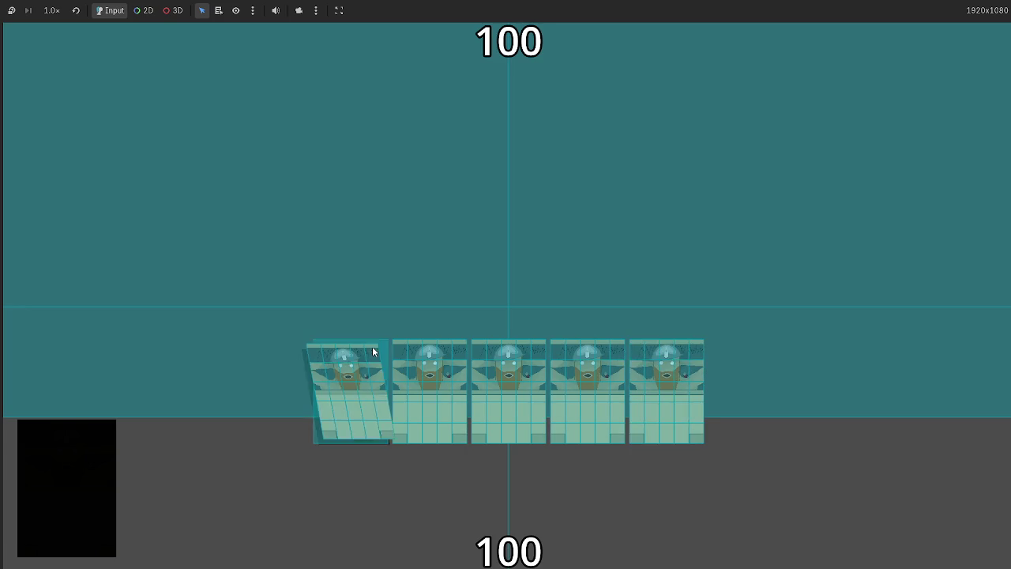
pyautogui.press('F8')
pyautogui.click(579, 270)
pyautogui.press('Return')
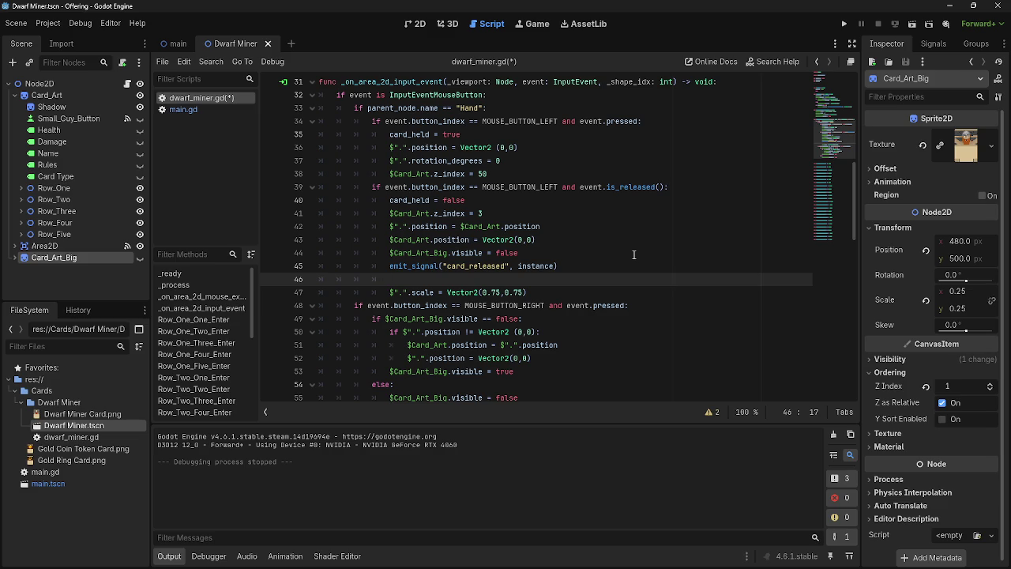
# - Type if parent_node.name == "Battlefield" on line 46, using the parent_node autocomplete
pyautogui.write('if pare')
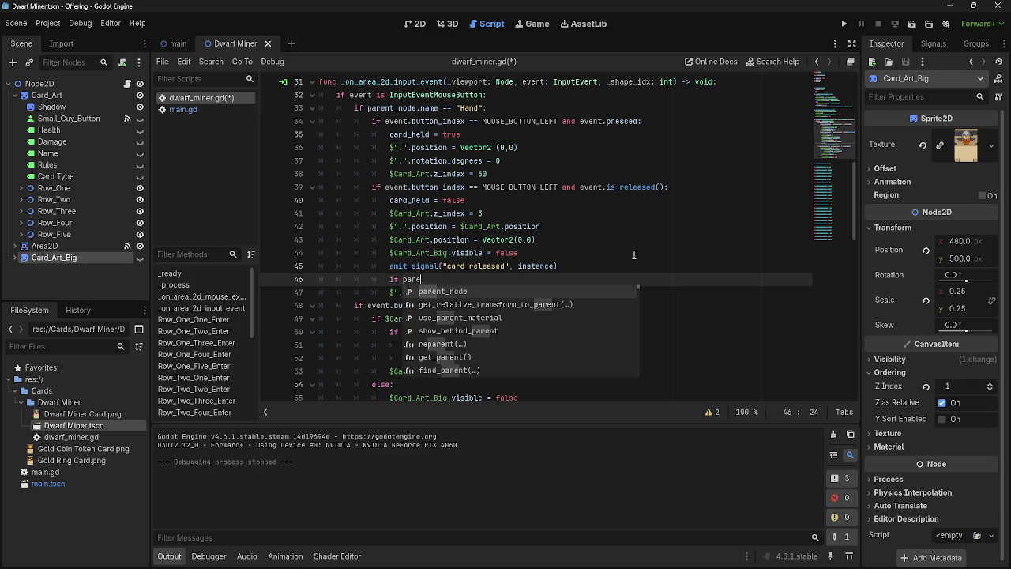
pyautogui.press('Return')
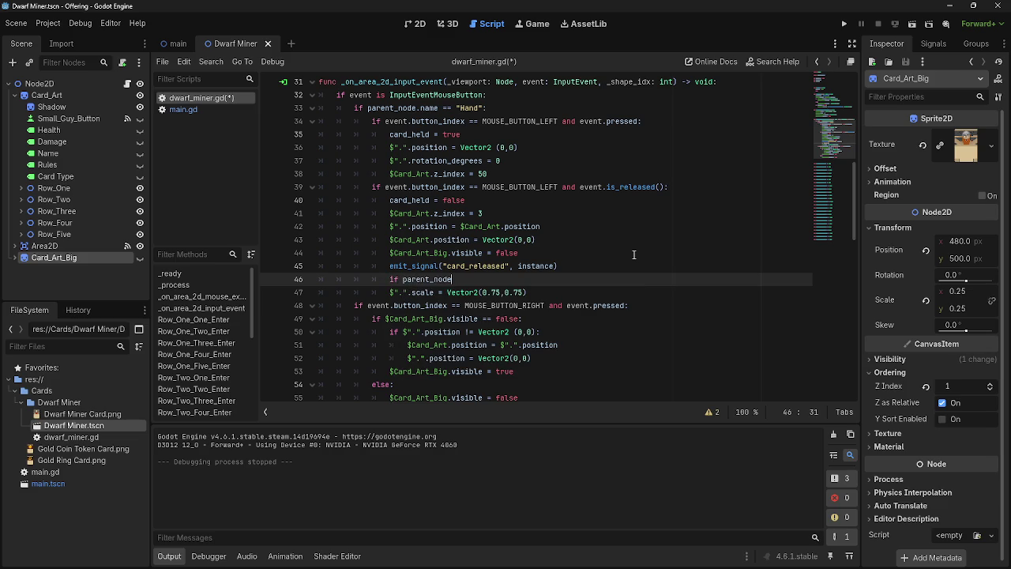
pyautogui.write('.name ')
pyautogui.write(' "ba')
pyautogui.write('attlefield')
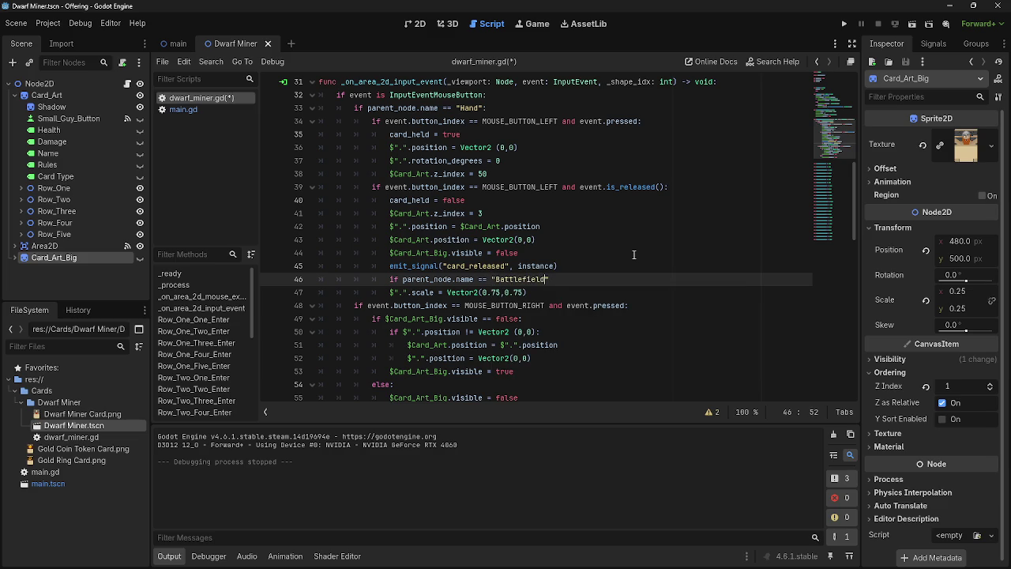